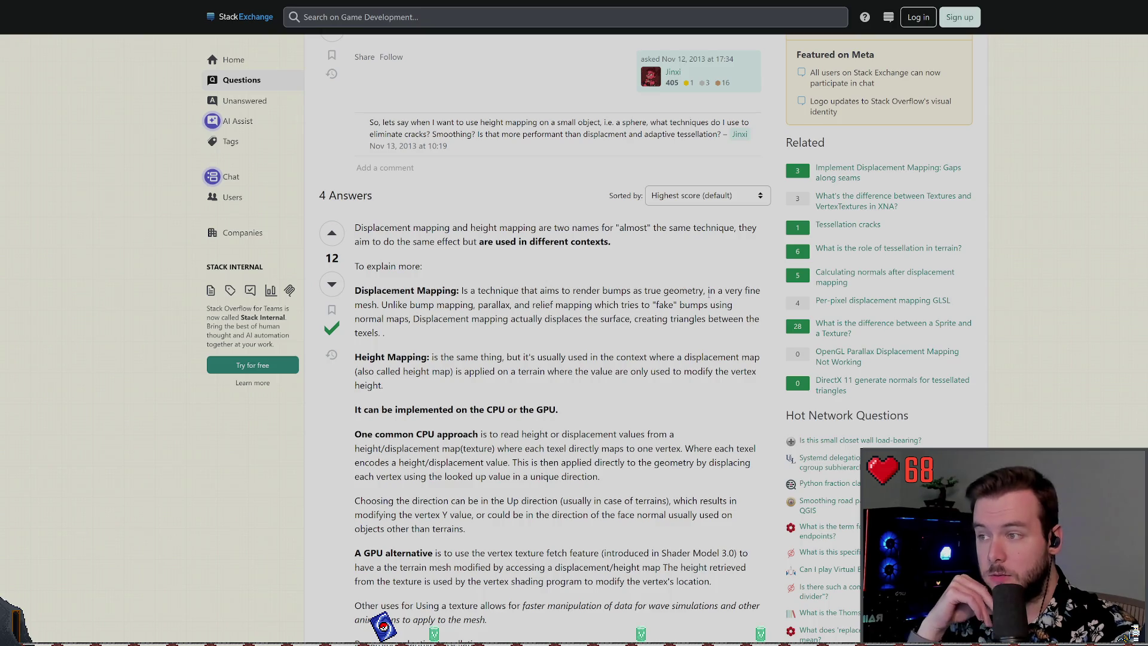
- Read the Stack Exchange answer, highlighting the vertex height and Height Mapping passages
{"action": "left_click_drag", "start_coordinate": [624, 318], "coordinate": [522, 318]}
{"action": "left_click", "coordinate": [549, 346]}
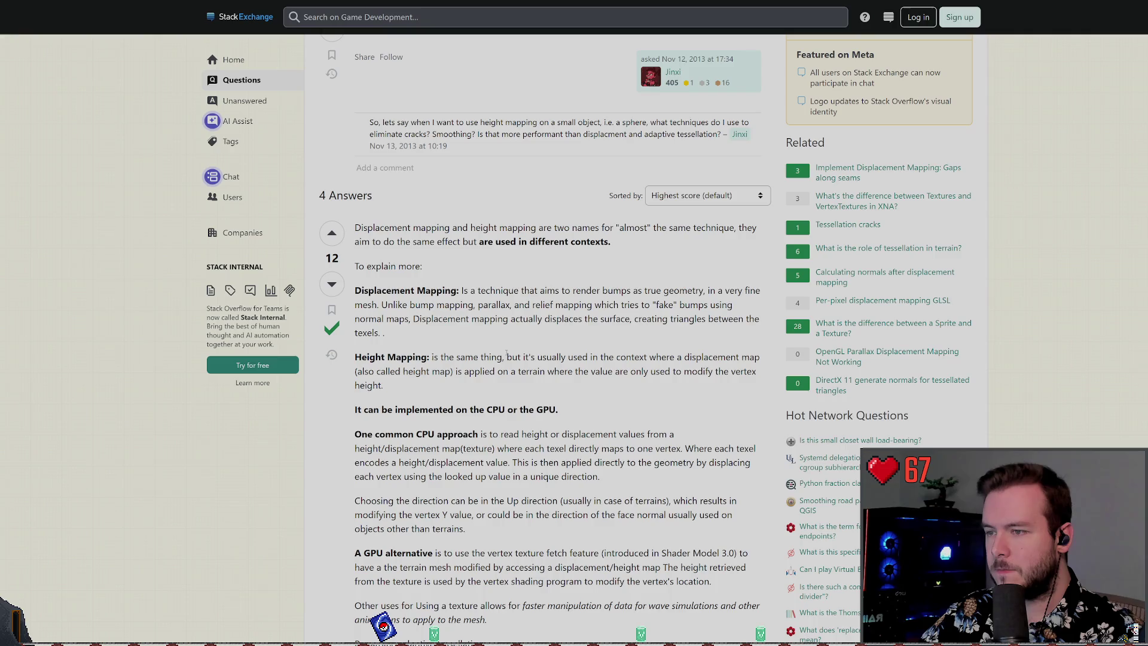
{"action": "left_click_drag", "start_coordinate": [680, 385], "coordinate": [713, 371]}
{"action": "left_click", "coordinate": [543, 376]}
{"action": "mouse_move", "coordinate": [443, 409]}
{"action": "left_mouse_down"}
{"action": "mouse_move", "coordinate": [400, 357]}
{"action": "mouse_move", "coordinate": [355, 357]}
{"action": "mouse_move", "coordinate": [354, 288]}
{"action": "left_mouse_up"}
{"action": "left_click", "coordinate": [393, 375]}
{"action": "left_click", "coordinate": [406, 382]}
{"action": "scroll", "coordinate": [405, 294], "scroll_direction": "down", "scroll_amount": 2}
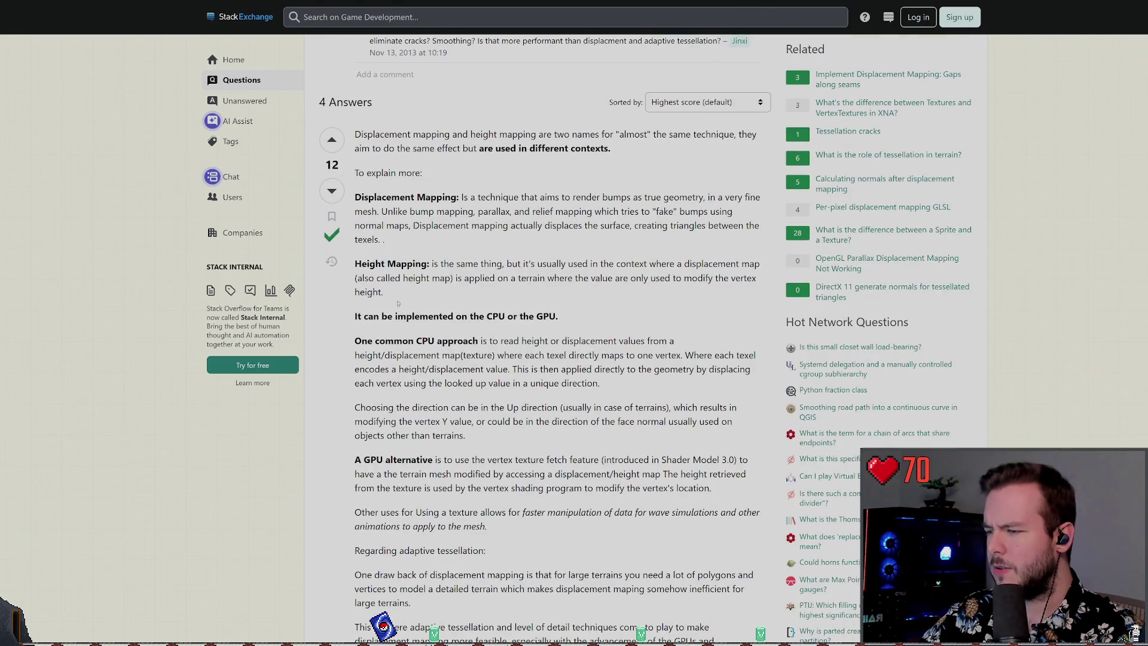
- Search 'texture height vs normal' and open the r/Substance3D height vs normal map thread
{"action": "key", "text": "alt+Left"}
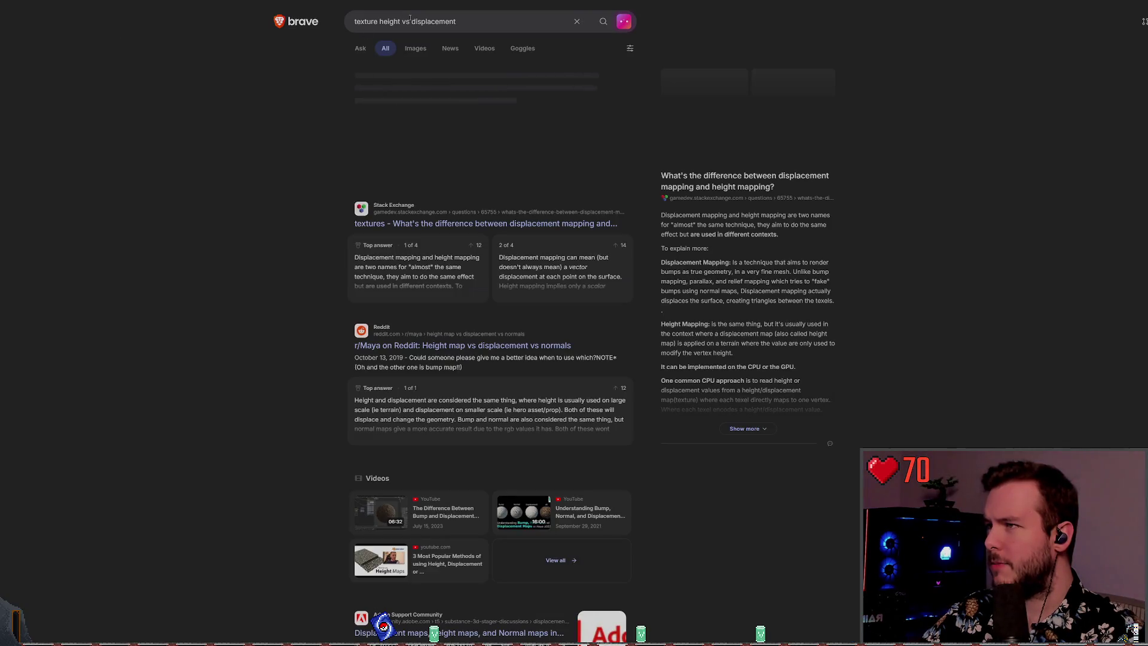
{"action": "double_click", "coordinate": [422, 21]}
{"action": "type", "text": "normal"}
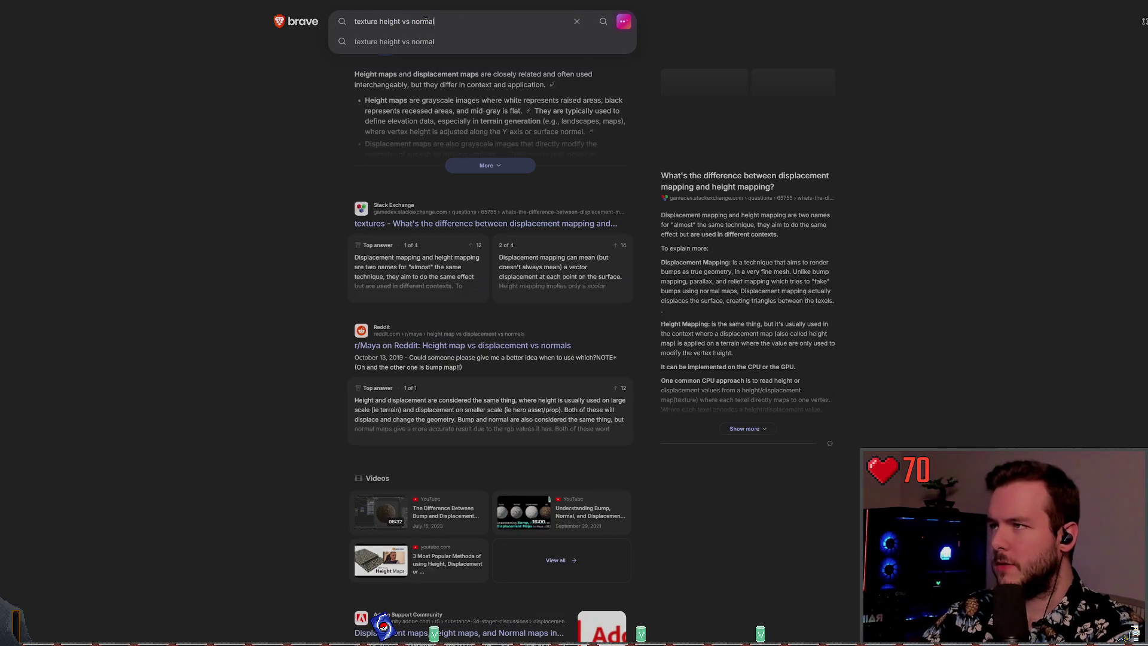
{"action": "key", "text": "Return"}
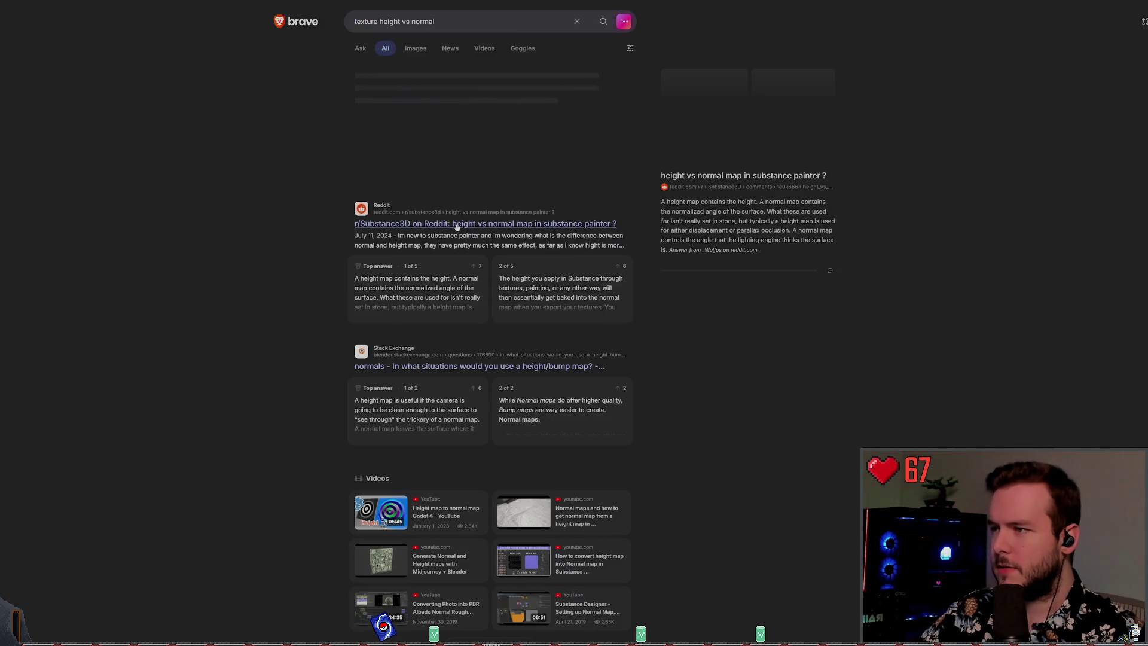
{"action": "left_click", "coordinate": [457, 224]}
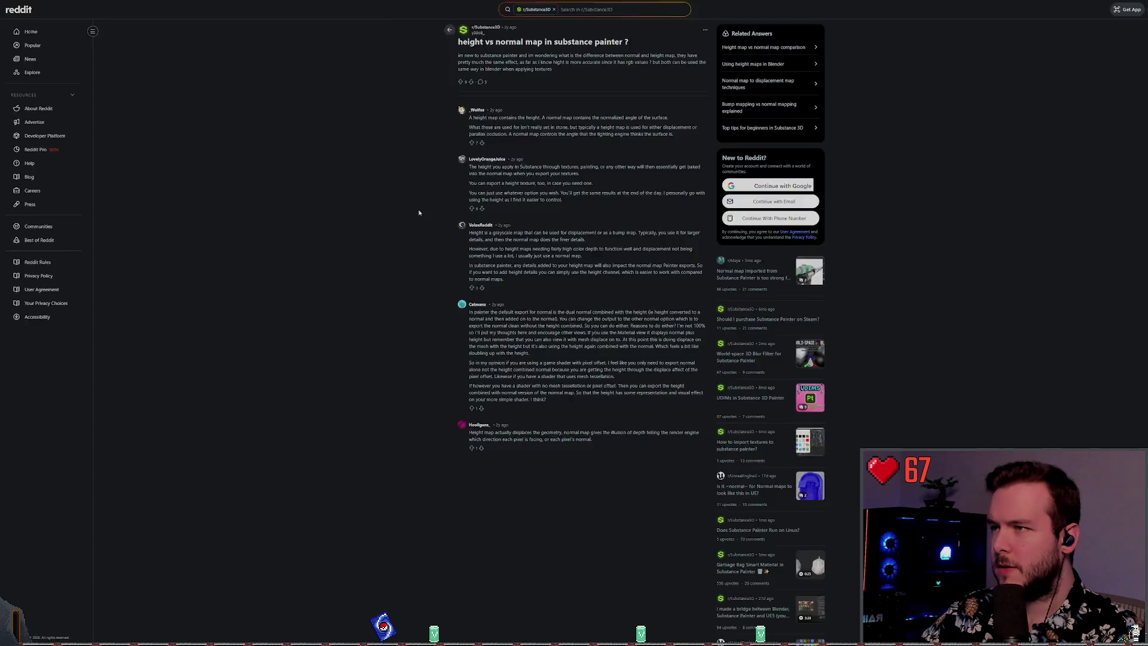
{"action": "key", "text": "ctrl+0"}
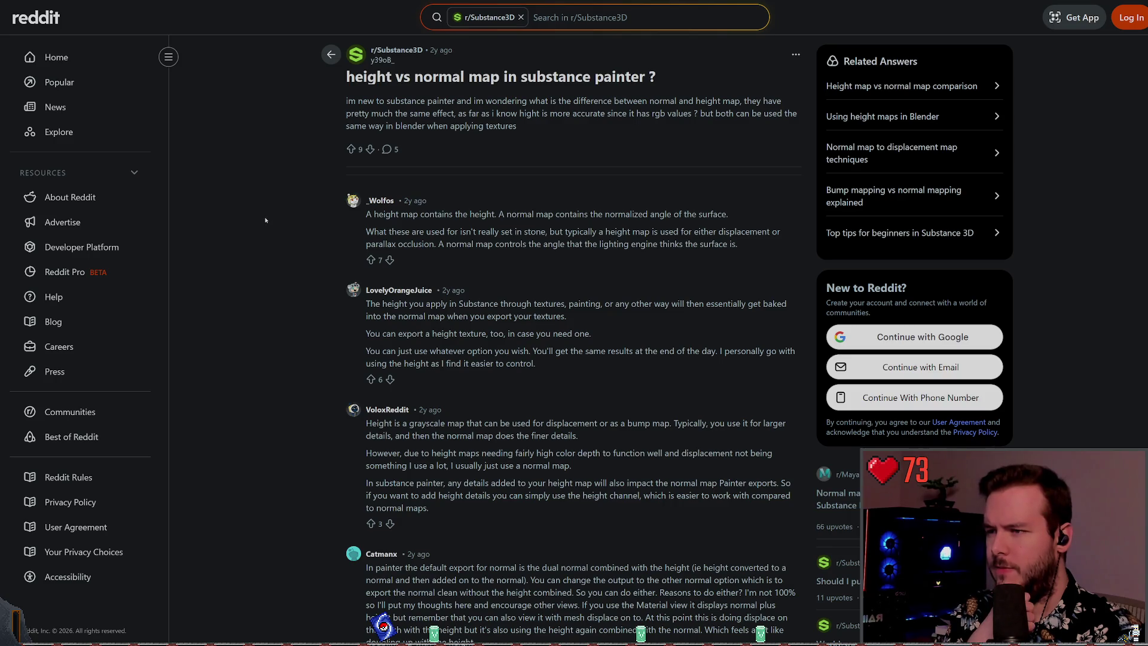
- Read the Reddit answers, noting the one about just using a normal map, then go back
{"action": "scroll", "coordinate": [262, 216], "scroll_direction": "down", "scroll_amount": 3}
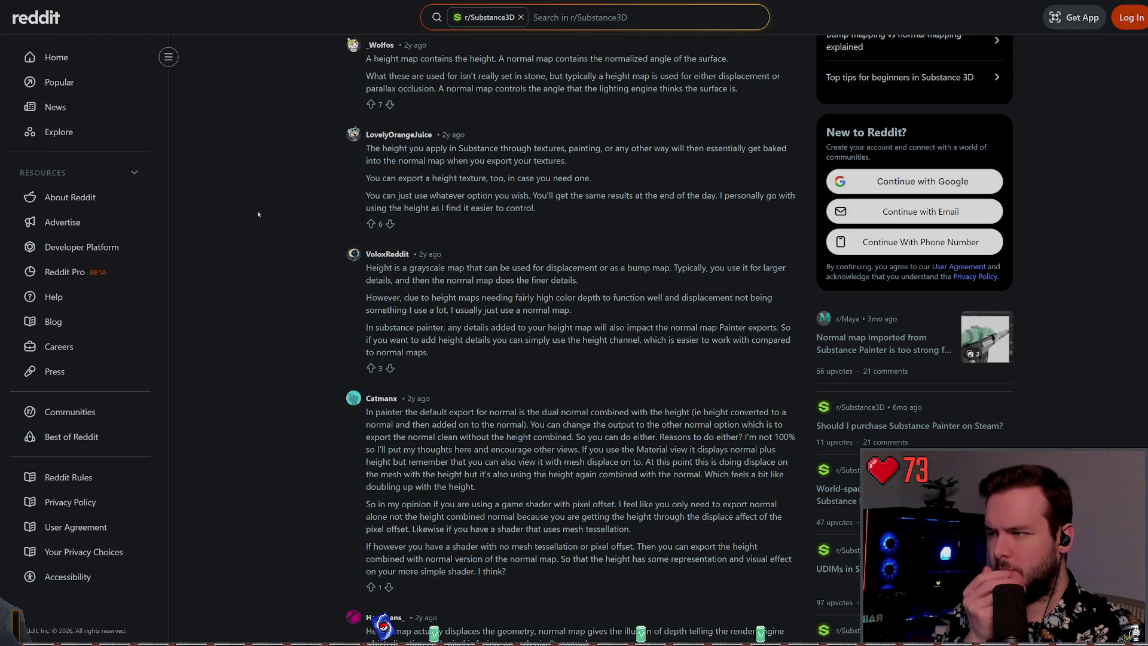
{"action": "scroll", "coordinate": [258, 213], "scroll_direction": "down", "scroll_amount": 3}
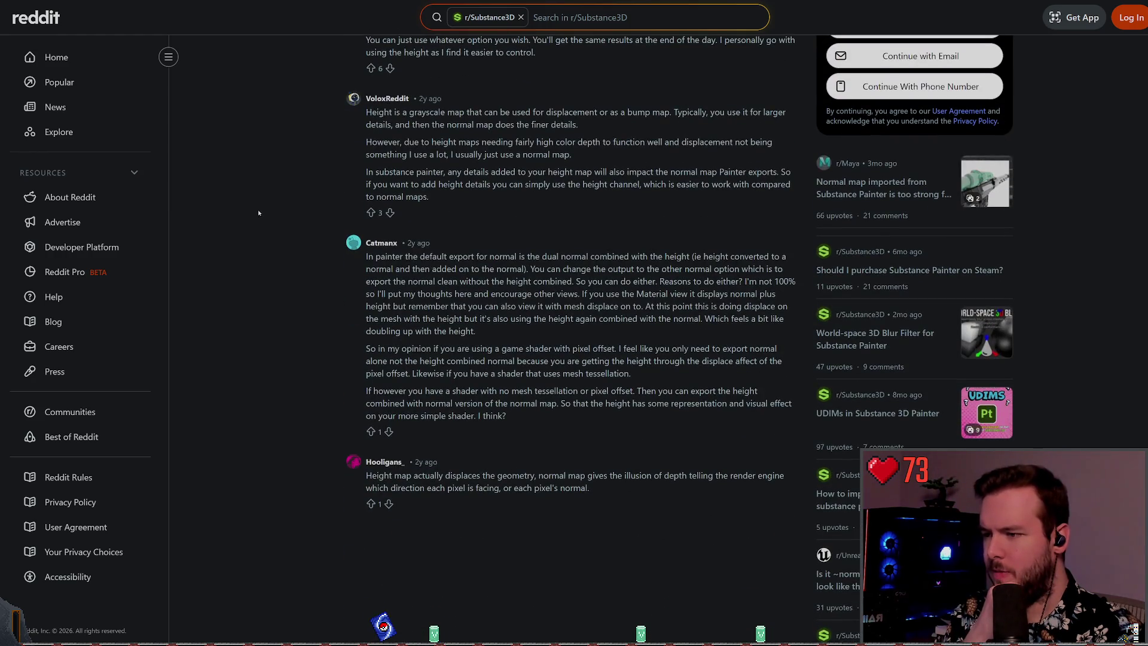
{"action": "scroll", "coordinate": [258, 211], "scroll_direction": "up", "scroll_amount": 3}
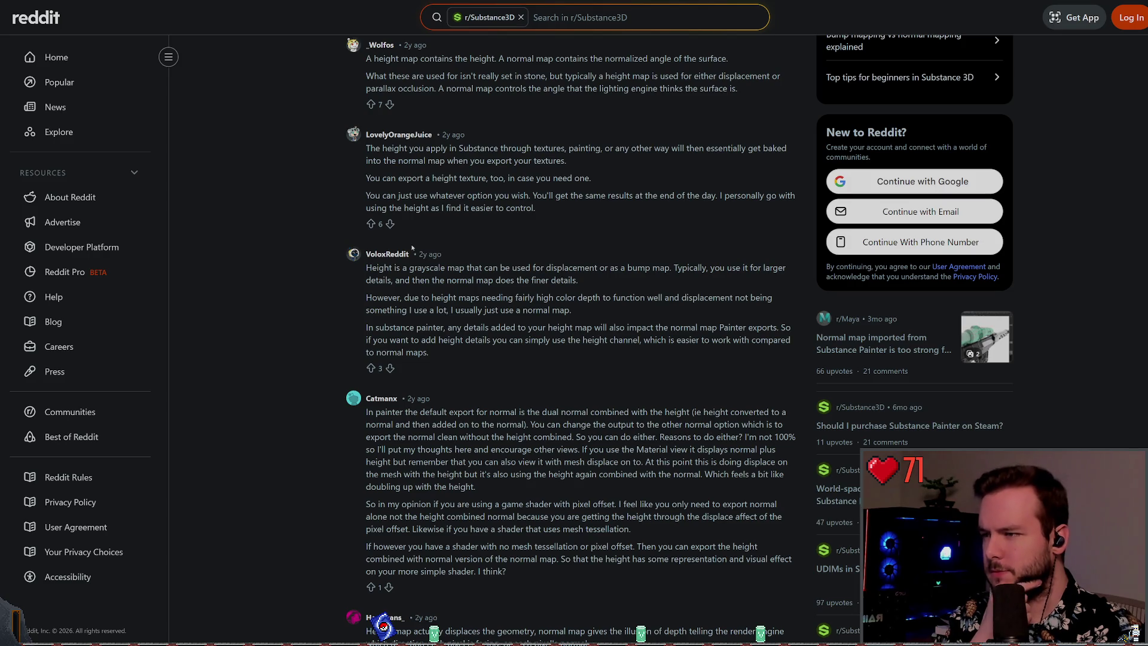
{"action": "left_click_drag", "start_coordinate": [573, 310], "coordinate": [445, 311]}
{"action": "left_click", "coordinate": [597, 305]}
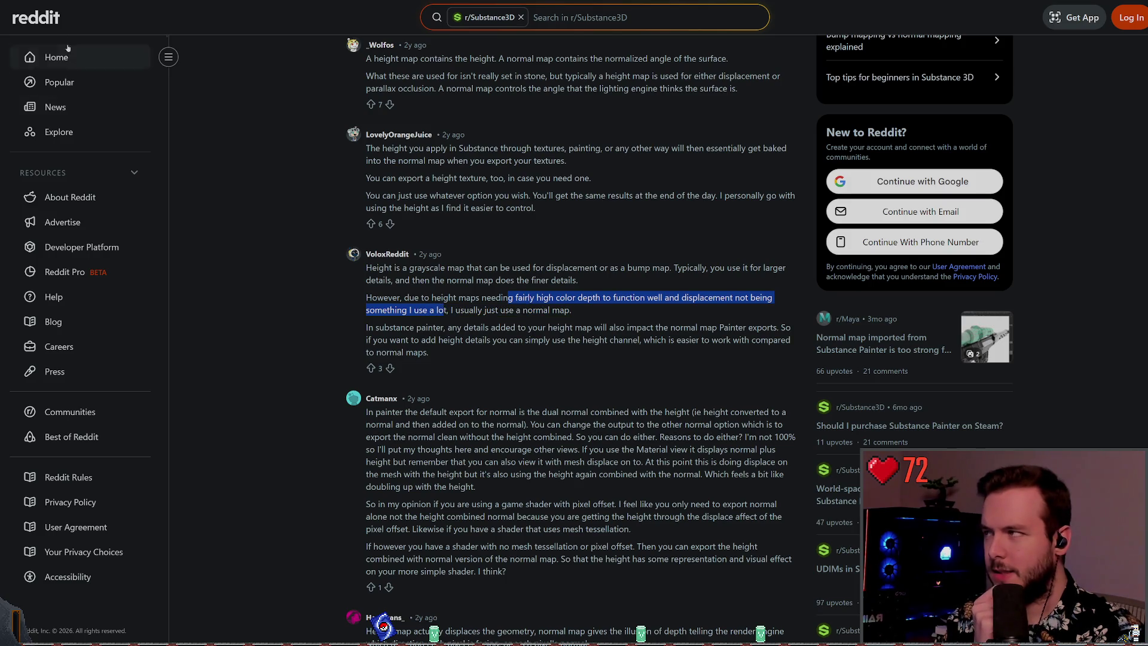
{"action": "key", "text": "alt+Left"}
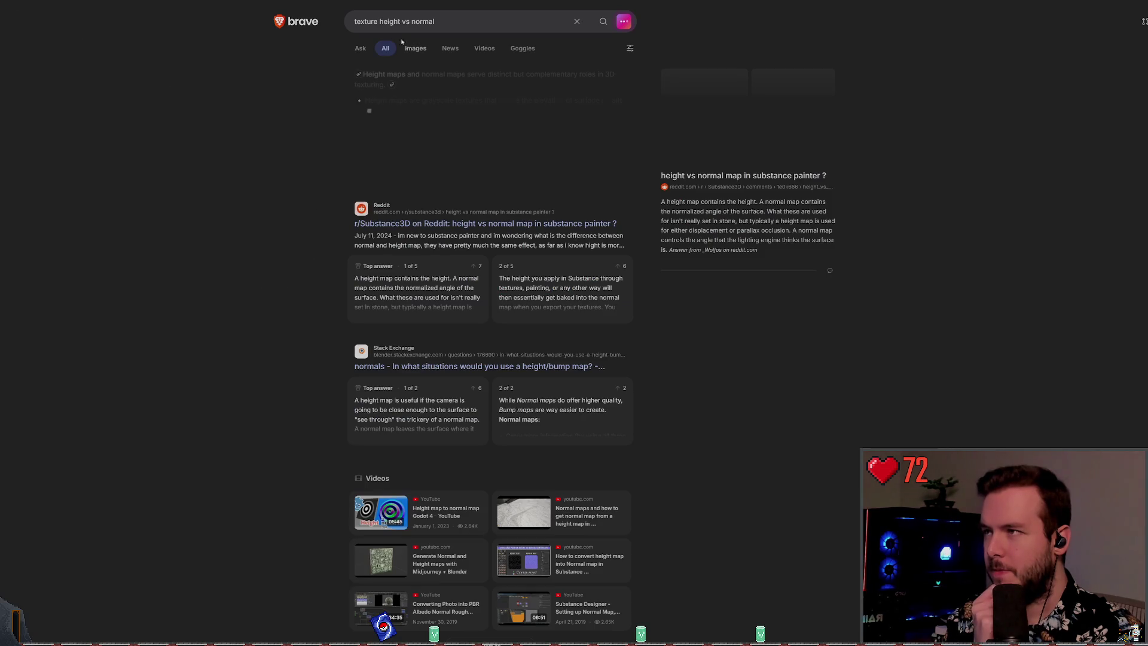
- Open the Blender Stack Exchange question 'In what situations would you use a height/bump map?' and read its answer
{"action": "left_click", "coordinate": [357, 22]}
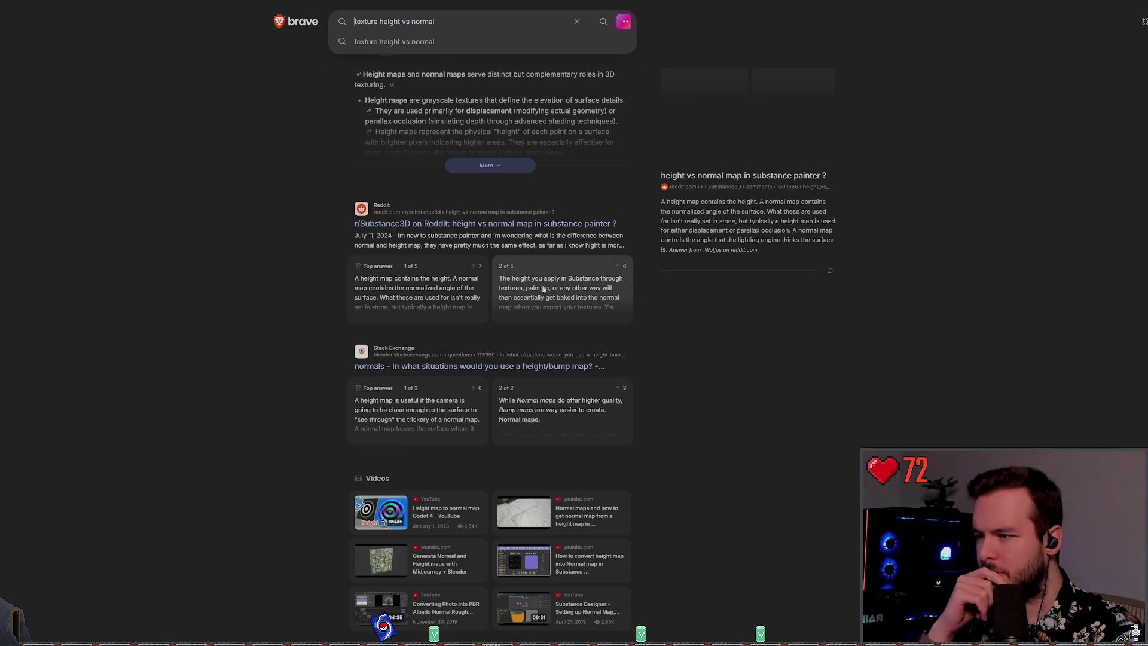
{"action": "left_click", "coordinate": [530, 235]}
{"action": "left_click", "coordinate": [476, 366]}
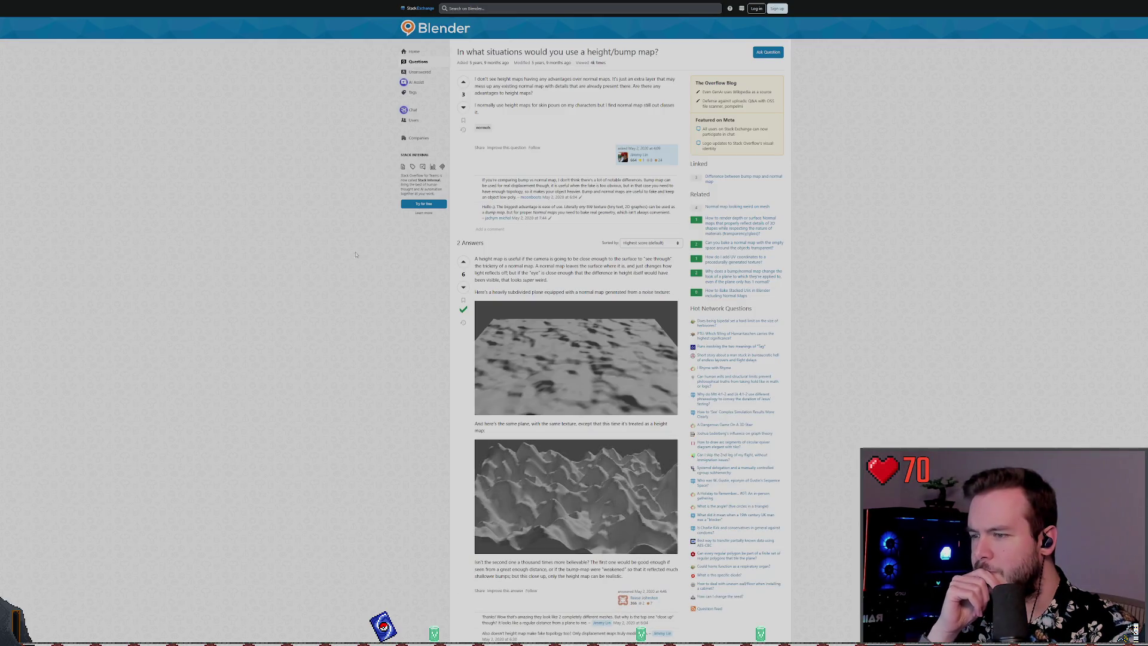
{"action": "scroll", "coordinate": [342, 263], "scroll_direction": "down", "scroll_amount": 2}
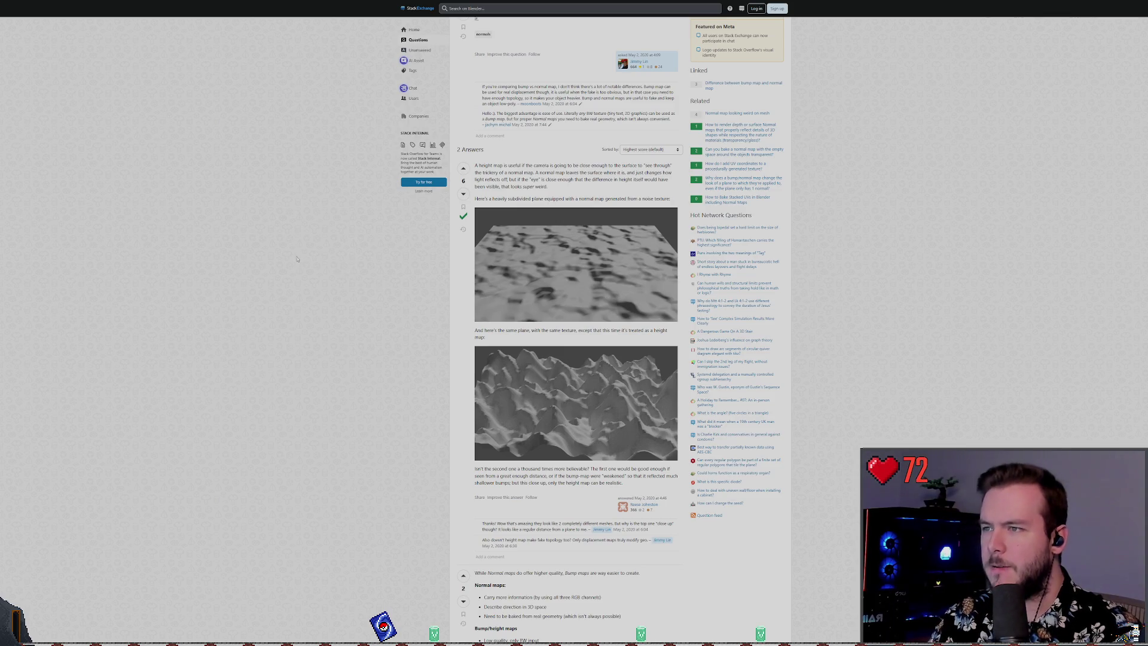
{"action": "scroll", "coordinate": [317, 265], "scroll_direction": "up", "scroll_amount": 3, "text": "ctrl"}
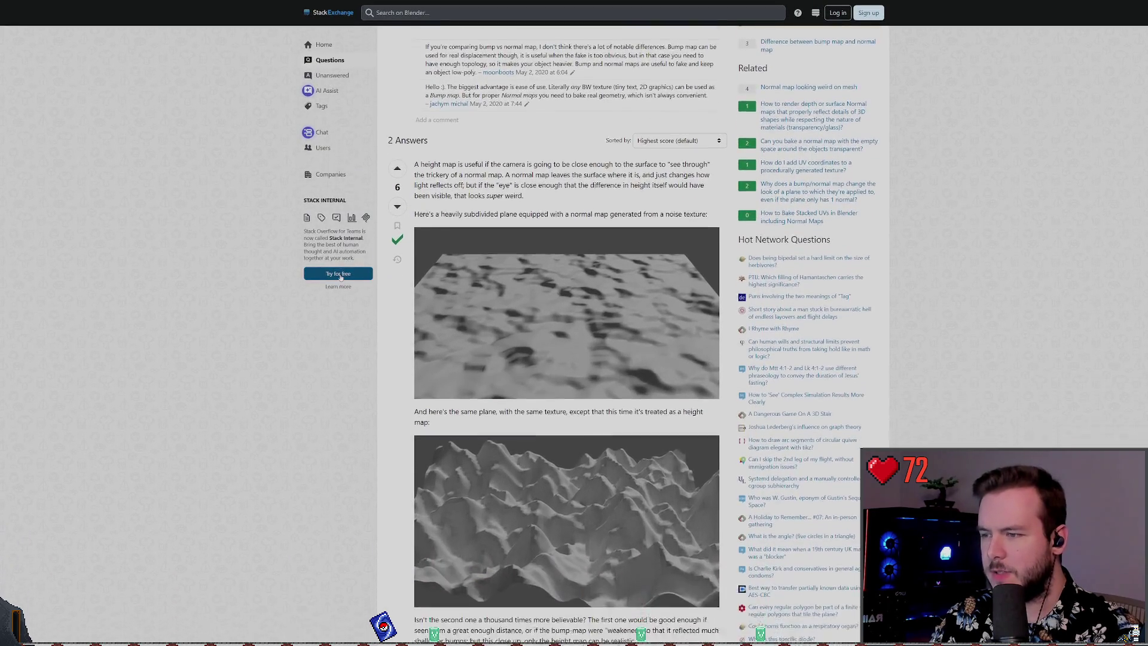
{"action": "scroll", "coordinate": [361, 273], "scroll_direction": "down", "scroll_amount": 1}
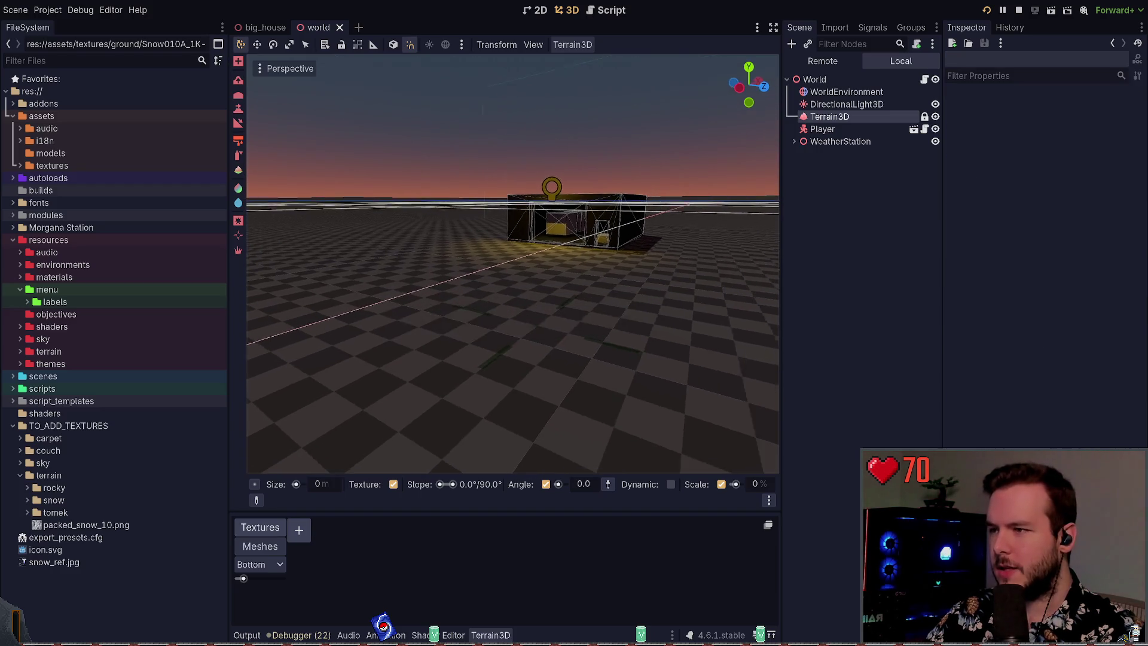
{"action": "left_click", "coordinate": [579, 91]}
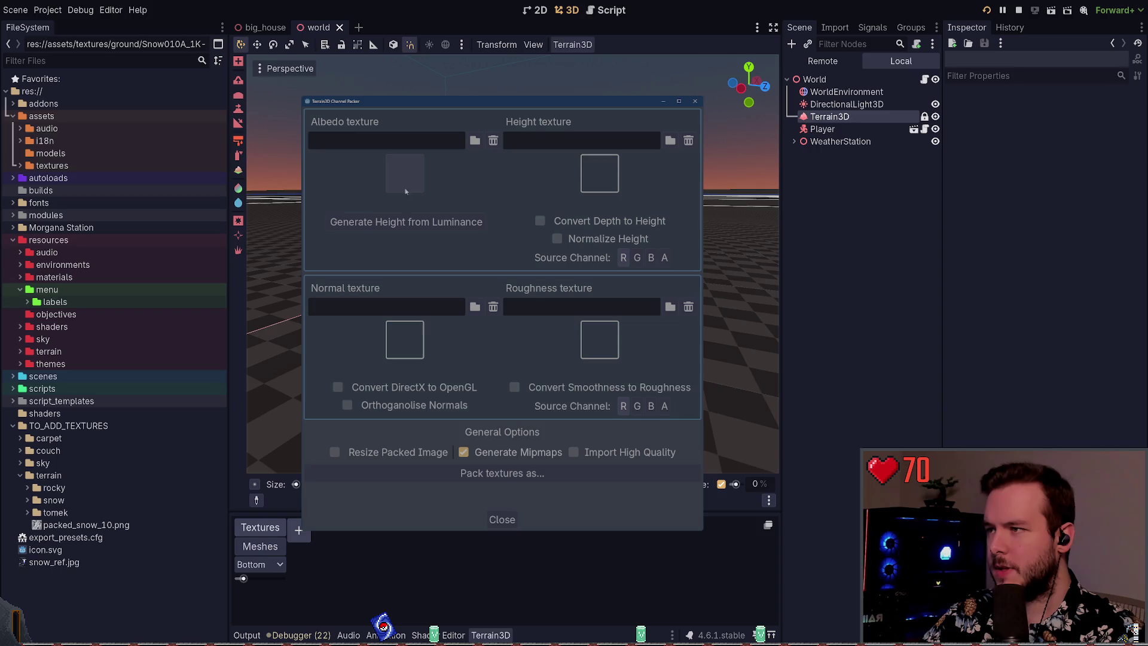
{"action": "key", "text": "Escape"}
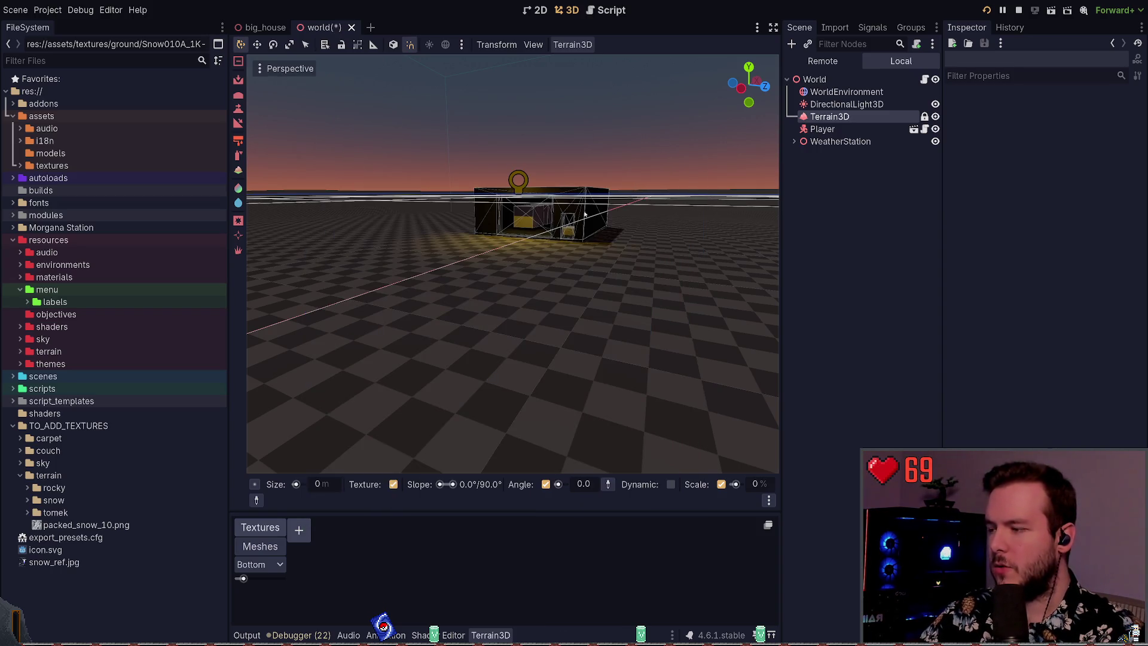
{"action": "key", "text": "ctrl+s"}
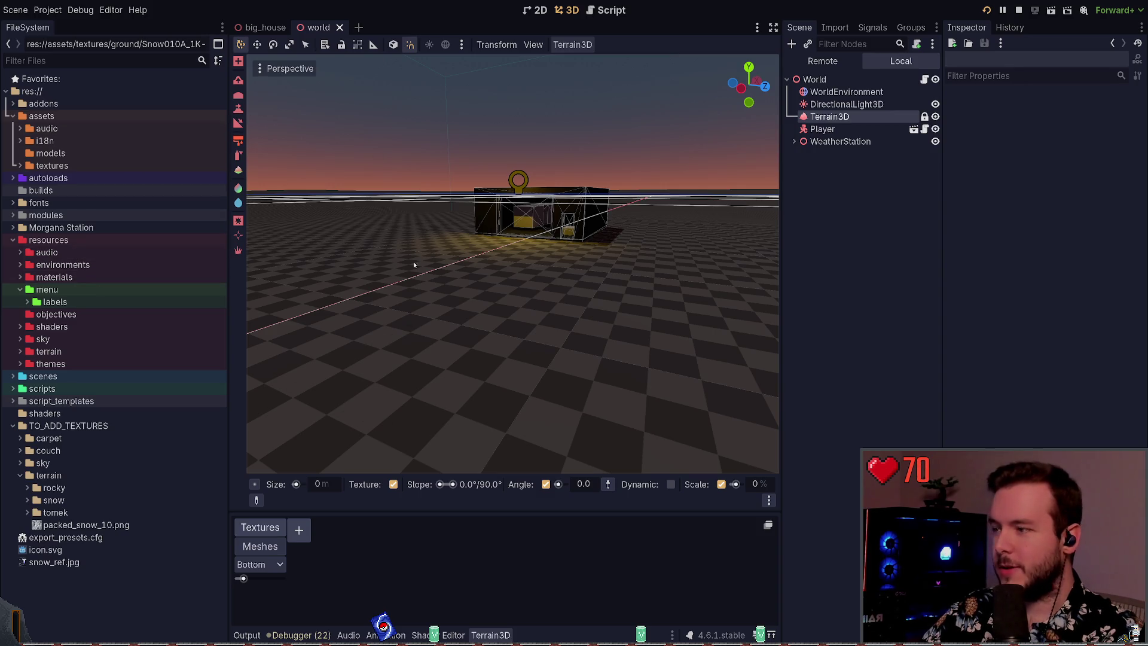
- Show the Snow010A files, add a terrain texture slot, undo it, and check Debugger and Output
{"action": "left_click", "coordinate": [18, 165]}
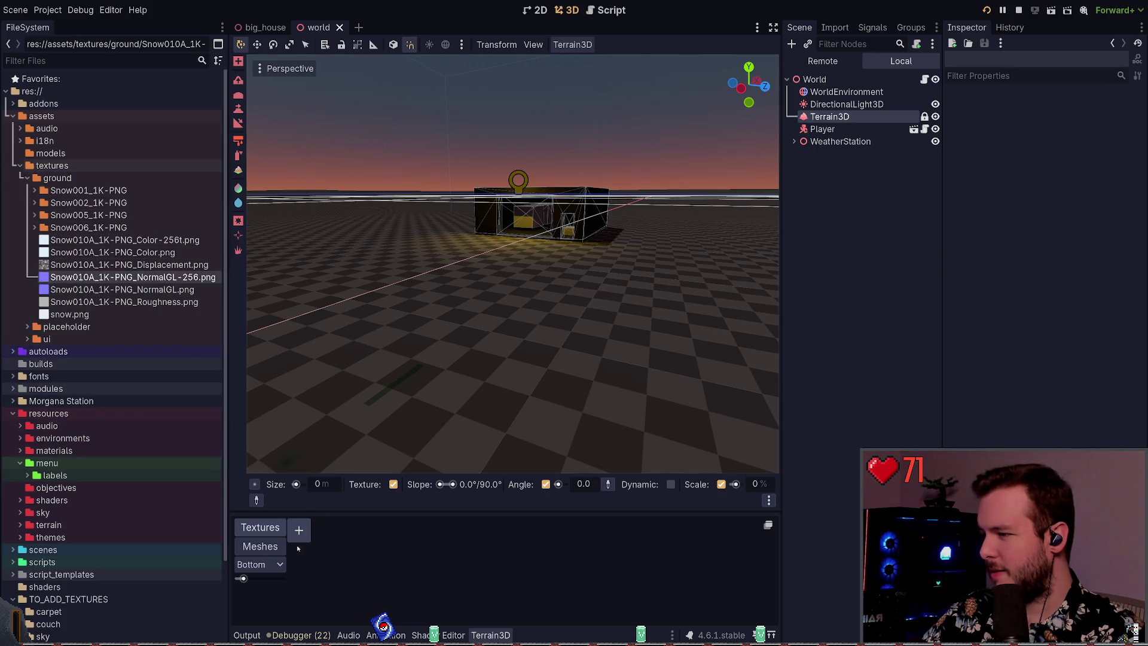
{"action": "left_click", "coordinate": [299, 530]}
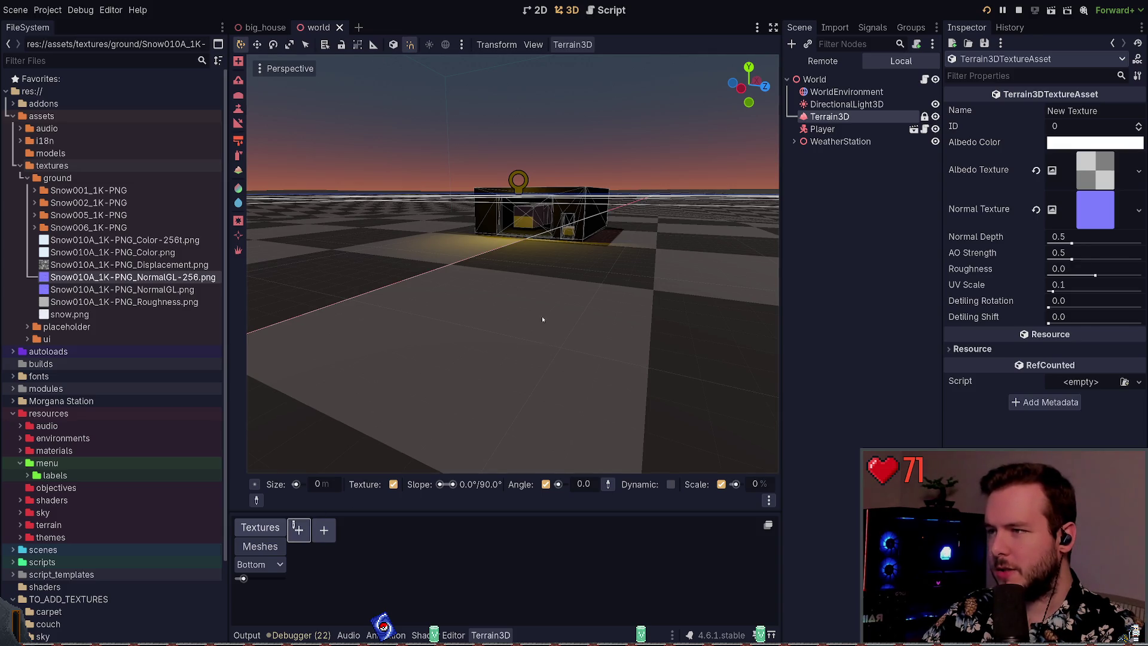
{"action": "key", "text": "ctrl+z"}
{"action": "left_click", "coordinate": [870, 187]}
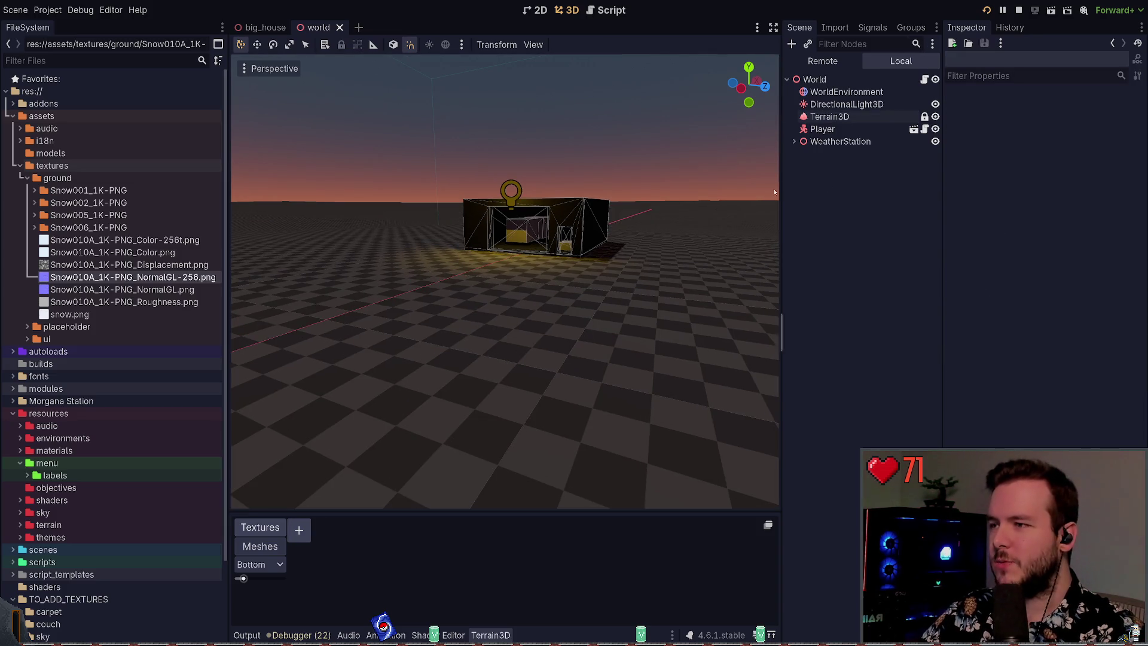
{"action": "left_click", "coordinate": [830, 117]}
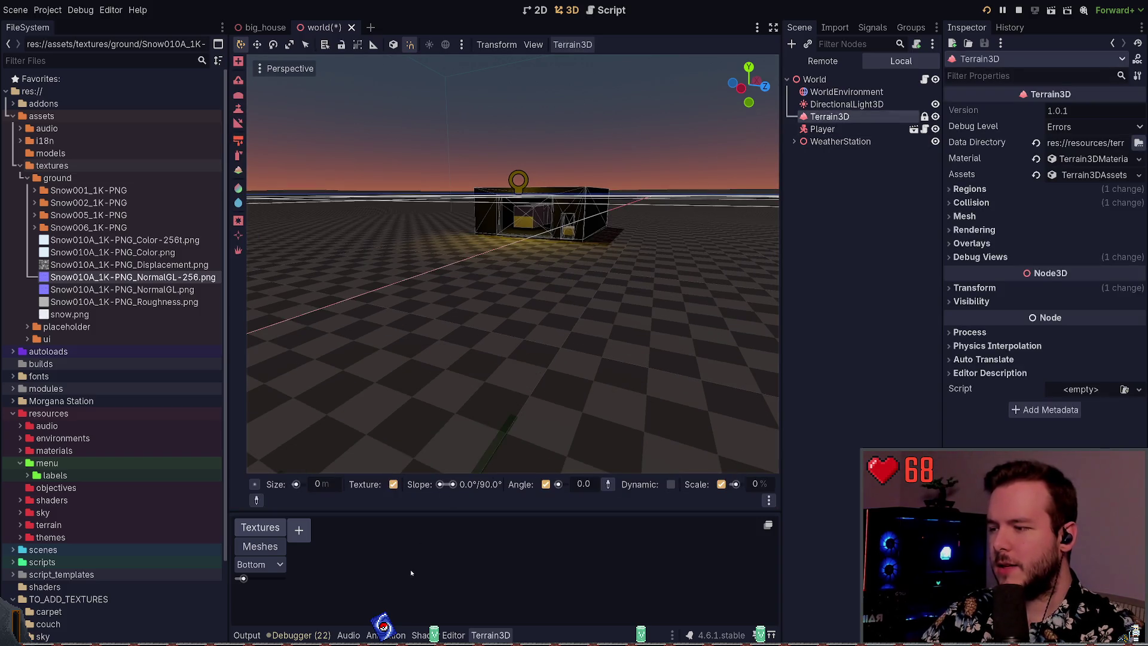
{"action": "left_click", "coordinate": [304, 635]}
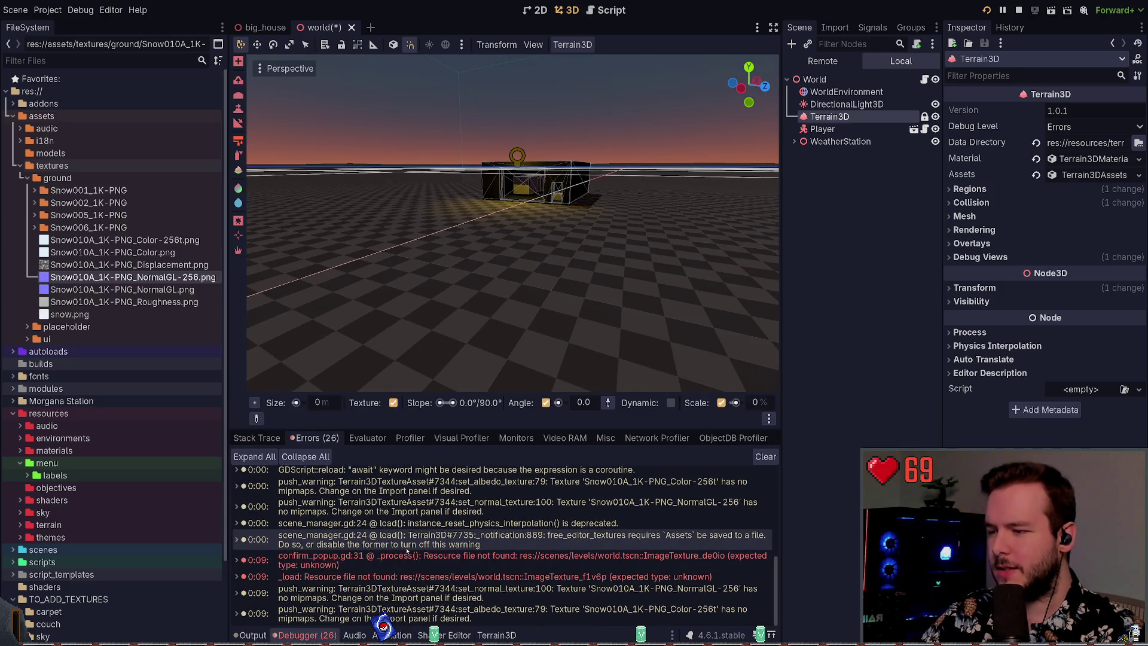
{"action": "left_click", "coordinate": [249, 635]}
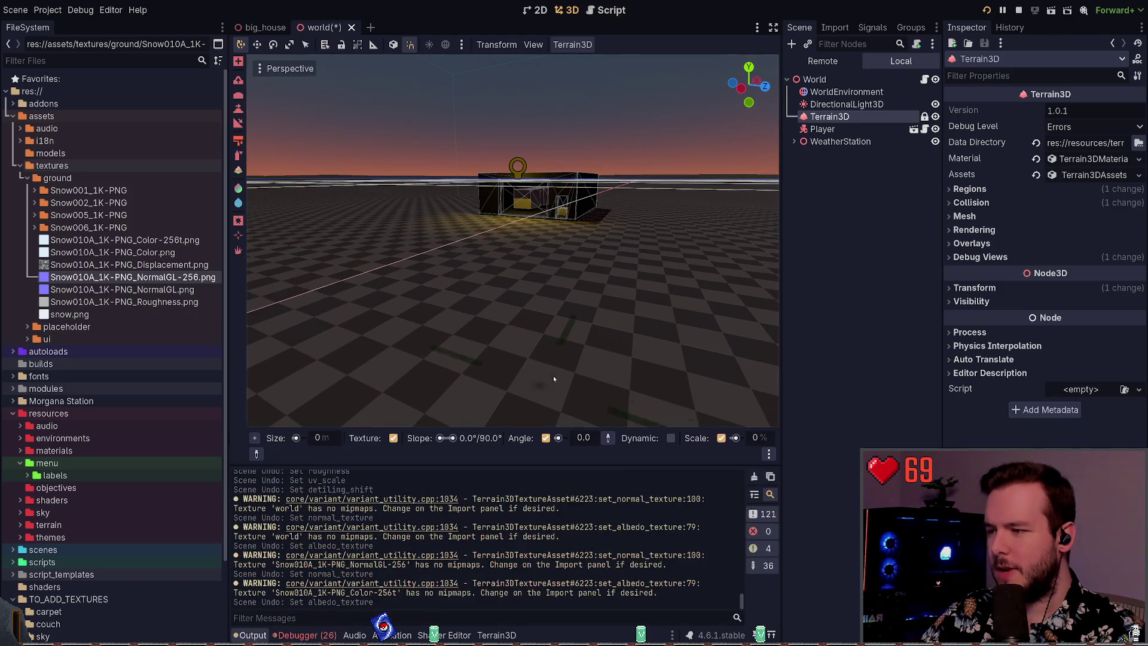
- Redo the texture-slot changes and save the world scene
{"action": "key", "text": "ctrl+shift+z"}
{"action": "key", "text": "ctrl+shift+z"}
{"action": "key", "text": "ctrl+shift+z"}
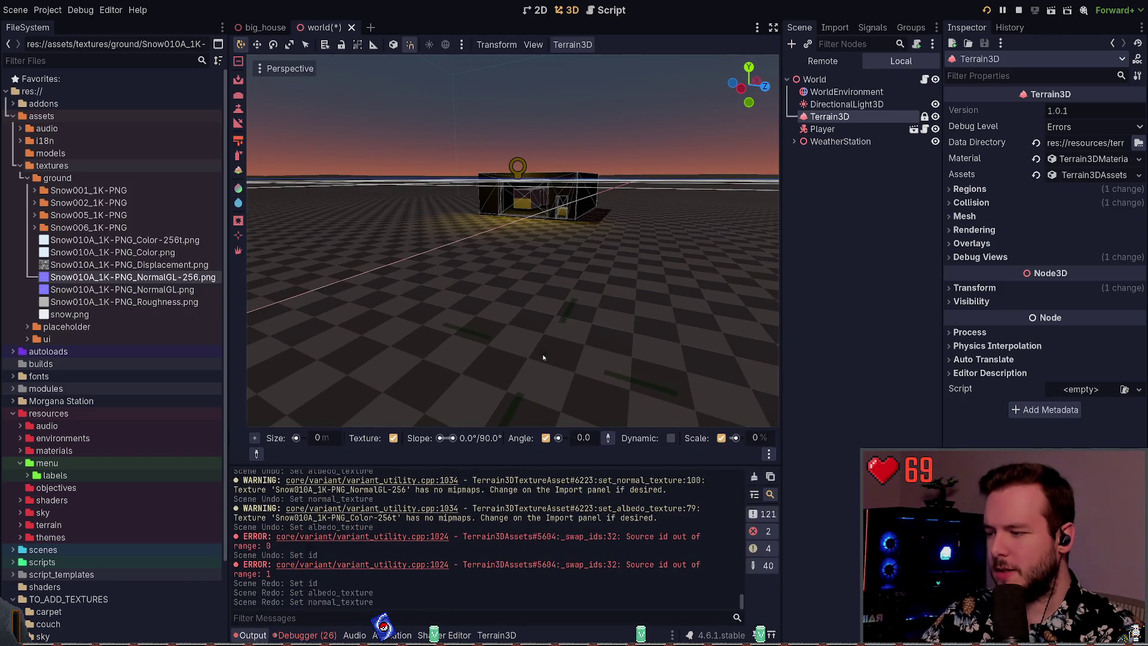
{"action": "key", "text": "ctrl+shift+z"}
{"action": "key", "text": "ctrl+shift+z"}
{"action": "key", "text": "ctrl+shift+z"}
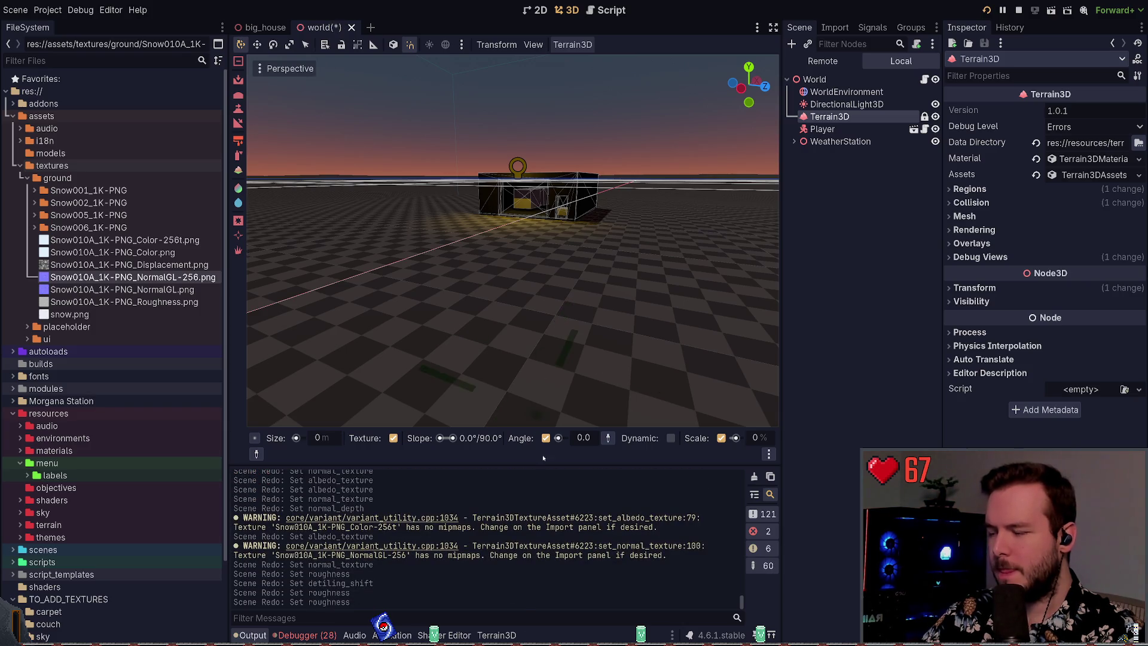
{"action": "key", "text": "ctrl+s"}
{"action": "left_click", "coordinate": [864, 242]}
{"action": "left_click", "coordinate": [834, 117]}
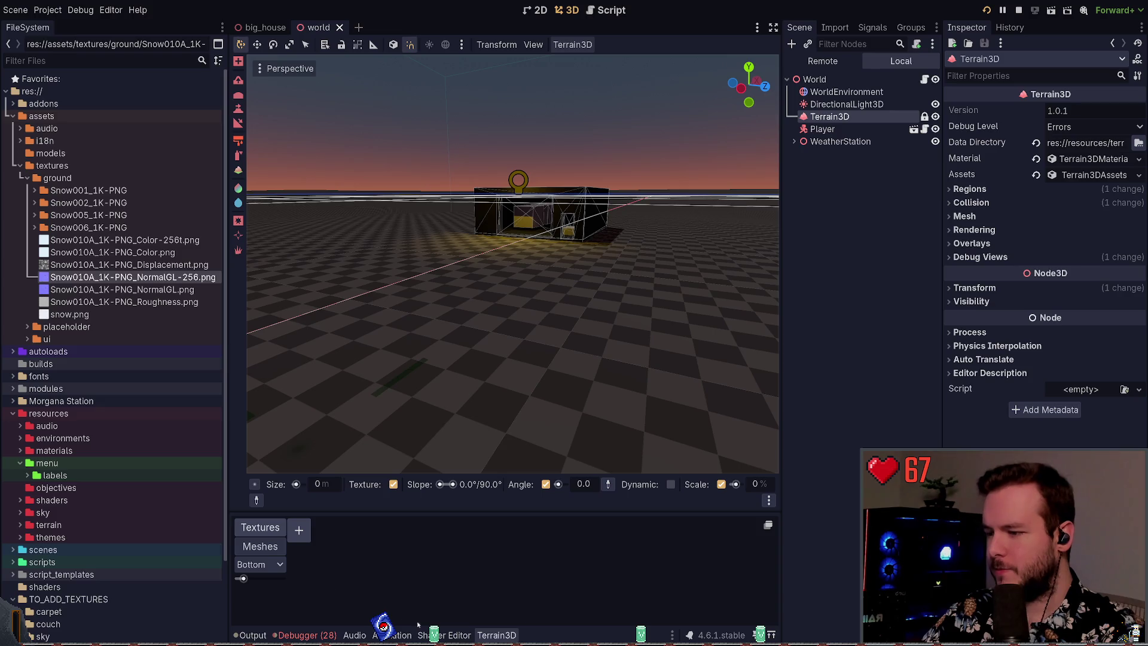
{"action": "left_click", "coordinate": [496, 635]}
{"action": "left_click", "coordinate": [496, 634]}
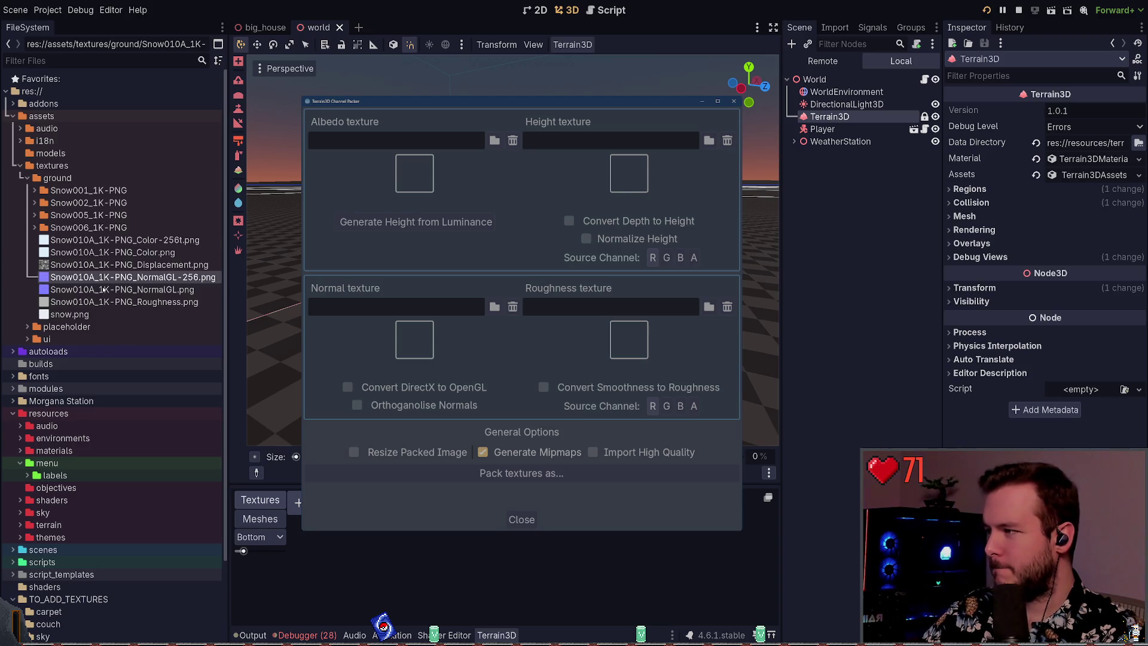
- Load Snow010A Color as albedo and Displacement as height in the Channel Packer
{"action": "mouse_move", "coordinate": [81, 254]}
{"action": "left_mouse_down"}
{"action": "mouse_move", "coordinate": [376, 204]}
{"action": "mouse_move", "coordinate": [415, 175]}
{"action": "left_mouse_up"}
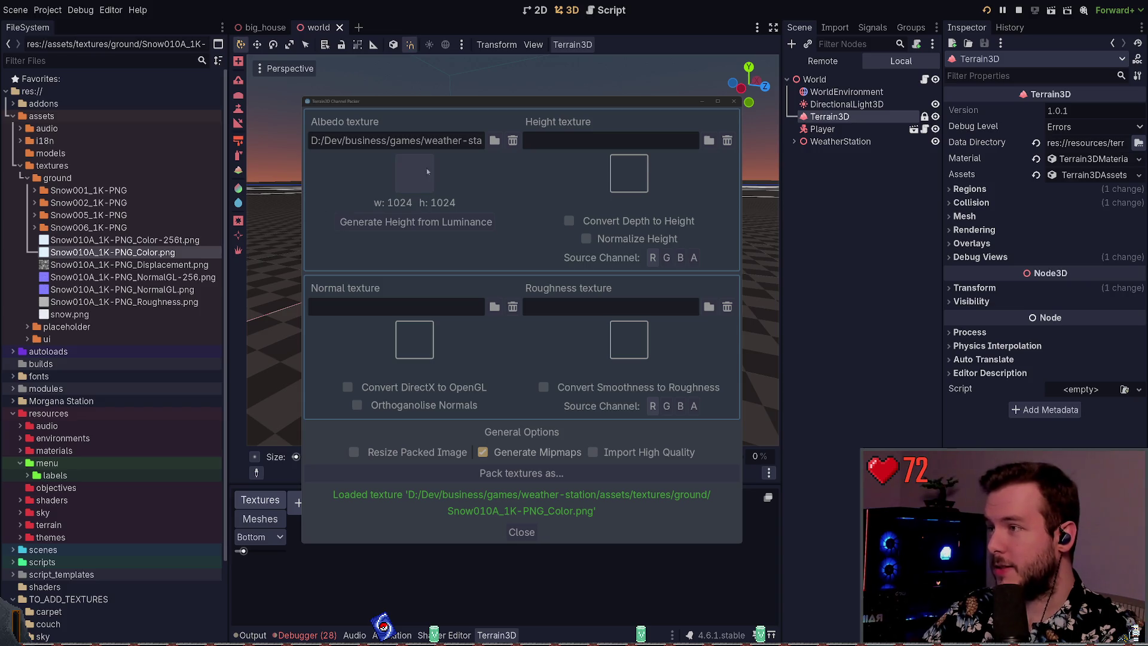
{"action": "mouse_move", "coordinate": [118, 264]}
{"action": "left_mouse_down"}
{"action": "mouse_move", "coordinate": [209, 267]}
{"action": "mouse_move", "coordinate": [629, 185]}
{"action": "left_mouse_up"}
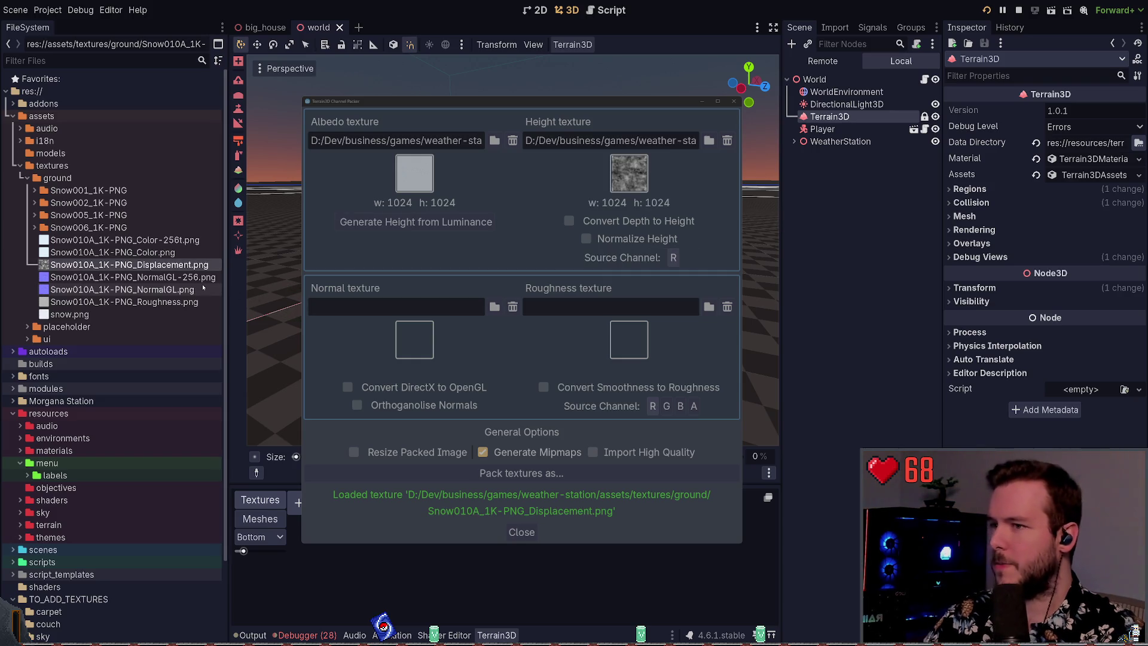
{"action": "left_click", "coordinate": [111, 290]}
- Load the Snow010A NormalGL and Roughness maps and tick Import High Quality
{"action": "mouse_move", "coordinate": [111, 289]}
{"action": "left_mouse_down"}
{"action": "mouse_move", "coordinate": [263, 418]}
{"action": "mouse_move", "coordinate": [414, 339]}
{"action": "left_mouse_up"}
{"action": "left_click_drag", "start_coordinate": [135, 302], "coordinate": [616, 335]}
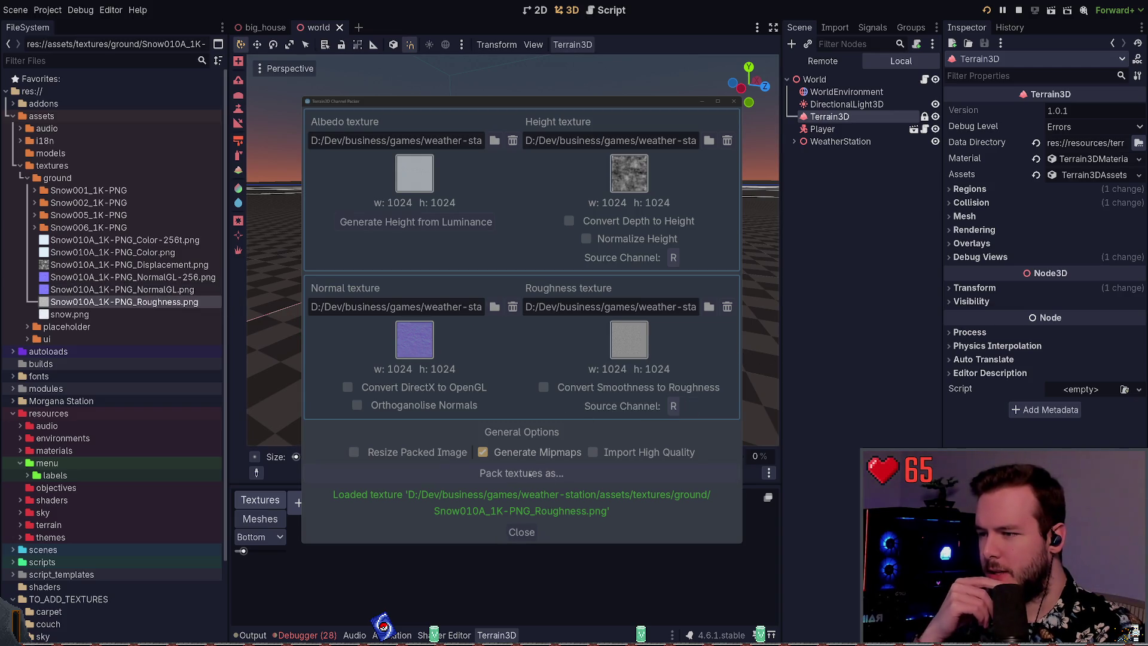
{"action": "left_click", "coordinate": [594, 453]}
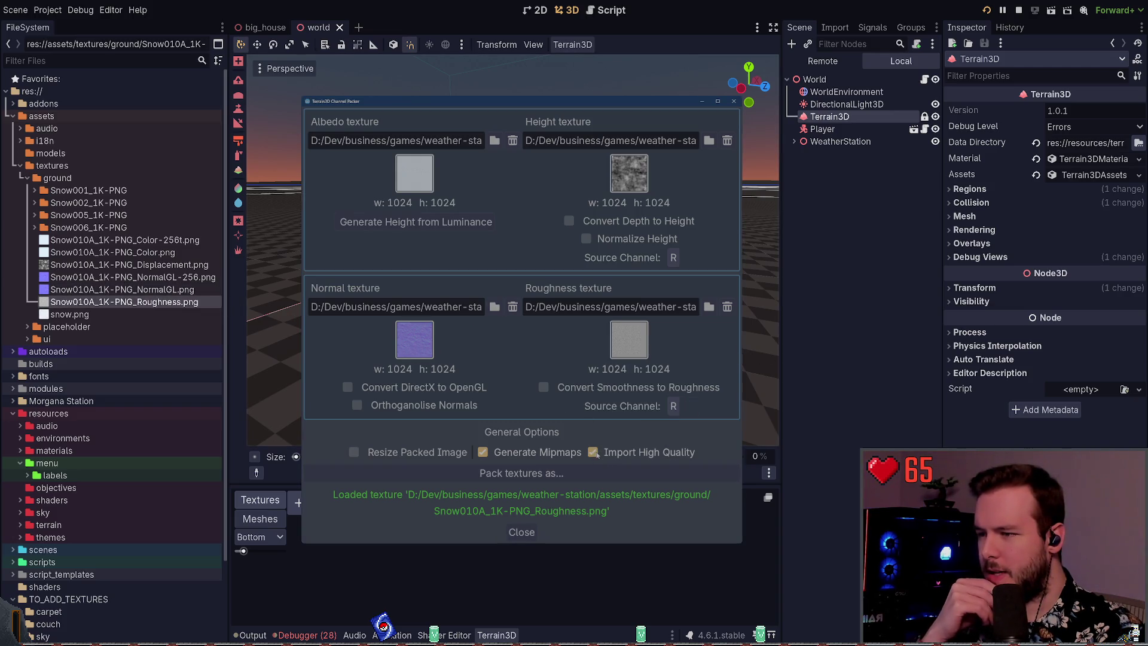
- Resize the packed image to 256 and pack it as packed_snow_10.png
{"action": "left_click", "coordinate": [422, 454]}
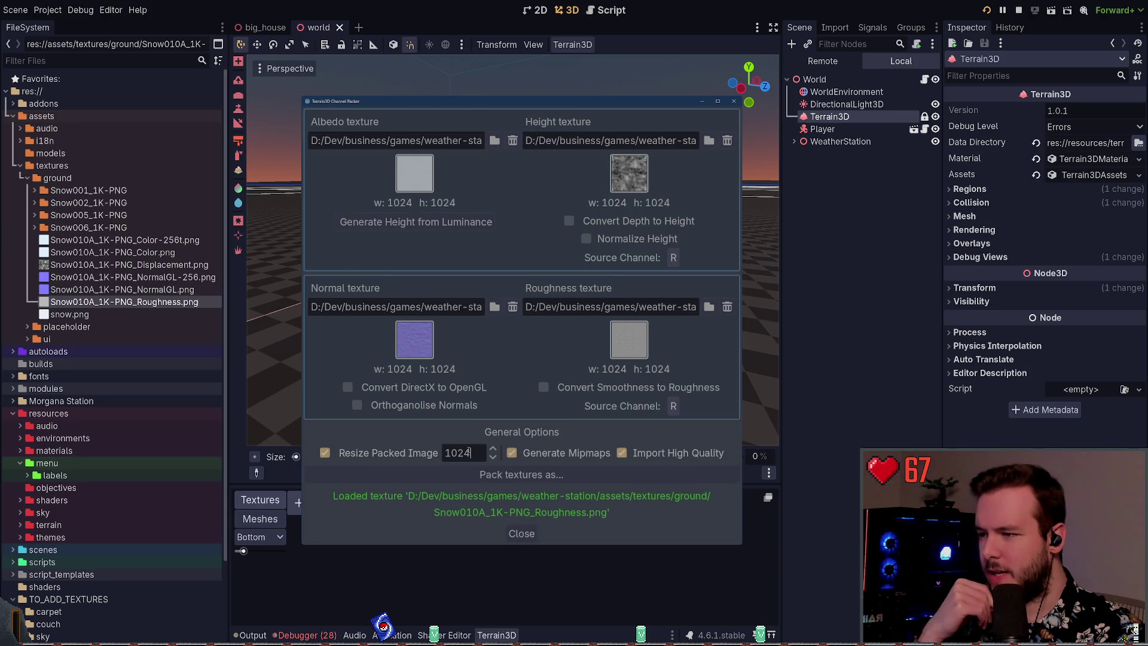
{"action": "key", "text": "ctrl+a"}
{"action": "type", "text": "256"}
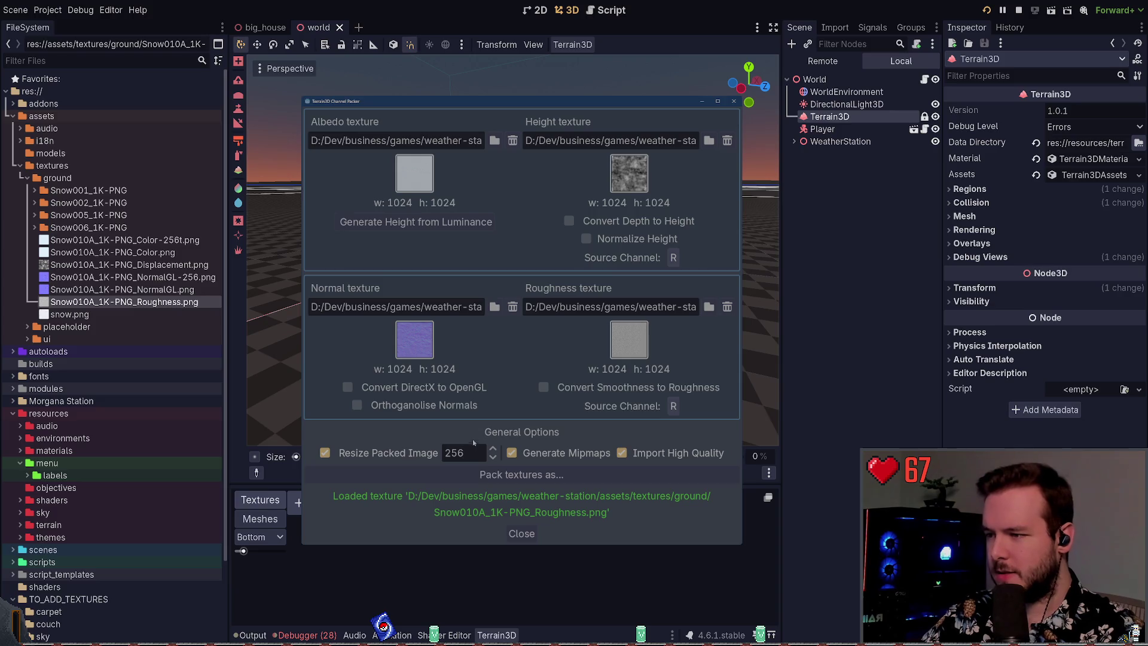
{"action": "left_click", "coordinate": [486, 479]}
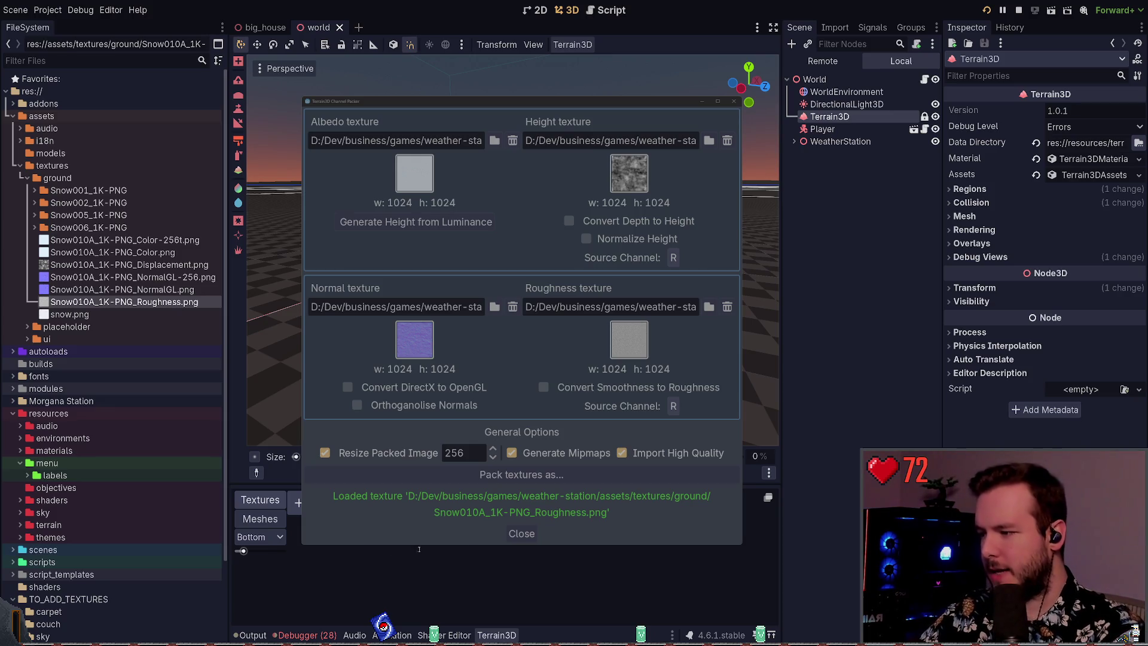
{"action": "left_click", "coordinate": [521, 533]}
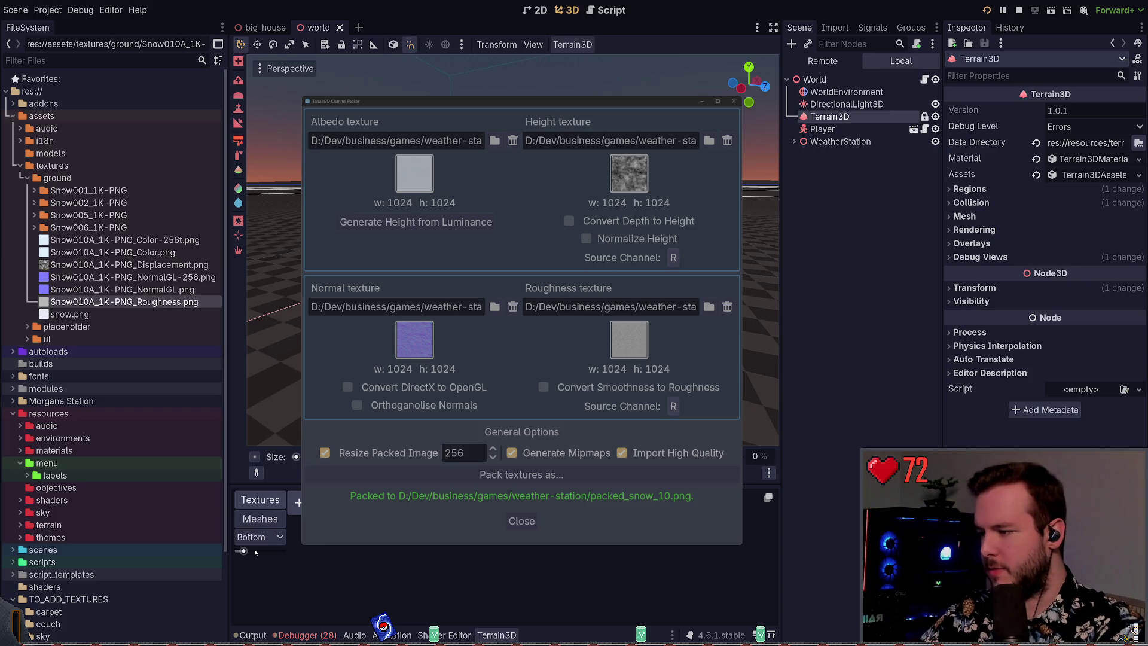
- Close the Channel Packer and add a new texture to the Terrain3D node
{"action": "left_click", "coordinate": [521, 521]}
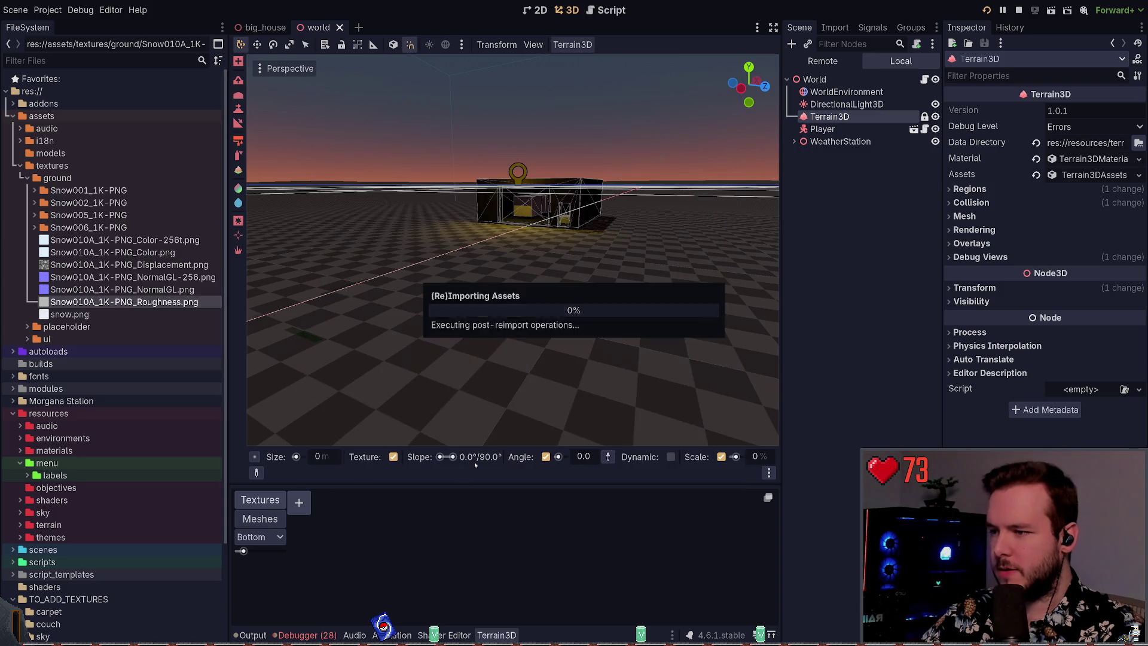
{"action": "left_click", "coordinate": [825, 299]}
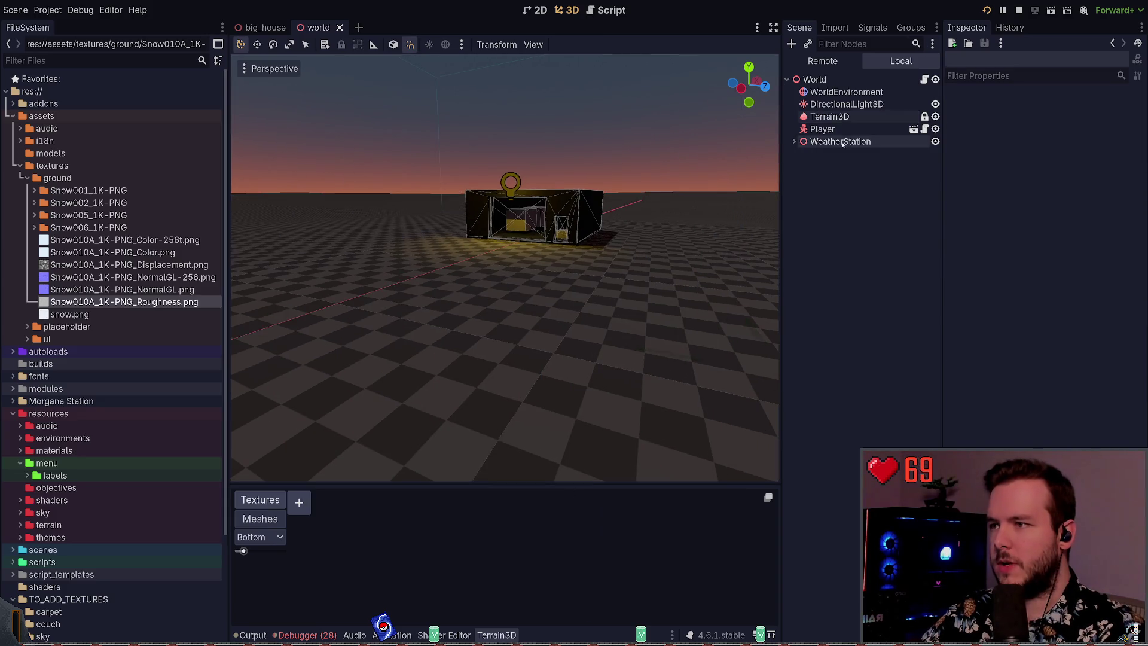
{"action": "left_click", "coordinate": [831, 117]}
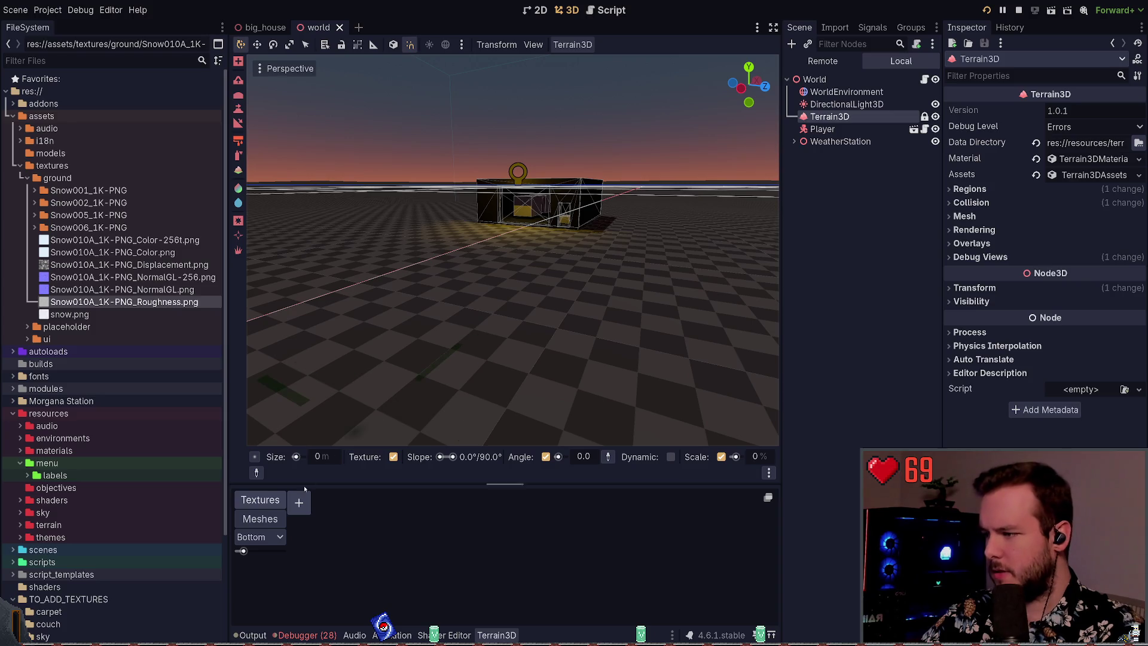
{"action": "left_click", "coordinate": [299, 502]}
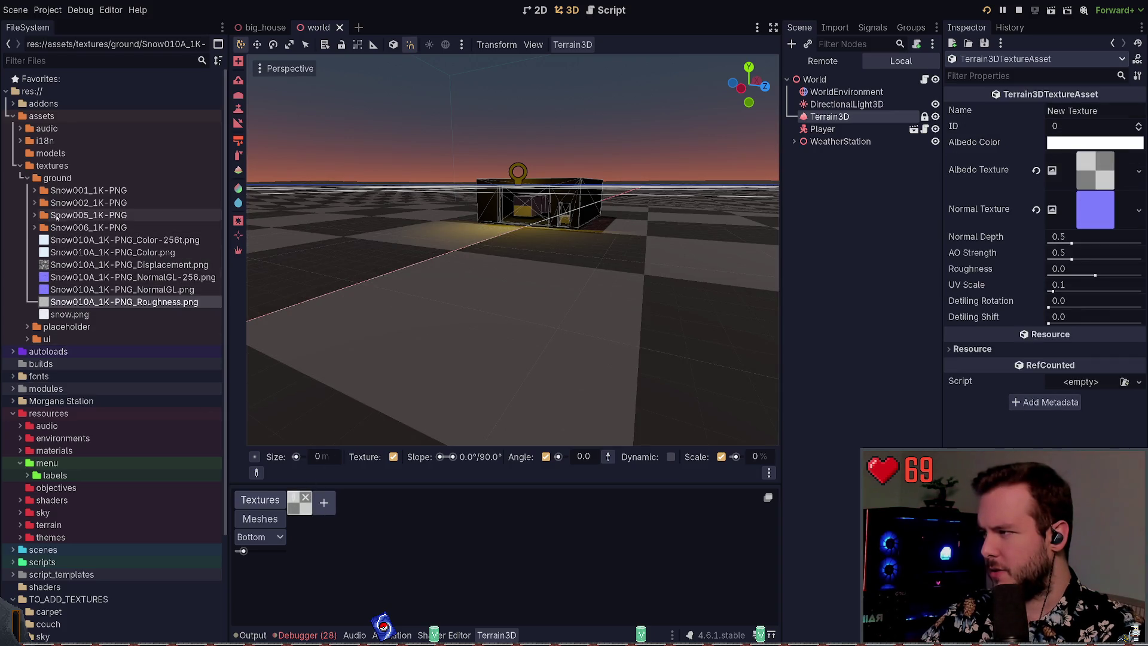
- Move both snow_10_packed PNGs into assets/textures/ground and set albedo_height as the albedo
{"action": "scroll", "coordinate": [90, 180], "scroll_direction": "down", "scroll_amount": 5}
{"action": "left_click", "coordinate": [64, 613]}
{"action": "left_click", "coordinate": [66, 624], "text": "shift"}
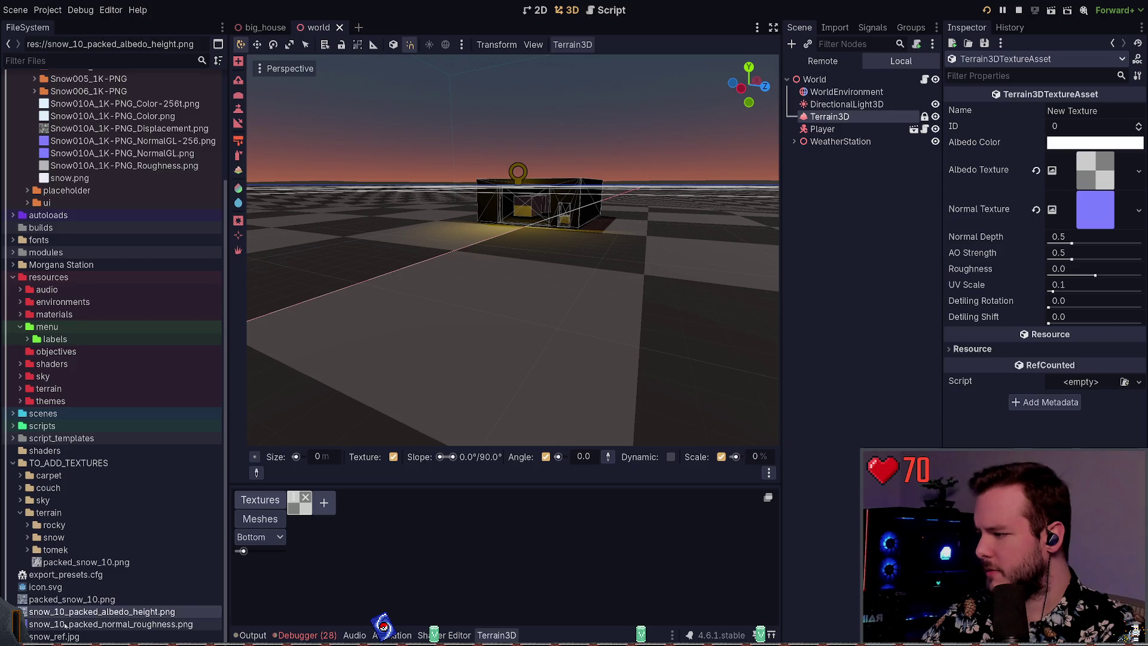
{"action": "mouse_move", "coordinate": [66, 620]}
{"action": "left_mouse_down"}
{"action": "mouse_move", "coordinate": [90, 474]}
{"action": "mouse_move", "coordinate": [90, 180]}
{"action": "left_mouse_up"}
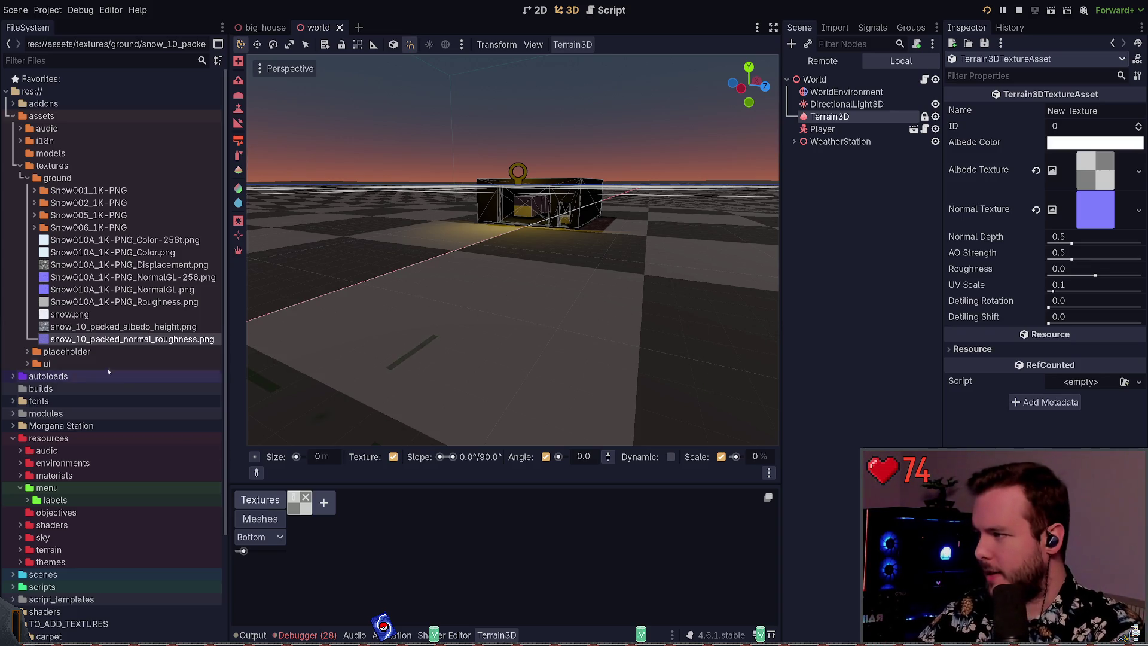
{"action": "left_click", "coordinate": [114, 328]}
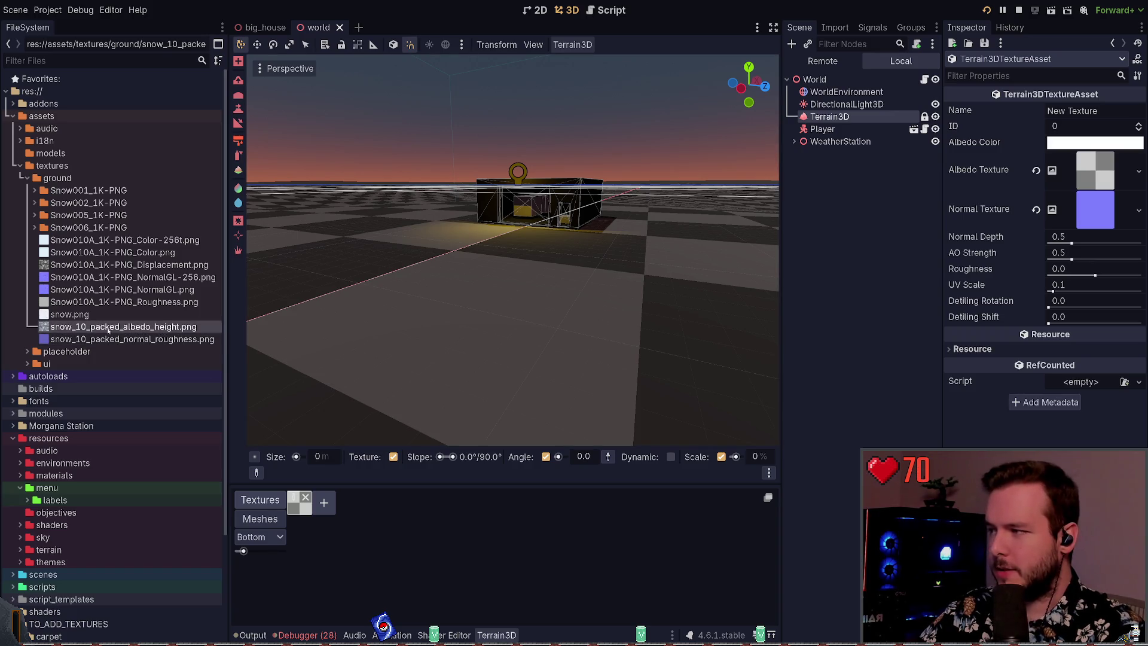
{"action": "mouse_move", "coordinate": [111, 330]}
{"action": "left_mouse_down"}
{"action": "mouse_move", "coordinate": [435, 319]}
{"action": "mouse_move", "coordinate": [736, 288]}
{"action": "mouse_move", "coordinate": [858, 293]}
{"action": "mouse_move", "coordinate": [1081, 176]}
{"action": "left_mouse_up"}
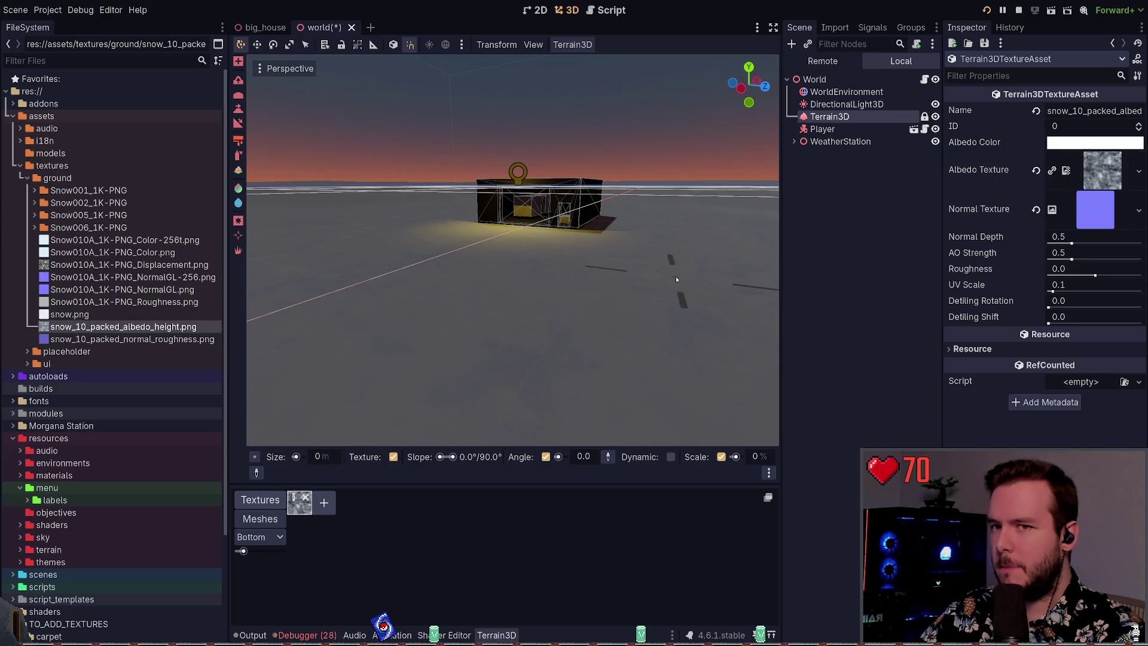
- Set snow_10_packed normal_roughness as the normal texture with Normal Depth 1.1, and save
{"action": "mouse_move", "coordinate": [119, 339]}
{"action": "left_mouse_down"}
{"action": "mouse_move", "coordinate": [603, 317]}
{"action": "mouse_move", "coordinate": [1100, 211]}
{"action": "left_mouse_up"}
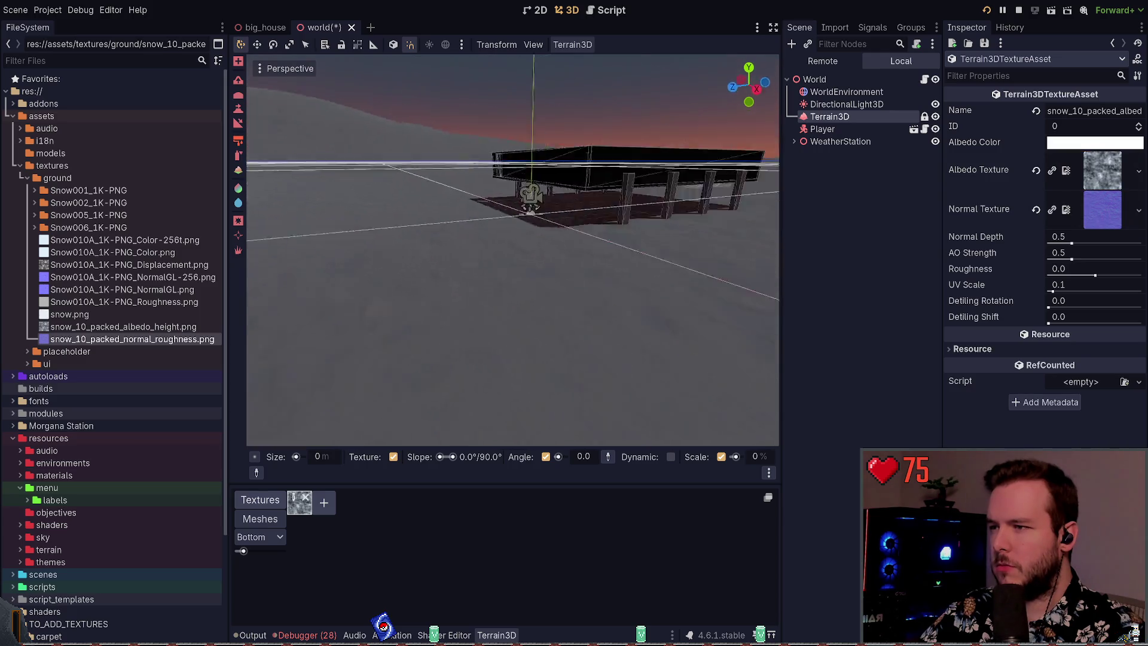
{"action": "key", "text": "ctrl+s"}
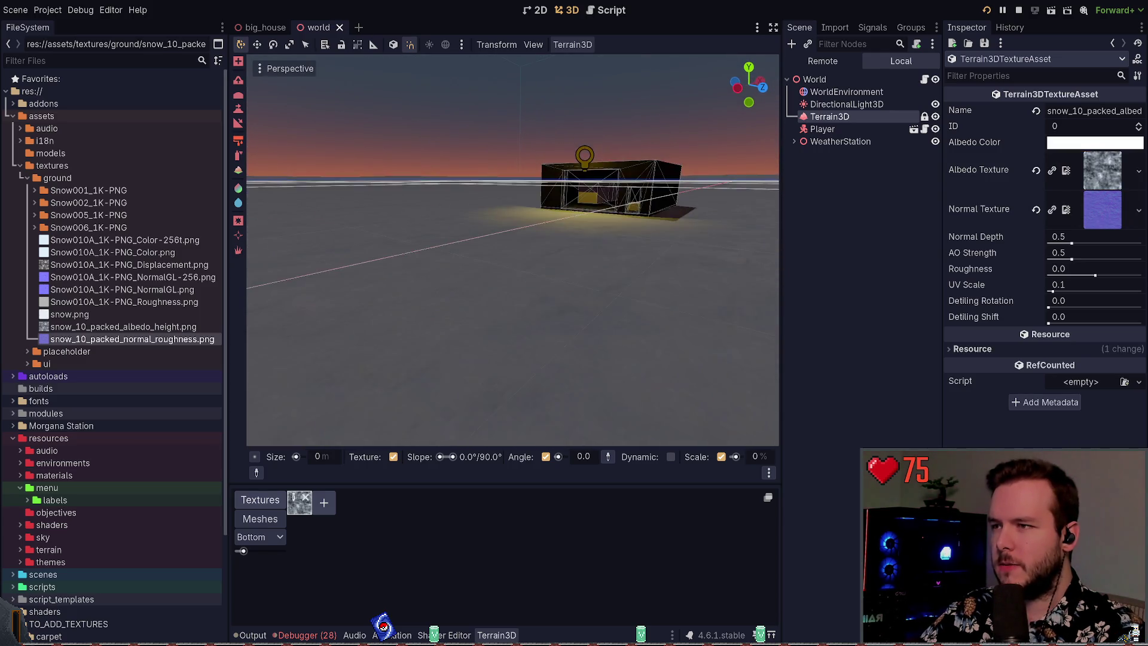
{"action": "mouse_move", "coordinate": [1071, 259]}
{"action": "left_mouse_down"}
{"action": "mouse_move", "coordinate": [1141, 259]}
{"action": "mouse_move", "coordinate": [1039, 256]}
{"action": "mouse_move", "coordinate": [1119, 243]}
{"action": "left_mouse_up"}
{"action": "key", "text": "ctrl+s"}
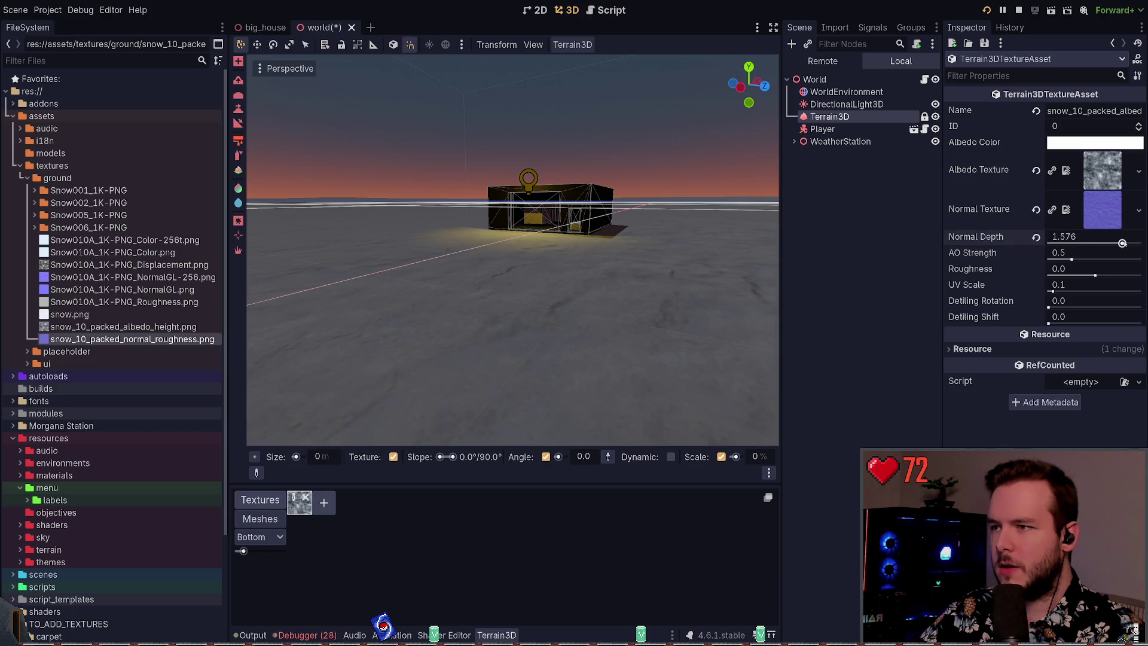
{"action": "left_click", "coordinate": [1089, 238]}
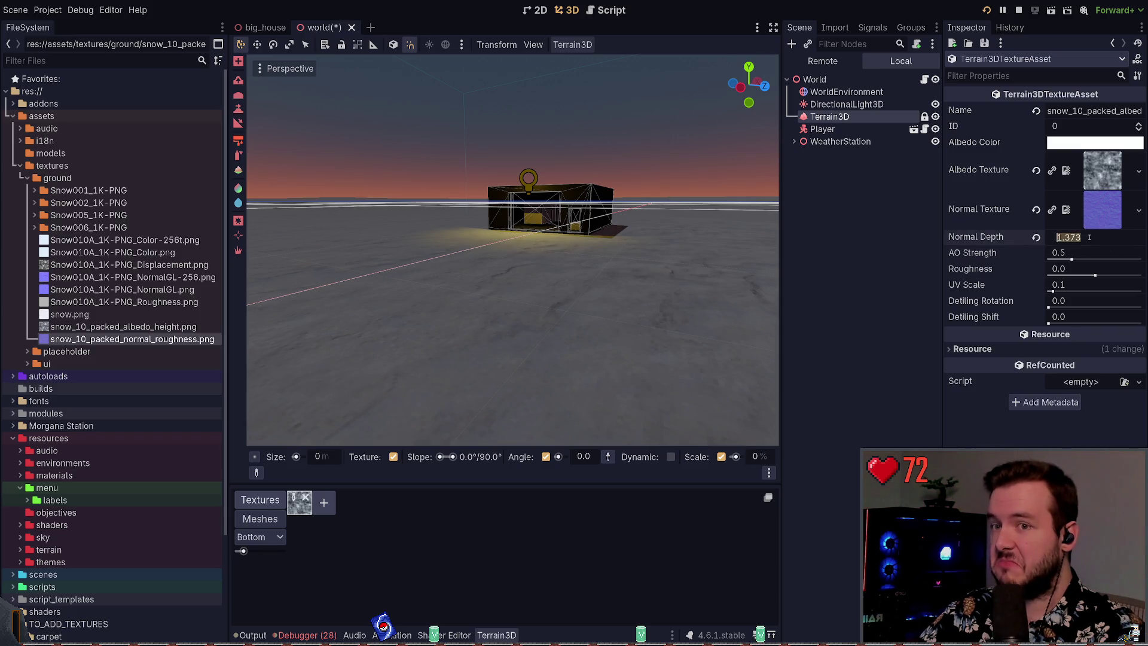
{"action": "type", "text": "1.1"}
{"action": "key", "text": "Return"}
{"action": "key", "text": "ctrl+s"}
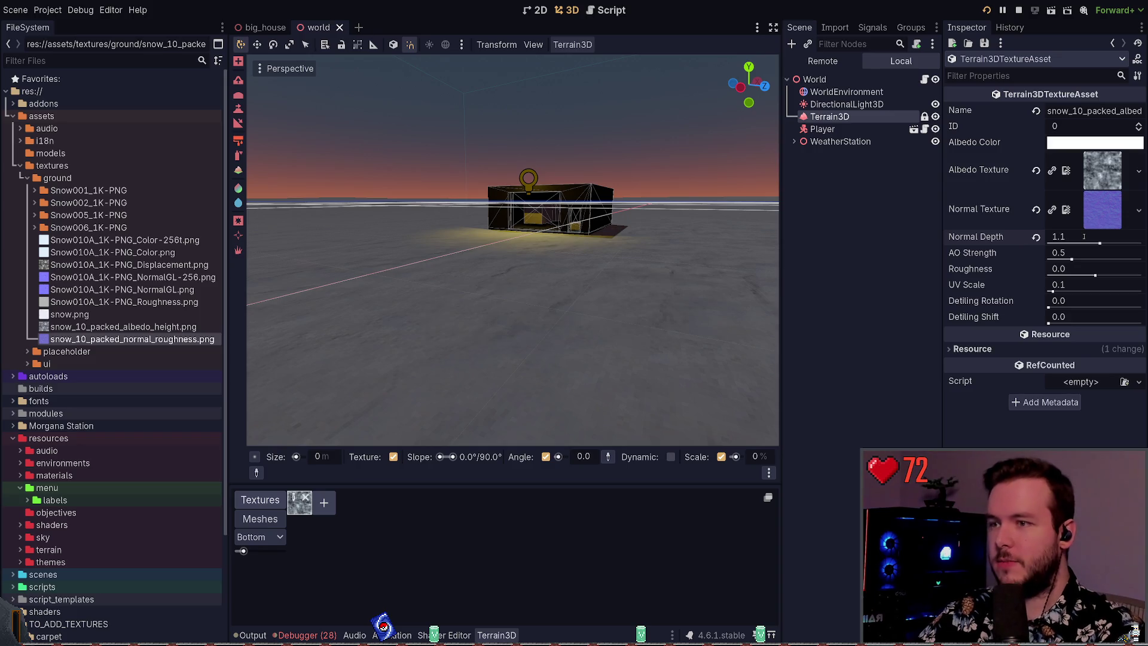
- Keep UV Scale 0.1 and Detiling Rotation 0.0, set Detiling Shift to 0.1, and save
{"action": "left_click", "coordinate": [1101, 287]}
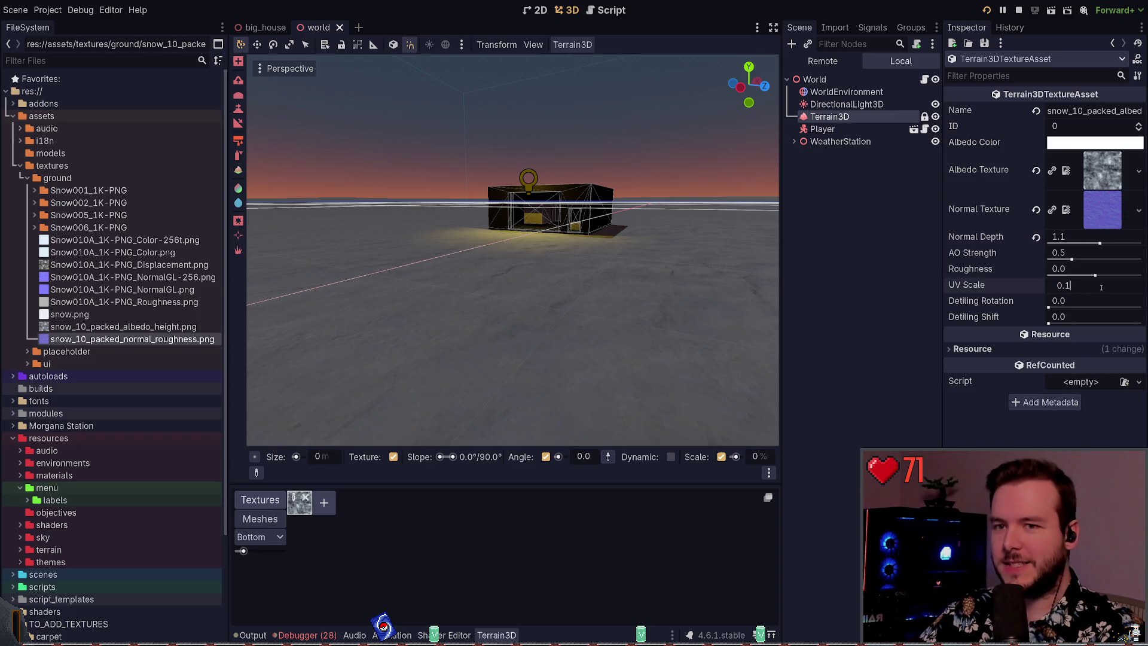
{"action": "type", "text": "0.2"}
{"action": "key", "text": "Escape"}
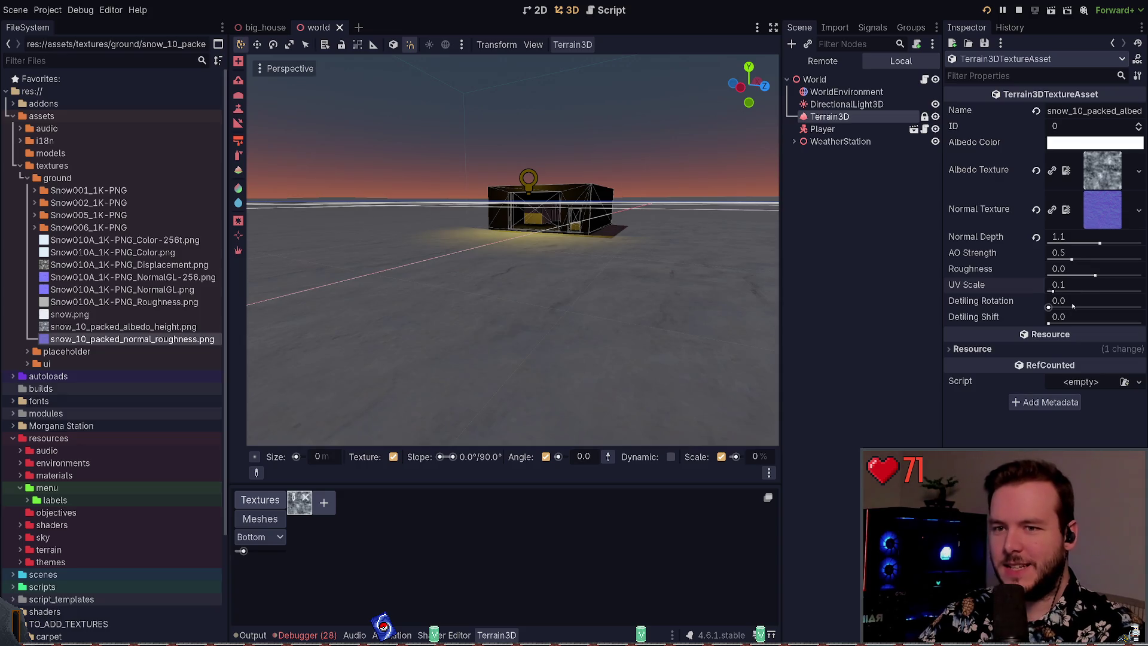
{"action": "left_click", "coordinate": [1092, 302]}
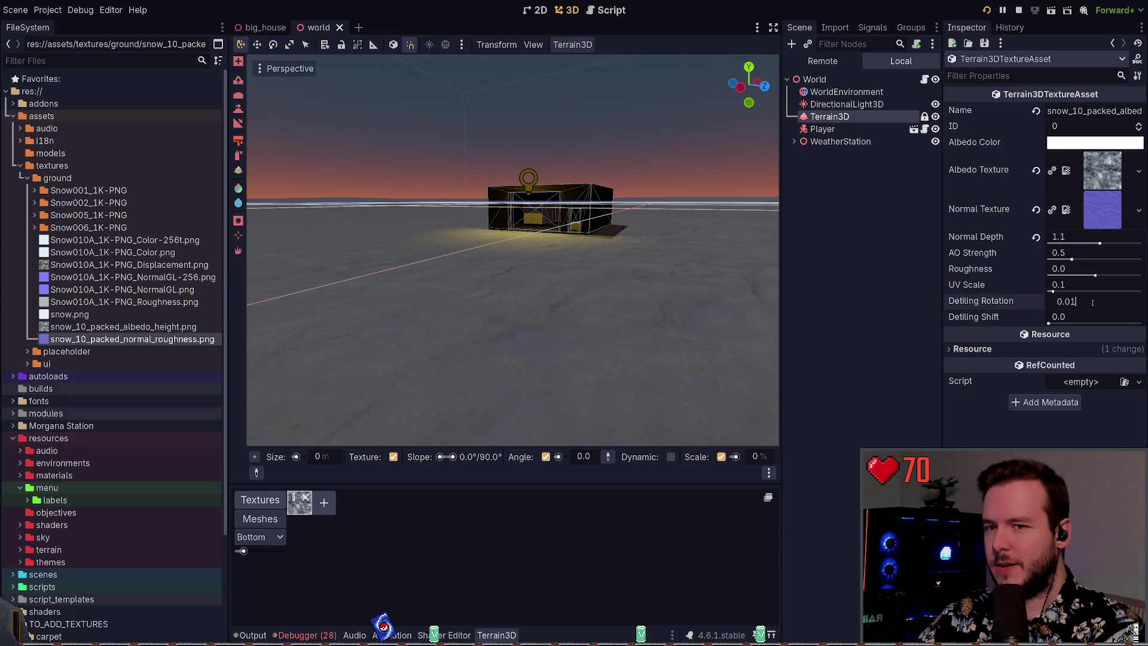
{"action": "key", "text": "Escape"}
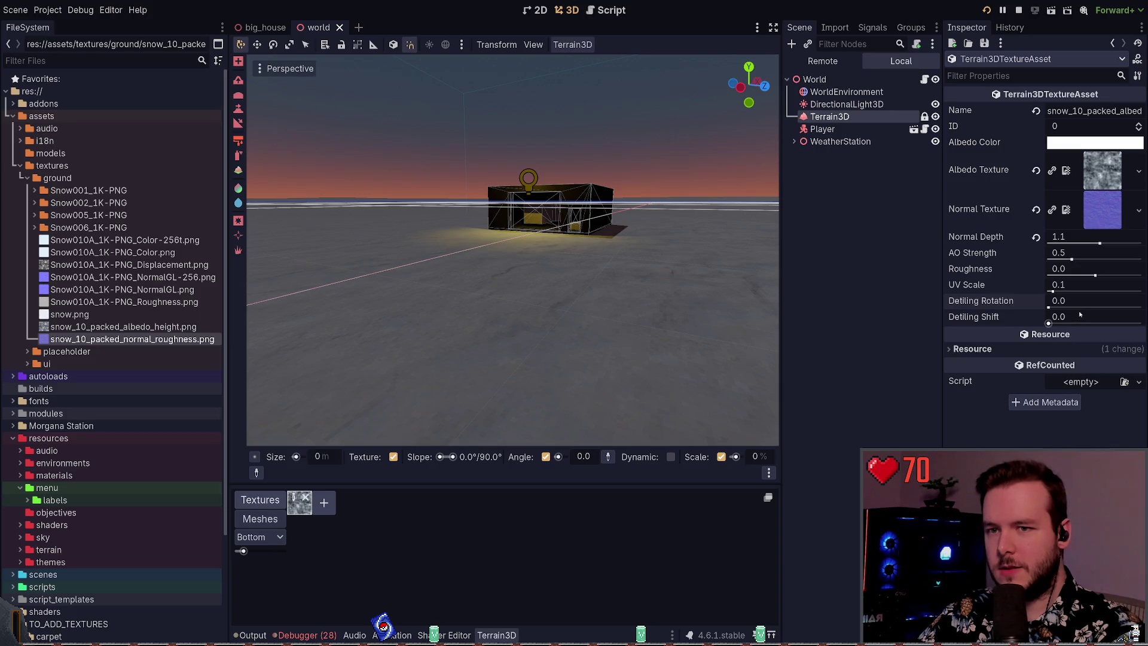
{"action": "left_click", "coordinate": [1088, 316]}
{"action": "key", "text": "BackSpace"}
{"action": "type", "text": "1"}
{"action": "key", "text": "Return"}
{"action": "key", "text": "ctrl+s"}
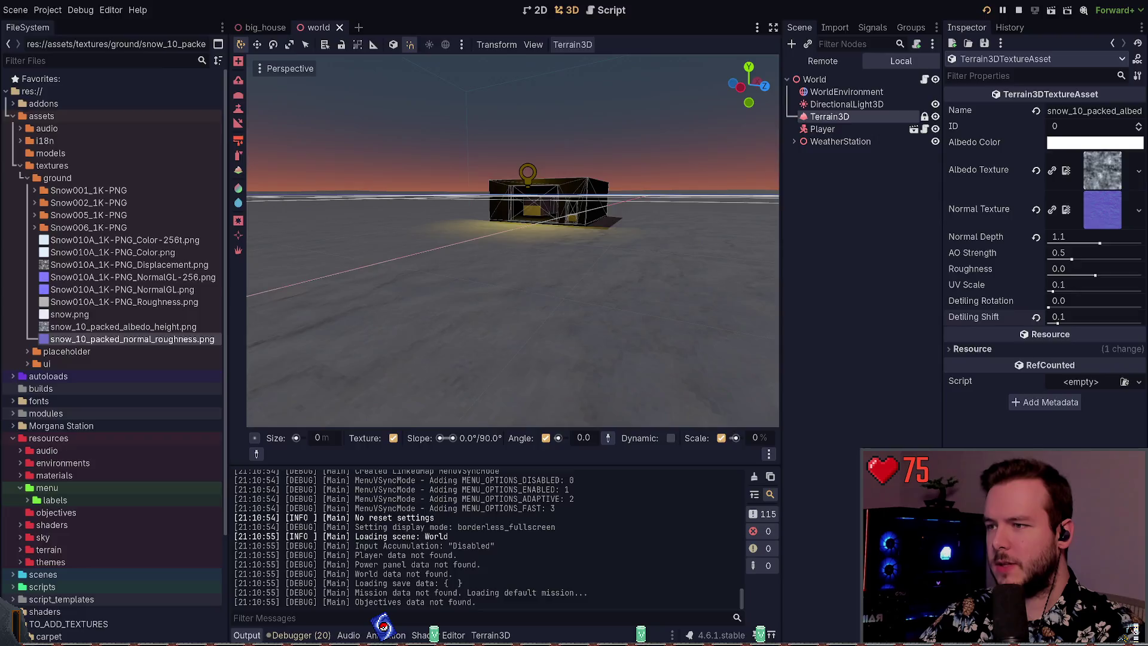
- Walk across the snow terrain toward the lit building, then quit via the pause menu's Dev Quit
{"action": "key", "text": "w"}
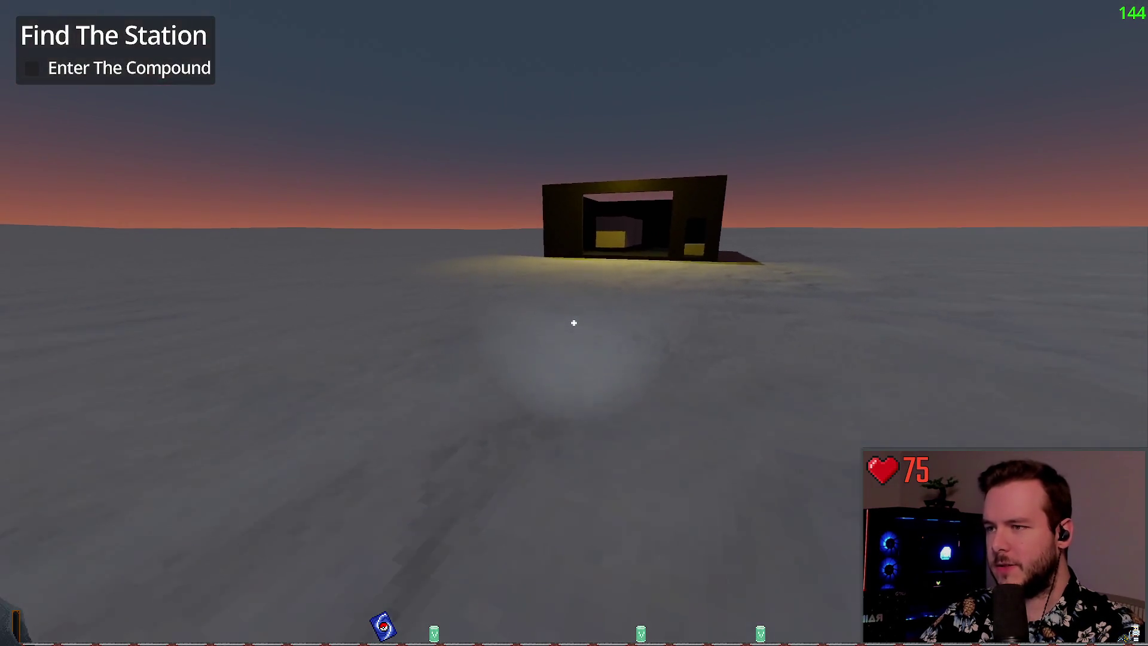
{"action": "key", "text": "w"}
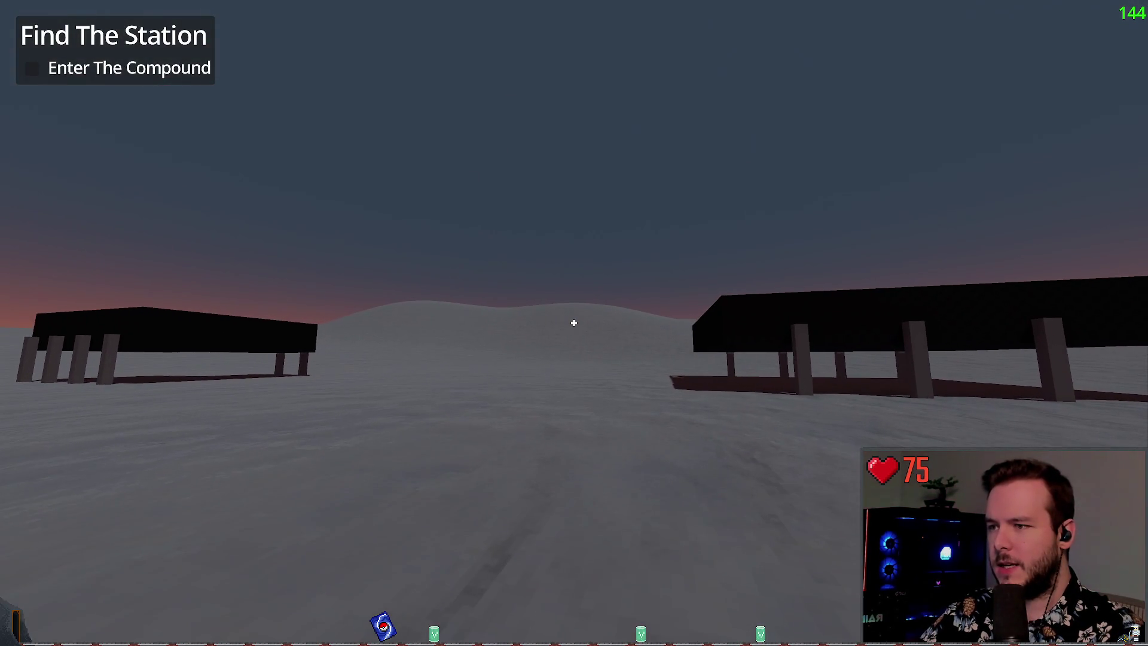
{"action": "key", "text": "w"}
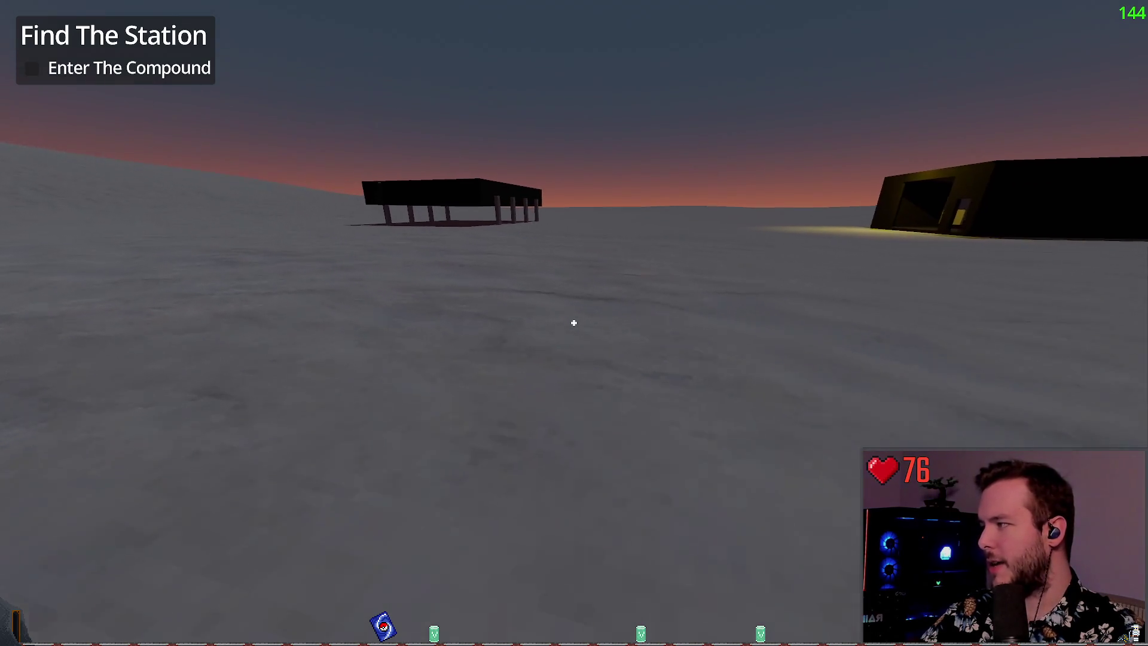
{"action": "key", "text": "f"}
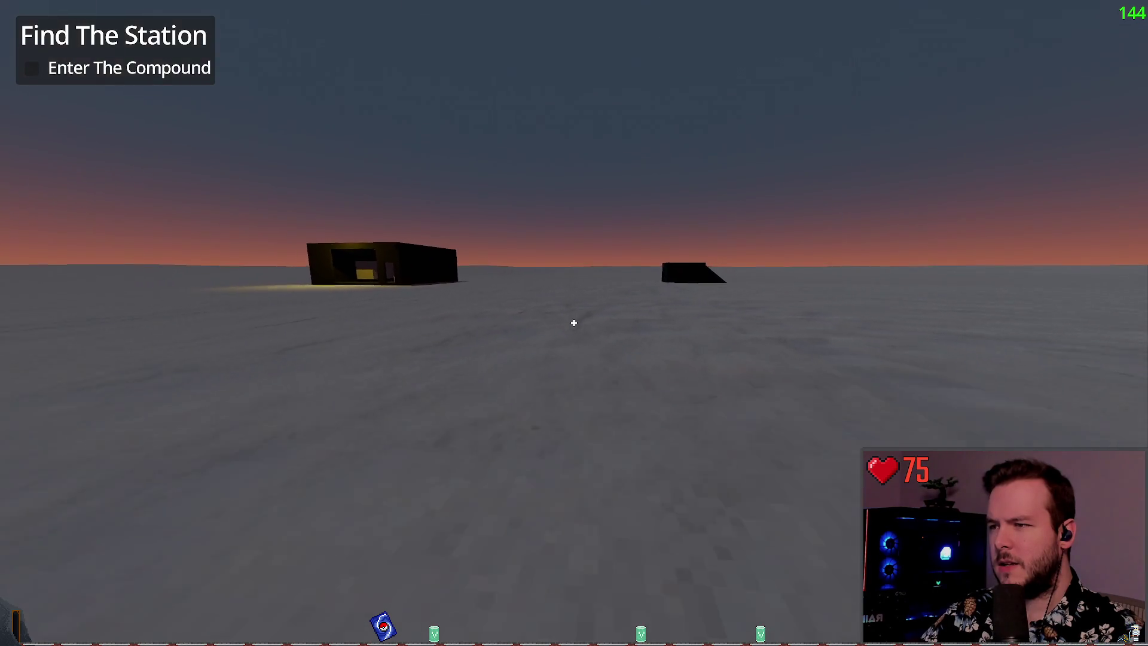
{"action": "key", "text": "w"}
{"action": "key", "text": "w"}
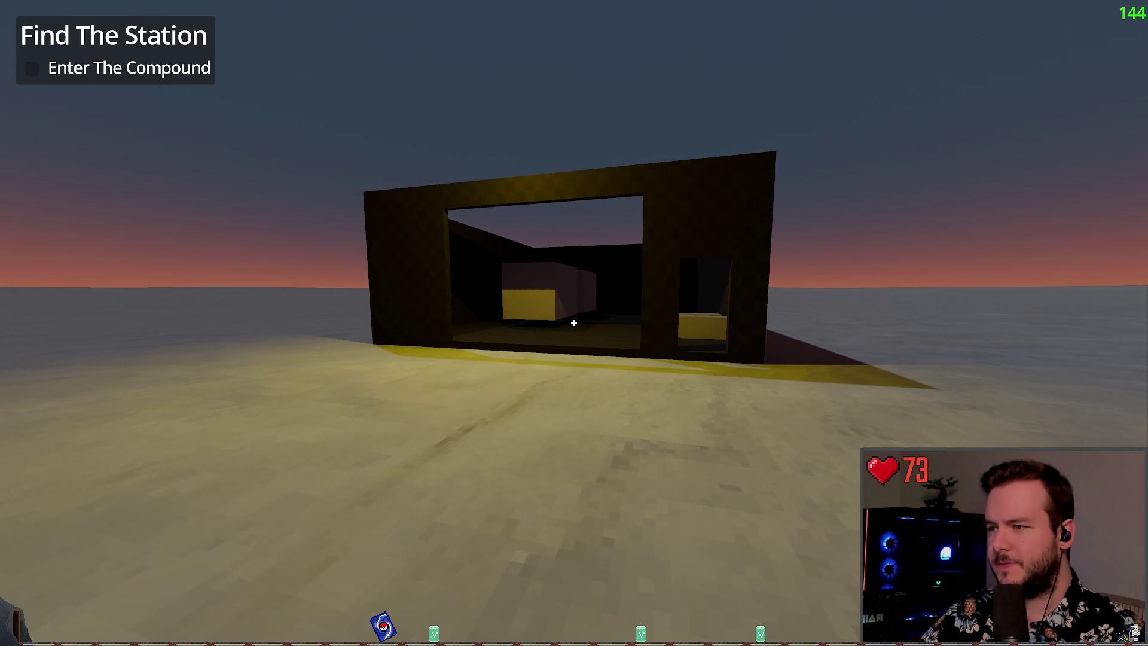
{"action": "key", "text": "s"}
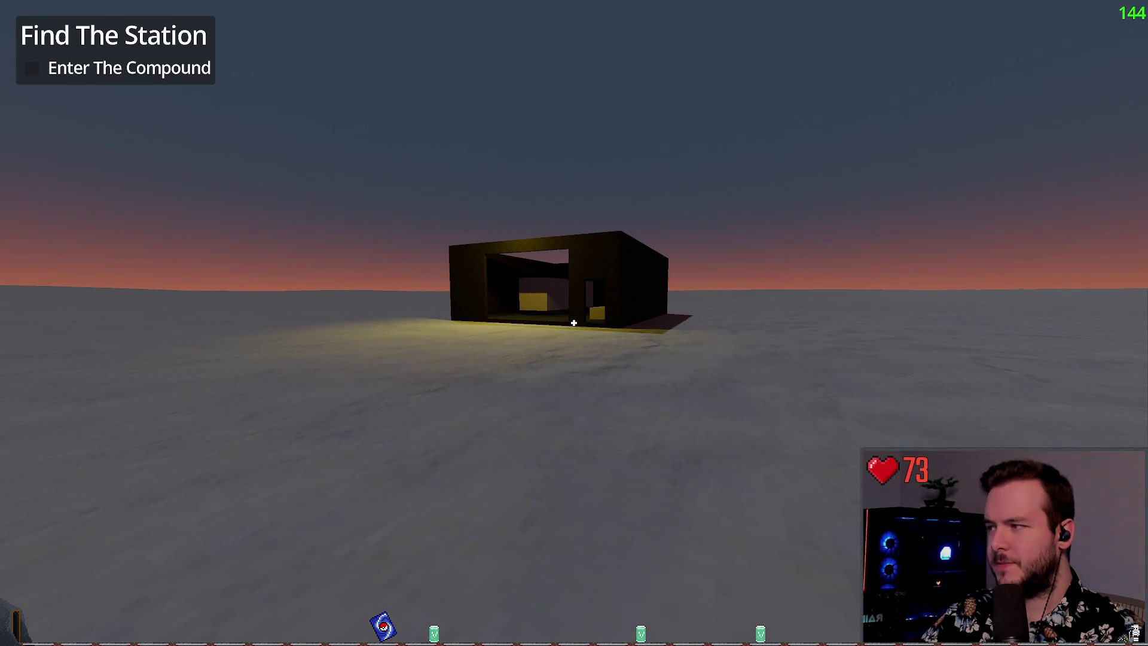
{"action": "key", "text": "Escape"}
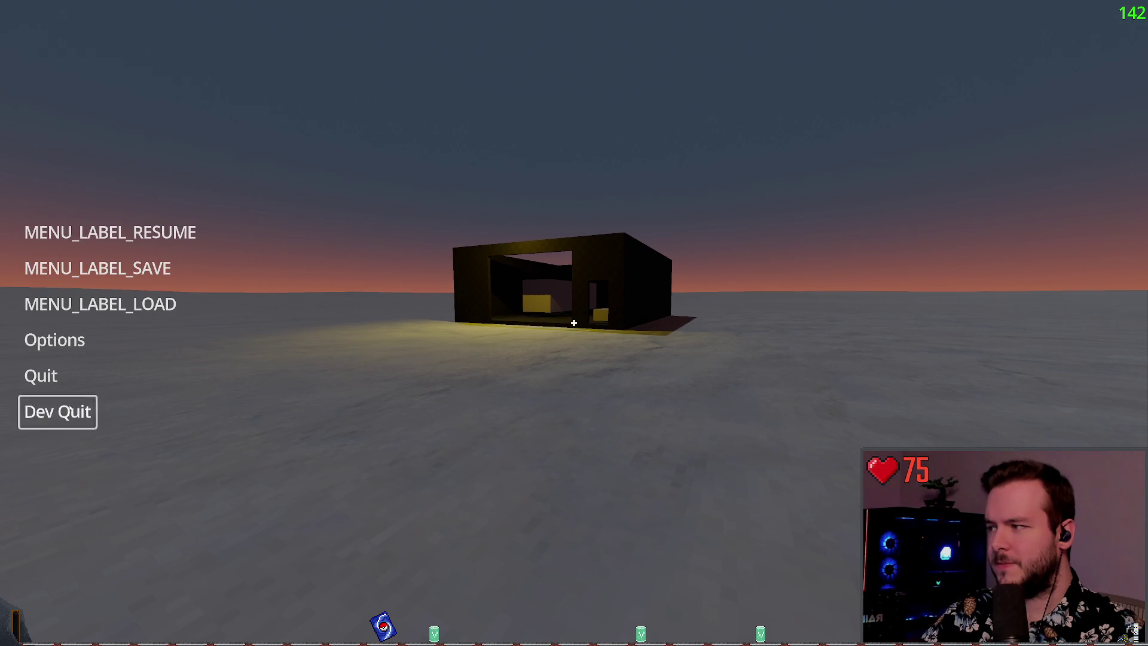
{"action": "left_click", "coordinate": [59, 410]}
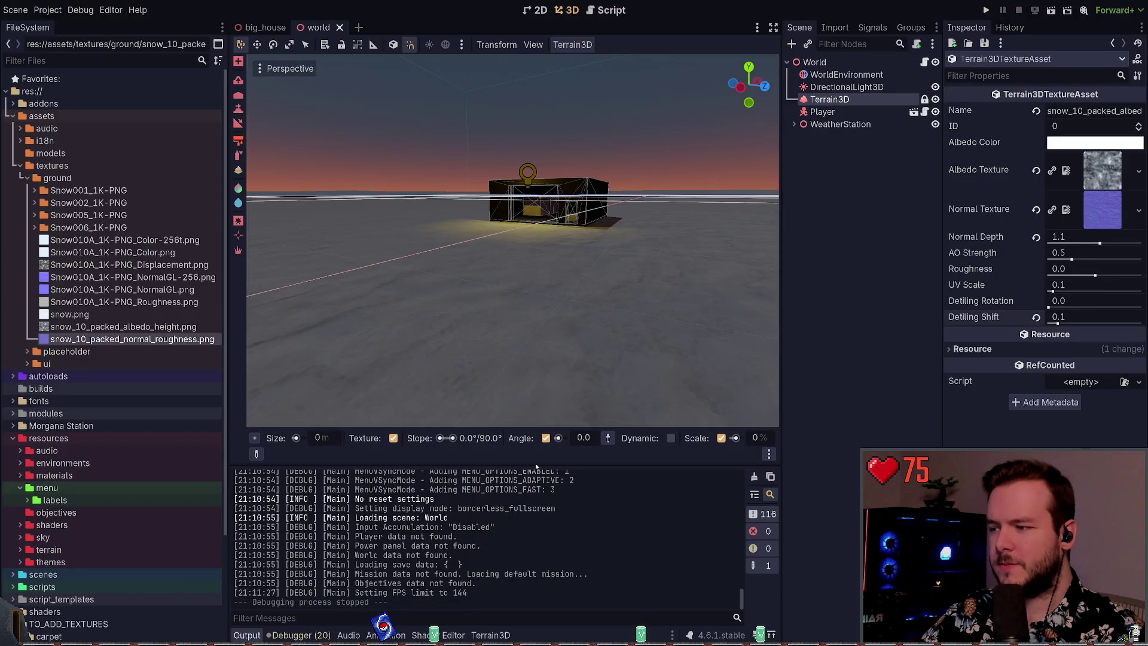
- Enlarge the viewport and assign Snow010A_1K-PNG_Color-256t.png as the snow texture's Albedo Texture
{"action": "left_click_drag", "start_coordinate": [536, 466], "coordinate": [536, 476]}
{"action": "left_click", "coordinate": [799, 257]}
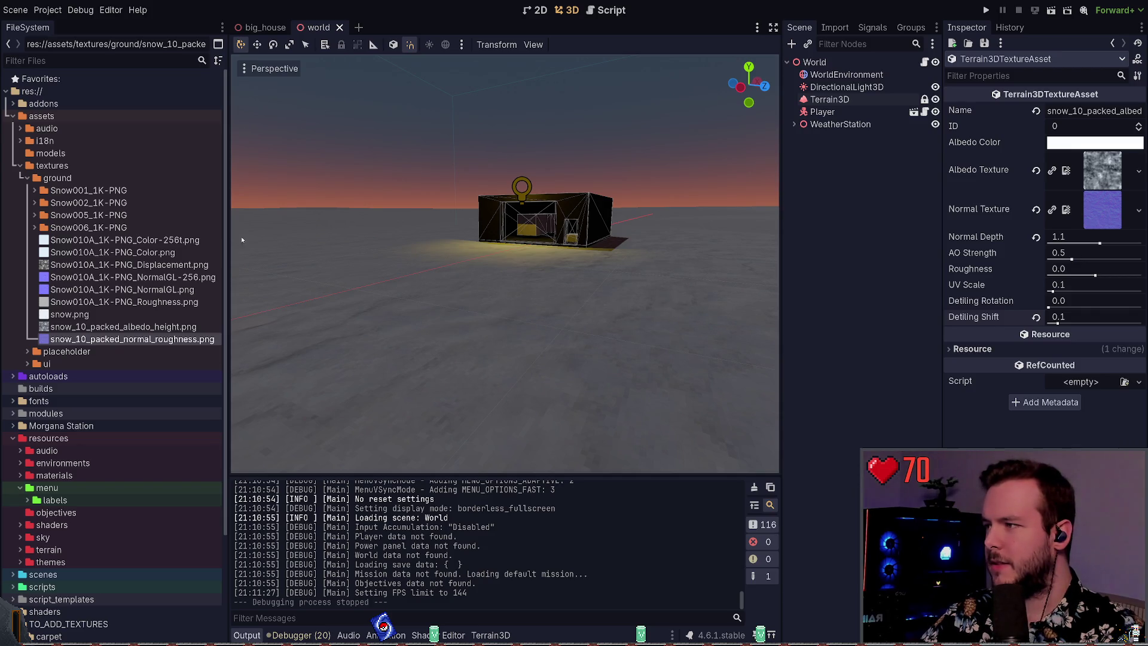
{"action": "left_click_drag", "start_coordinate": [226, 257], "coordinate": [211, 269]}
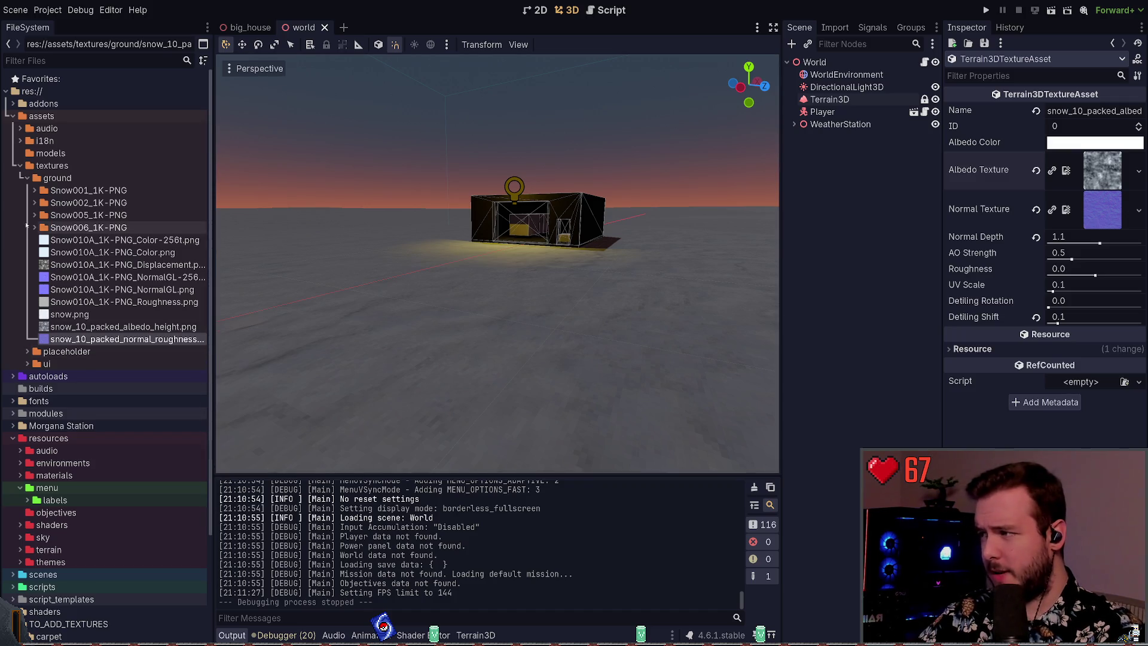
{"action": "left_click", "coordinate": [69, 240]}
{"action": "mouse_move", "coordinate": [69, 240]}
{"action": "left_mouse_down"}
{"action": "mouse_move", "coordinate": [921, 239]}
{"action": "mouse_move", "coordinate": [1096, 174]}
{"action": "left_mouse_up"}
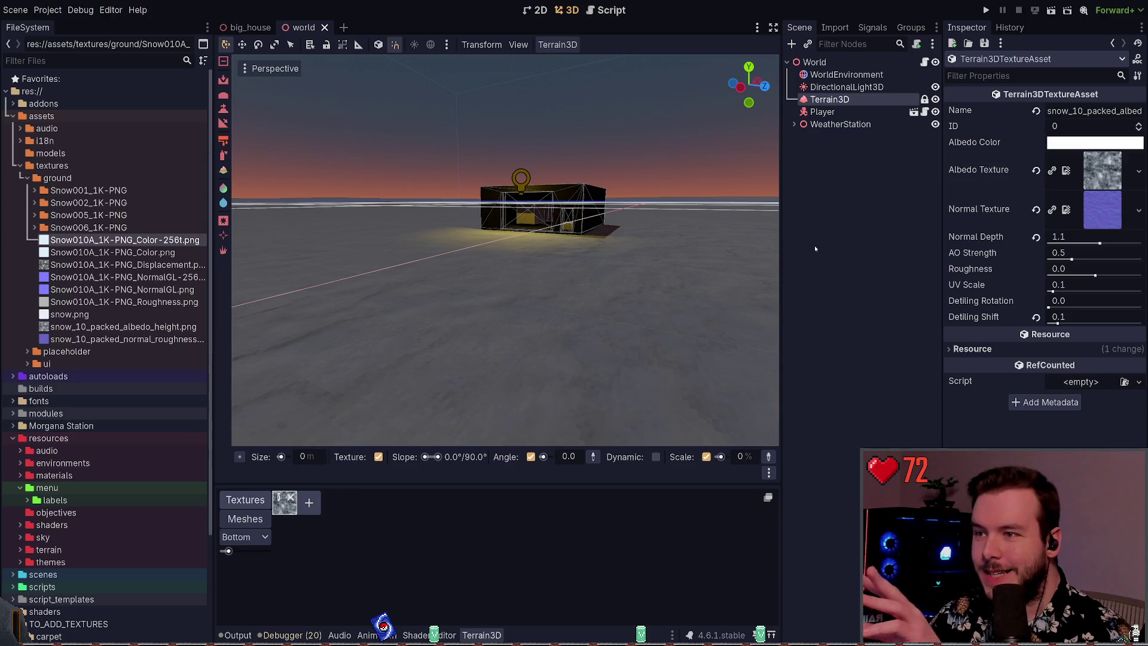
- Flip between the white snow and original grey albedo textures, keep the grey one, and run the game
{"action": "key", "text": "ctrl+s"}
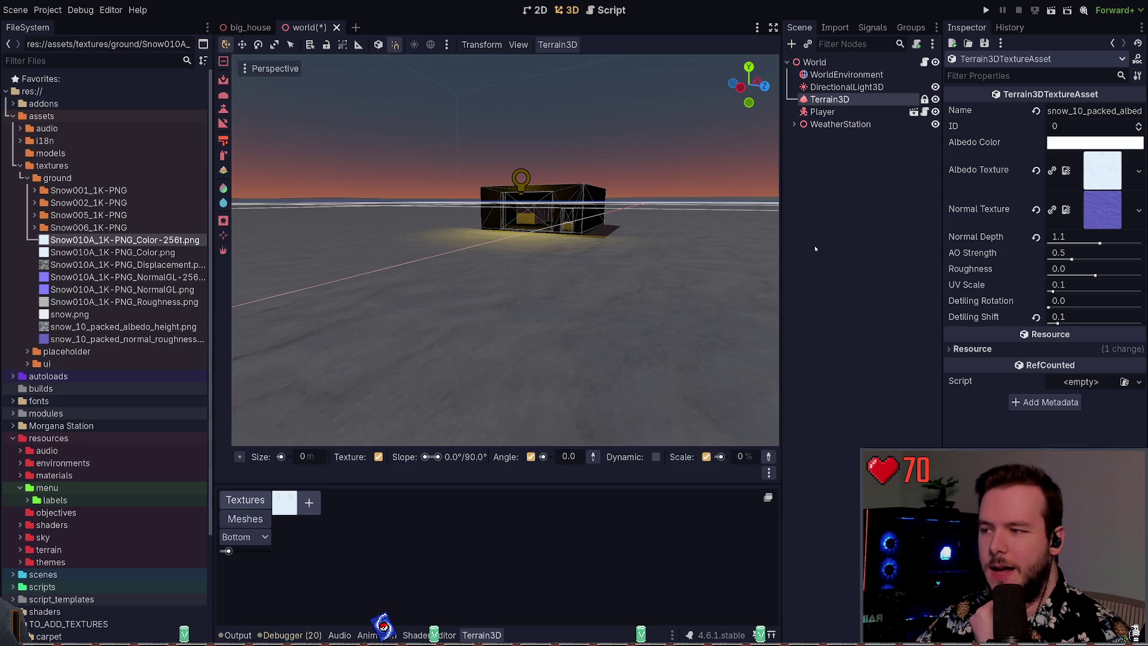
{"action": "key", "text": "ctrl+s"}
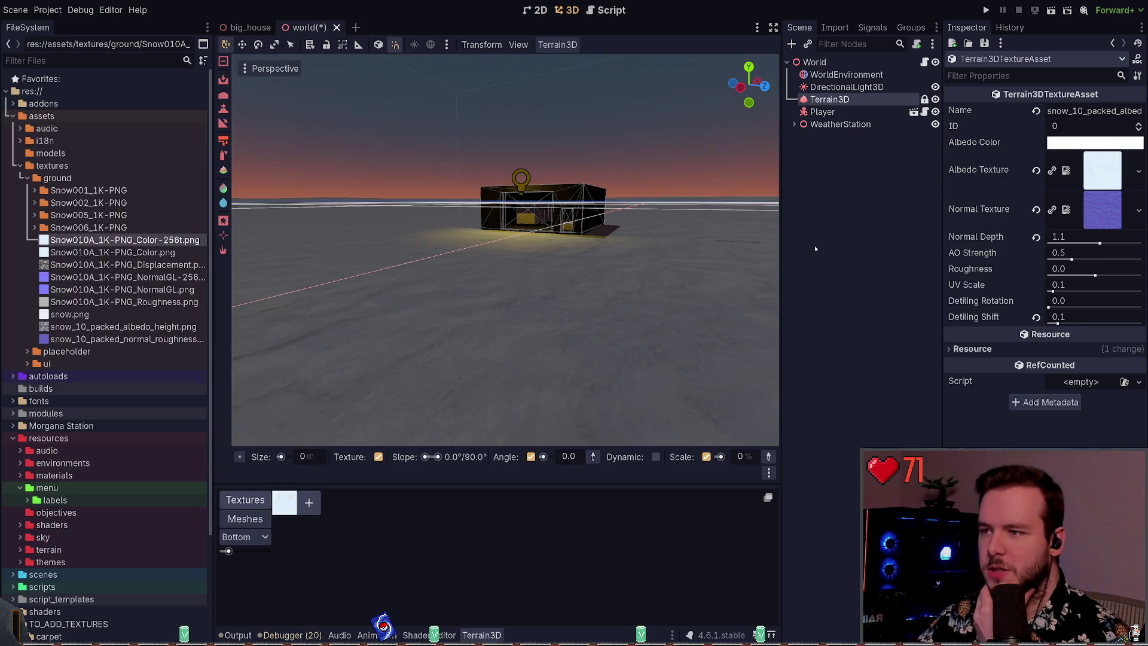
{"action": "key", "text": "ctrl+s"}
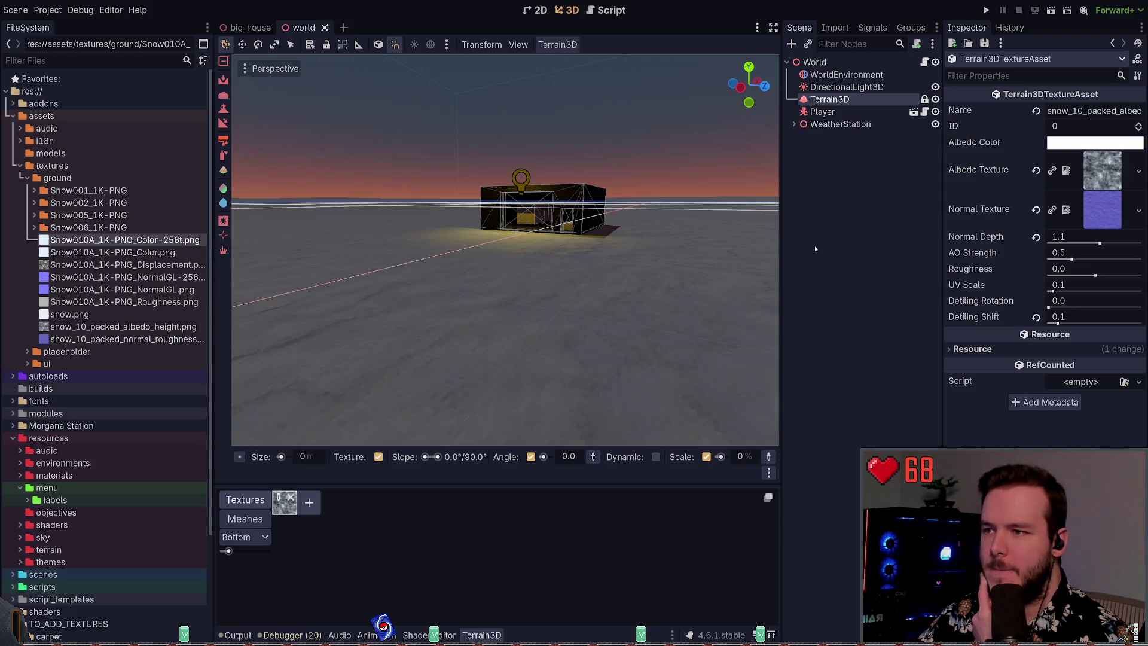
{"action": "key", "text": "ctrl+z"}
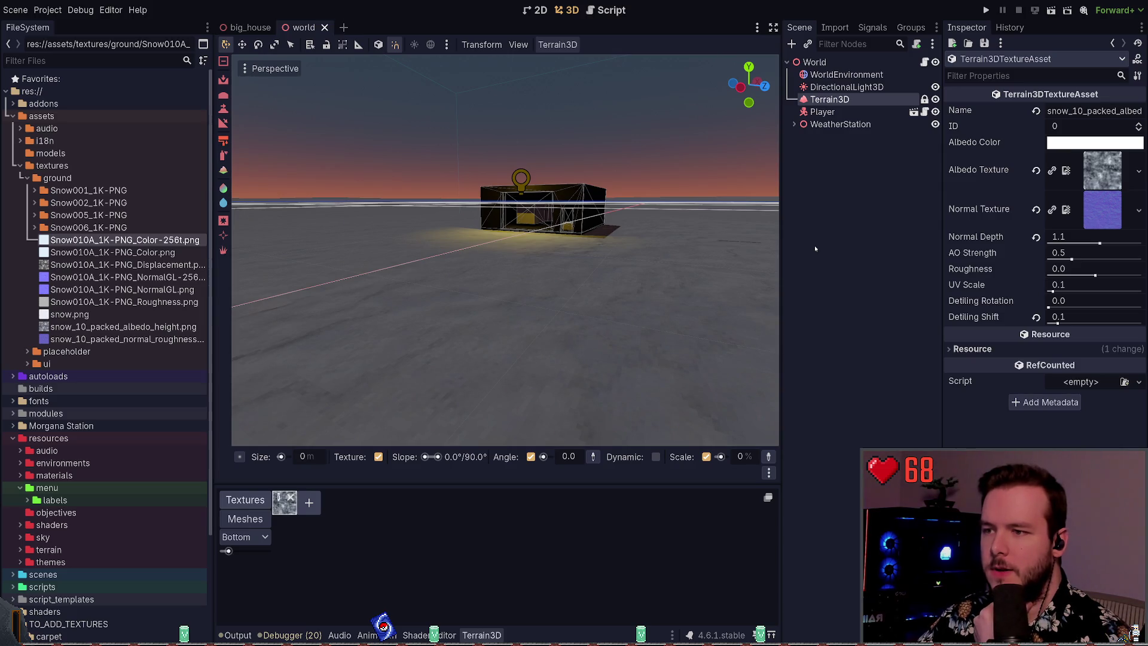
{"action": "key", "text": "ctrl+shift+z"}
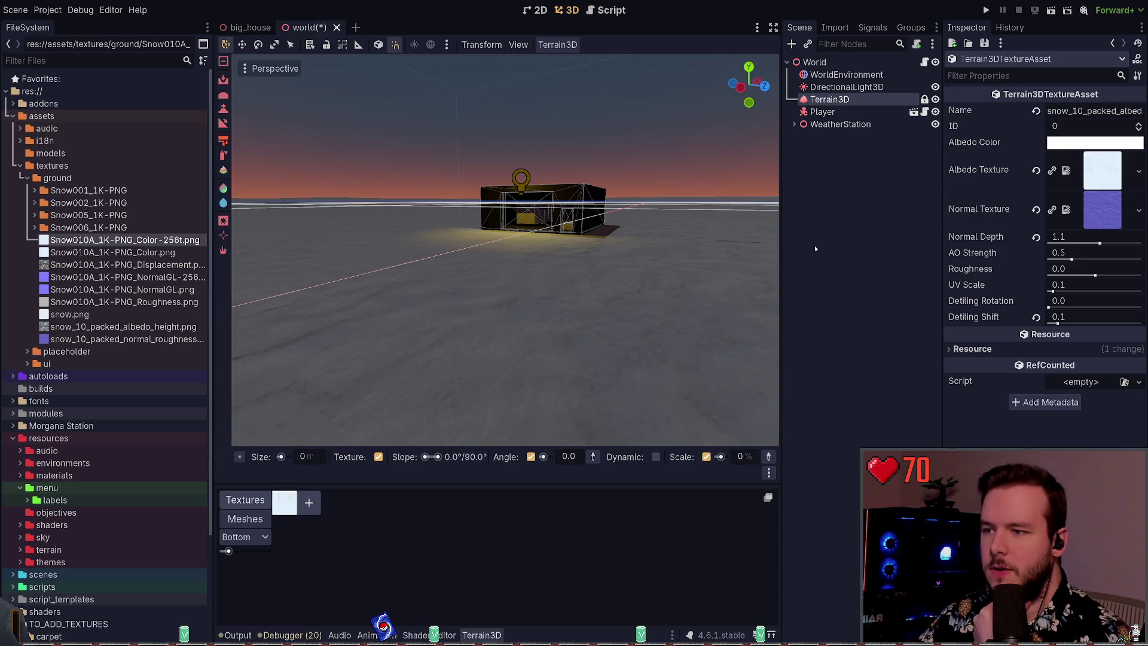
{"action": "key", "text": "ctrl+z"}
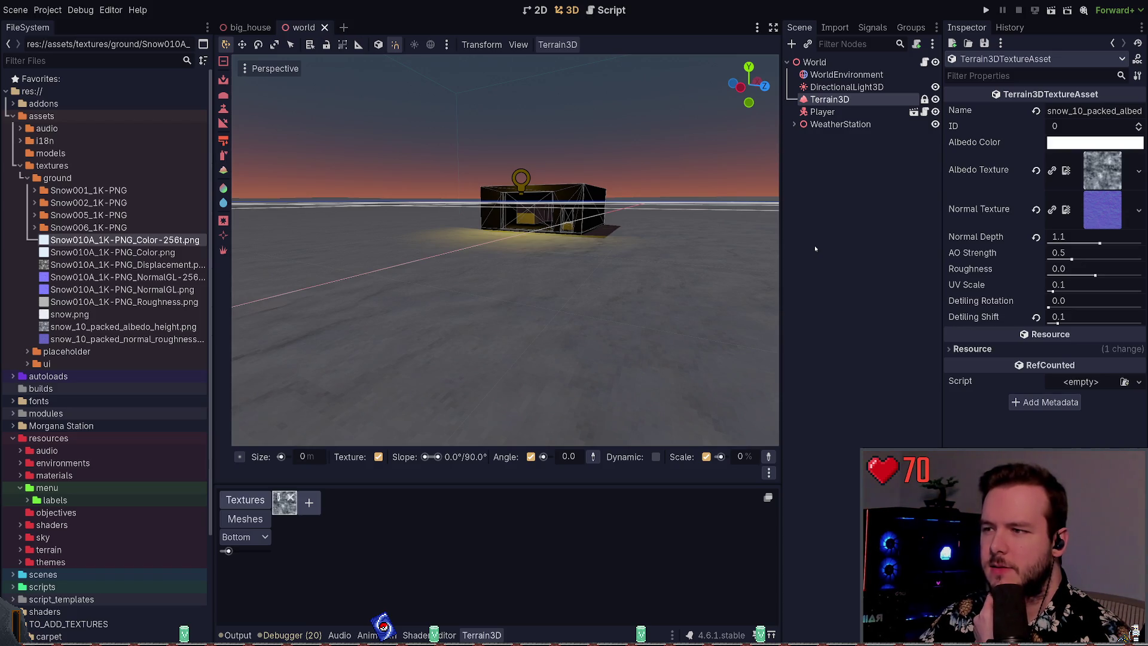
{"action": "key", "text": "ctrl+shift+z"}
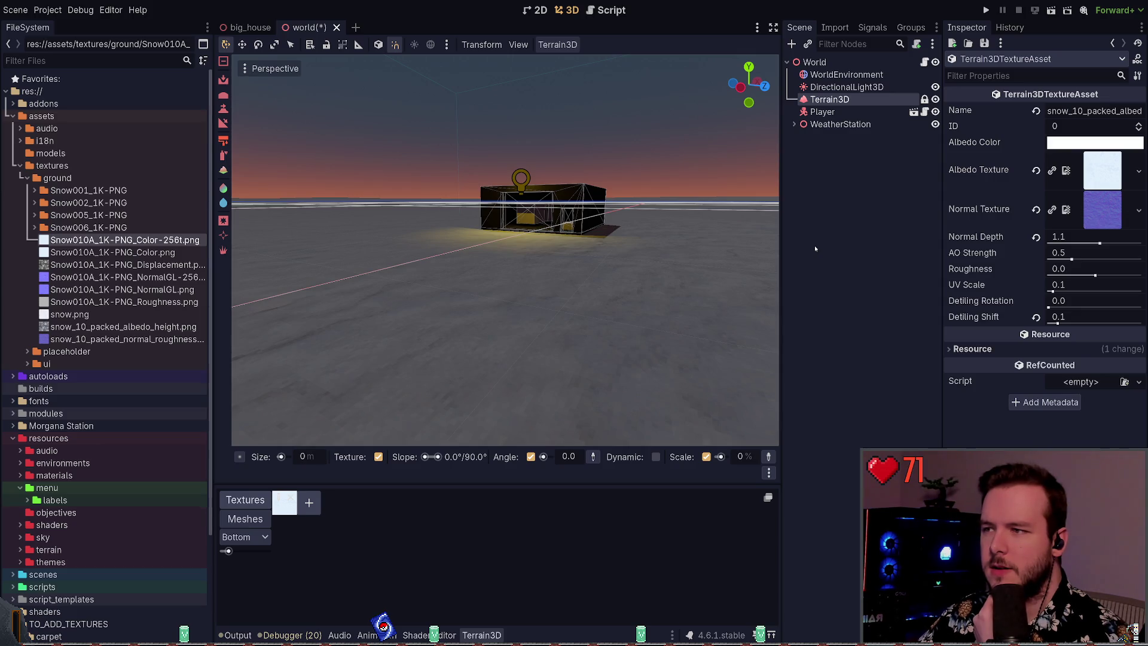
{"action": "key", "text": "ctrl+z"}
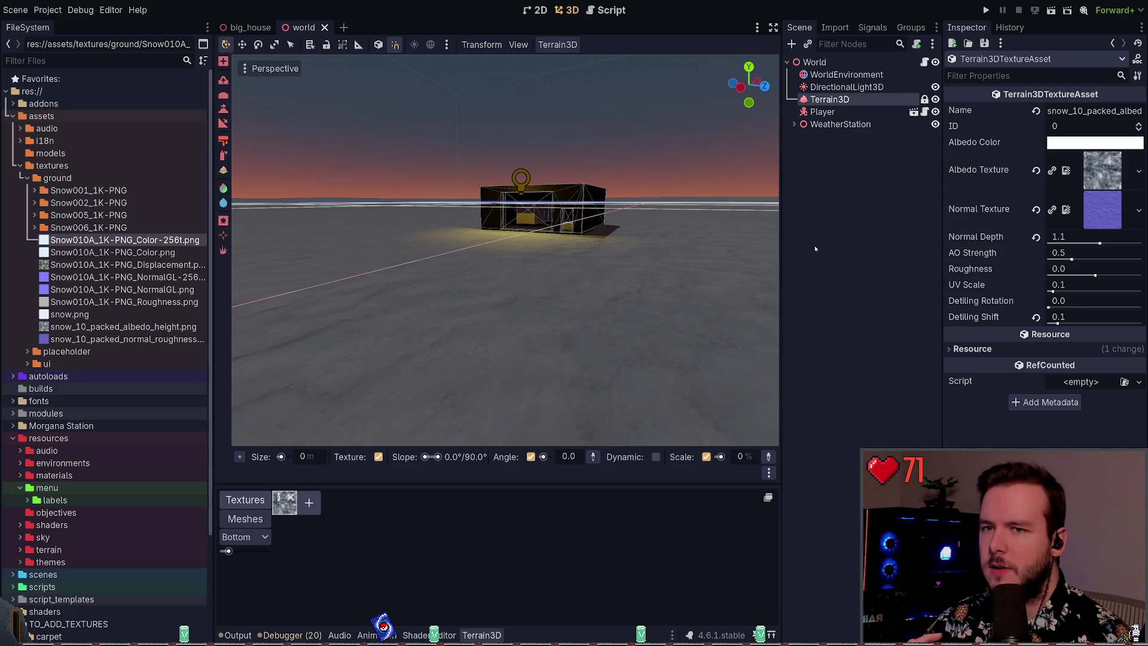
{"action": "key", "text": "F5"}
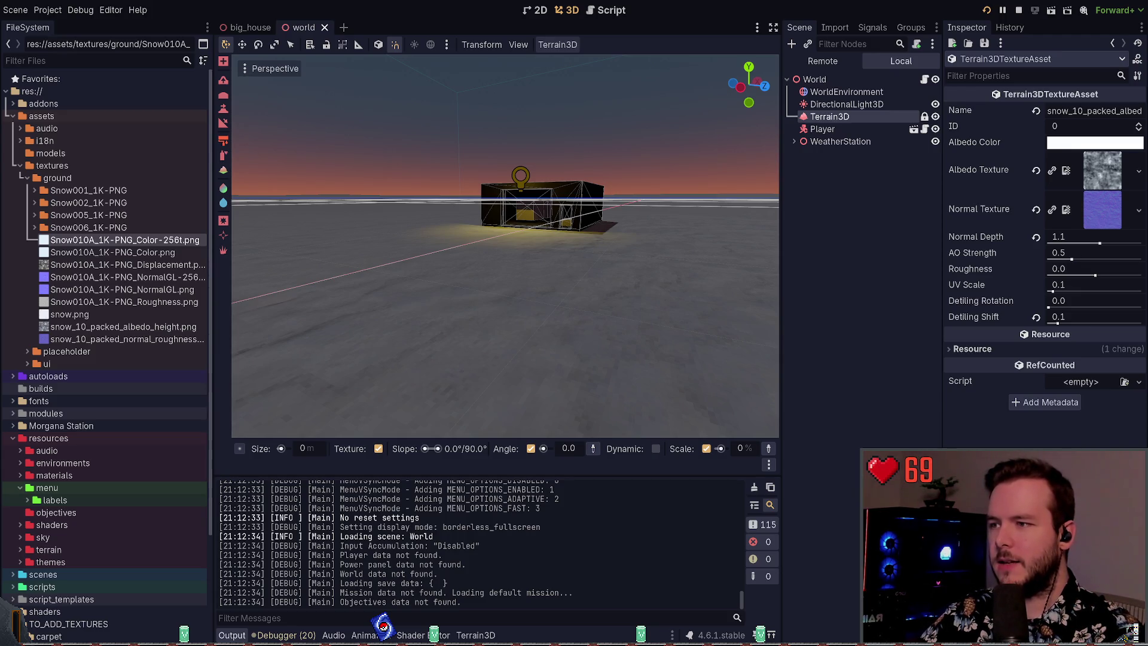
{"action": "key", "text": "w"}
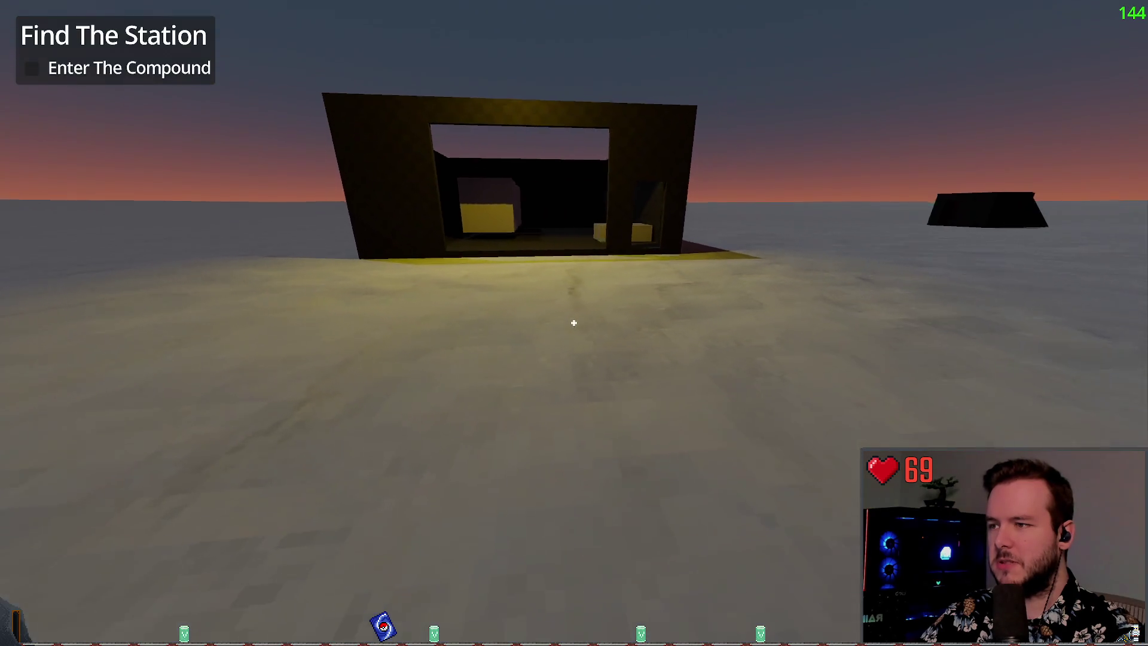
{"action": "key", "text": "w"}
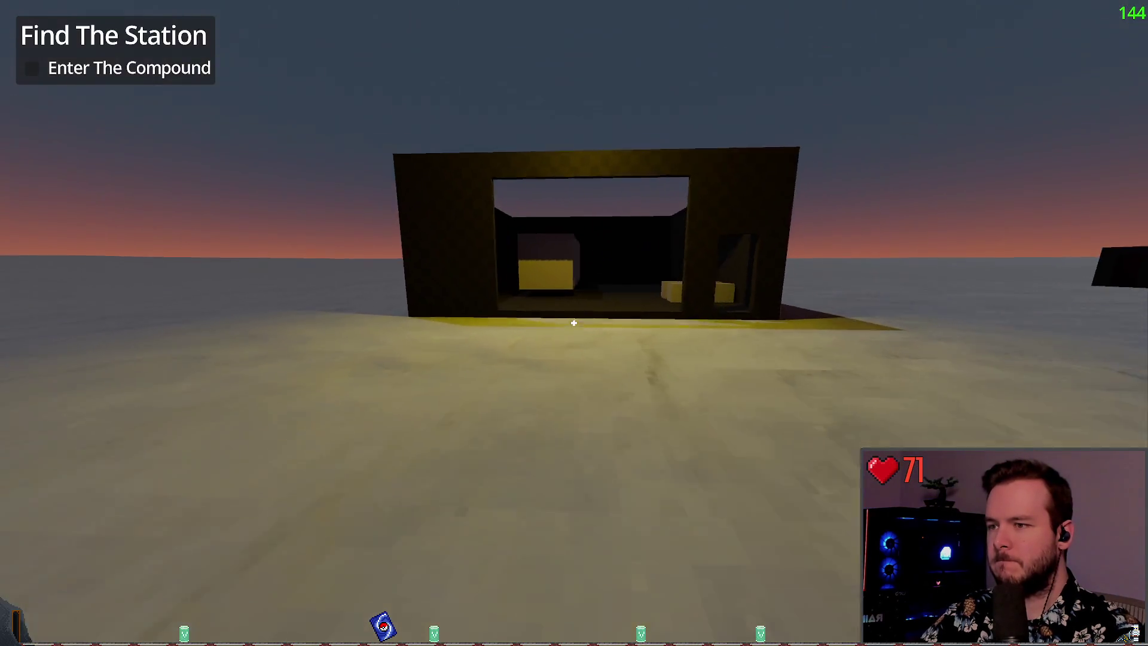
{"action": "key", "text": "w"}
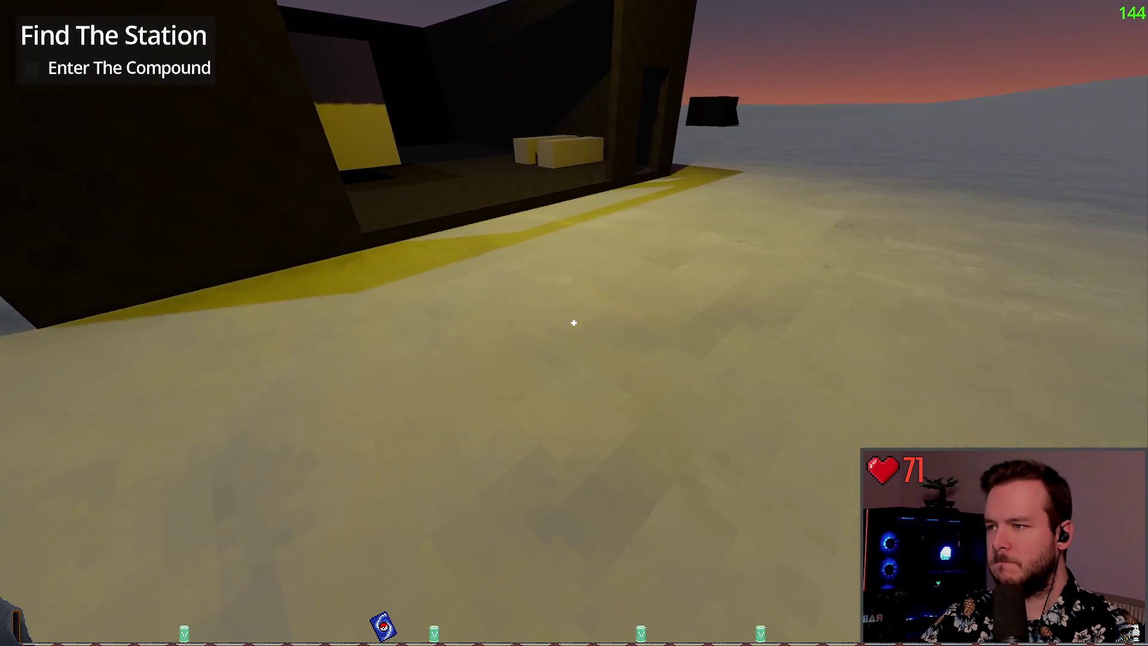
{"action": "key", "text": "w"}
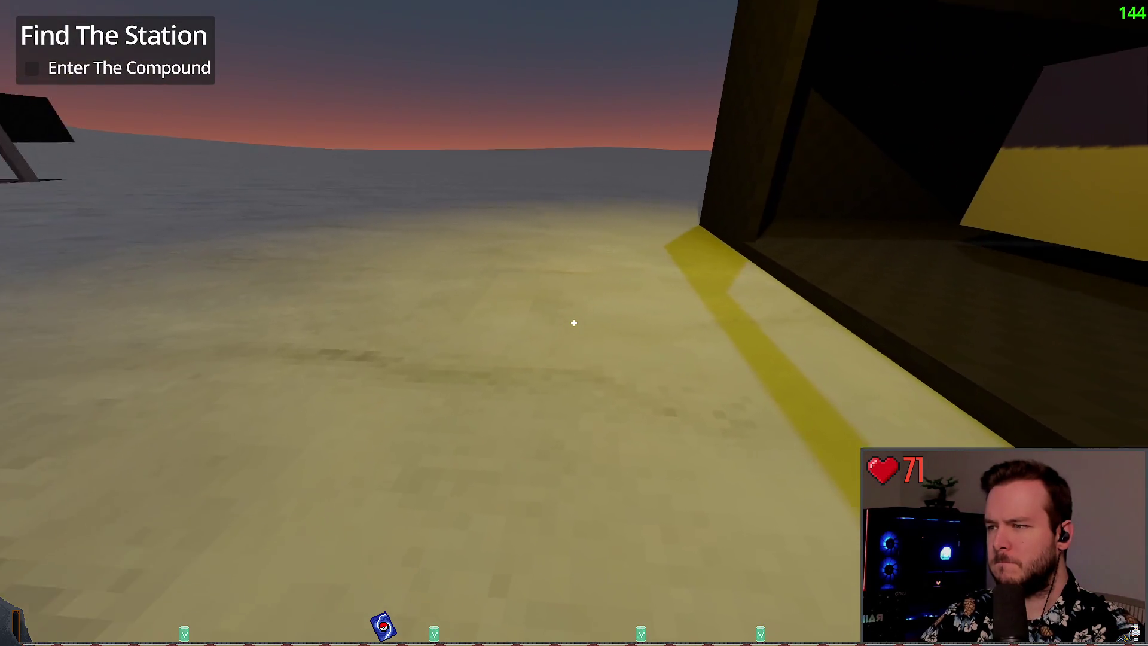
{"action": "key", "text": "w"}
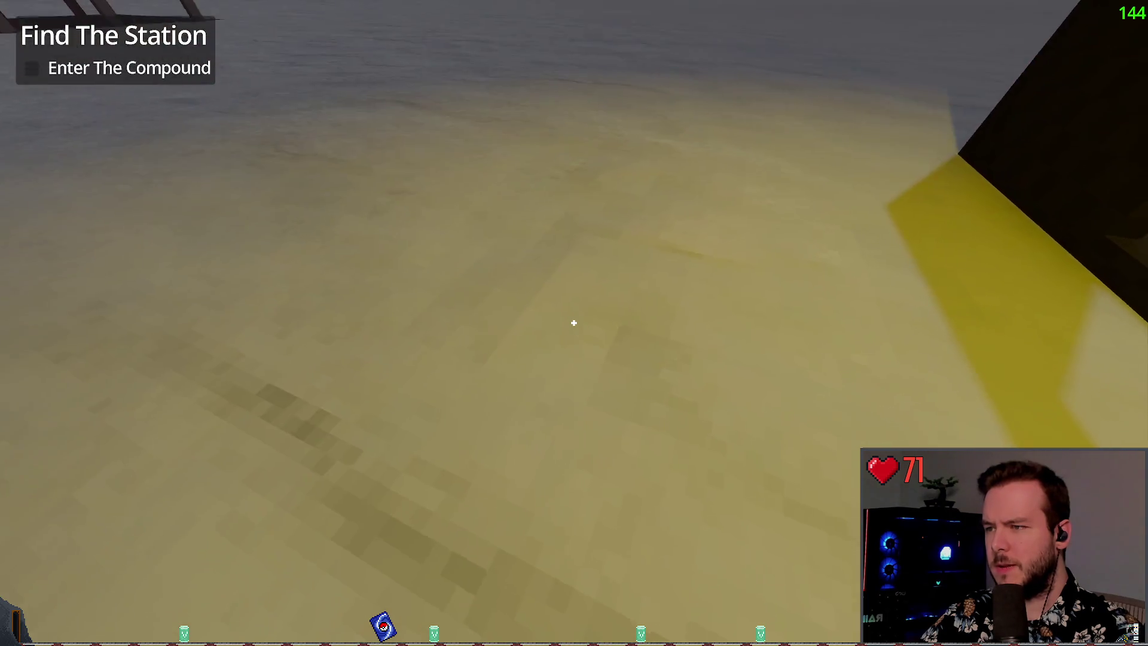
{"action": "key", "text": "s"}
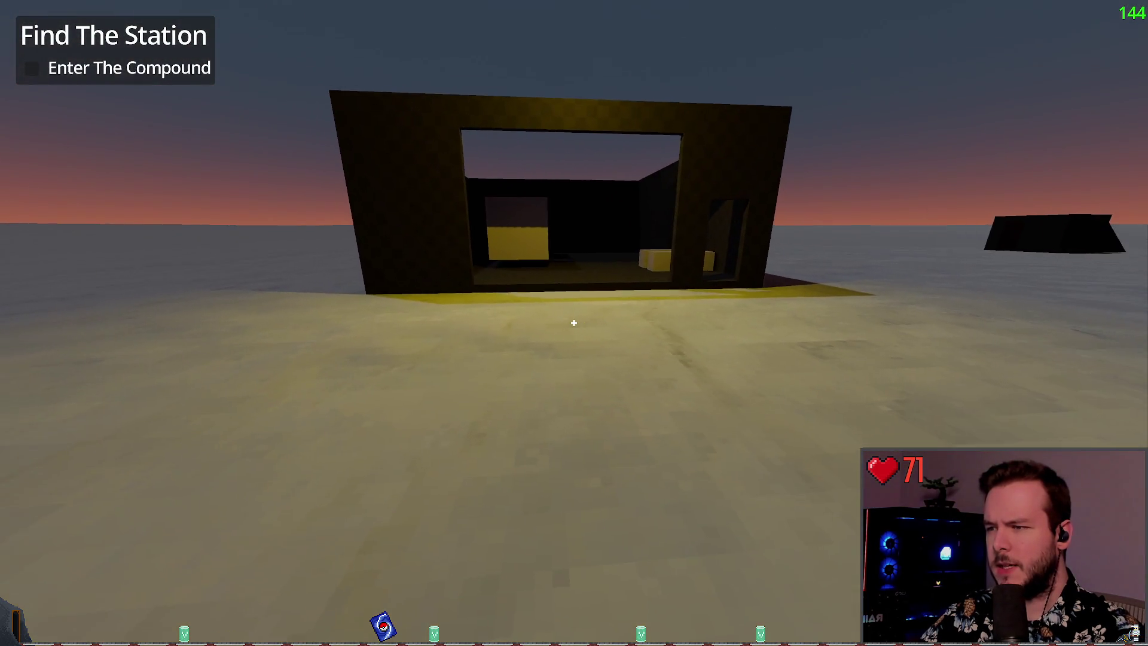
{"action": "key", "text": "w"}
{"action": "key", "text": "w"}
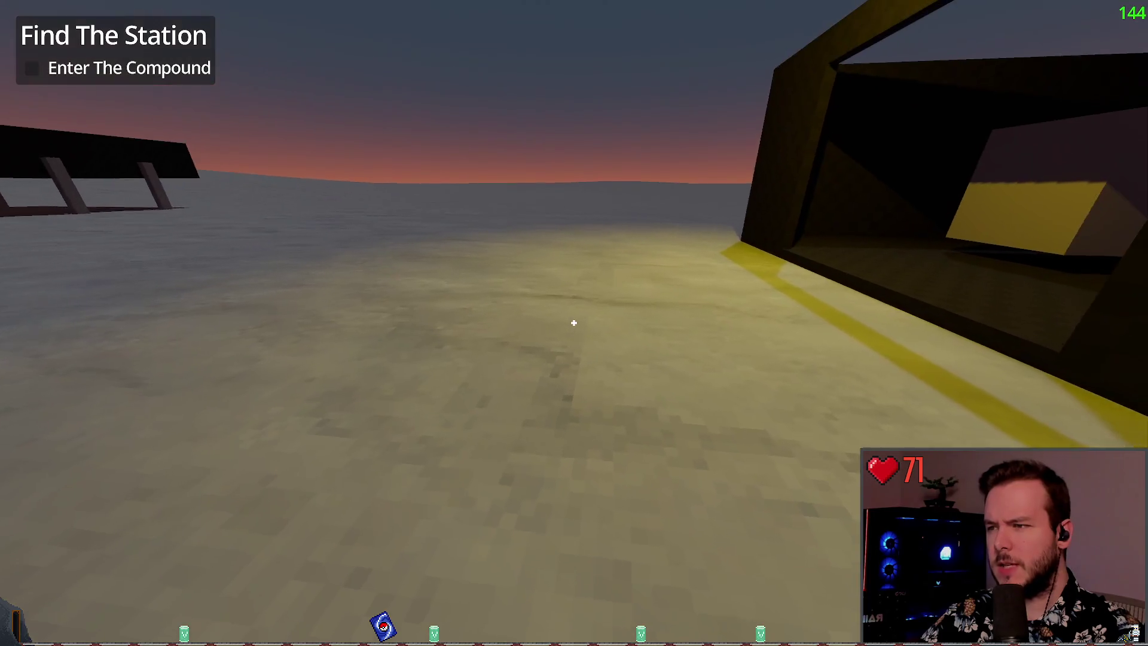
{"action": "key", "text": "w"}
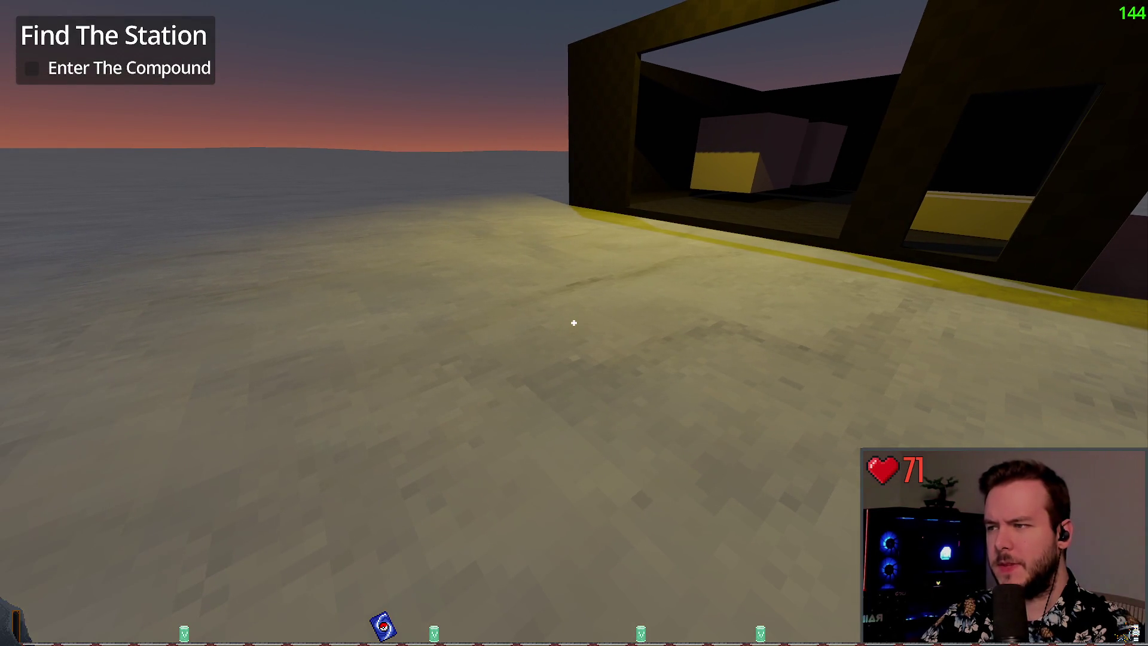
{"action": "key", "text": "w"}
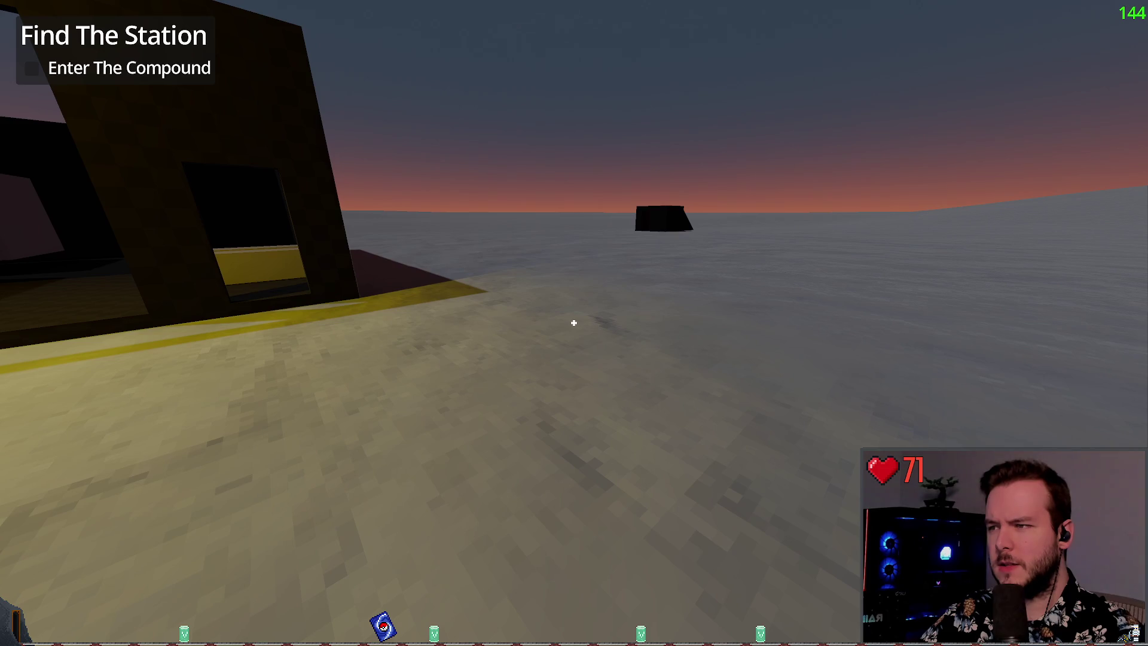
{"action": "key", "text": "w"}
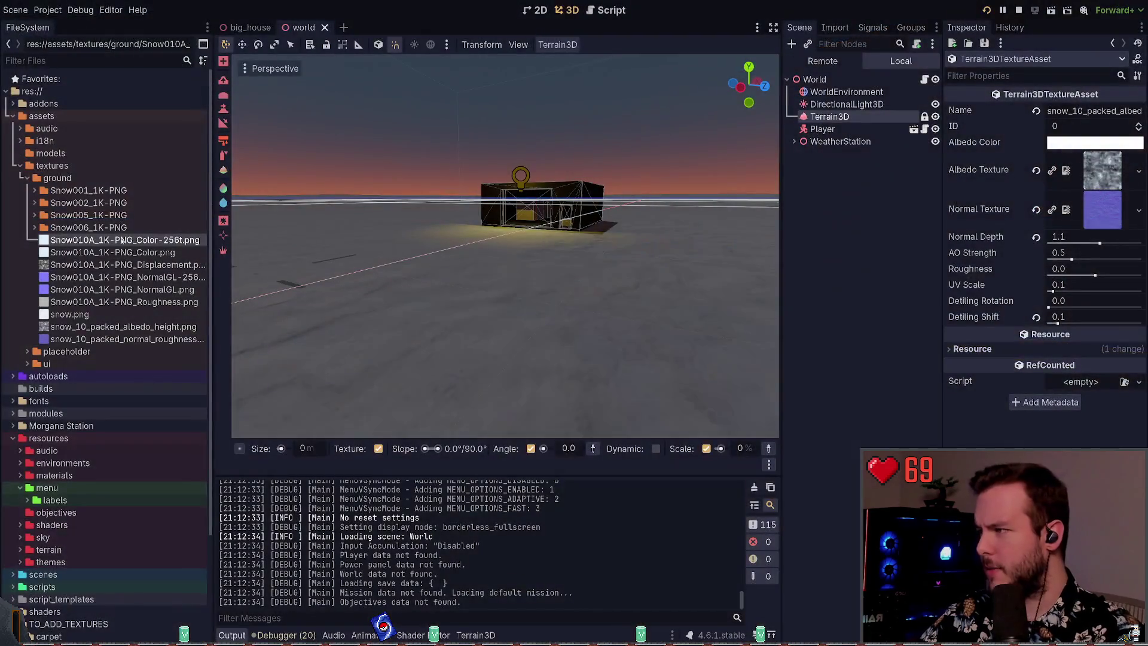
- Assign the snow colour image as the albedo texture and quit the running game to the editor
{"action": "mouse_move", "coordinate": [124, 240]}
{"action": "left_mouse_down"}
{"action": "mouse_move", "coordinate": [819, 250]}
{"action": "mouse_move", "coordinate": [1103, 175]}
{"action": "left_mouse_up"}
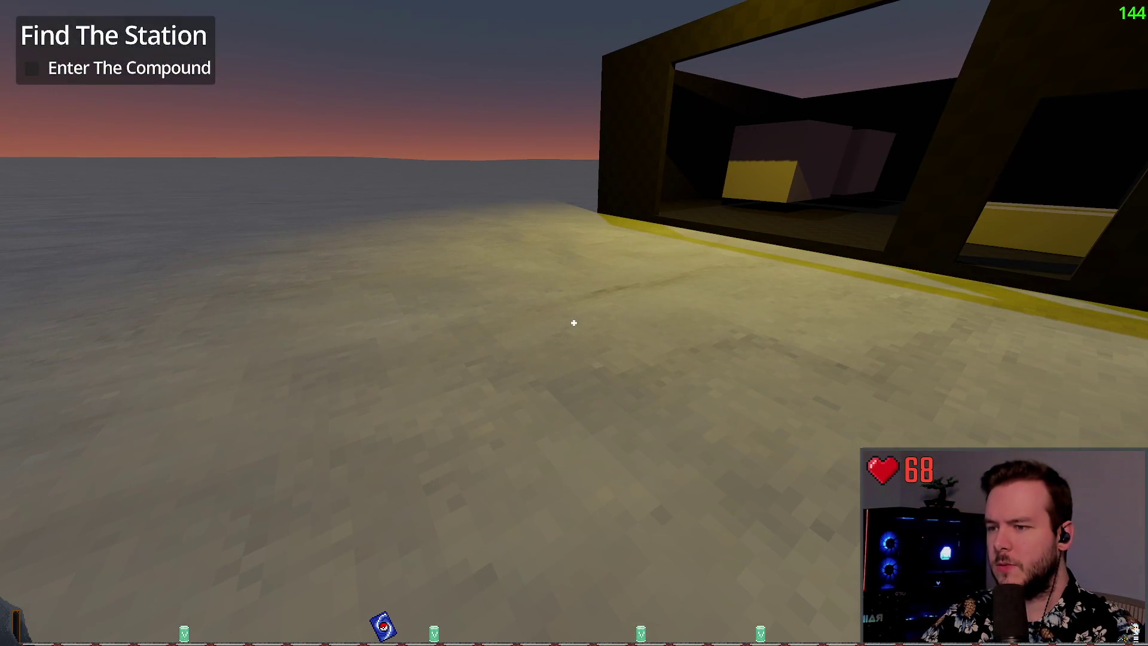
{"action": "key", "text": "s"}
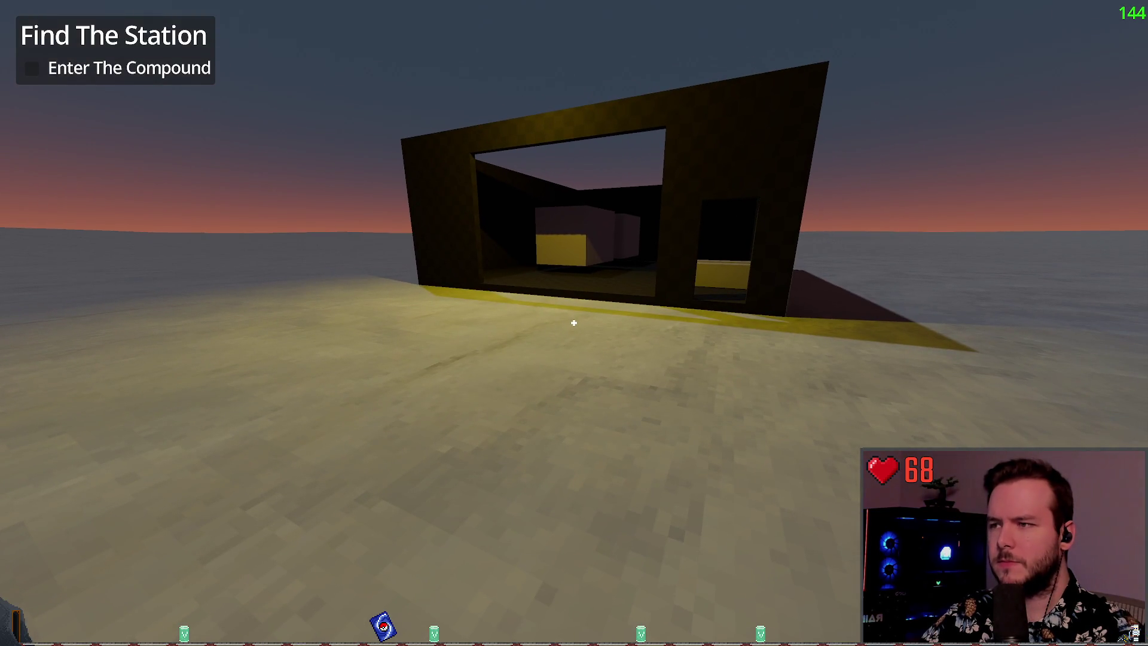
{"action": "key", "text": "Escape"}
{"action": "left_click", "coordinate": [56, 410]}
- Relaunch the project and assign Snow010A NormalGL 256 as the normal texture
{"action": "left_click", "coordinate": [988, 10]}
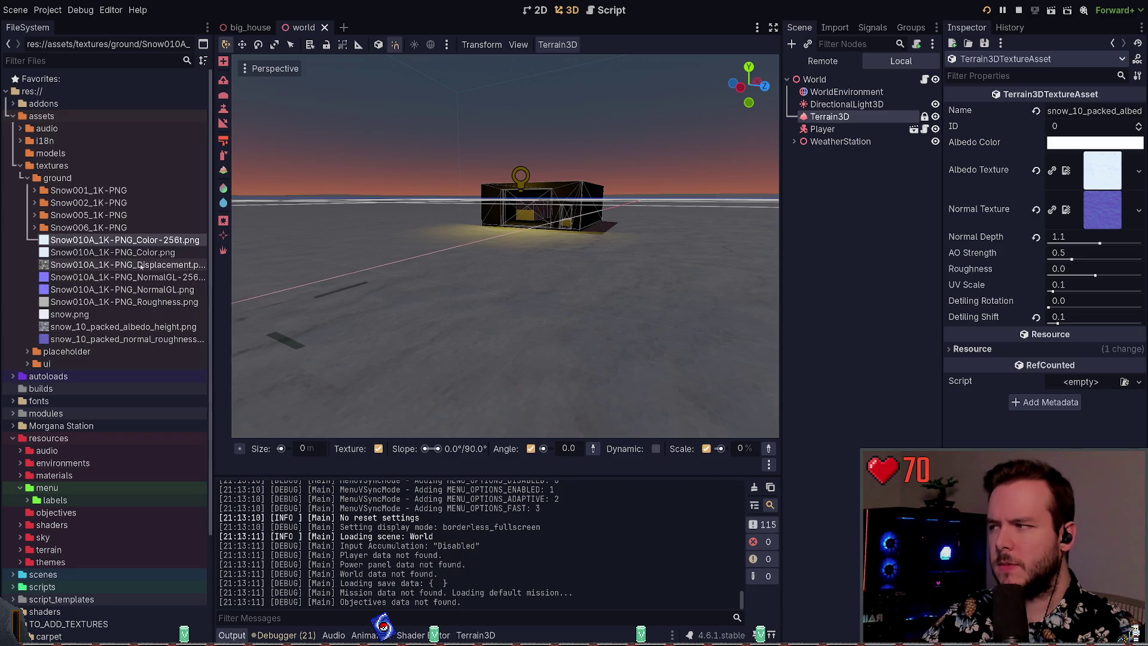
{"action": "left_click", "coordinate": [122, 289]}
{"action": "left_click", "coordinate": [131, 279]}
{"action": "left_click_drag", "start_coordinate": [111, 280], "coordinate": [1102, 211]}
- Walk toward the compound in the game, then stop it with F8 to return to the editor
{"action": "key", "text": "alt+Tab"}
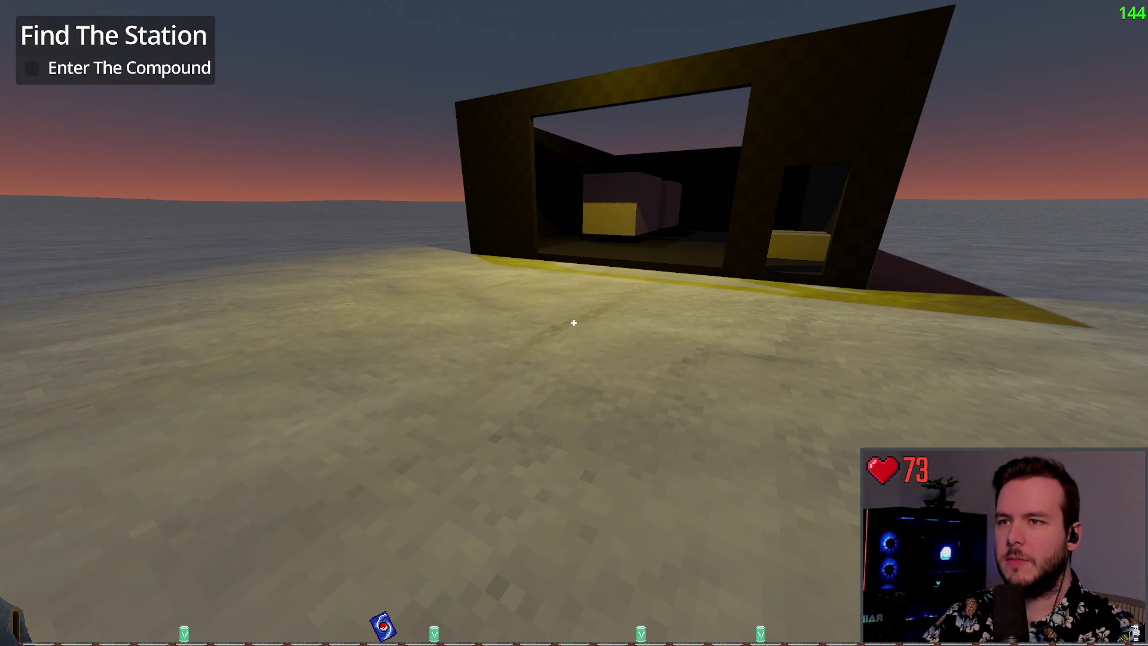
{"action": "key", "text": "F8"}
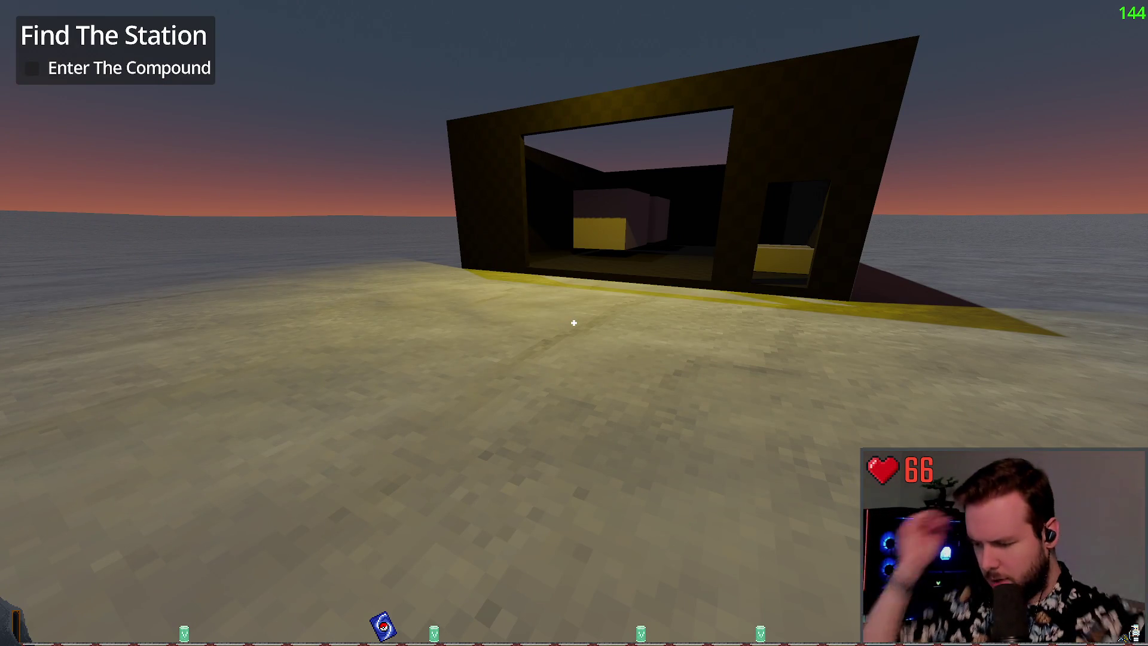
{"action": "key", "text": "alt+Tab"}
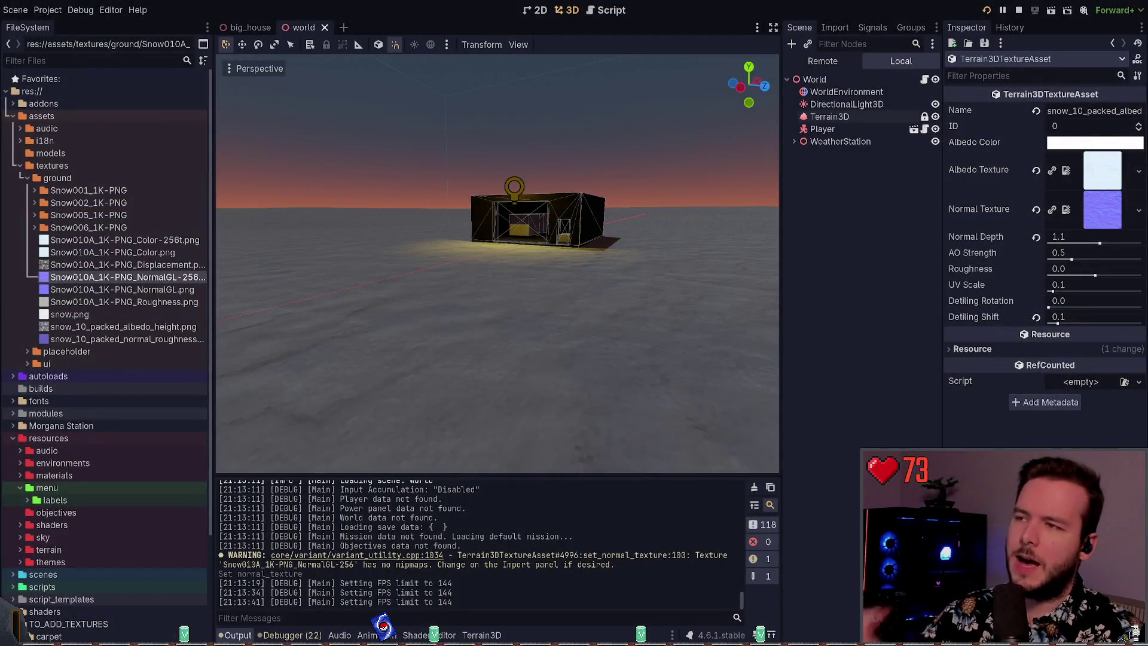
{"action": "key", "text": "alt+Tab"}
{"action": "key", "text": "w"}
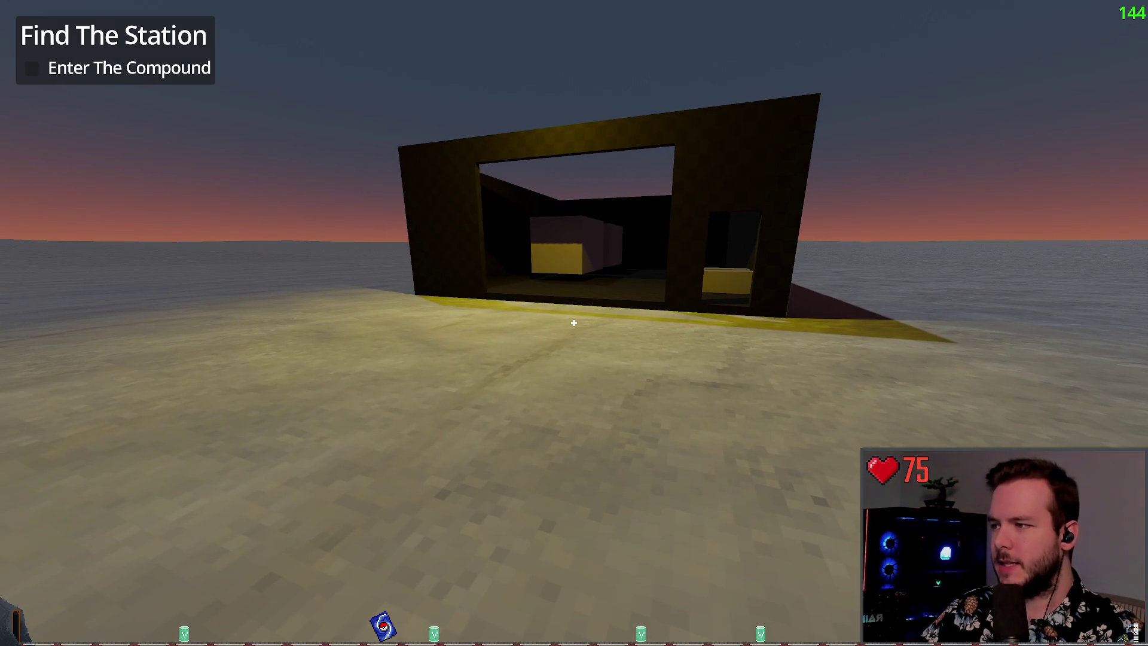
{"action": "key", "text": "F8"}
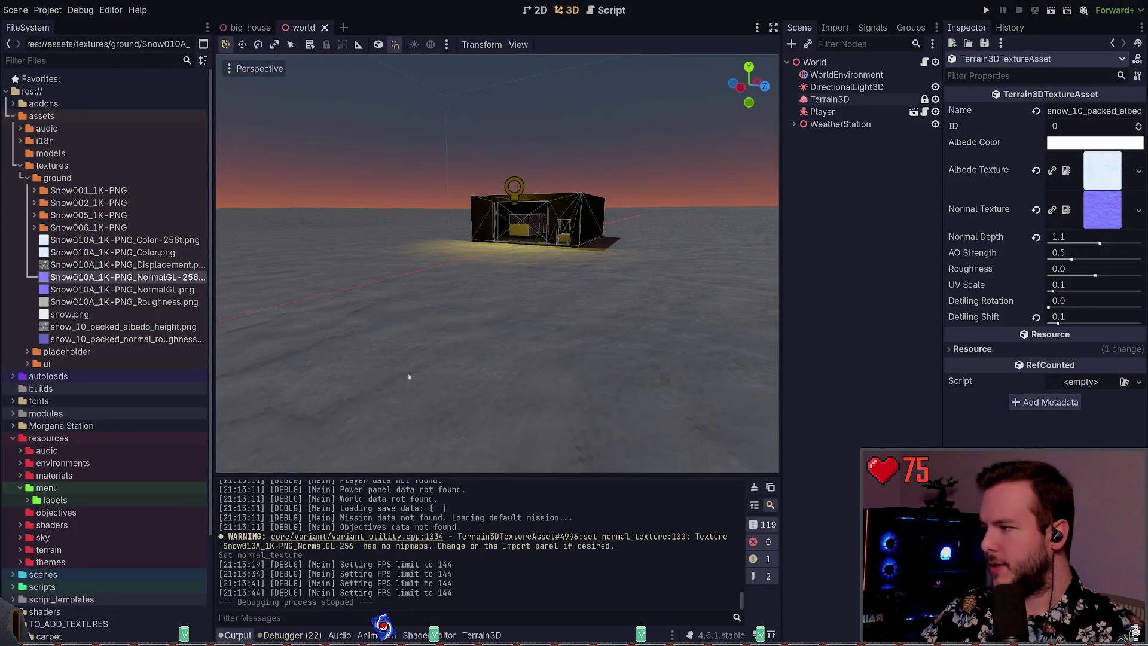
- Delete the unused Snow010A Color, snow.png and two snow_10_packed files, keeping Snow010A_1K-PNG_Color-256t.png
{"action": "left_click", "coordinate": [105, 240]}
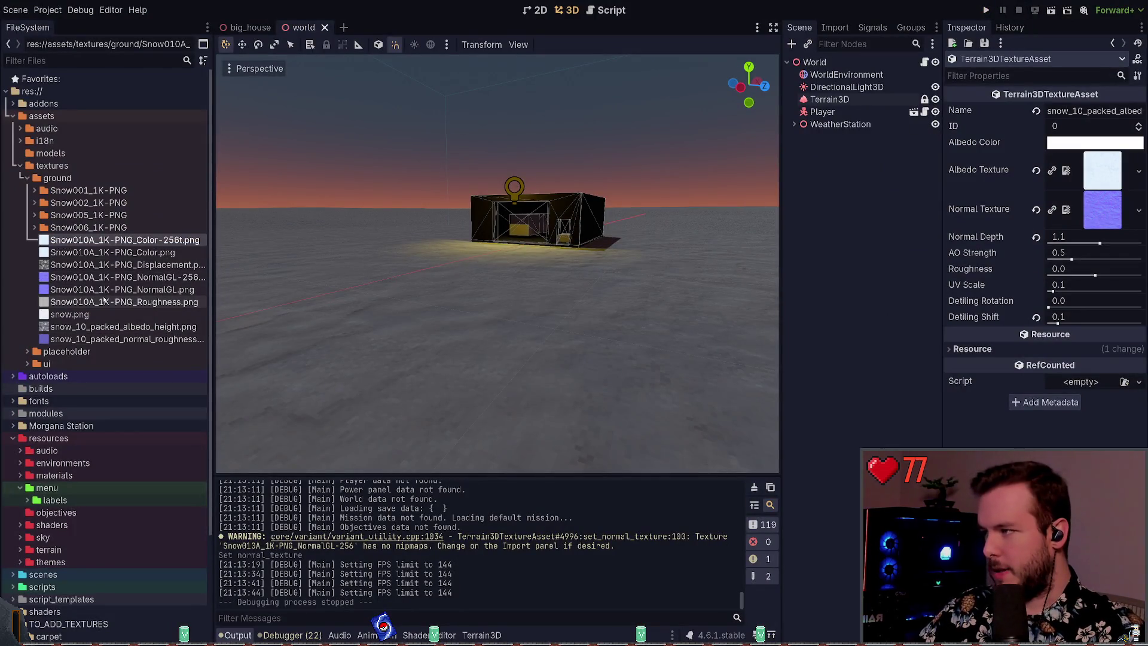
{"action": "left_click", "coordinate": [112, 251]}
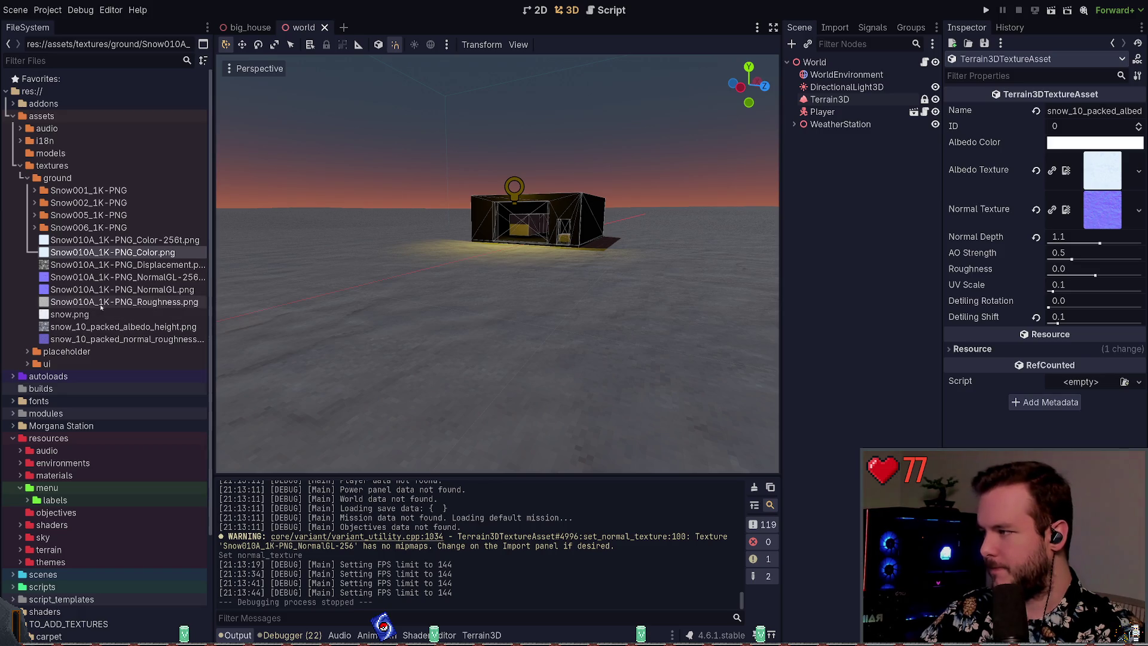
{"action": "left_click", "coordinate": [78, 314], "text": "shift"}
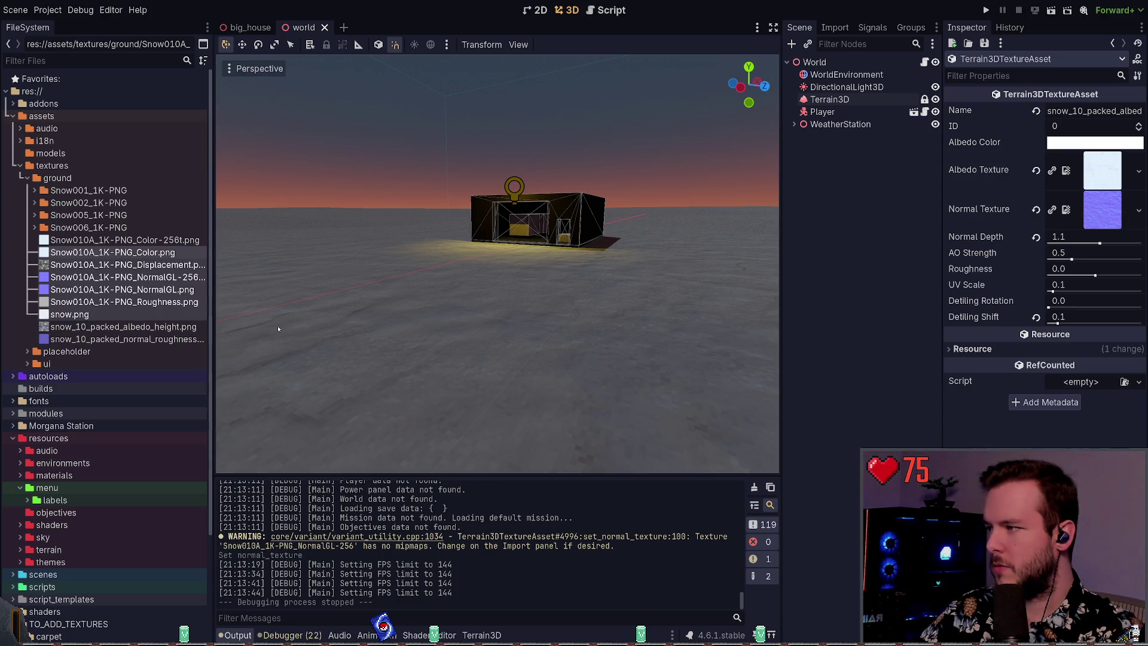
{"action": "left_click", "coordinate": [120, 265]}
{"action": "left_click", "coordinate": [120, 253], "text": "shift"}
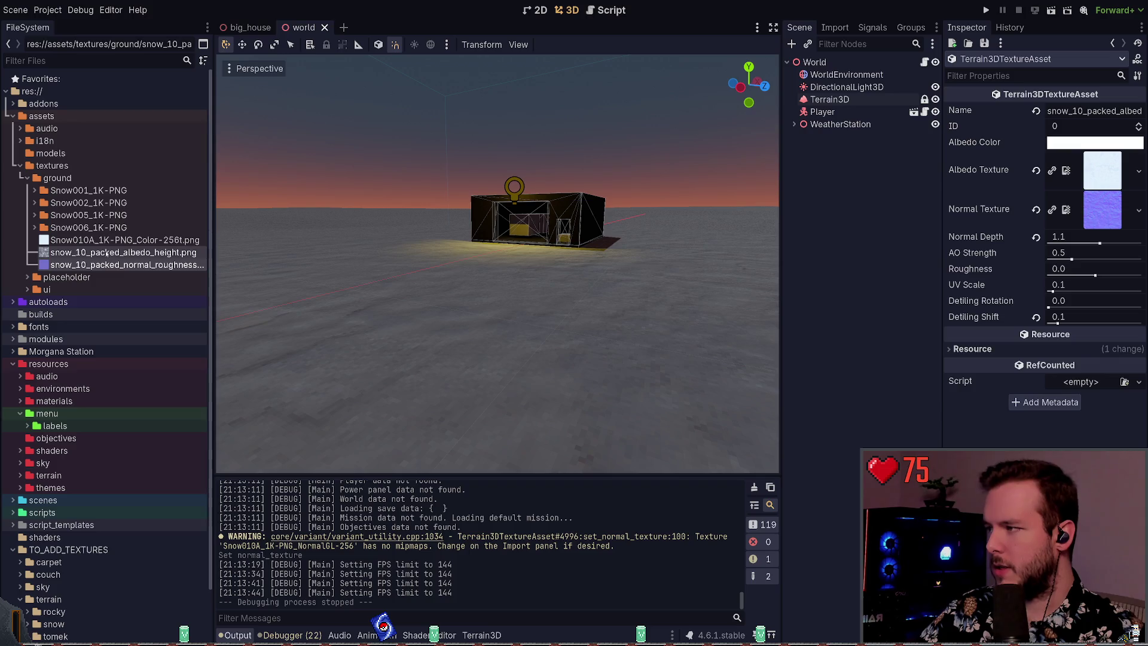
{"action": "key", "text": "Delete"}
{"action": "key", "text": "Return"}
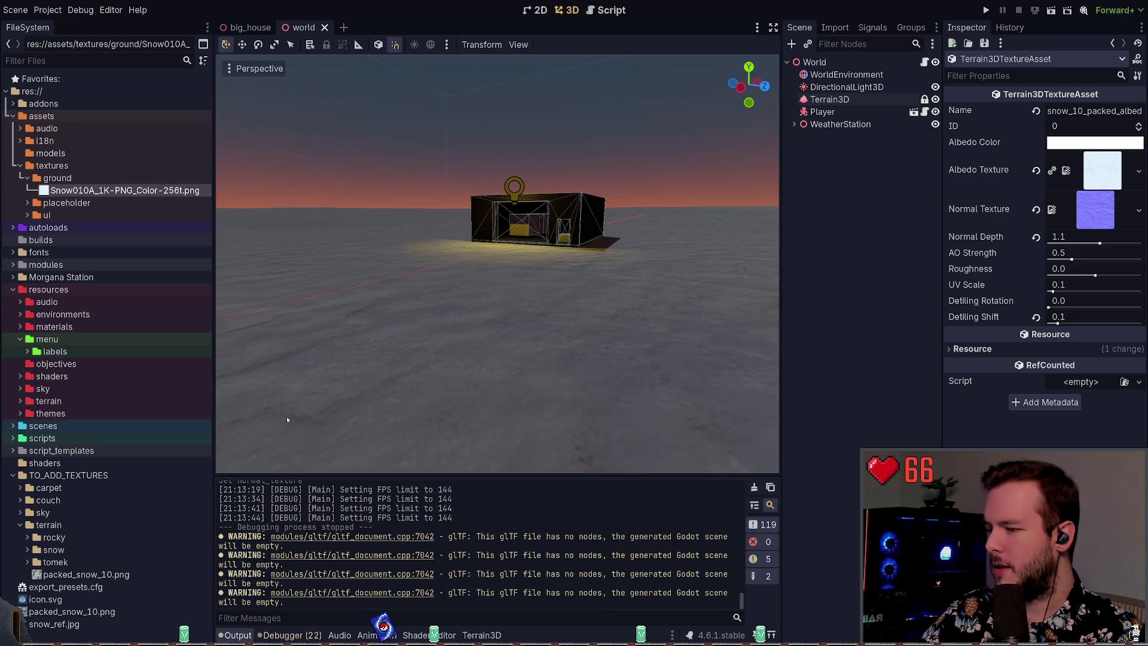
{"action": "left_click", "coordinate": [54, 179]}
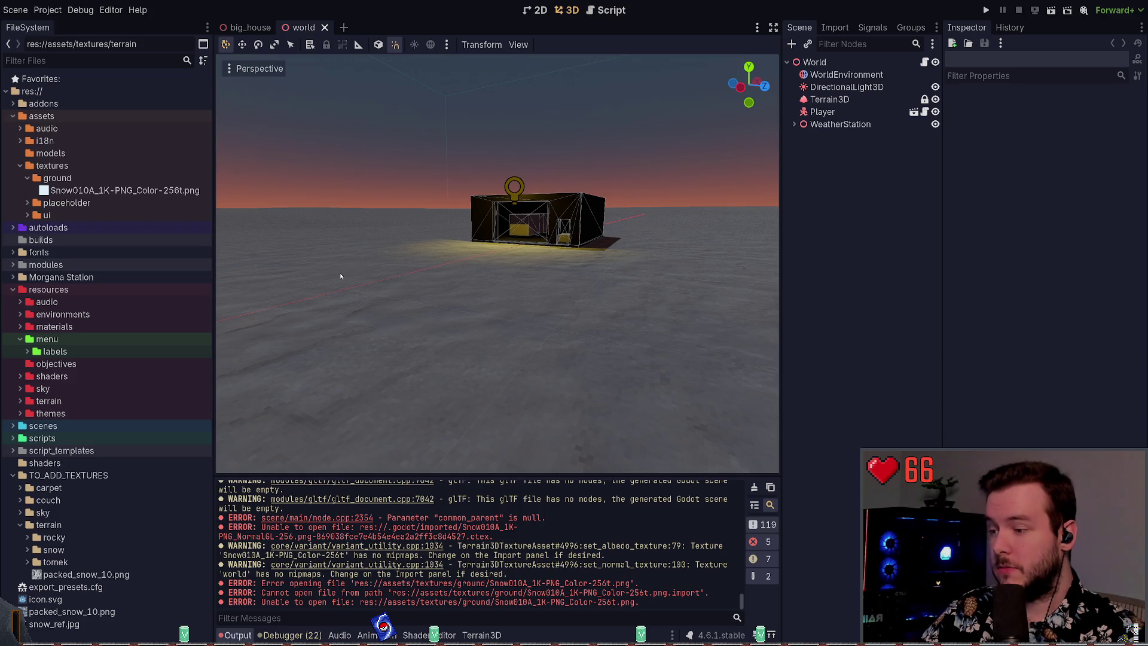
{"action": "left_click", "coordinate": [81, 178]}
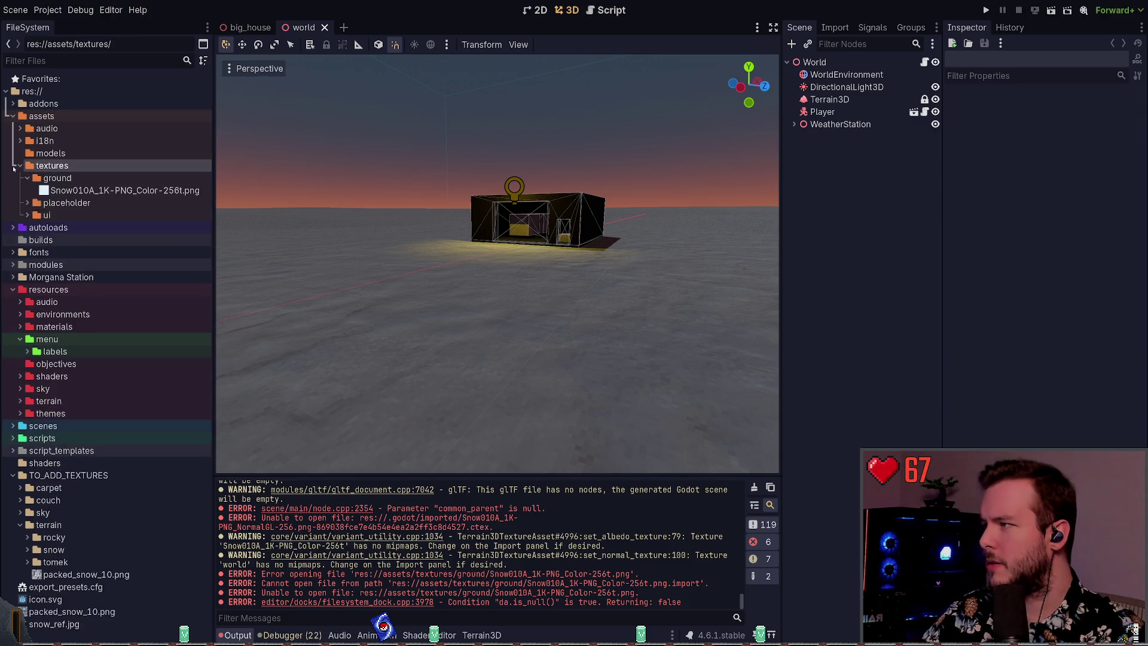
{"action": "left_click", "coordinate": [45, 178]}
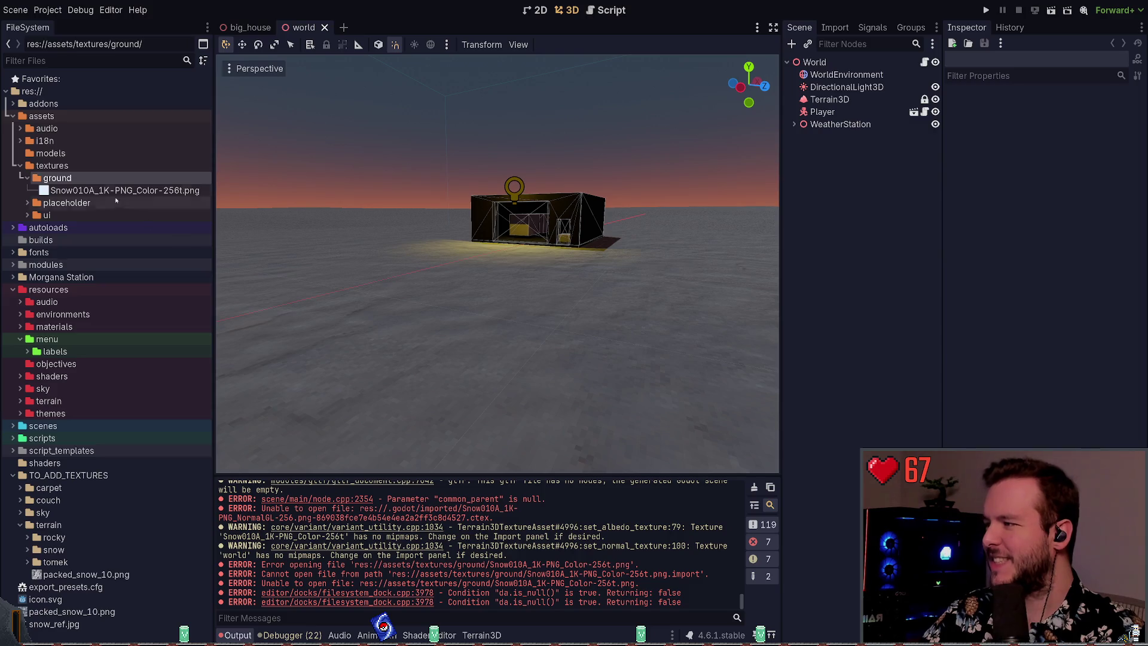
{"action": "left_click", "coordinate": [111, 61]}
{"action": "type", "text": "ground"}
{"action": "key", "text": "ctrl+a"}
{"action": "type", "text": "terrain"}
{"action": "key", "text": "ctrl+a"}
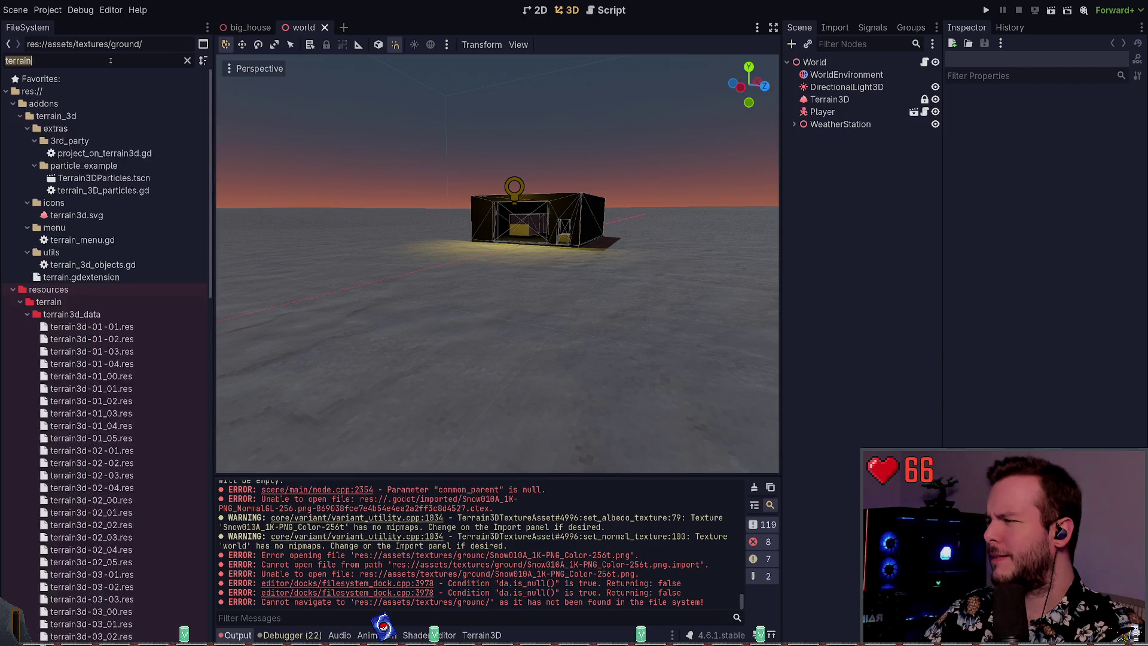
{"action": "key", "text": "BackSpace"}
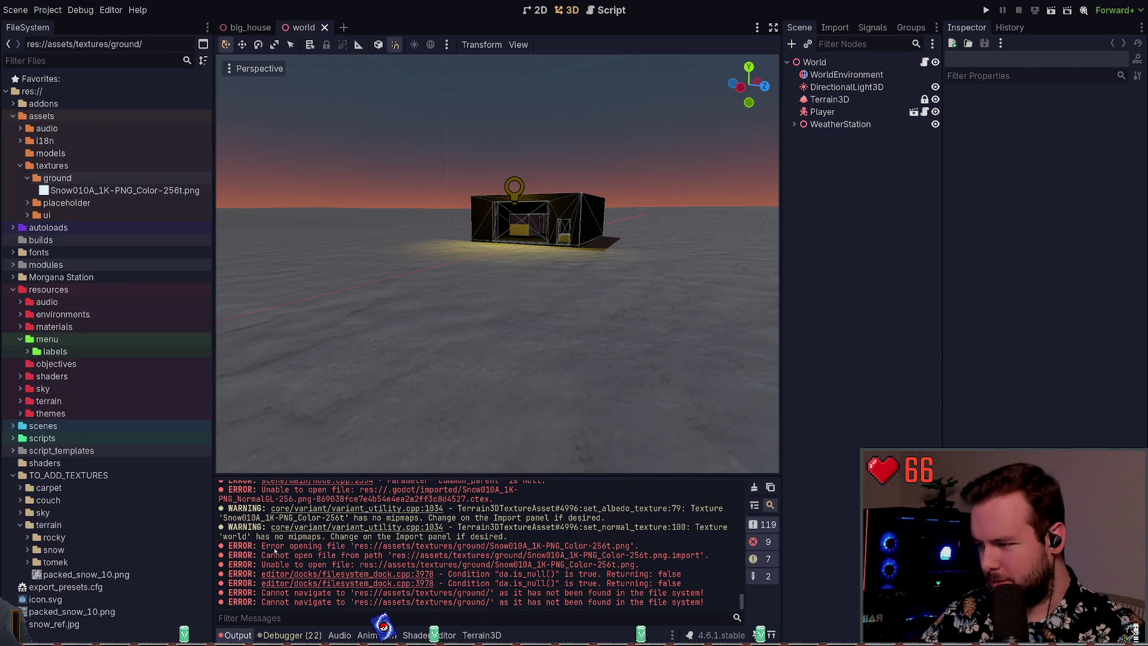
{"action": "scroll", "coordinate": [495, 552], "scroll_direction": "up", "scroll_amount": 1}
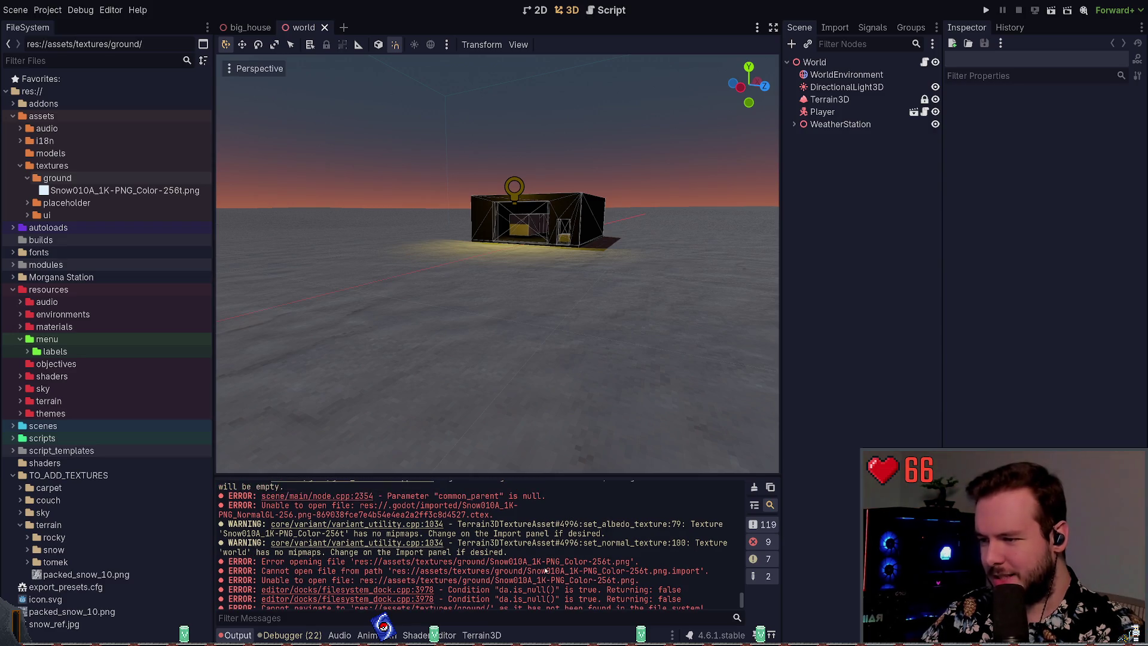
{"action": "scroll", "coordinate": [525, 540], "scroll_direction": "up", "scroll_amount": 2}
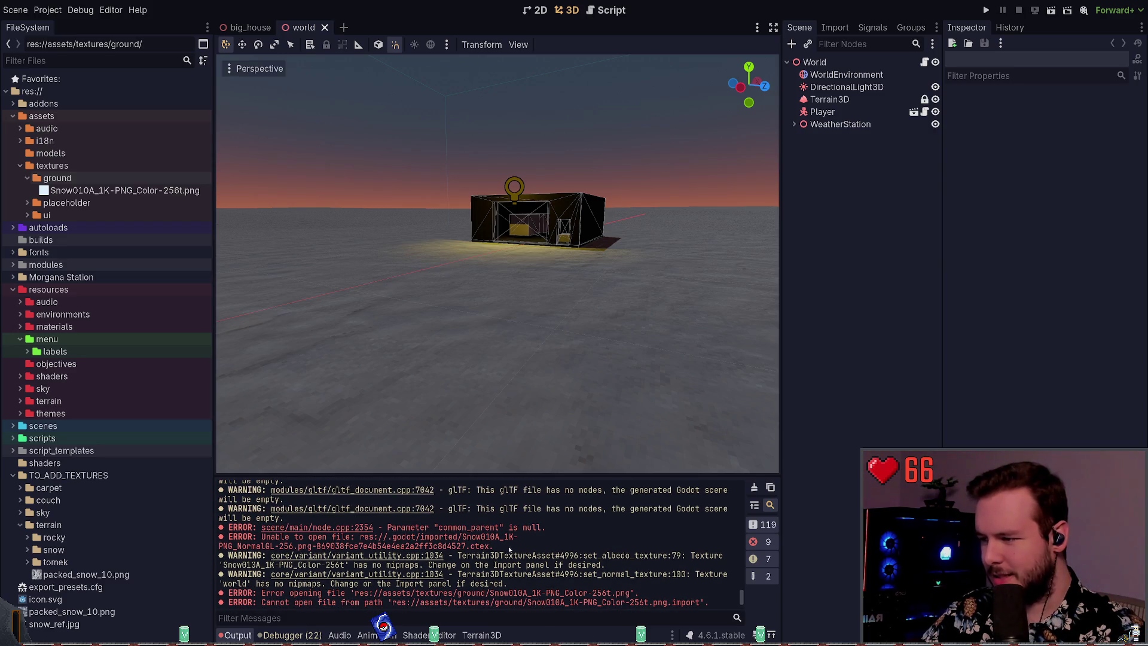
{"action": "left_click_drag", "start_coordinate": [294, 536], "coordinate": [515, 549]}
{"action": "left_click", "coordinate": [520, 555]}
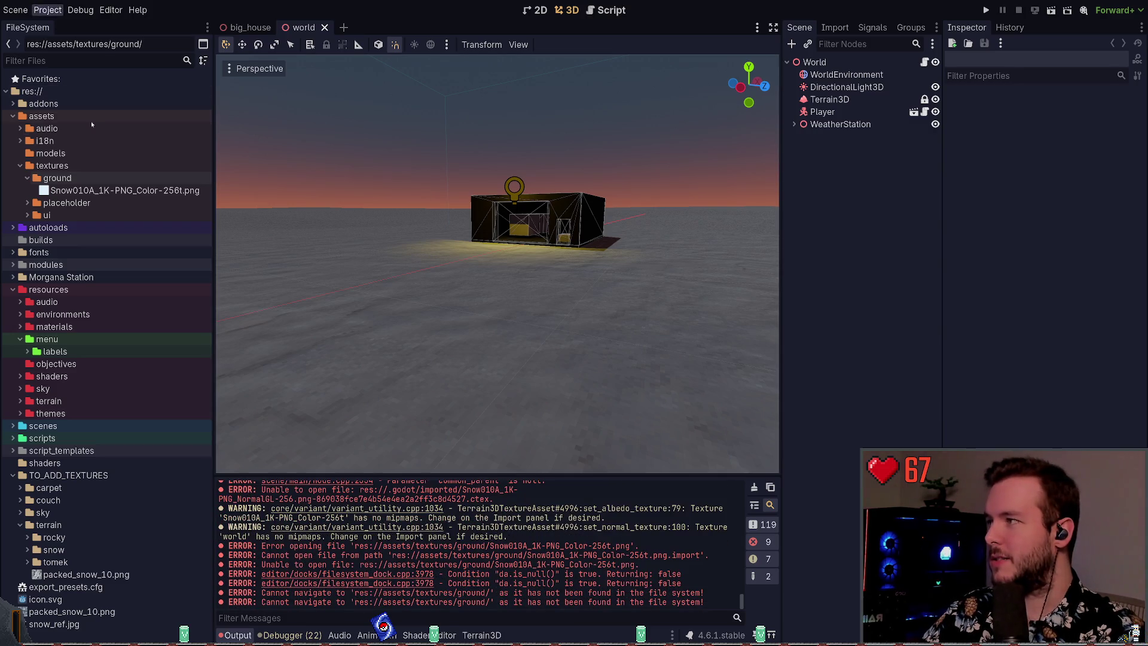
{"action": "left_click", "coordinate": [47, 10]}
{"action": "left_click", "coordinate": [146, 152]}
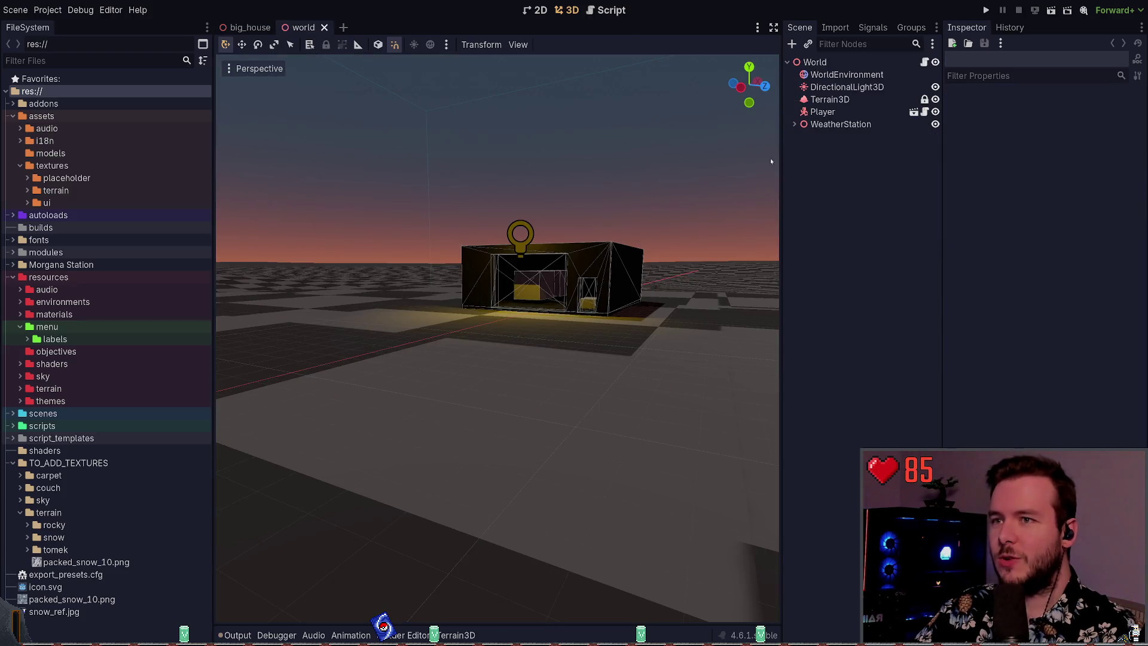
- Show the Terrain3D texture panel, select the Terrain3D node and save the world scene
{"action": "left_click_drag", "start_coordinate": [621, 210], "coordinate": [574, 341]}
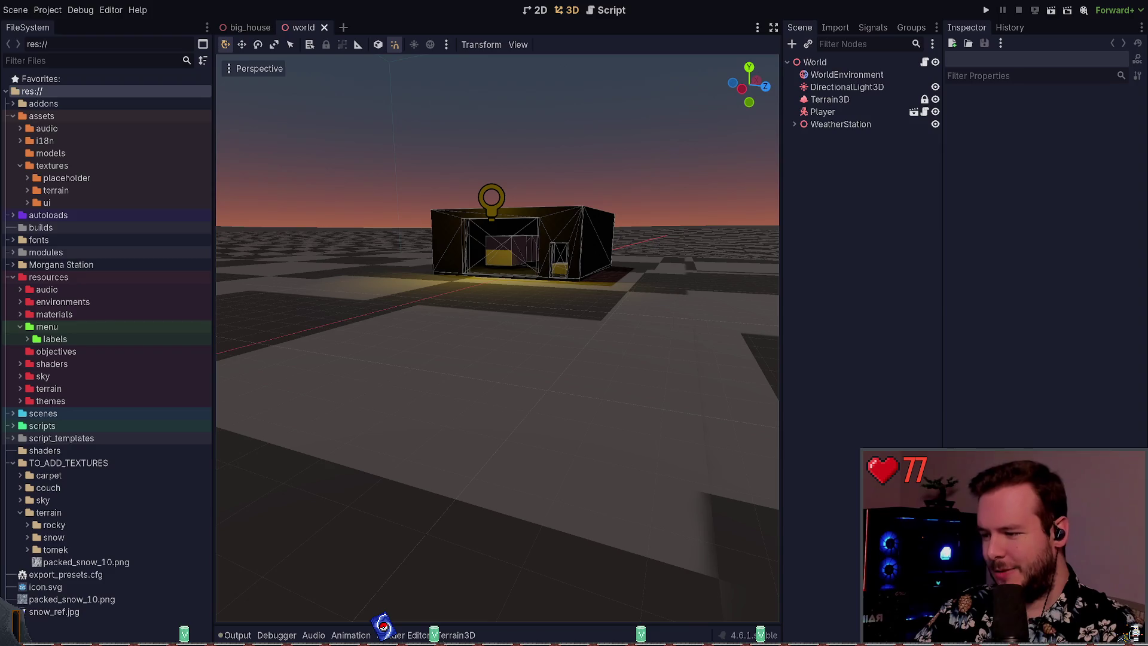
{"action": "left_click", "coordinate": [465, 627]}
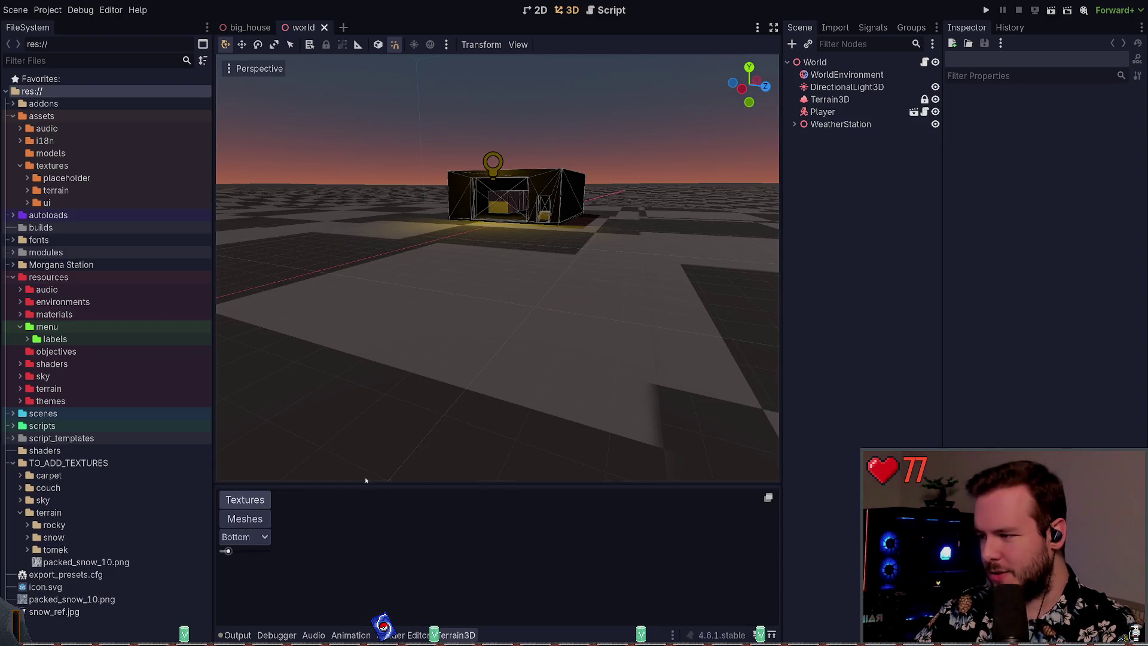
{"action": "left_click", "coordinate": [829, 100]}
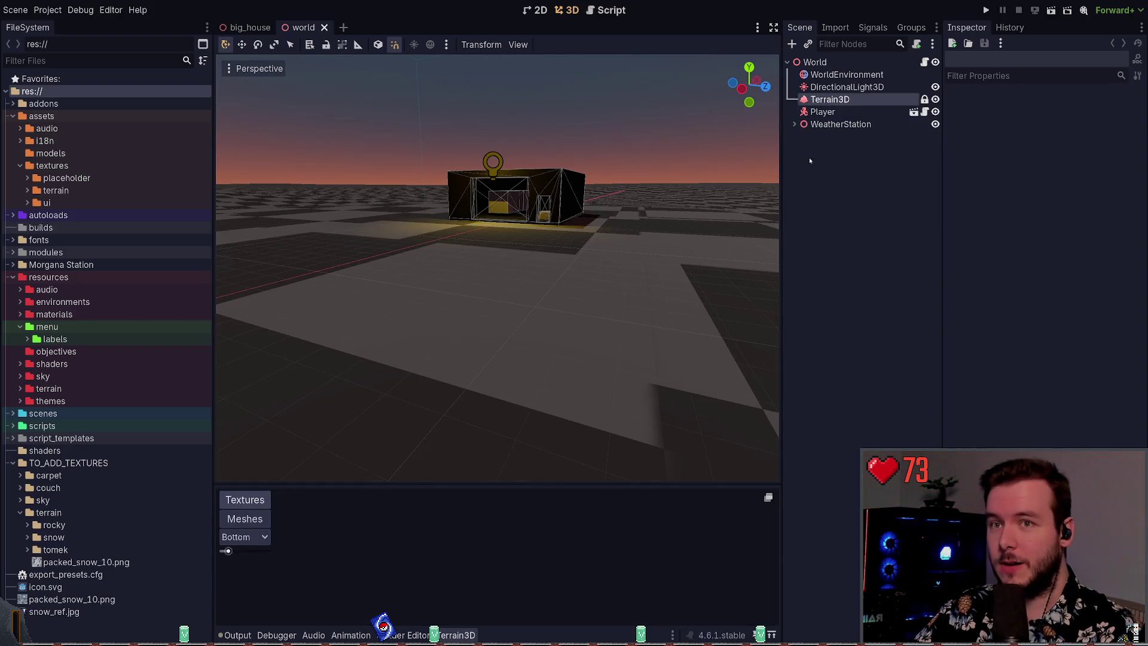
{"action": "key", "text": "ctrl+s"}
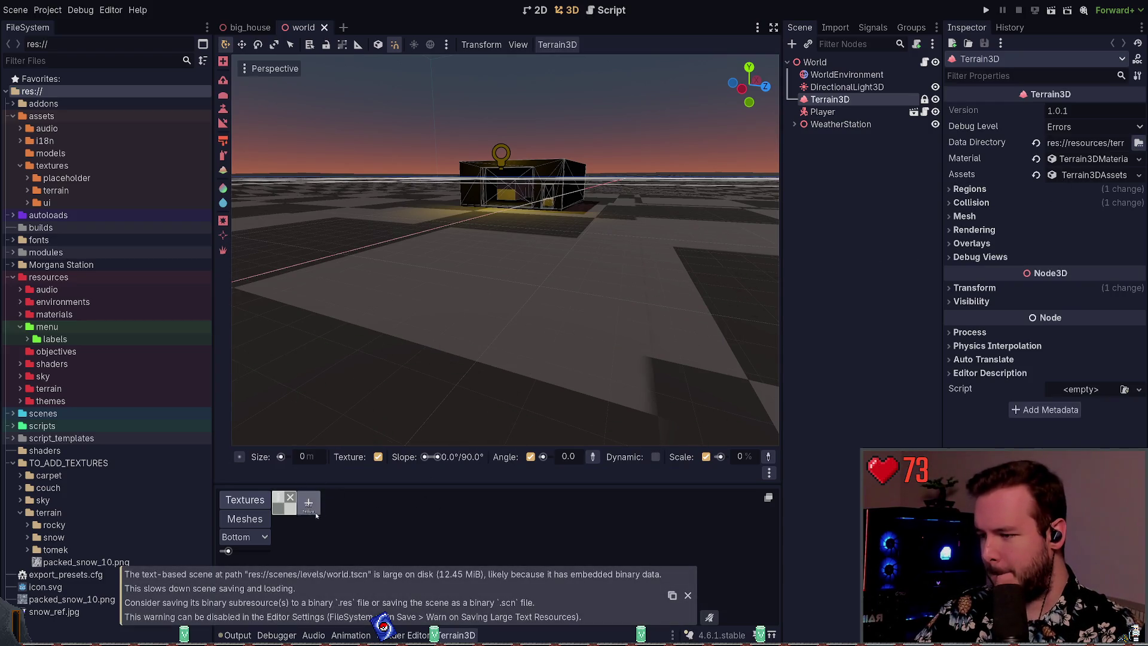
- Open the snow texture's settings and locate Snow010A_1K-PNG_Color-256t.png in the terrain textures folder
{"action": "left_click", "coordinate": [284, 502]}
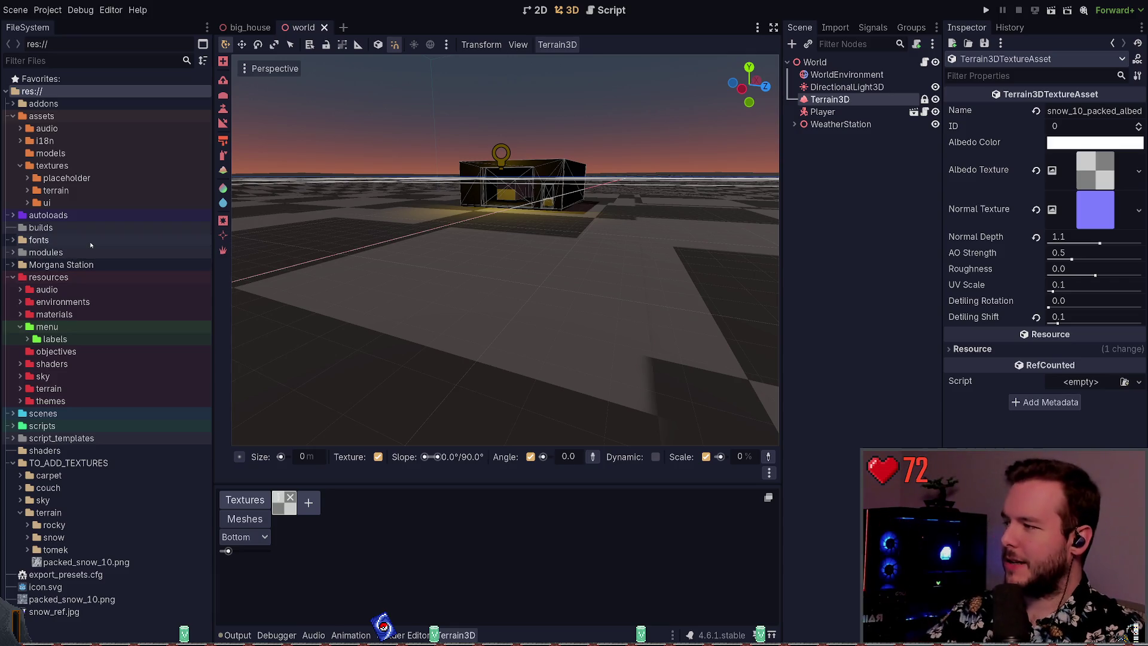
{"action": "left_click", "coordinate": [19, 327]}
{"action": "left_click", "coordinate": [27, 190]}
{"action": "left_click", "coordinate": [63, 204]}
- Drop Snow010A_1K-PNG_Color-256t.png into the snow texture's Albedo slot and save the scene
{"action": "mouse_move", "coordinate": [63, 204]}
{"action": "left_mouse_down"}
{"action": "mouse_move", "coordinate": [418, 359]}
{"action": "mouse_move", "coordinate": [1099, 170]}
{"action": "left_mouse_up"}
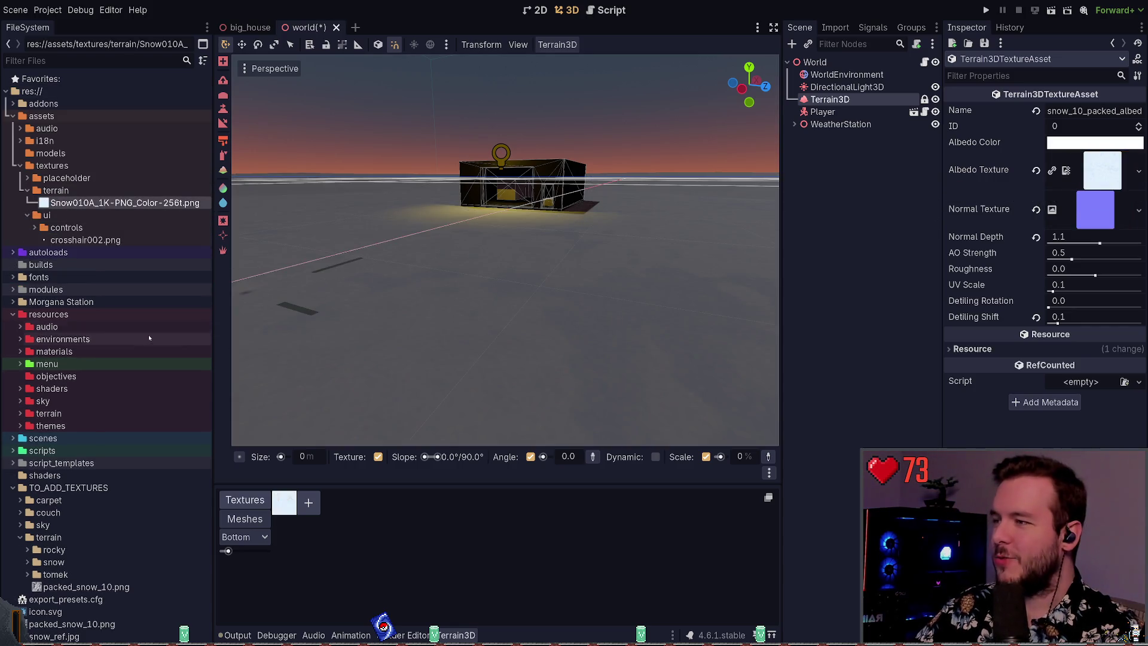
{"action": "key", "text": "ctrl+s"}
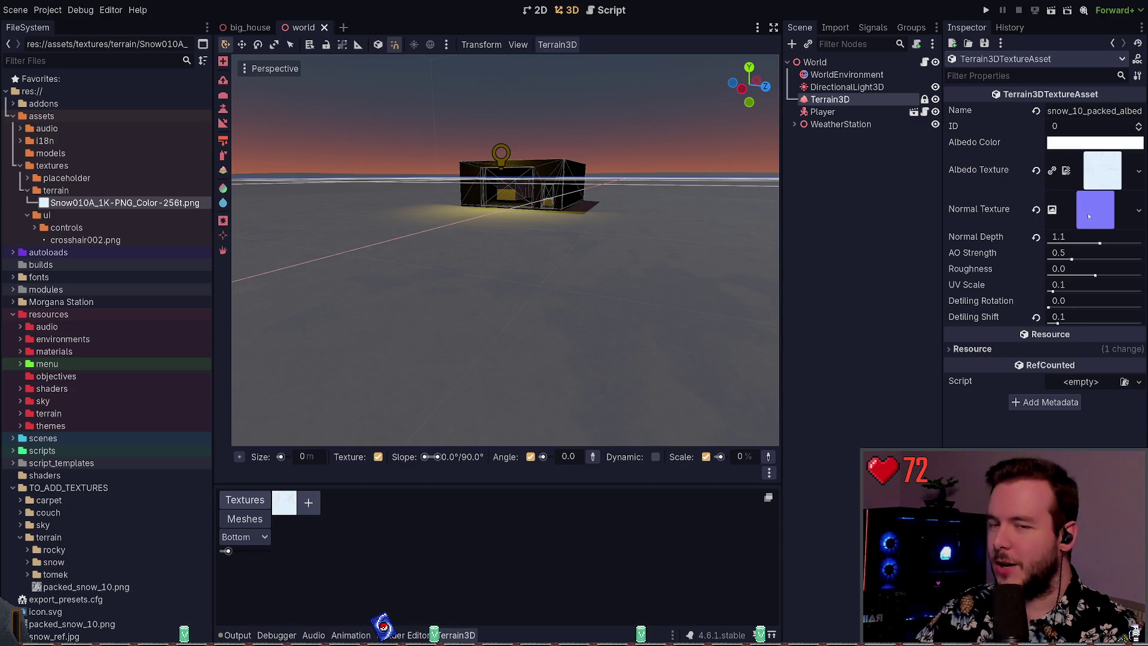
{"action": "left_click", "coordinate": [1067, 177]}
{"action": "left_click", "coordinate": [1067, 177]}
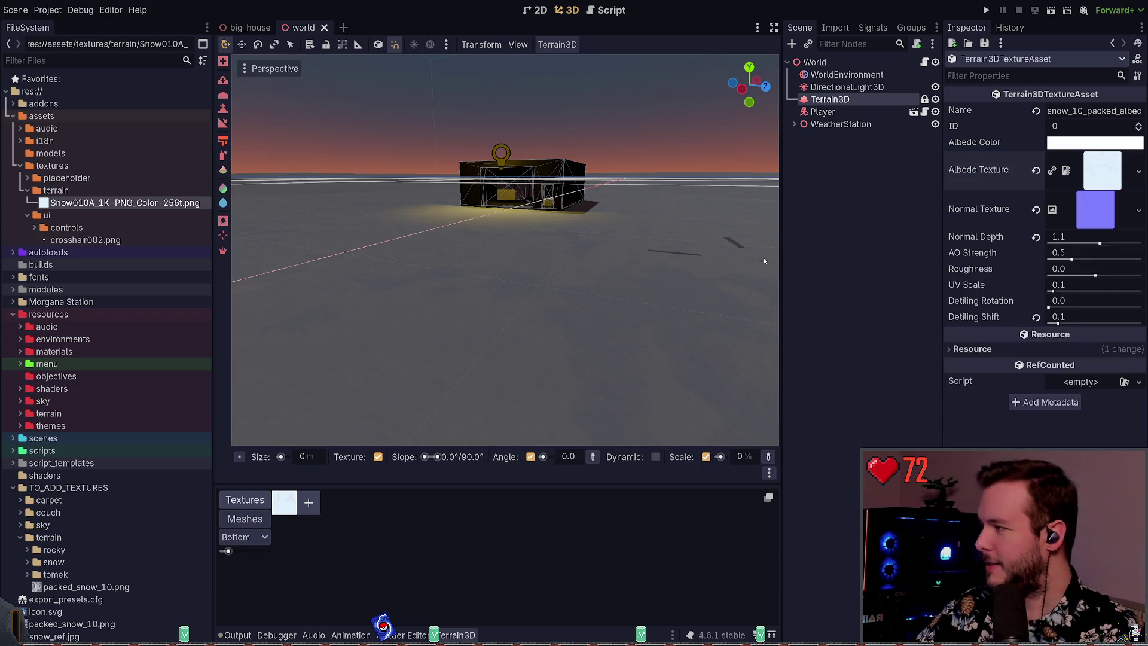
- Browse the FileSystem, expanding the snow folder in TO_ADD_TEXTURES and selecting the terrain textures folder
{"action": "left_click", "coordinate": [28, 214]}
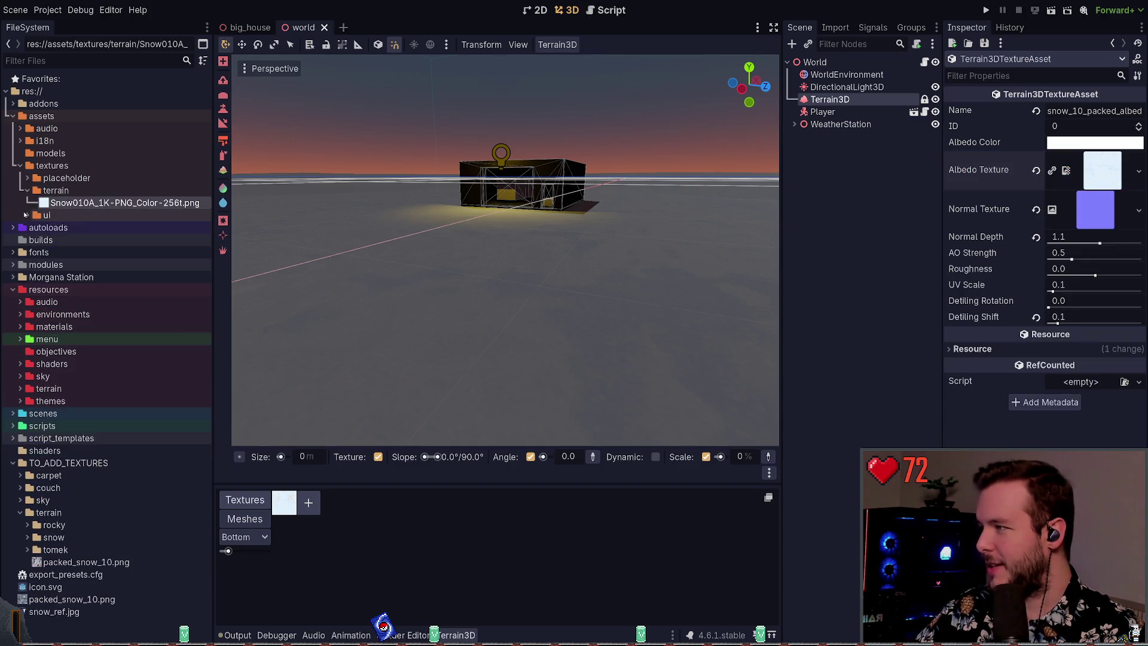
{"action": "left_click", "coordinate": [27, 178]}
{"action": "left_click", "coordinate": [22, 179]}
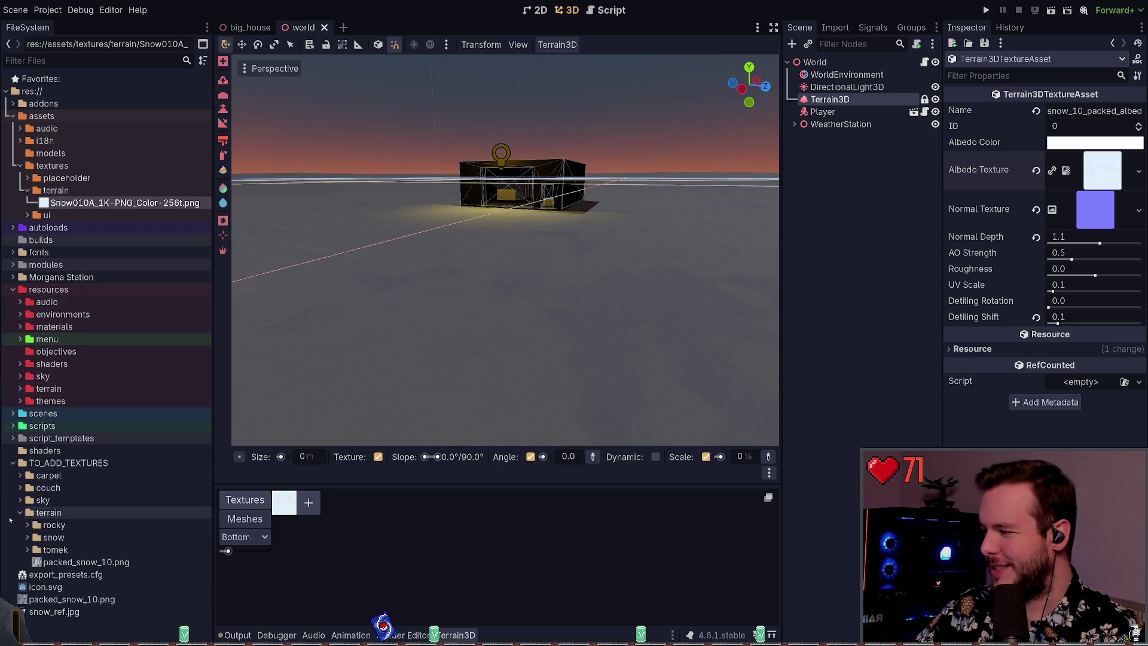
{"action": "left_click", "coordinate": [28, 536]}
{"action": "scroll", "coordinate": [49, 502], "scroll_direction": "down", "scroll_amount": 4}
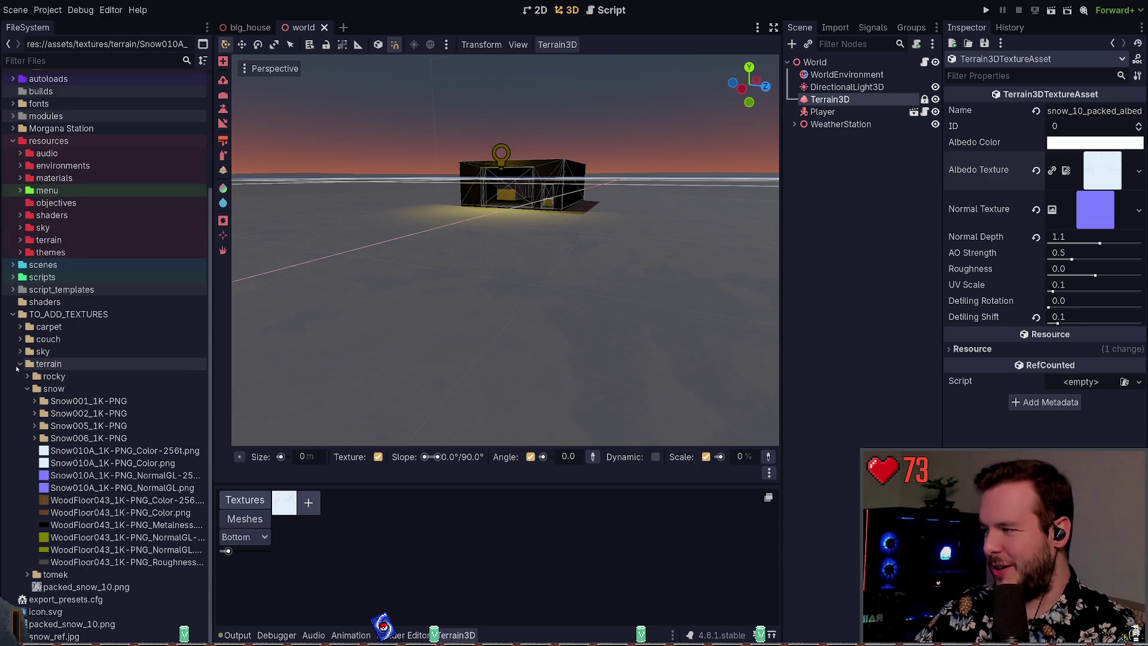
{"action": "left_click", "coordinate": [55, 190]}
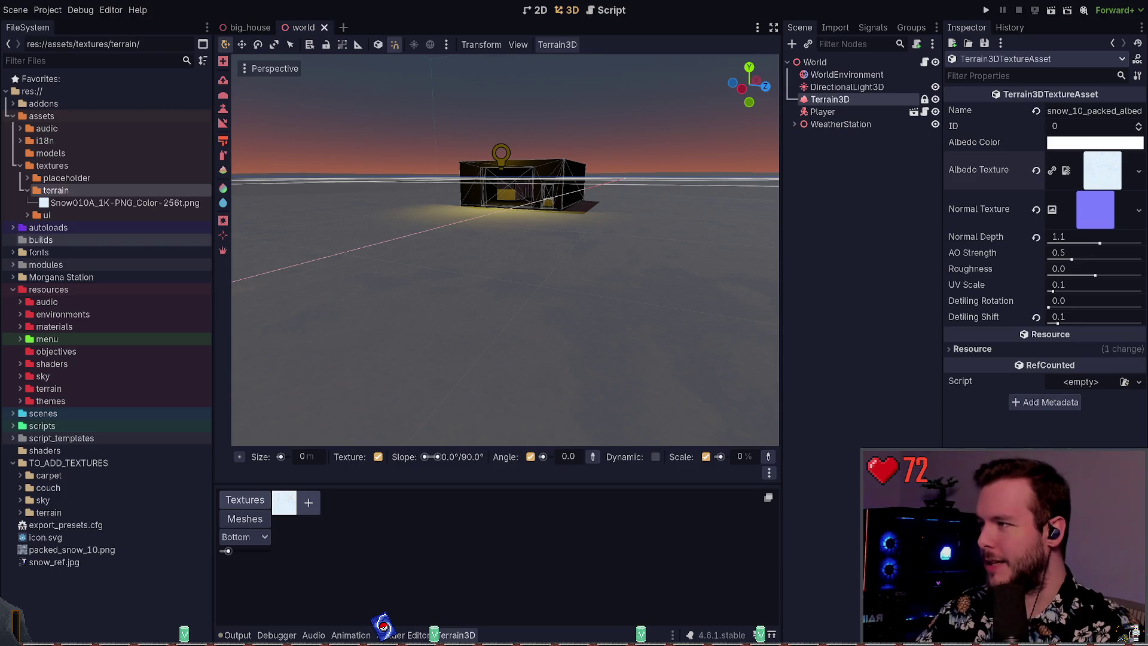
- Select Snow010A_1K-PNG_Color-256t.png in the terrain textures folder
{"action": "left_click", "coordinate": [137, 203]}
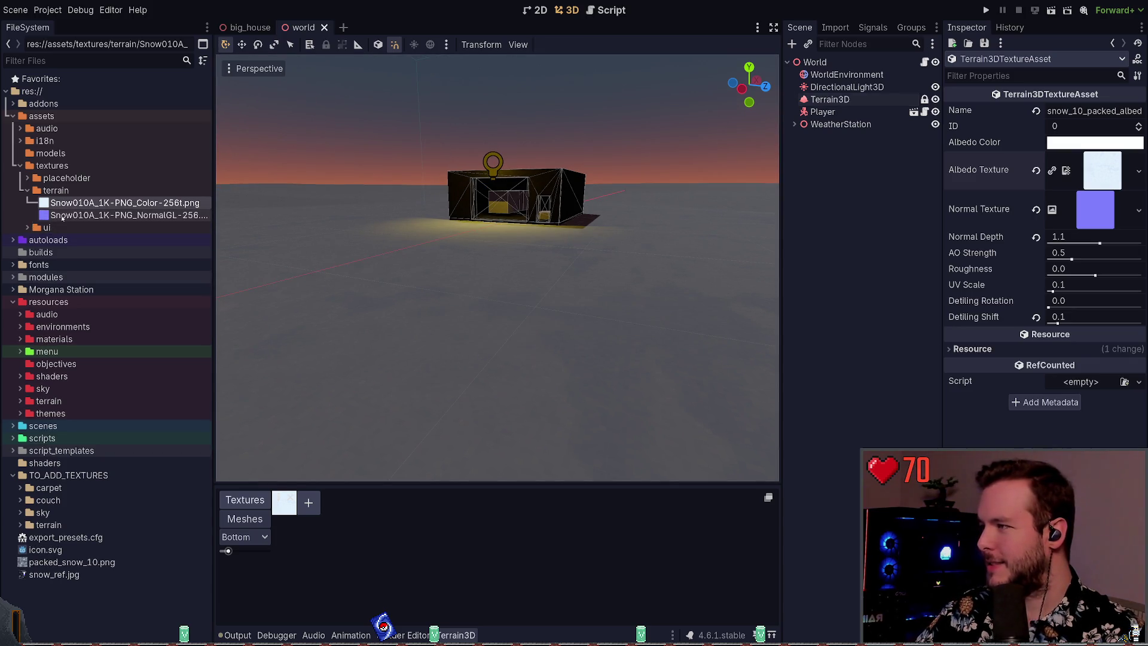
- Assign the Snow010A normal map as the snow texture's normal texture and save the scene
{"action": "left_click_drag", "start_coordinate": [153, 214], "coordinate": [1100, 210]}
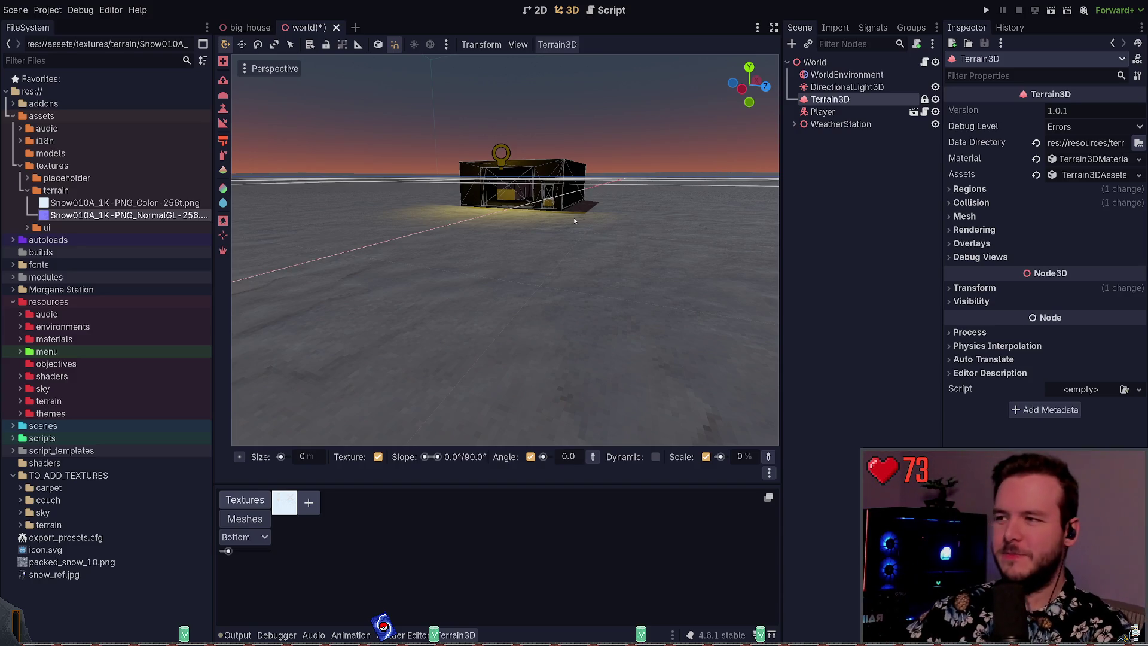
{"action": "left_click", "coordinate": [841, 161]}
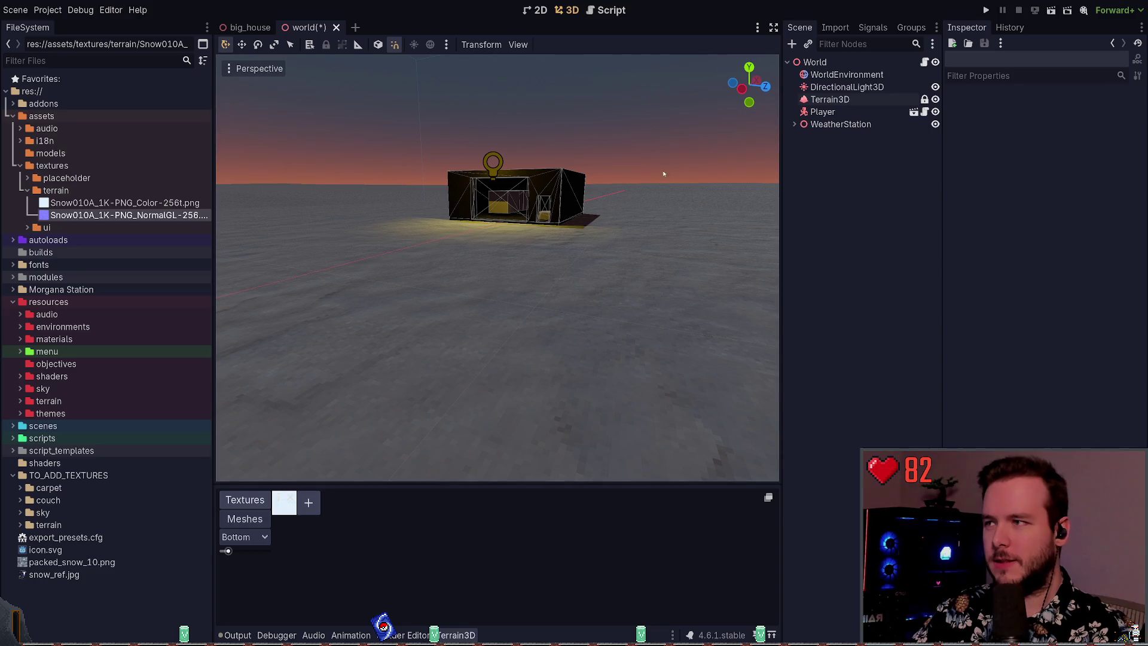
{"action": "key", "text": "ctrl+s"}
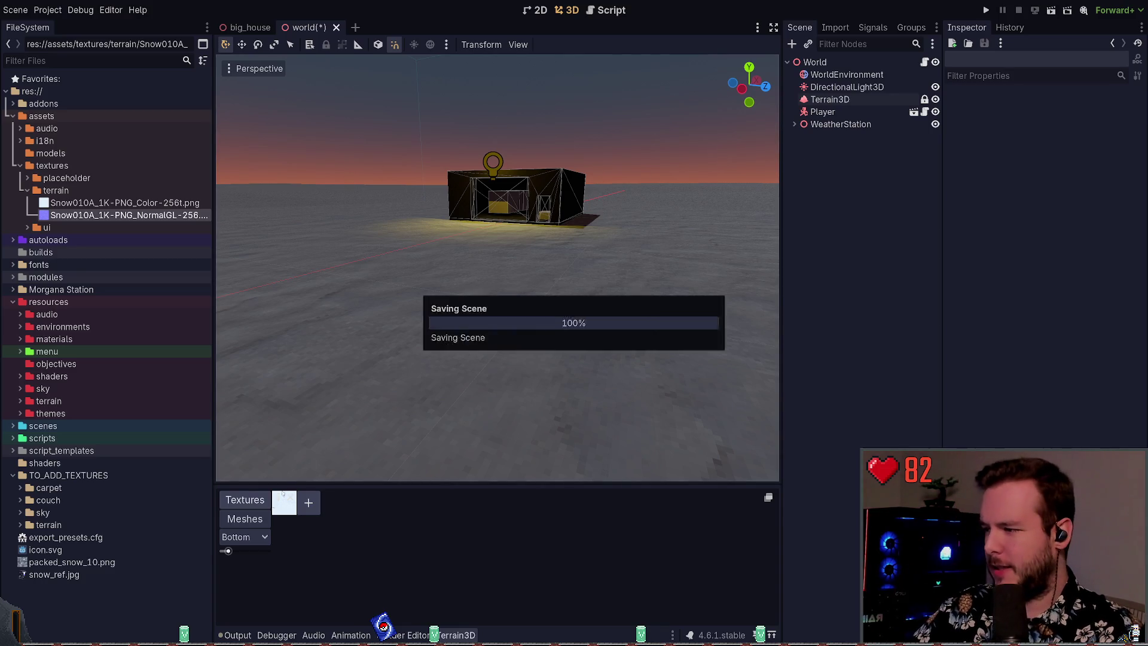
- Open the snow texture asset's properties, preview its normal map, and fly the view toward the house
{"action": "left_click", "coordinate": [278, 500]}
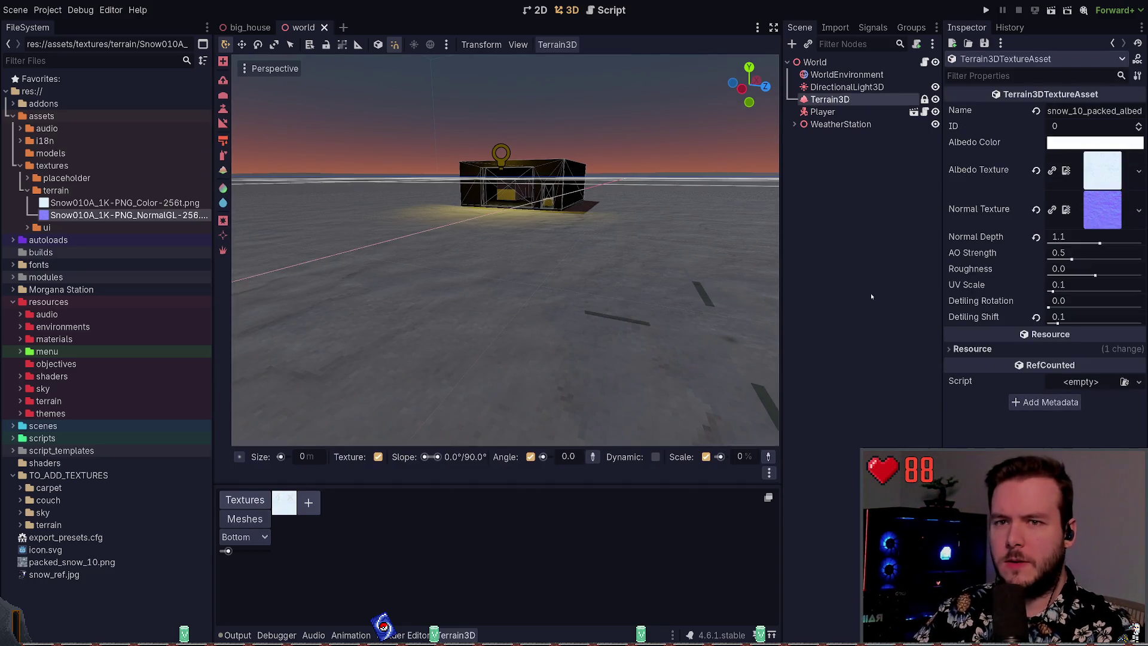
{"action": "left_click", "coordinate": [1094, 218]}
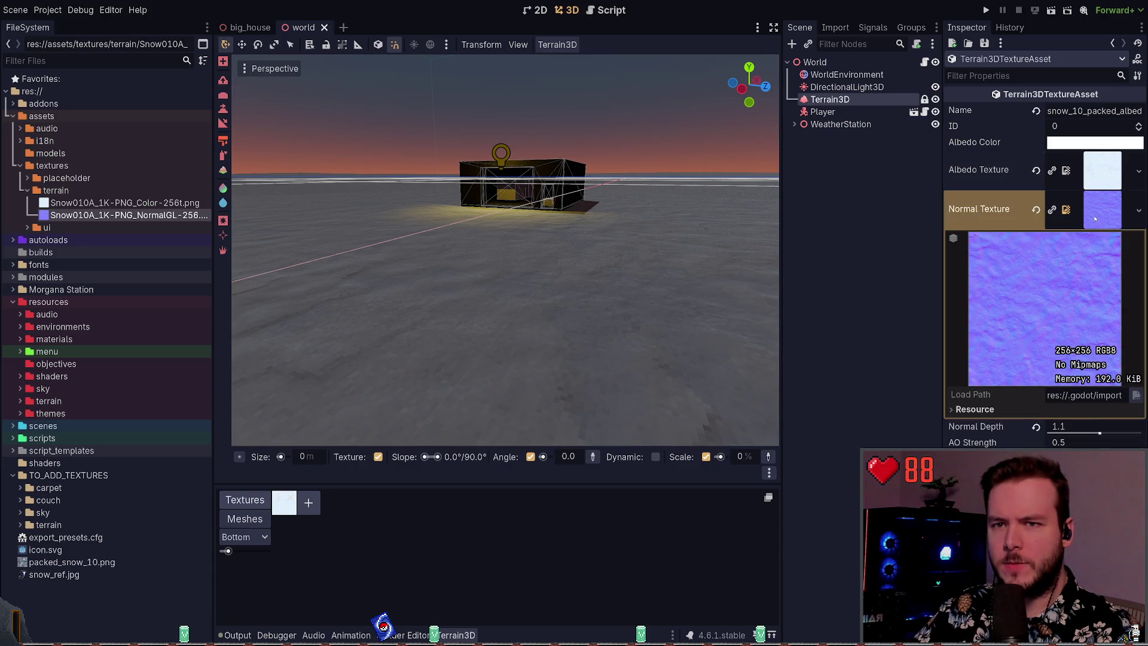
{"action": "left_click", "coordinate": [1100, 211]}
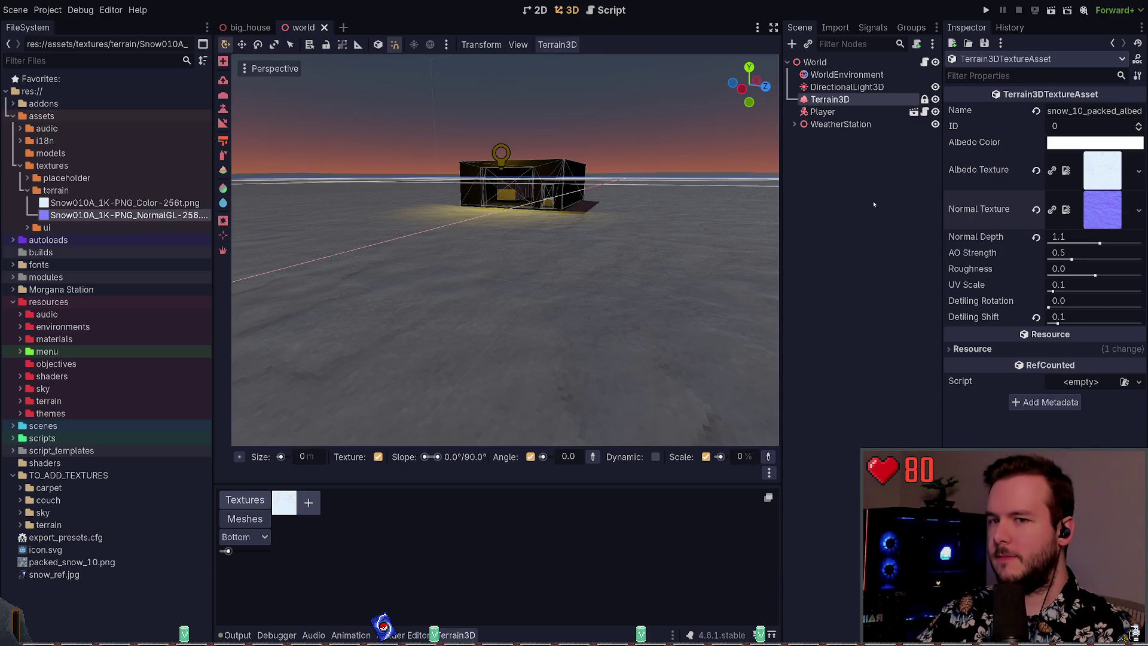
{"action": "left_click_drag", "start_coordinate": [615, 281], "coordinate": [615, 239]}
{"action": "key", "text": "w"}
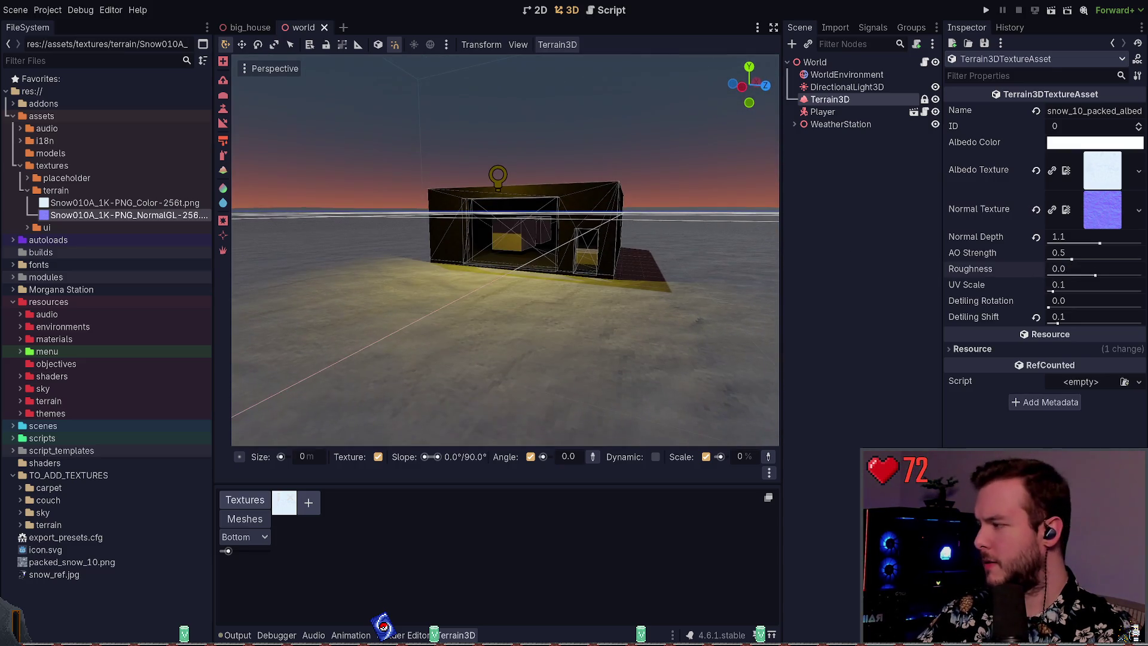
- Set the snow texture's roughness to -0.5 and save the world scene
{"action": "mouse_move", "coordinate": [1063, 268]}
{"action": "left_mouse_down"}
{"action": "mouse_move", "coordinate": [1051, 268]}
{"action": "mouse_move", "coordinate": [1085, 268]}
{"action": "left_mouse_up"}
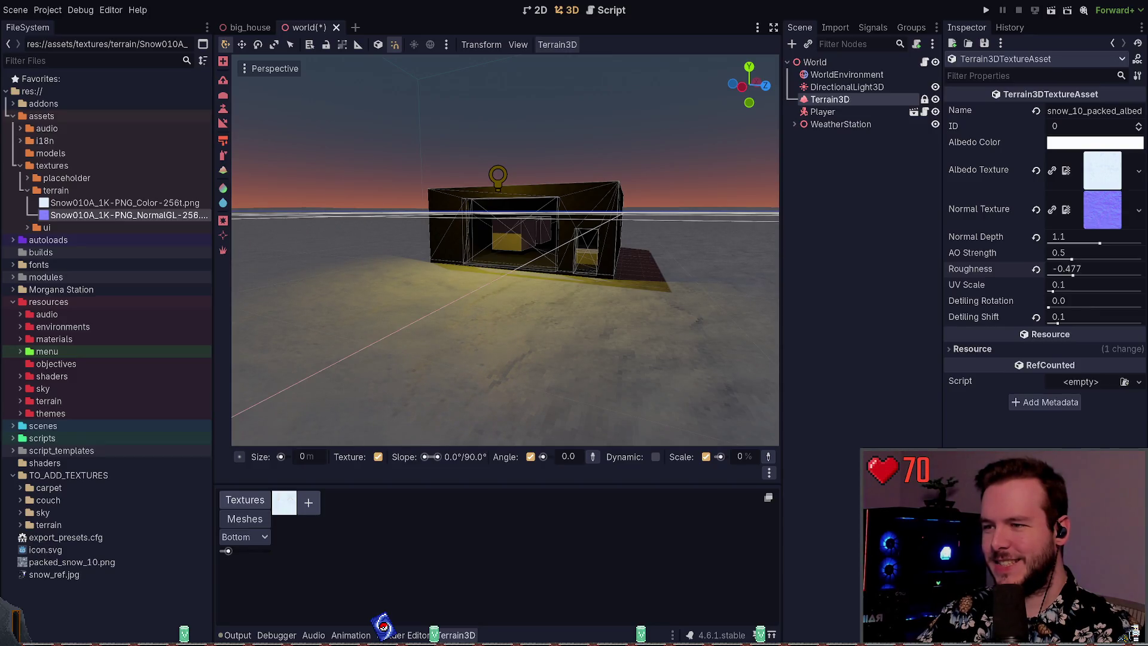
{"action": "left_click", "coordinate": [1093, 270]}
{"action": "type", "text": "5"}
{"action": "key", "text": "Return"}
{"action": "key", "text": "ctrl+s"}
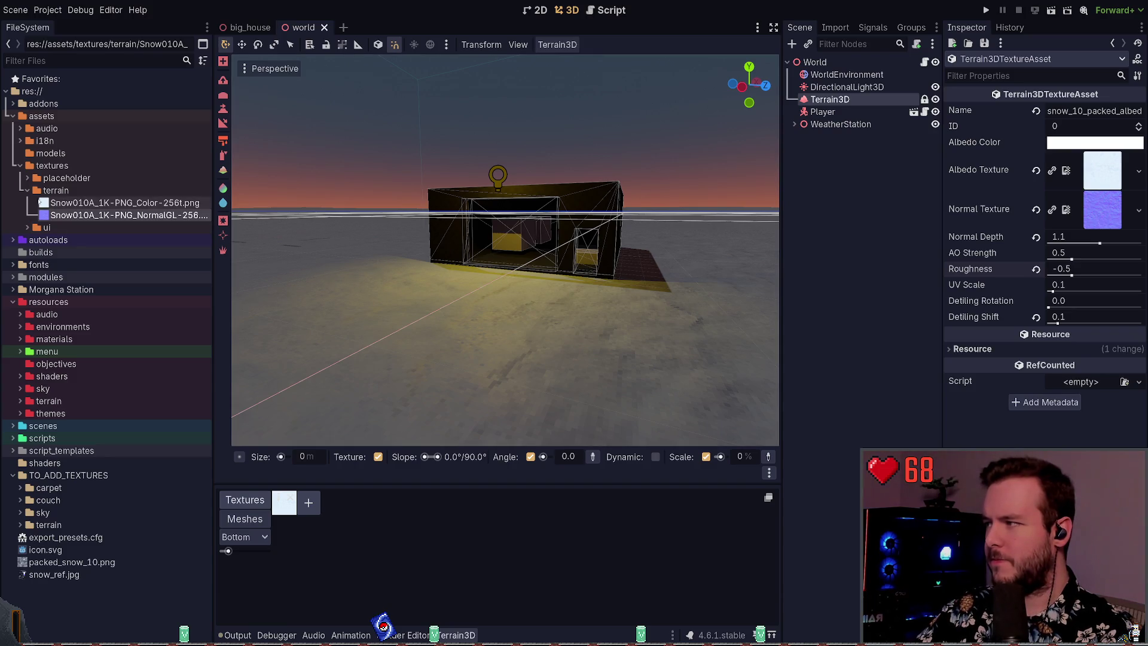
- Collapse and reopen the terrain textures folder, leaving it collapsed
{"action": "left_click", "coordinate": [28, 190]}
{"action": "left_click", "coordinate": [28, 190]}
{"action": "left_click", "coordinate": [28, 190]}
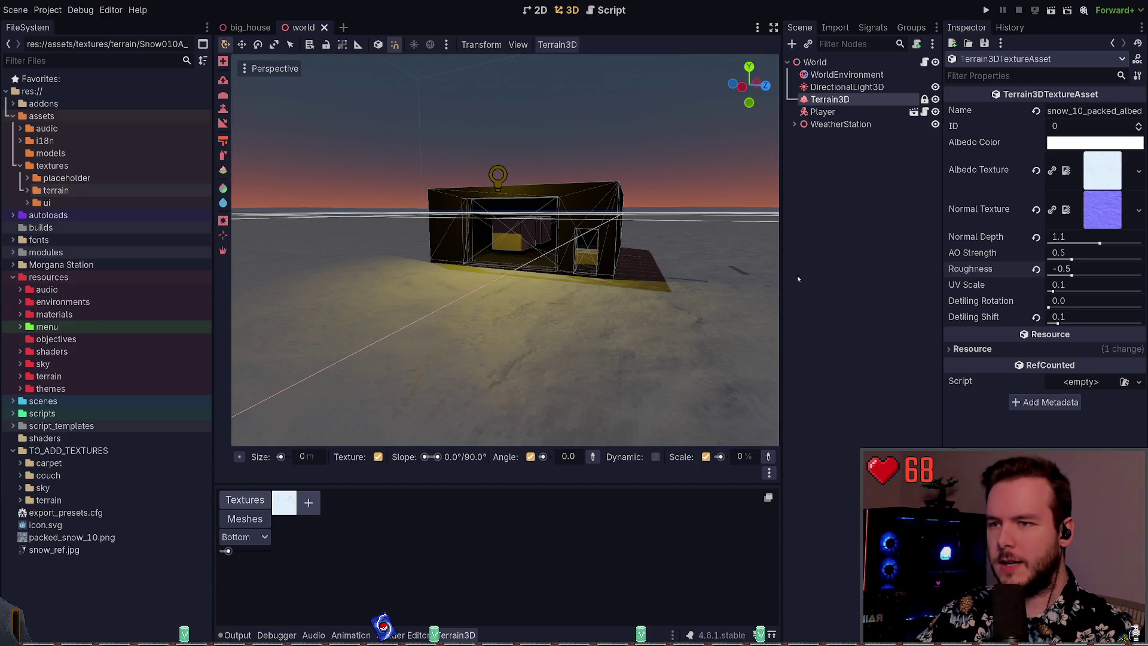
{"action": "left_click", "coordinate": [802, 273]}
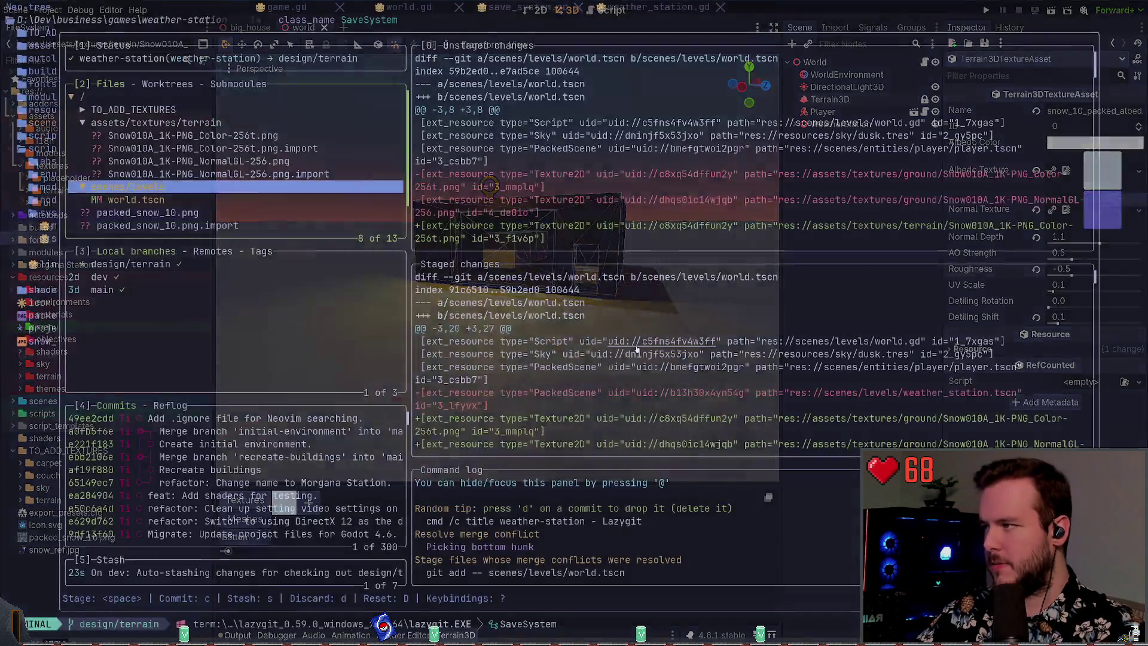
{"action": "key", "text": "alt+Tab"}
{"action": "key", "text": "space"}
{"action": "key", "text": "g"}
{"action": "key", "text": "g"}
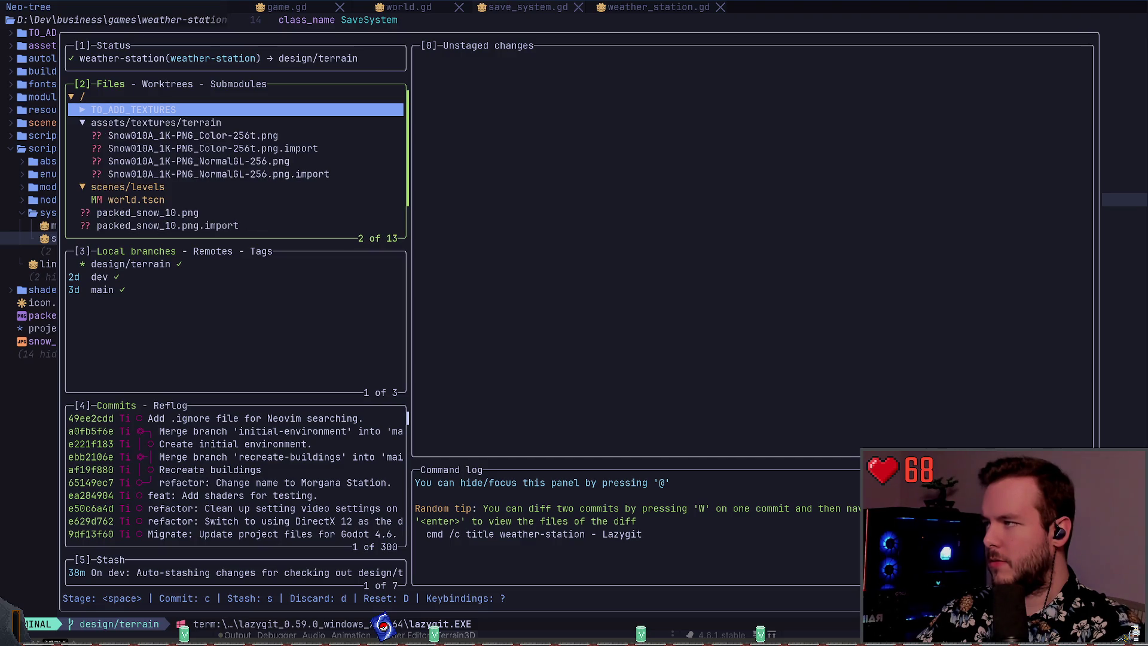
{"action": "key", "text": "Down"}
{"action": "key", "text": "Down"}
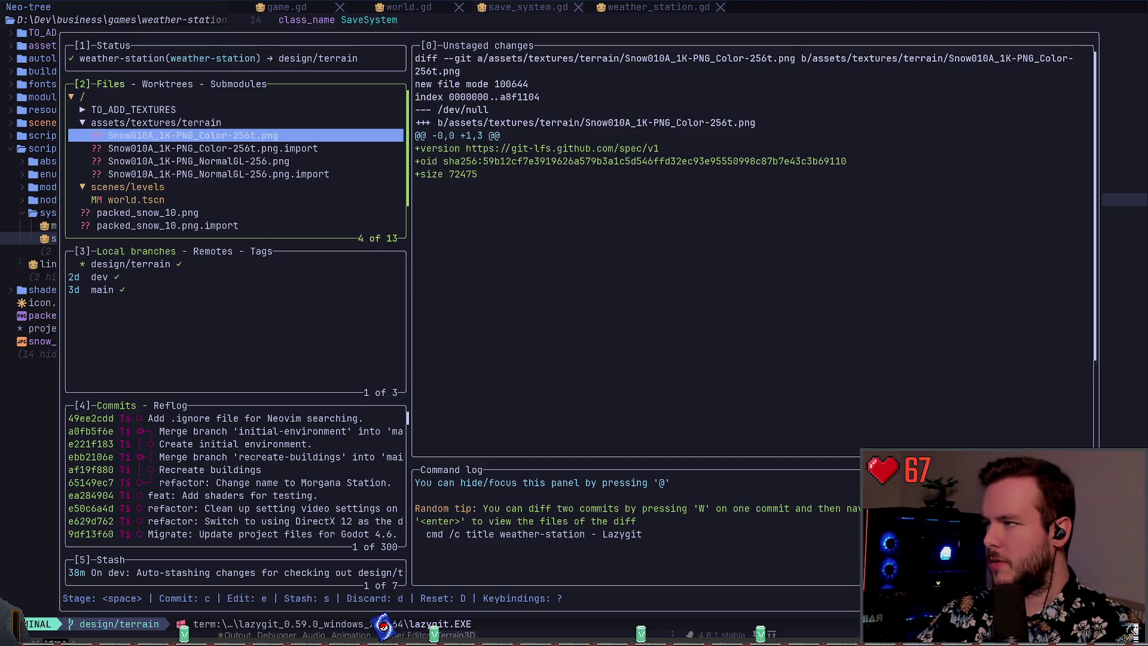
{"action": "key", "text": "Down"}
{"action": "key", "text": "Down"}
{"action": "key", "text": "Down"}
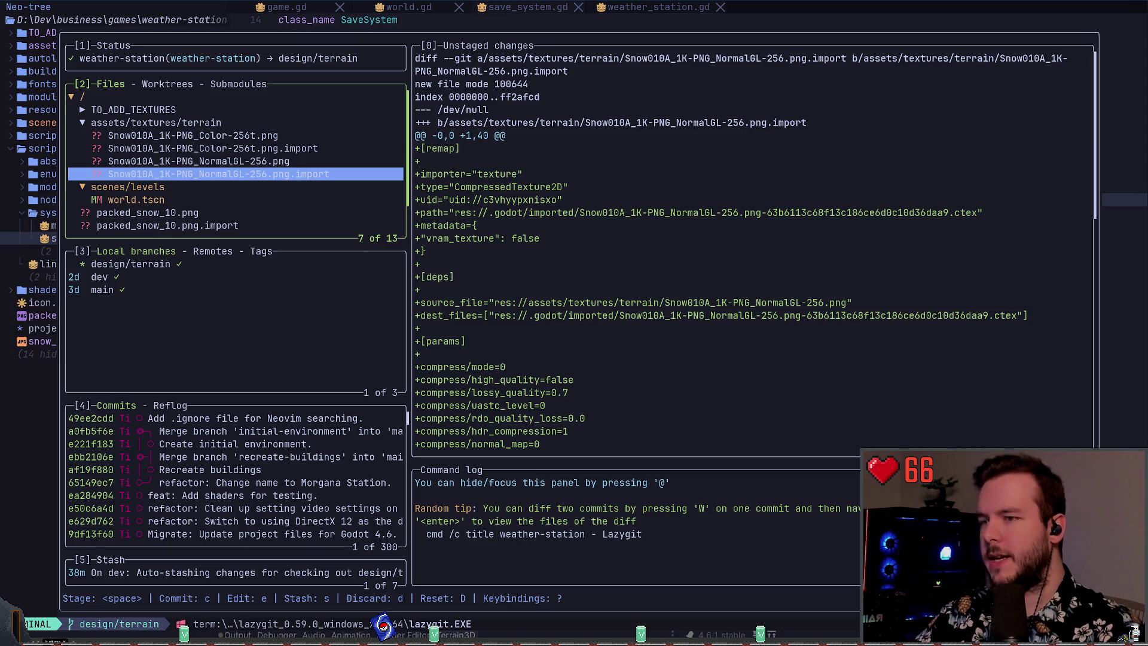
{"action": "key", "text": "alt+Tab"}
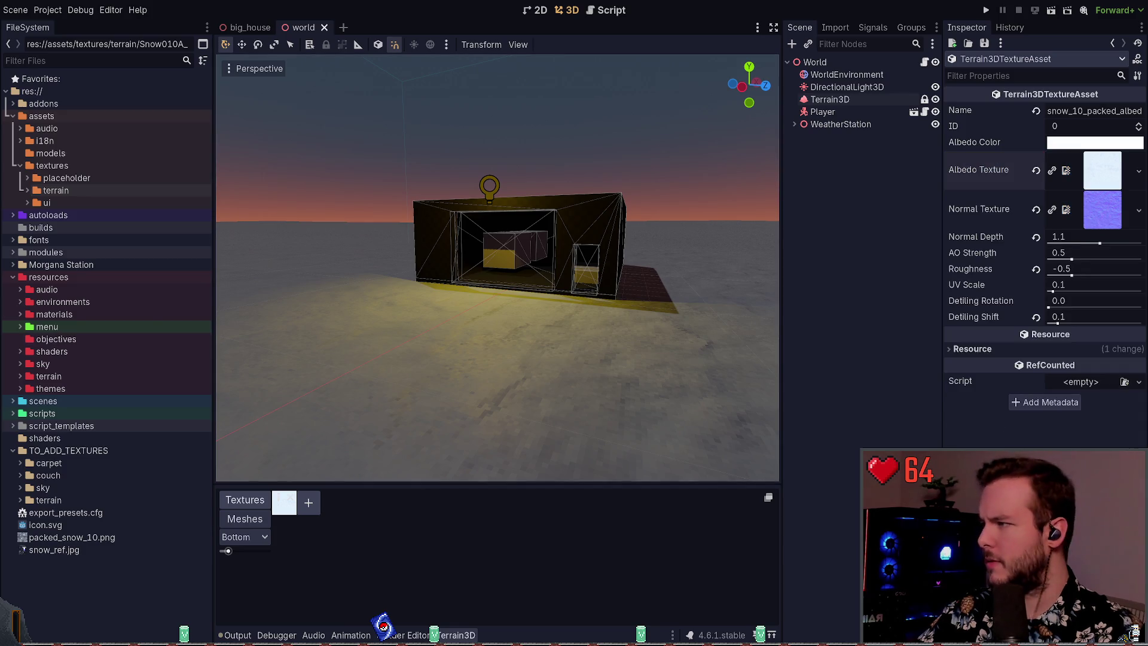
- Open the Snow010A colour texture's import settings and switch compression to VRAM Compressed
{"action": "left_click", "coordinate": [27, 190]}
{"action": "double_click", "coordinate": [124, 202]}
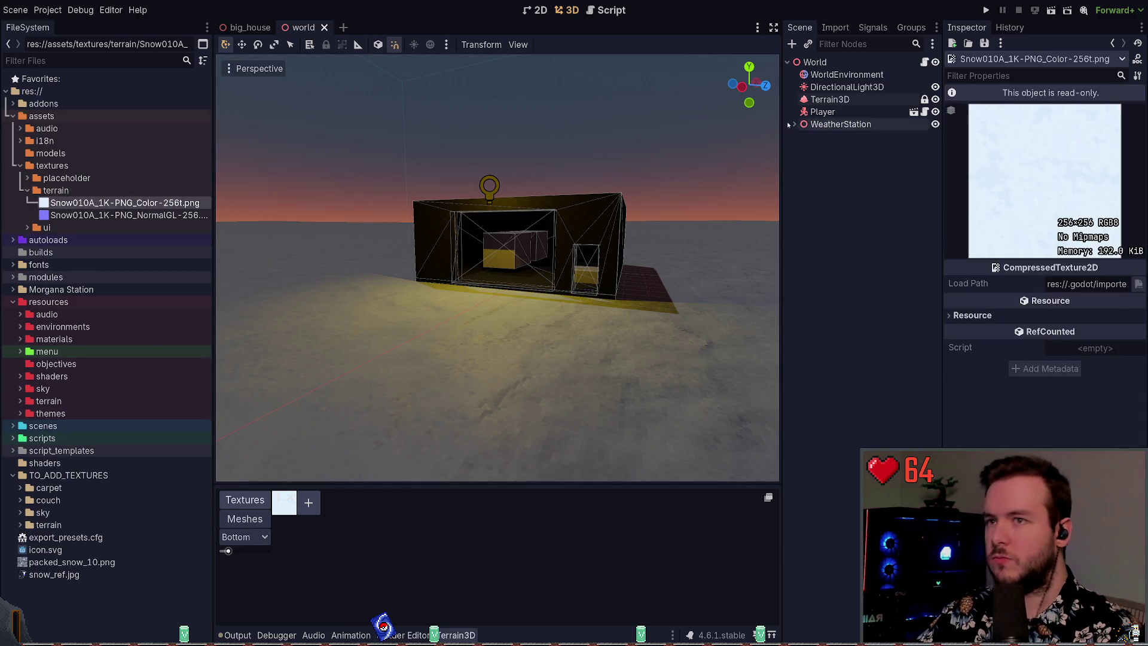
{"action": "left_click", "coordinate": [835, 28]}
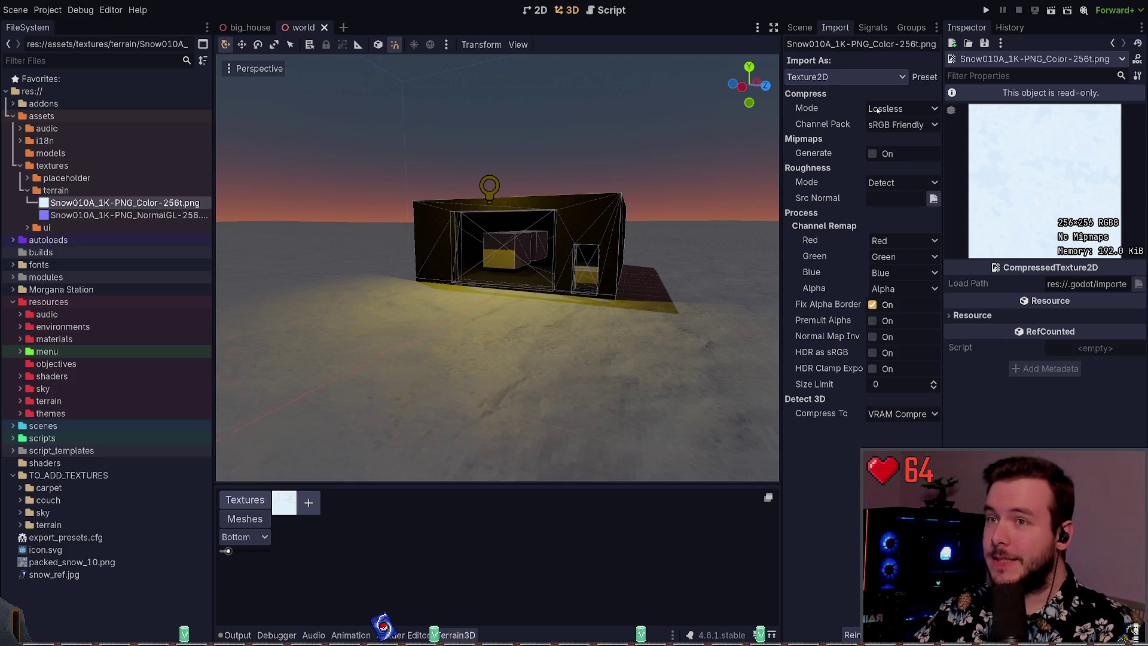
{"action": "left_click", "coordinate": [903, 145]}
{"action": "key", "text": "ctrl+s"}
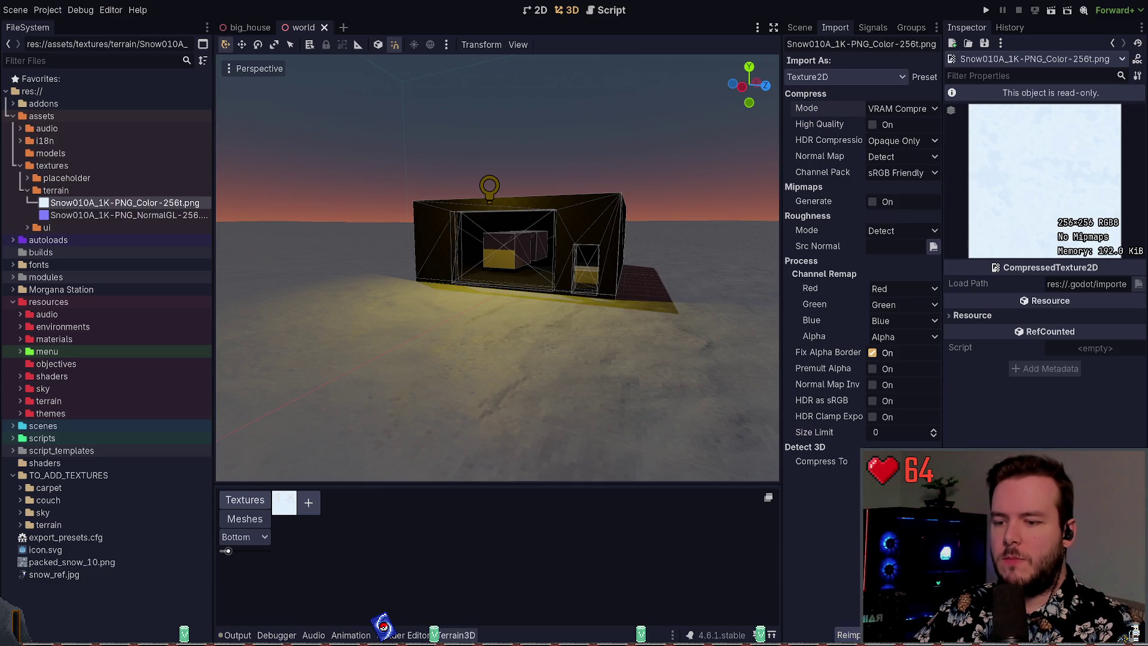
- Enable High Quality, reimport the texture, and toggle mipmap generation on then off
{"action": "left_click", "coordinate": [872, 125]}
{"action": "left_click", "coordinate": [856, 635]}
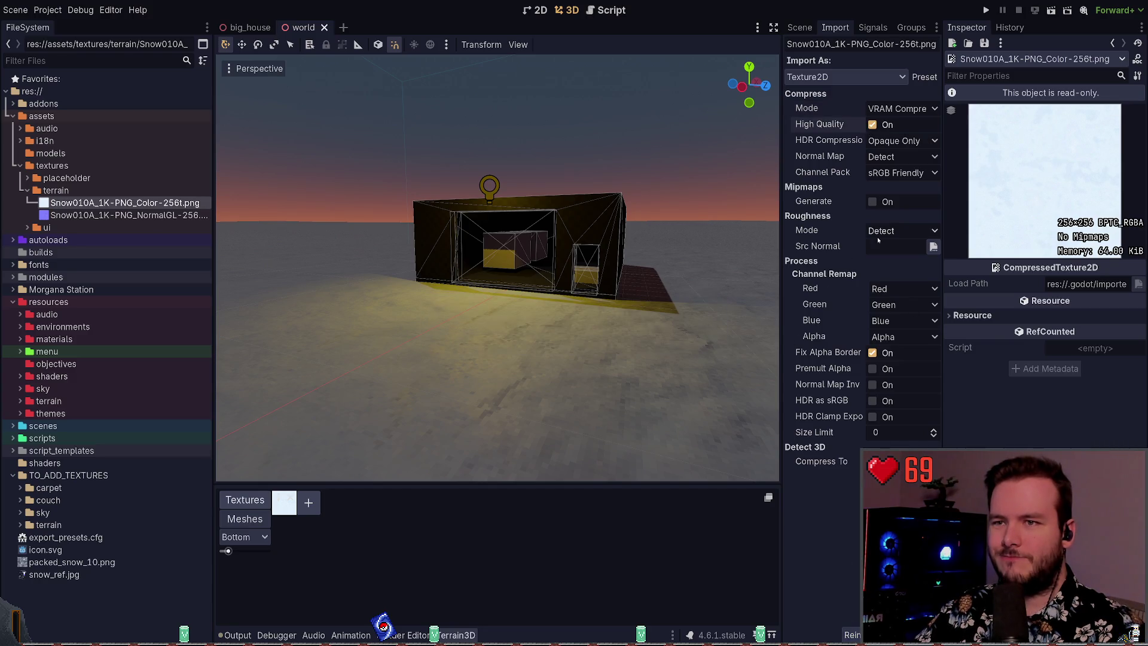
{"action": "left_click", "coordinate": [870, 202]}
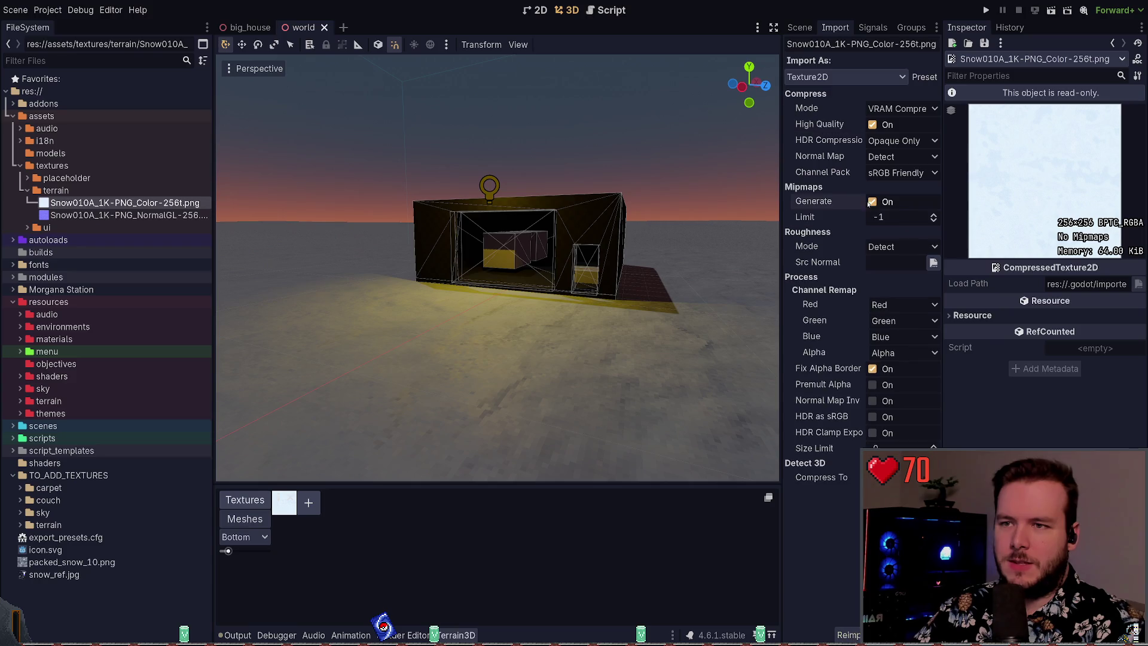
{"action": "left_click", "coordinate": [877, 202]}
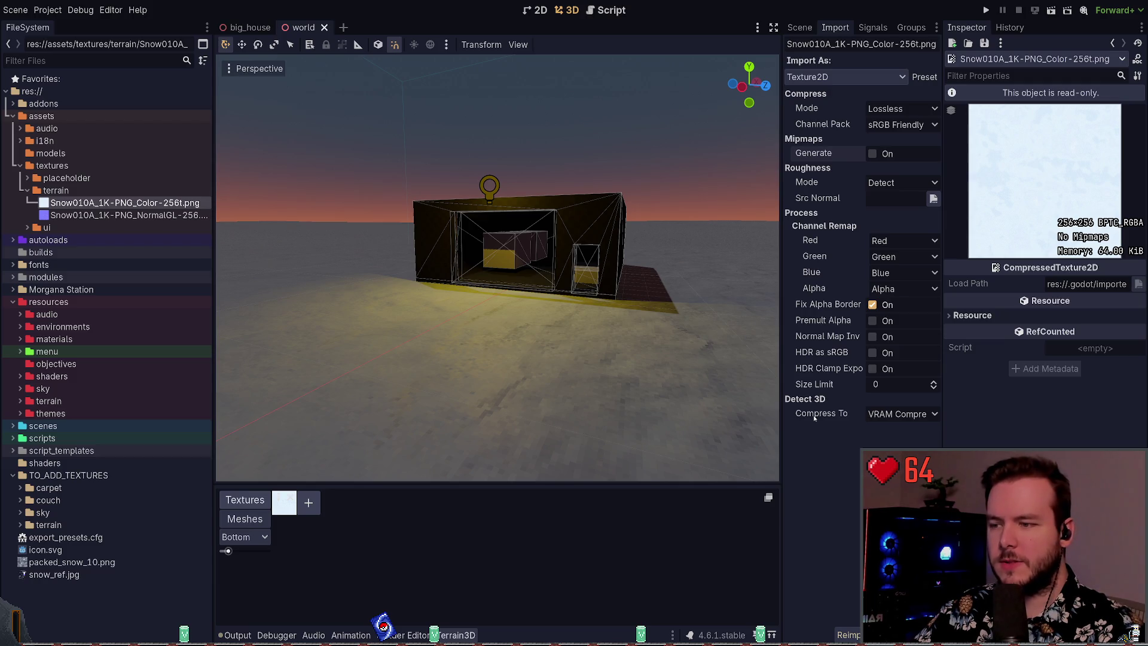
{"action": "left_click", "coordinate": [799, 27]}
- Select Terrain3D, launch the game, walk toward and back from the compound, then close it
{"action": "left_click", "coordinate": [830, 100]}
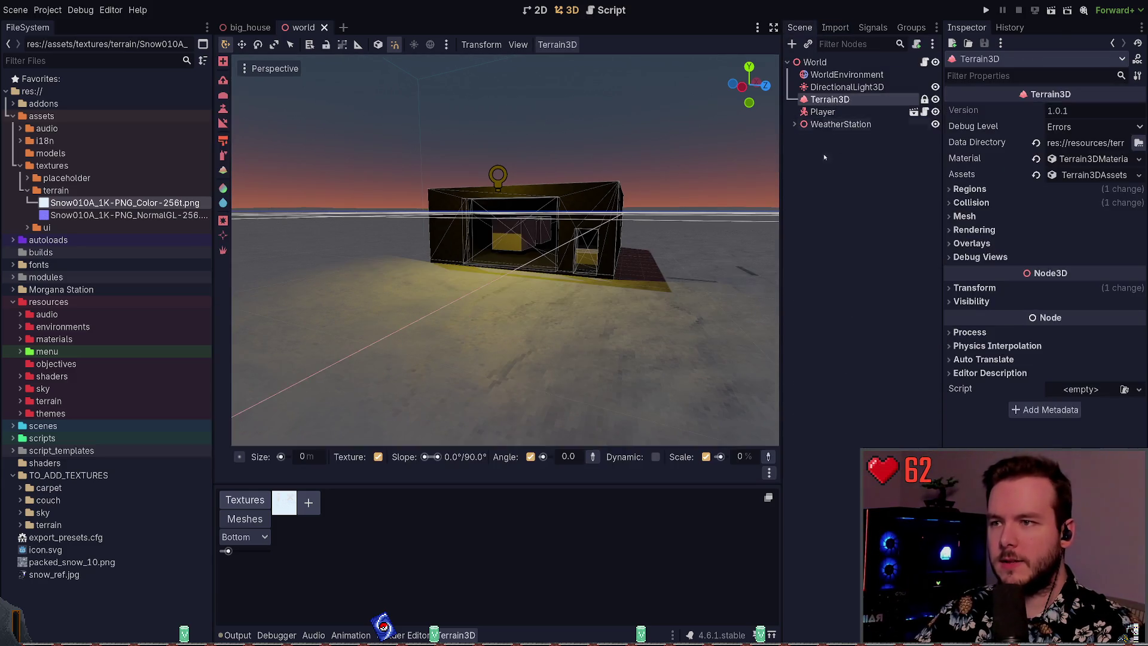
{"action": "left_click", "coordinate": [985, 11]}
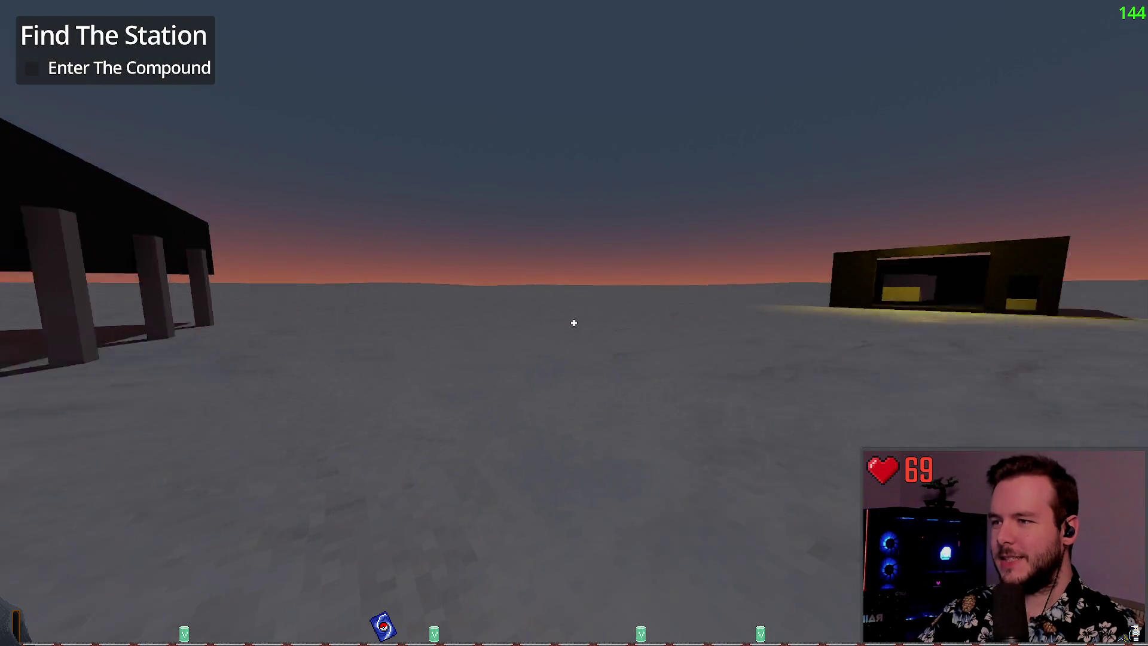
{"action": "key", "text": "w"}
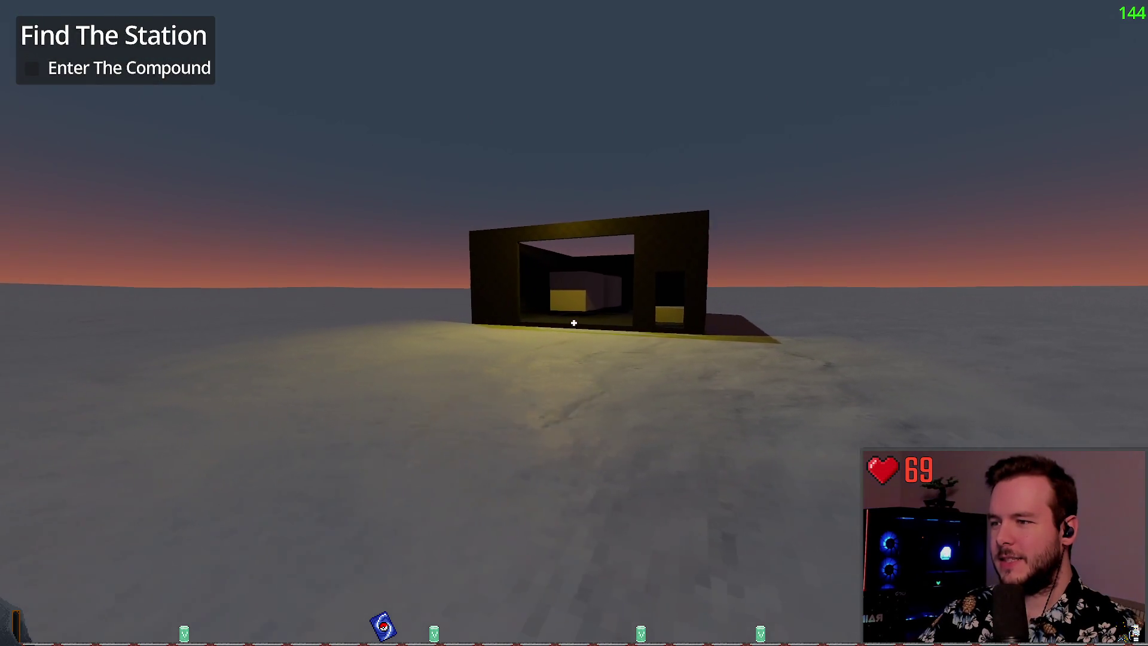
{"action": "key", "text": "s"}
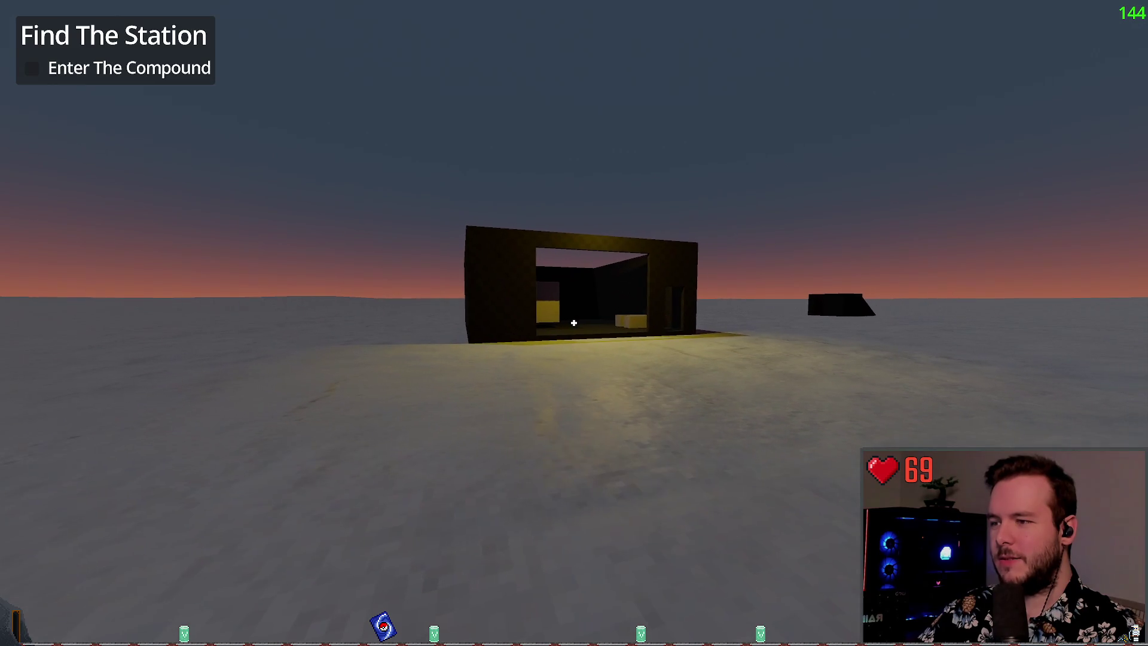
{"action": "key", "text": "F8"}
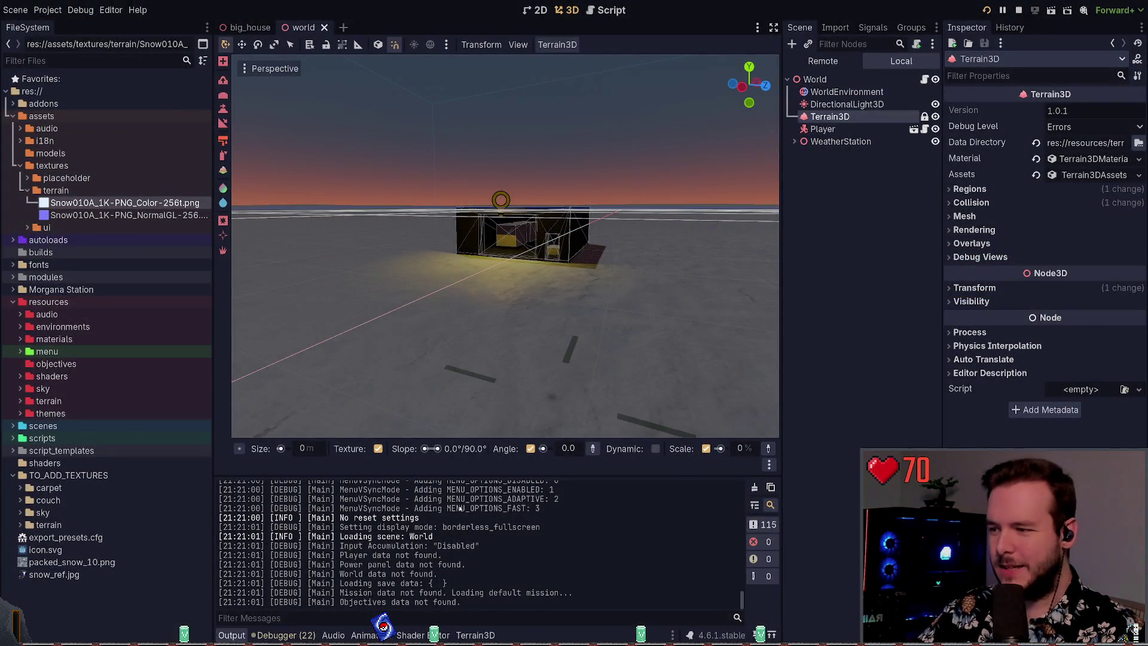
- Set the snow texture's roughness to -0.4 and run the game twice to check the snow
{"action": "left_click", "coordinate": [475, 634]}
{"action": "left_click", "coordinate": [279, 502]}
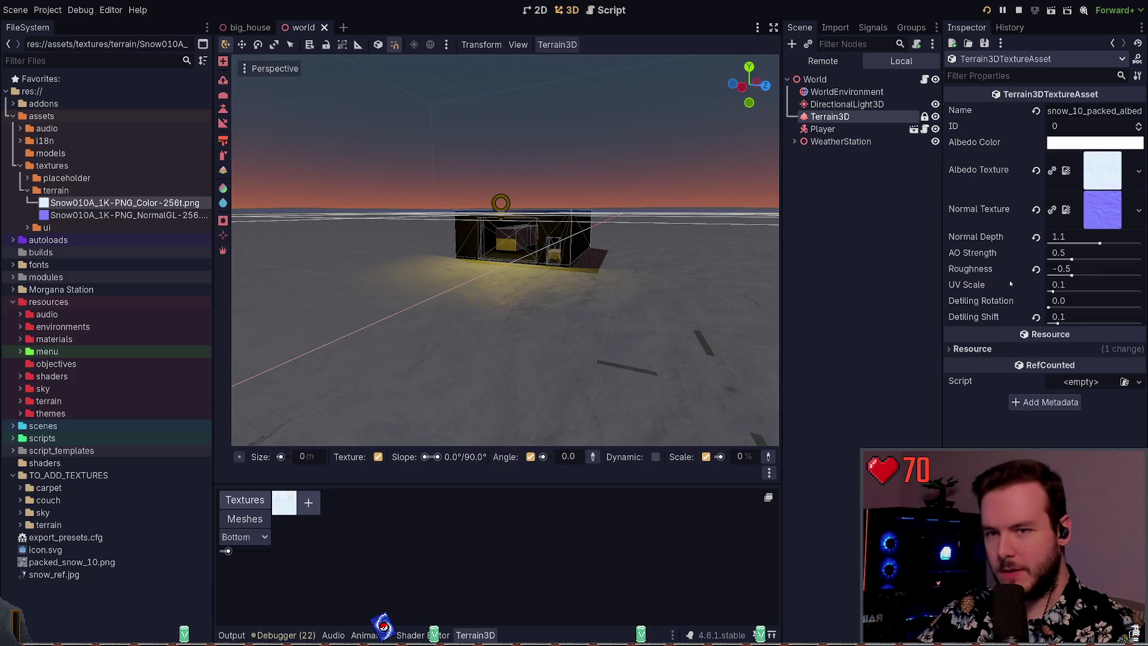
{"action": "left_click", "coordinate": [1090, 268]}
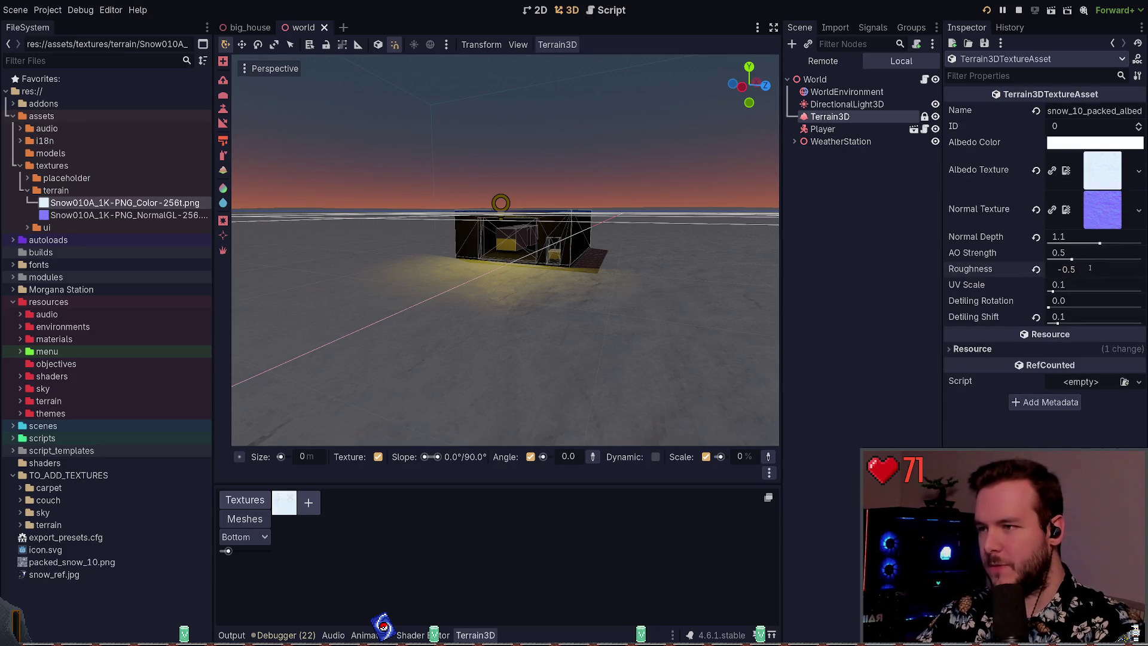
{"action": "type", "text": "-0.4"}
{"action": "key", "text": "Return"}
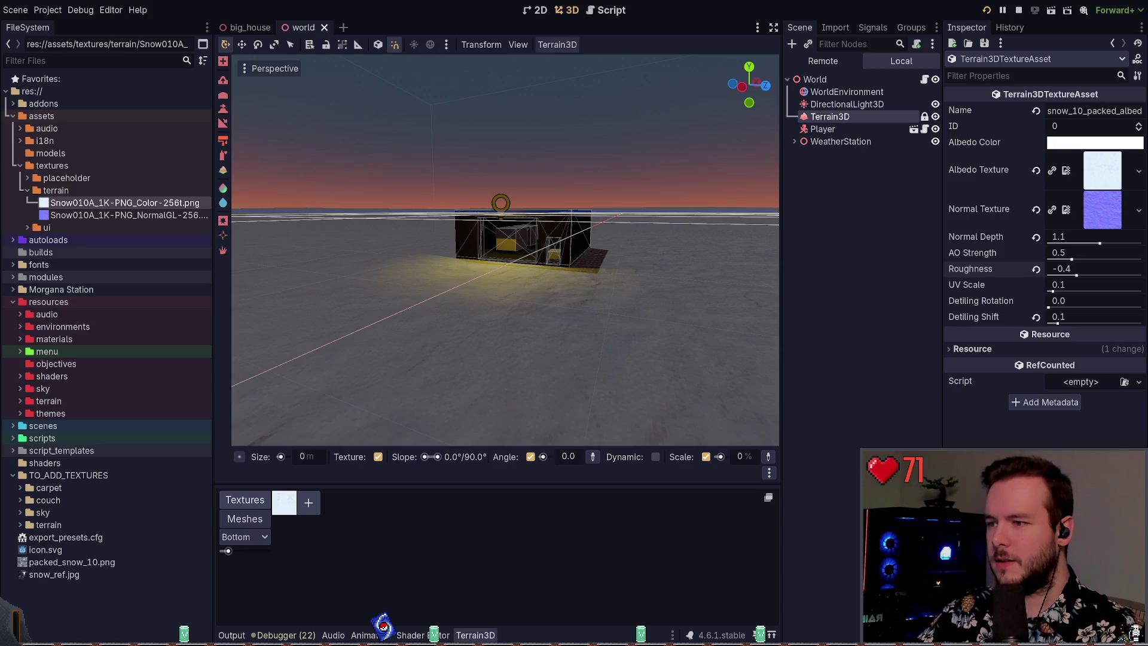
{"action": "key", "text": "F5"}
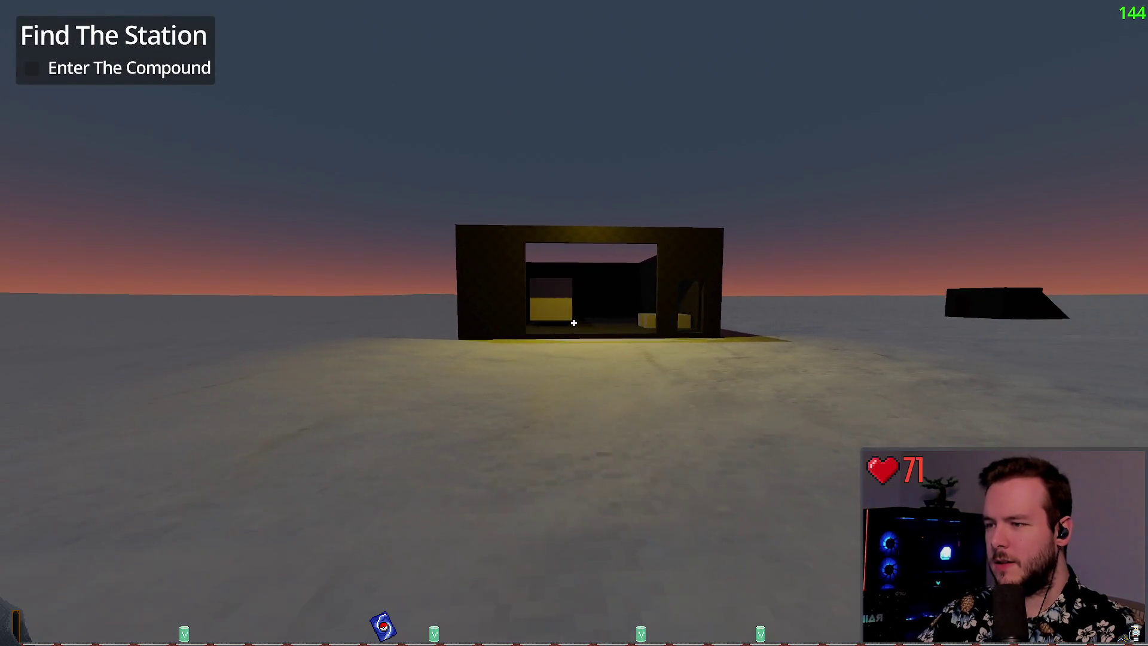
{"action": "key", "text": "F8"}
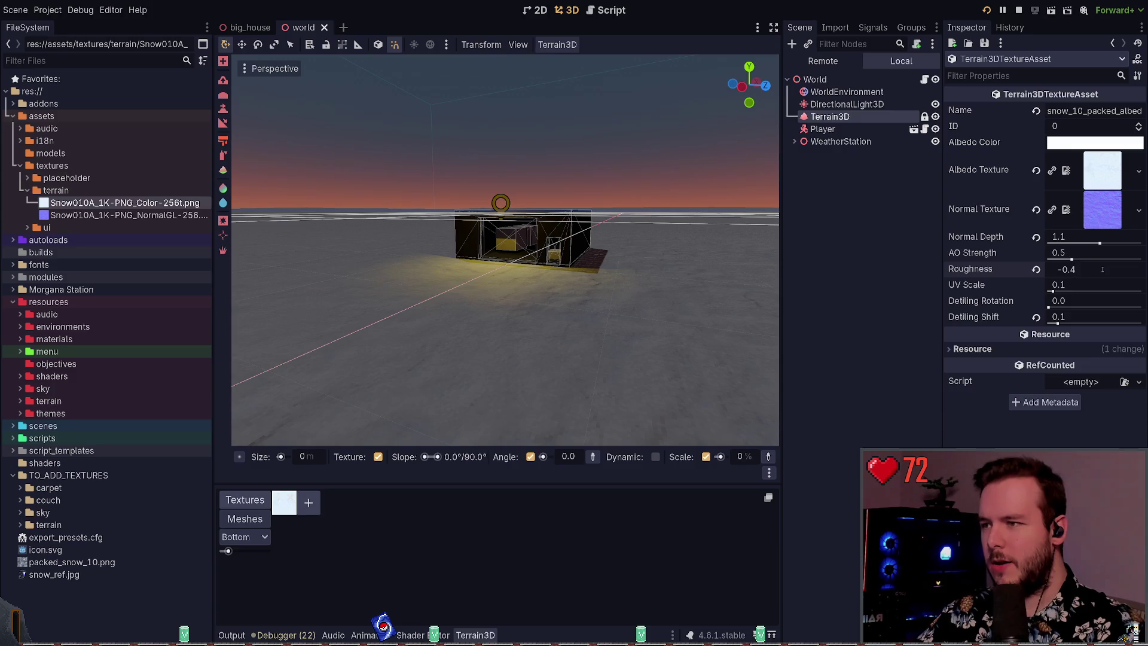
{"action": "key", "text": "F5"}
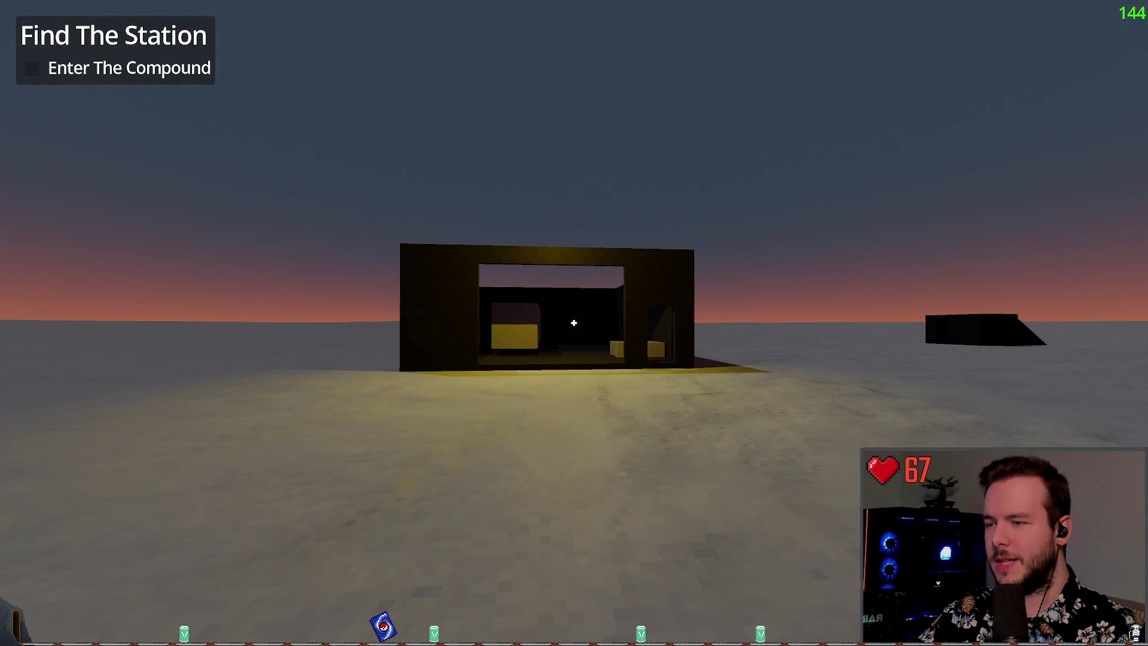
{"action": "key", "text": "F8"}
- Change roughness to -0.45 and playtest, walking up to the black building over the snow
{"action": "left_click", "coordinate": [1104, 268]}
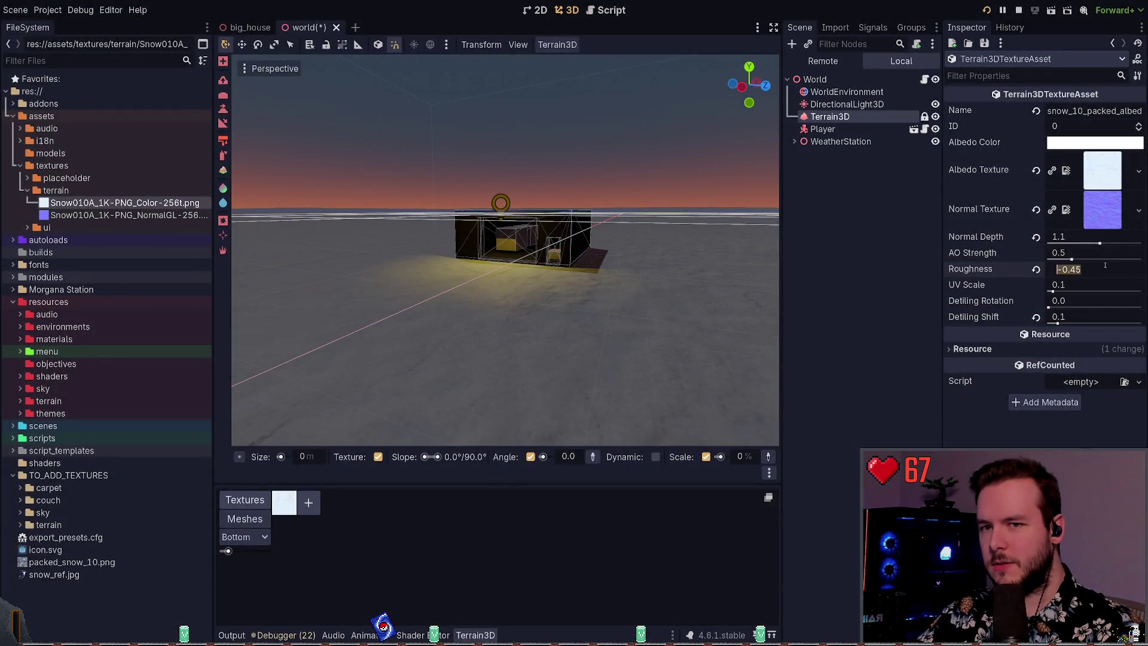
{"action": "key", "text": "Return"}
{"action": "key", "text": "F5"}
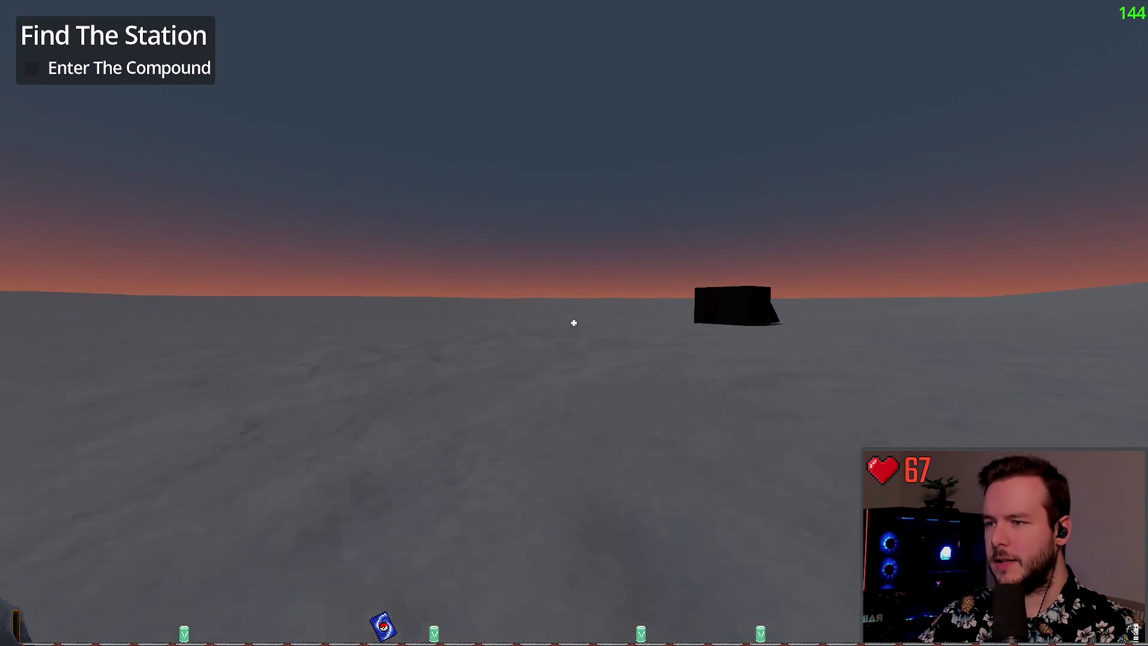
{"action": "key", "text": "w"}
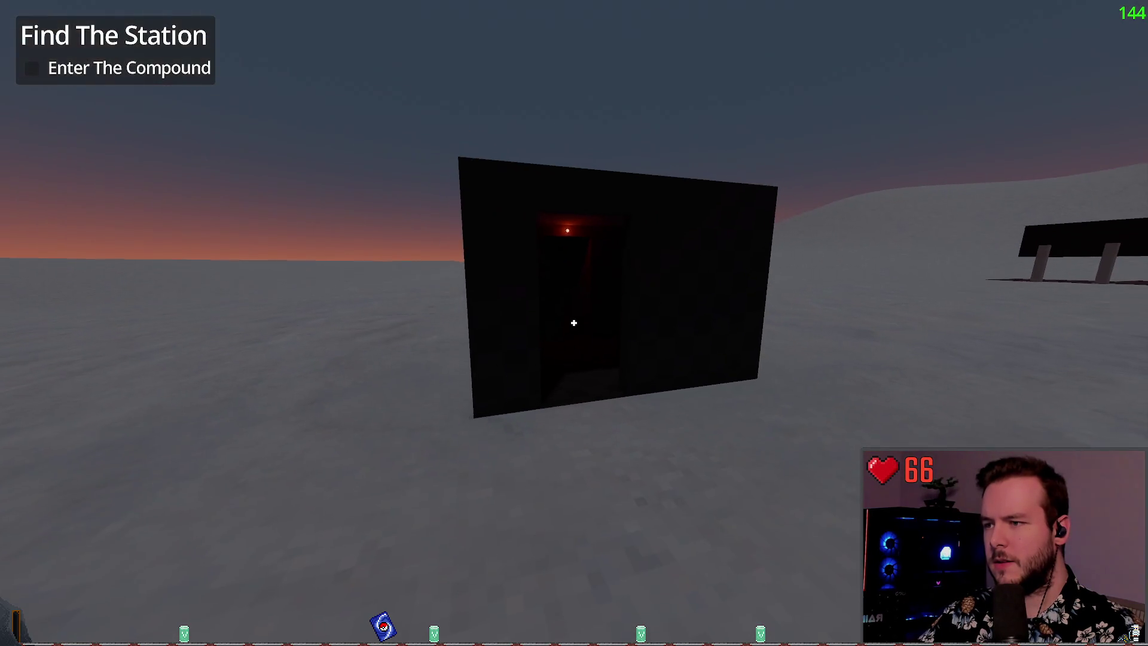
{"action": "key", "text": "F8"}
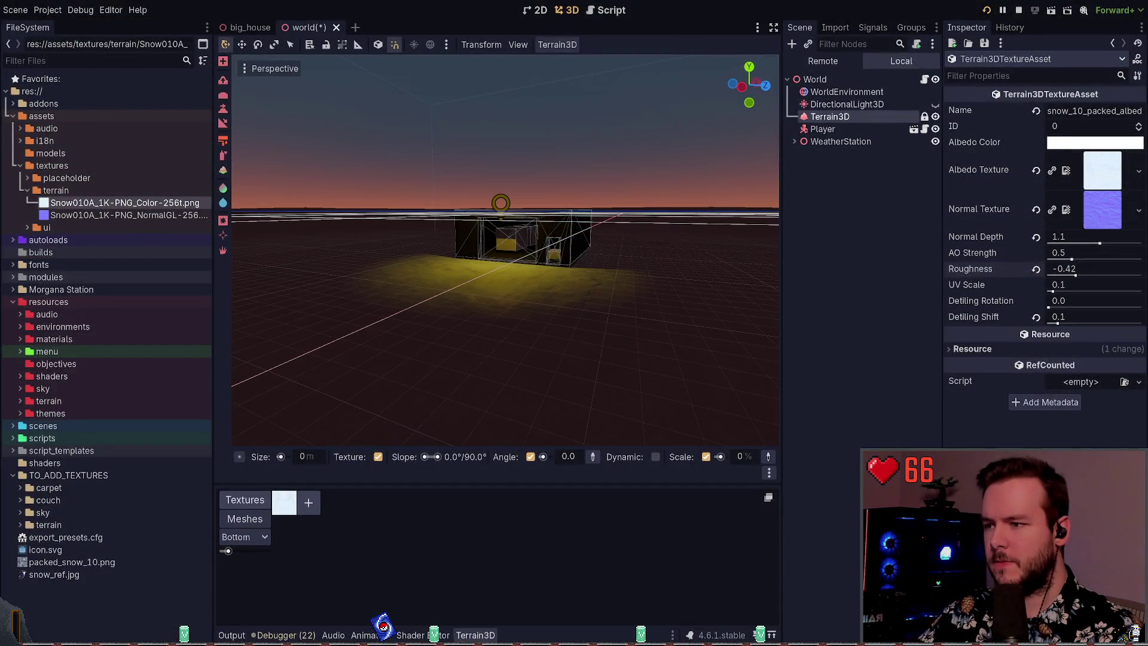
{"action": "key", "text": "F5"}
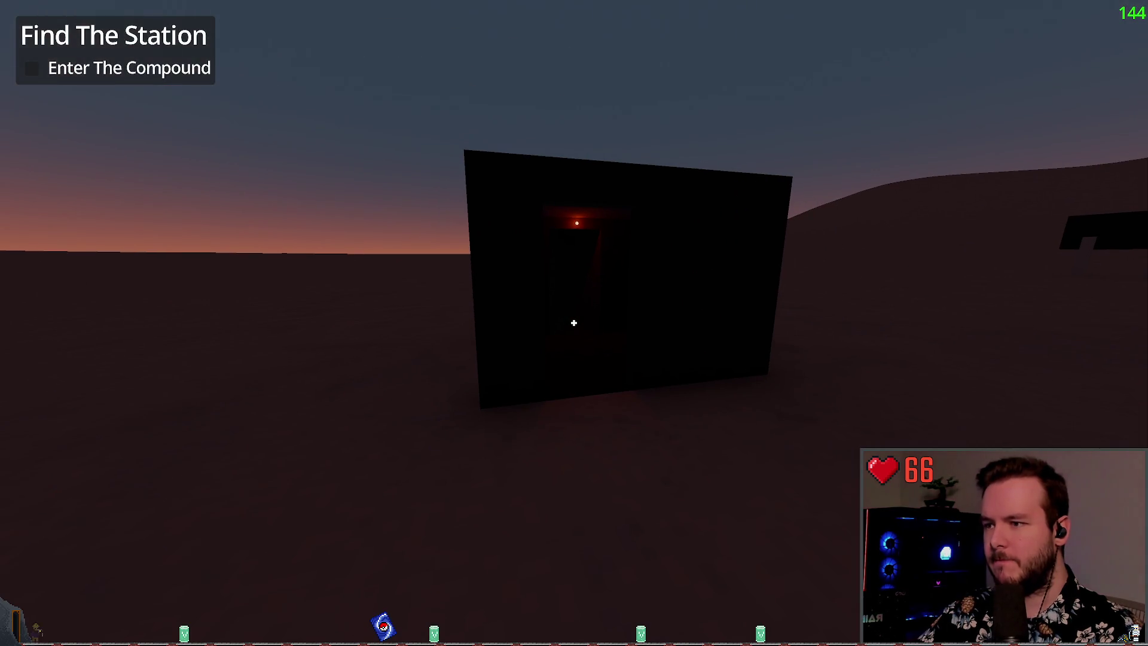
{"action": "key", "text": "F8"}
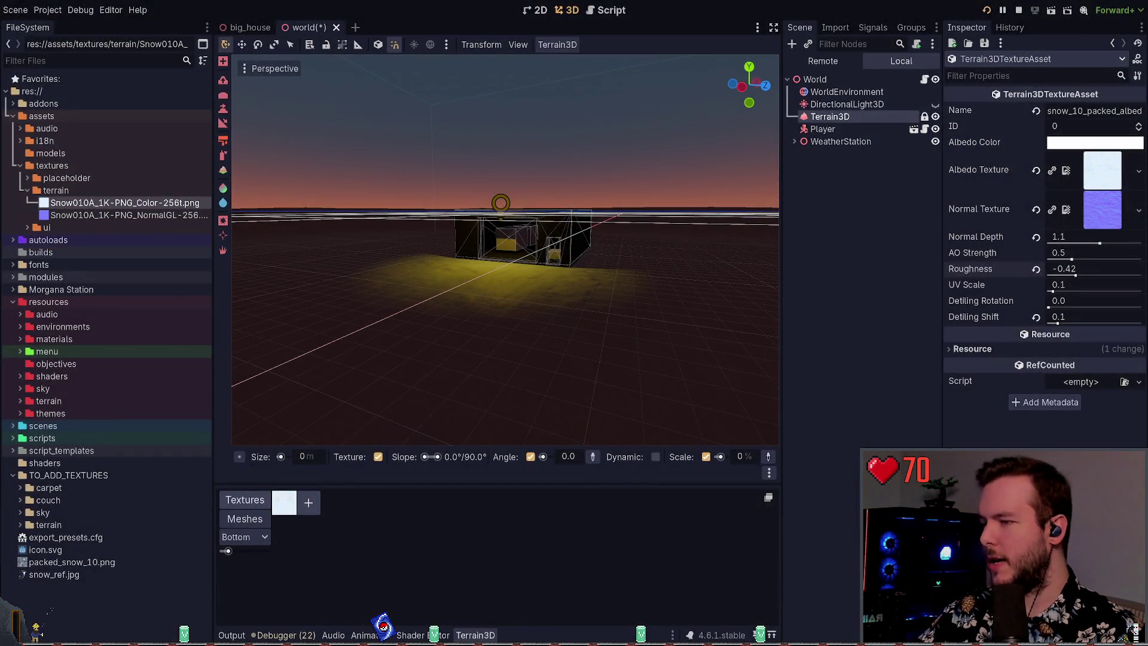
- Launch the game again, walk around the building, then quit via the pause menu and confirm
{"action": "key", "text": "F5"}
{"action": "key", "text": "w"}
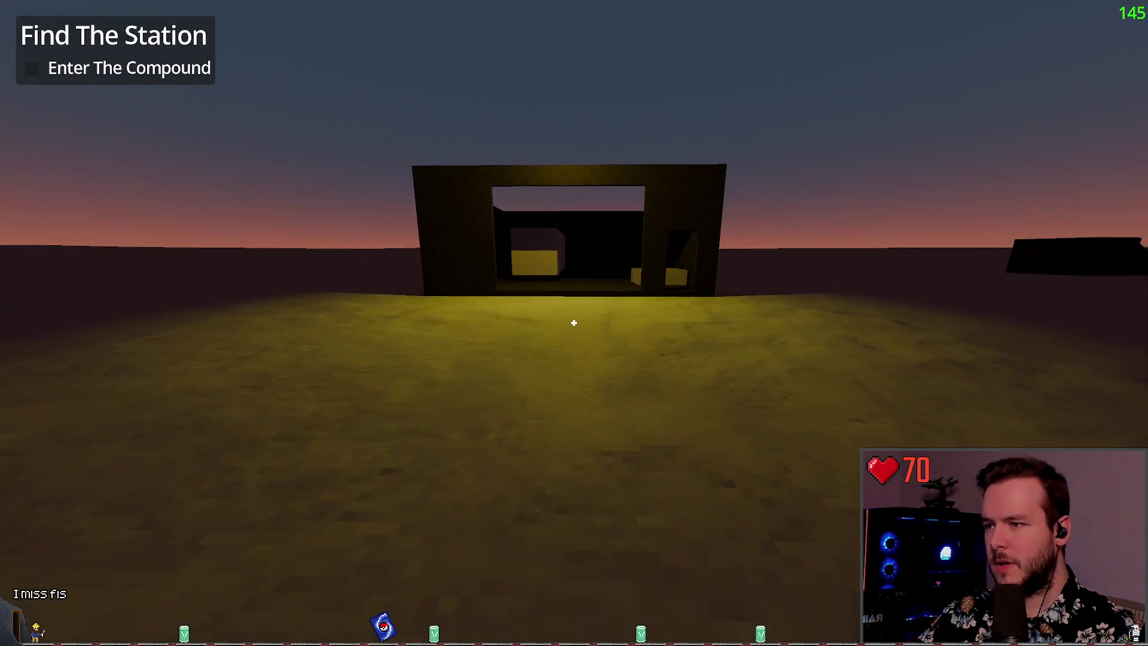
{"action": "key", "text": "w"}
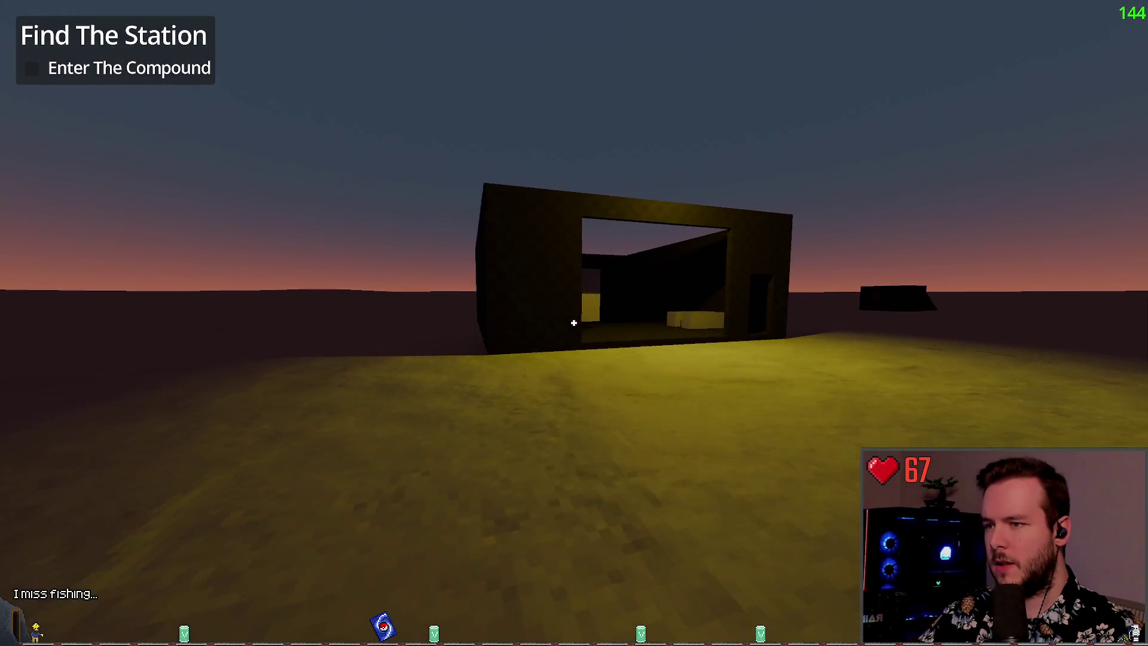
{"action": "key", "text": "s"}
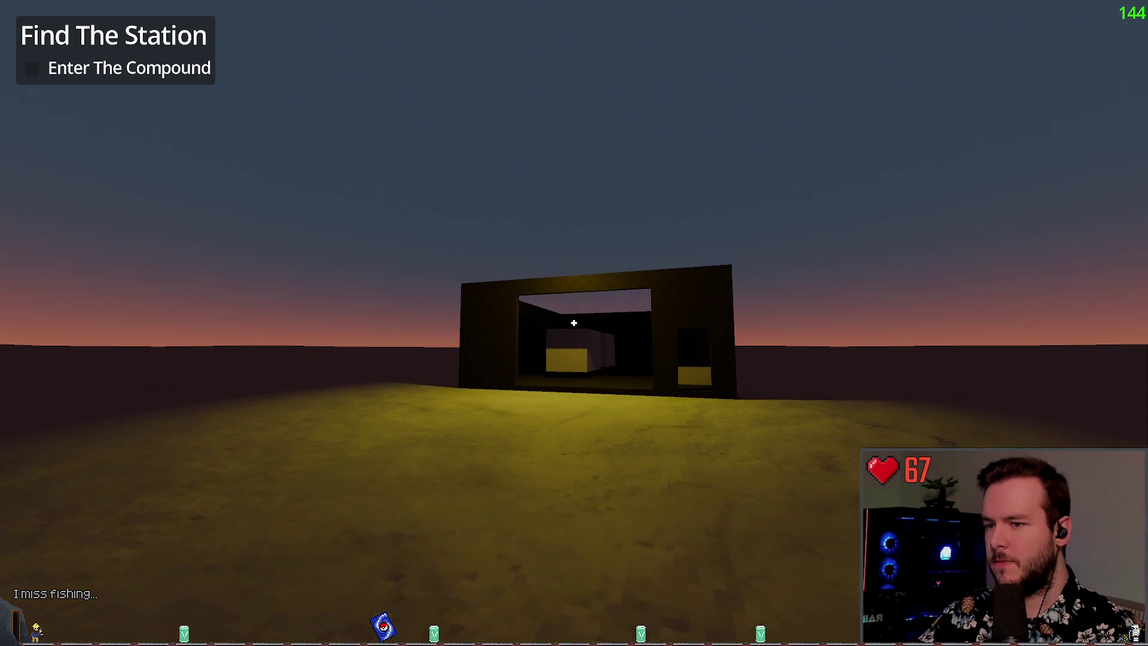
{"action": "key", "text": "Escape"}
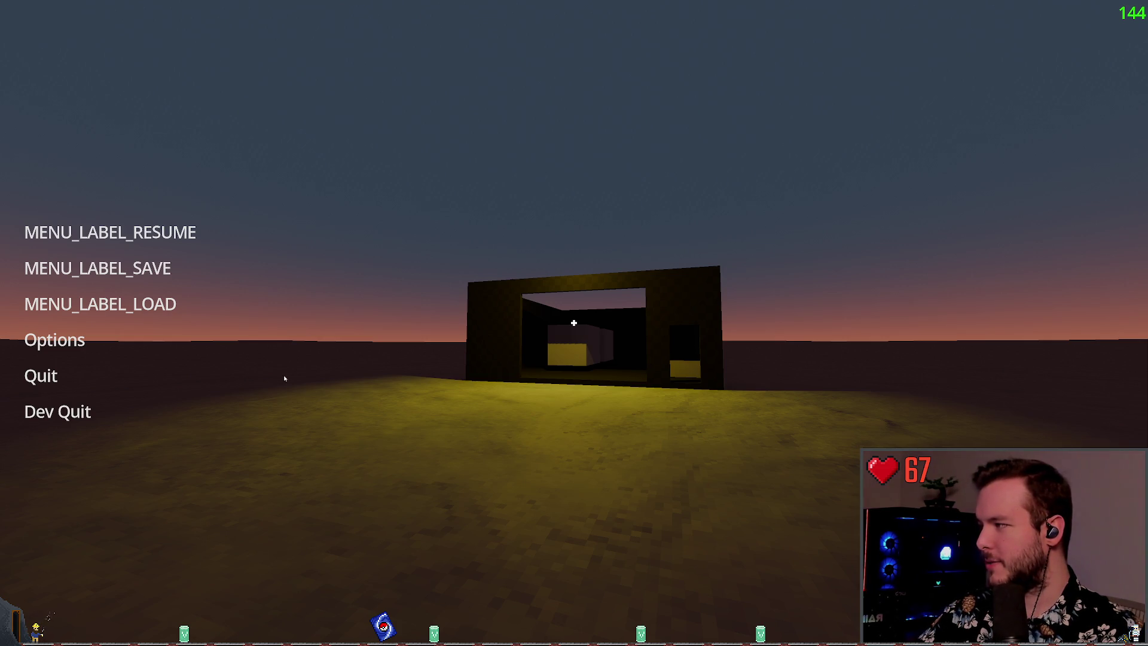
{"action": "left_click", "coordinate": [57, 412]}
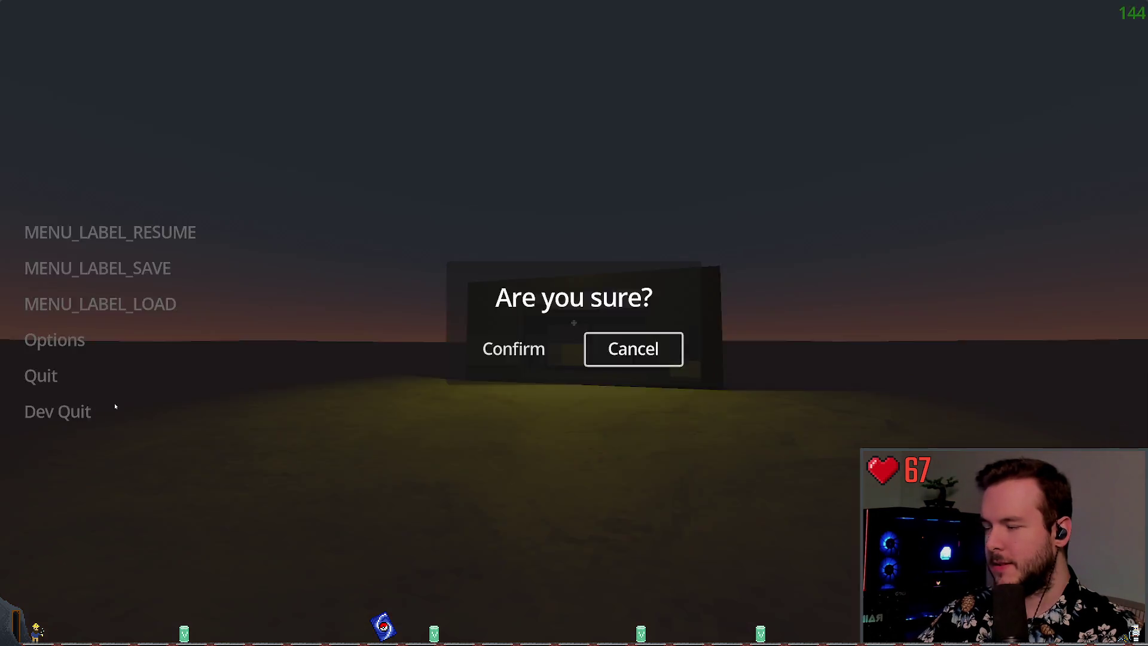
{"action": "left_click", "coordinate": [512, 346]}
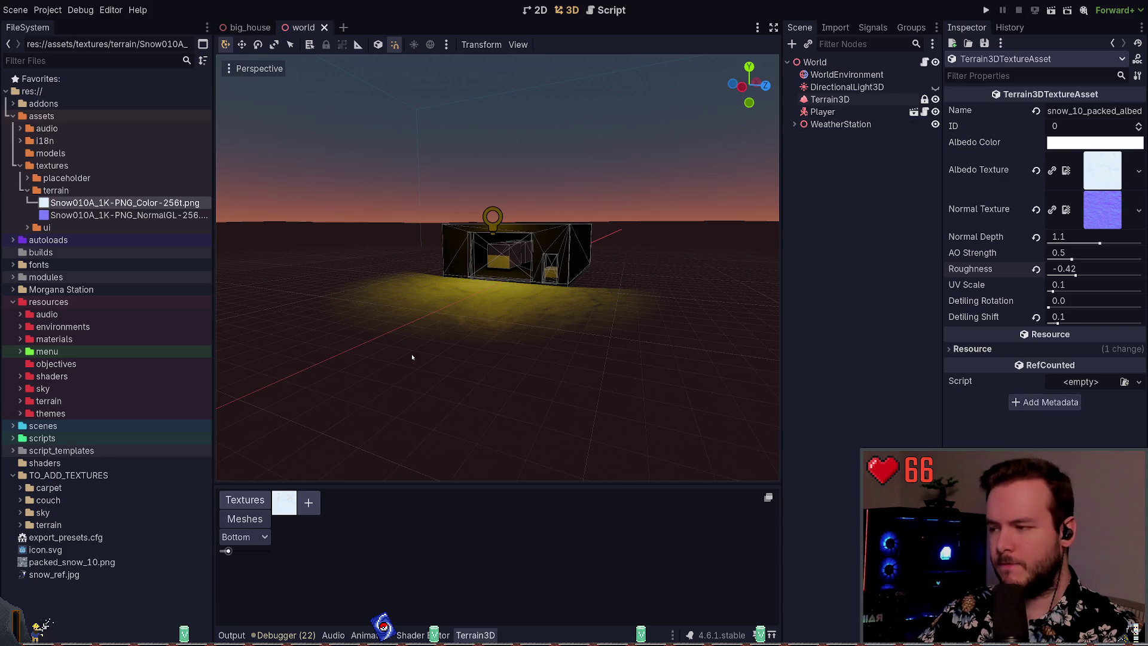
- Collapse the terrain and textures folders in the FileSystem dock, then switch to Lazygit
{"action": "left_click", "coordinate": [960, 346]}
{"action": "left_click", "coordinate": [961, 347]}
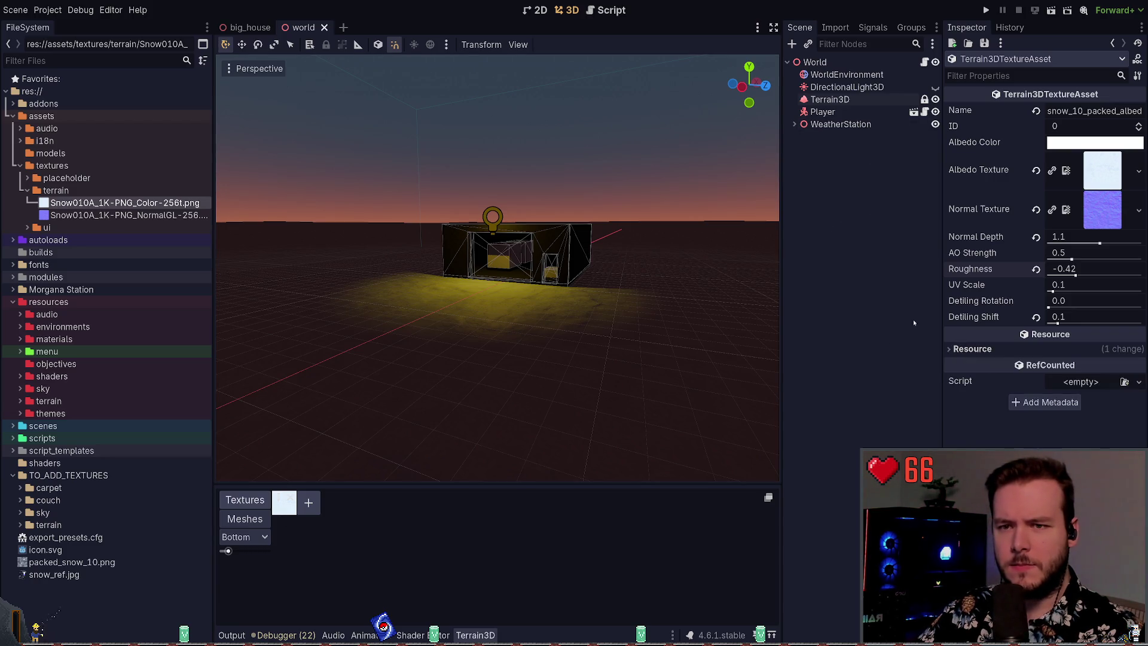
{"action": "left_click", "coordinate": [28, 190]}
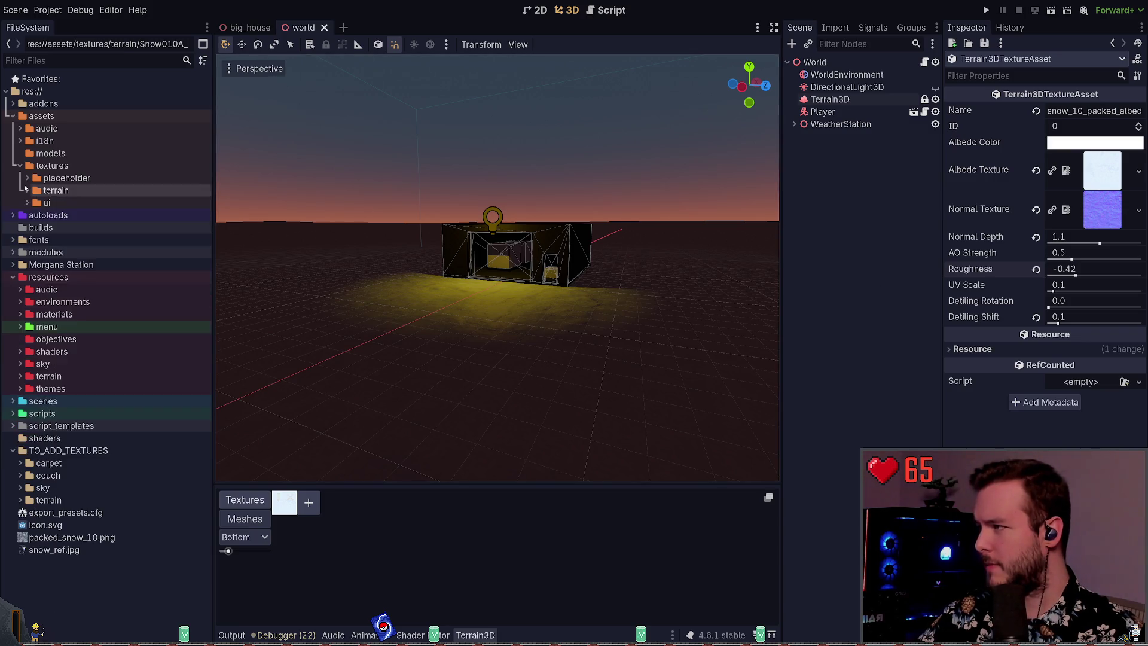
{"action": "left_click", "coordinate": [19, 166]}
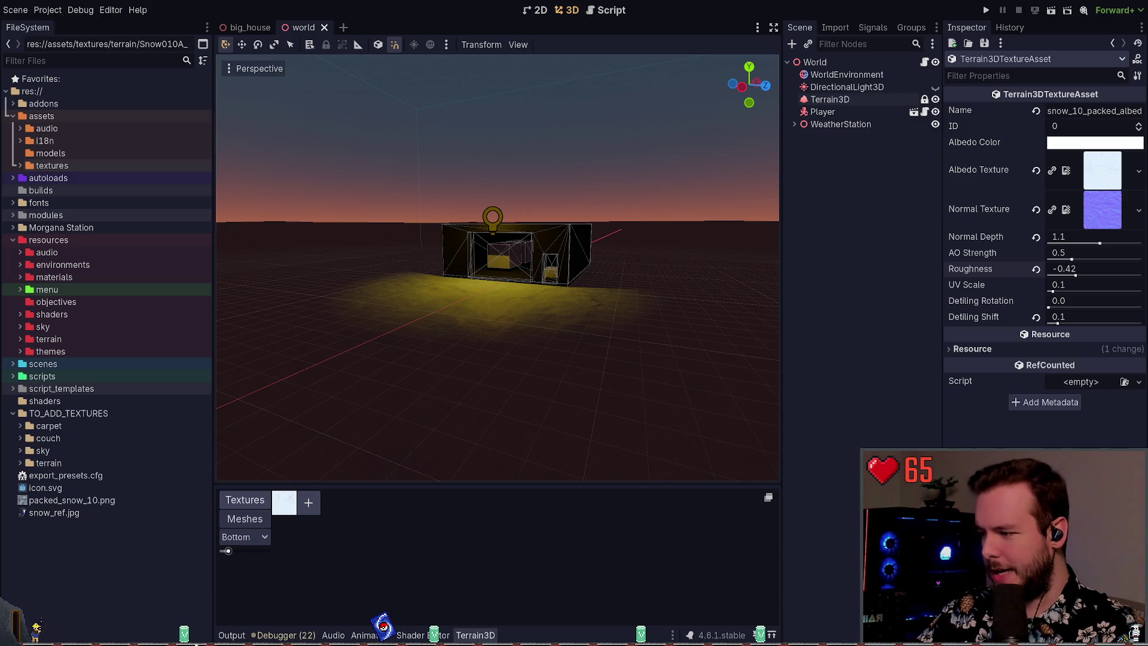
{"action": "key", "text": "alt+Tab"}
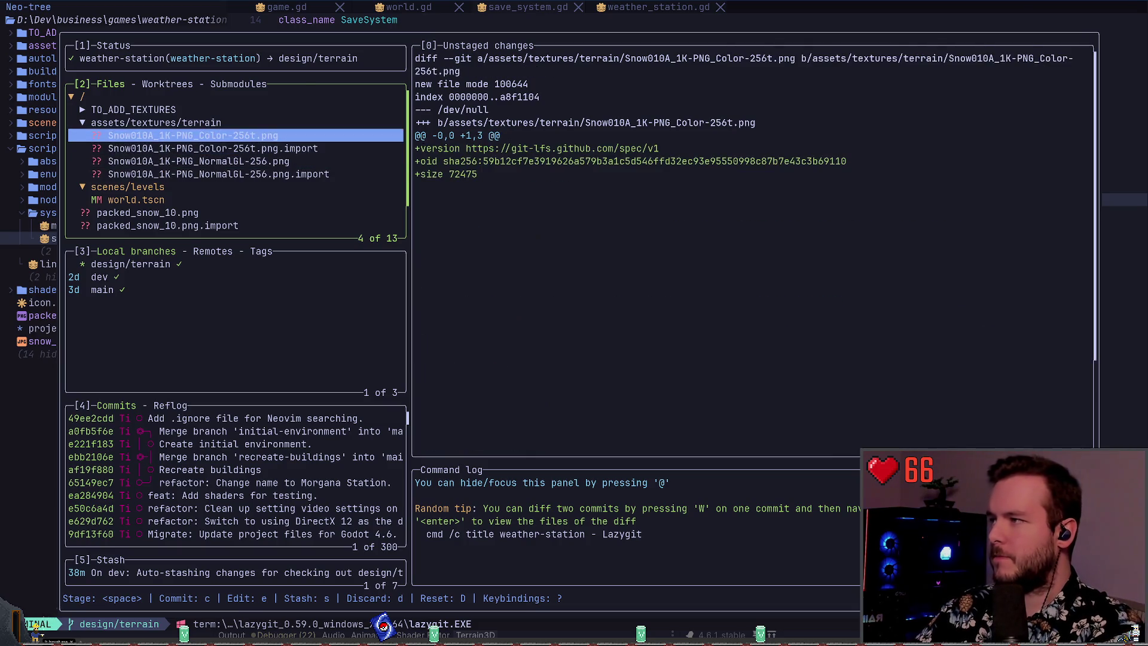
- Reopen lazygit and move through the changed files list
{"action": "key", "text": "k"}
{"action": "key", "text": "k"}
{"action": "key", "text": "q"}
{"action": "key", "text": "space"}
{"action": "key", "text": "g"}
{"action": "key", "text": "g"}
{"action": "key", "text": "j"}
{"action": "key", "text": "j"}
{"action": "key", "text": "j"}
{"action": "key", "text": "k"}
{"action": "key", "text": "k"}
- Check the NormalGL snow texture diff and stage the whole assets/textures/terrain folder
{"action": "key", "text": "Return"}
{"action": "key", "text": "j"}
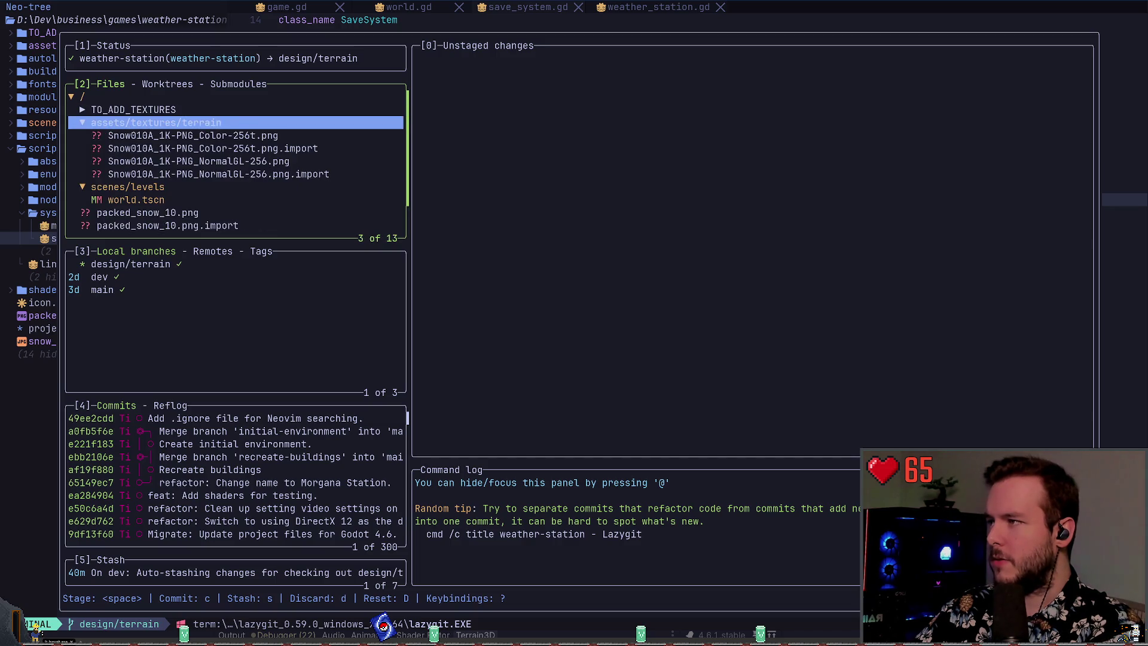
{"action": "key", "text": "j"}
{"action": "key", "text": "j"}
{"action": "key", "text": "j"}
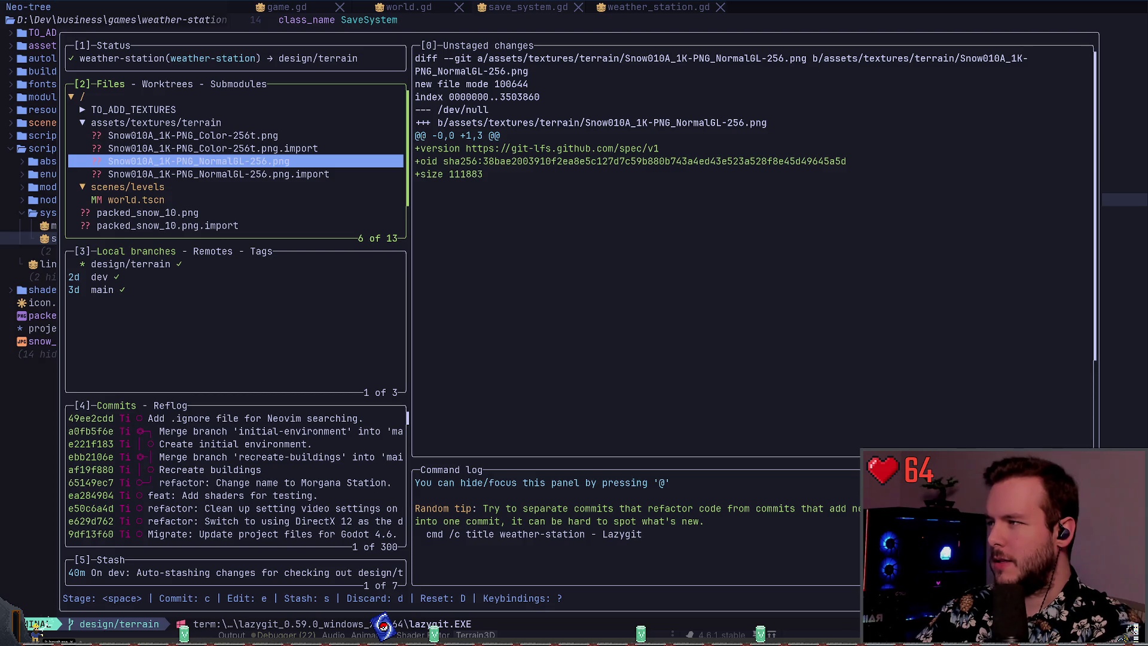
{"action": "key", "text": "k"}
{"action": "key", "text": "k"}
{"action": "key", "text": "k"}
{"action": "key", "text": "space"}
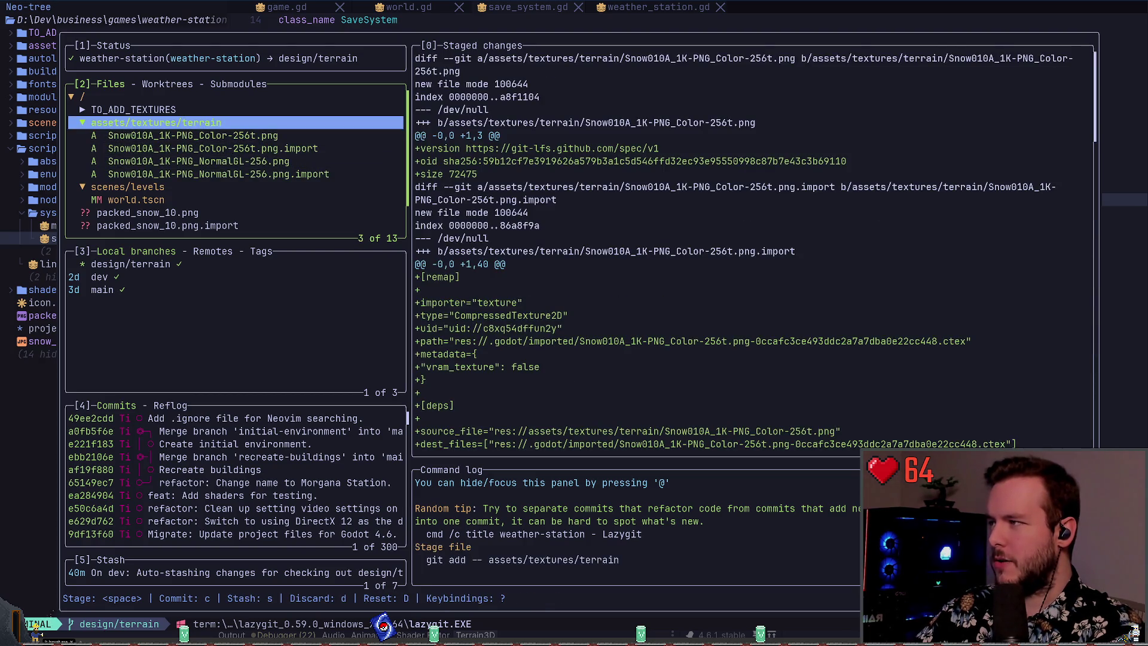
{"action": "key", "text": "Return"}
- Review the world.tscn changes and bring up discard options for the untracked packed_snow_10.png
{"action": "key", "text": "j"}
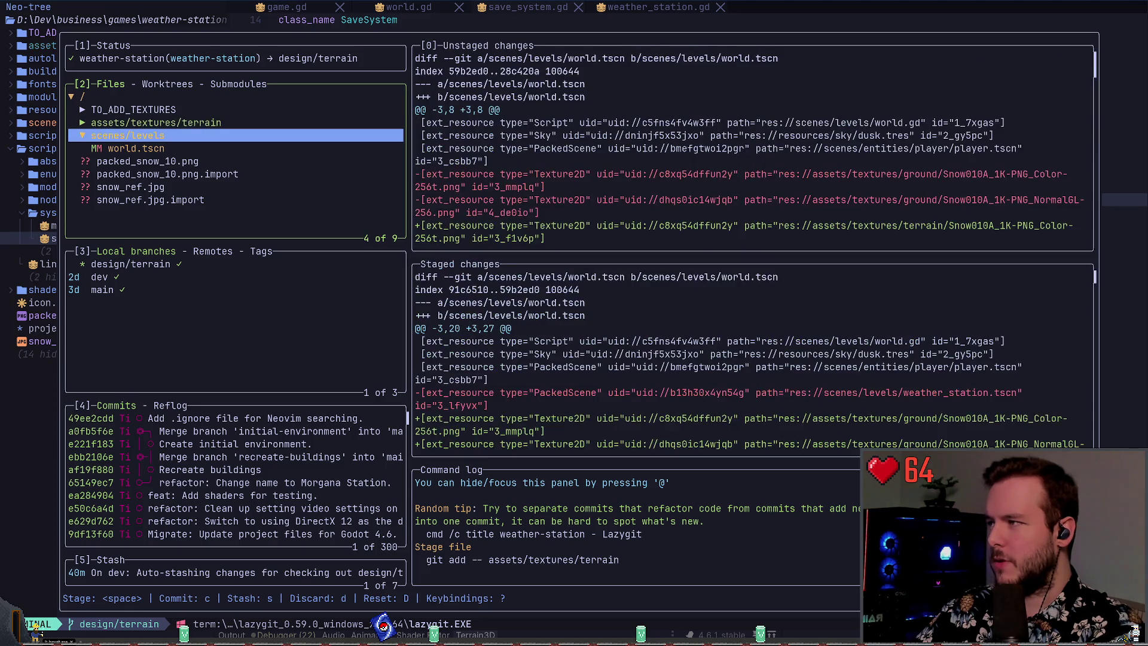
{"action": "key", "text": "j"}
{"action": "key", "text": "j"}
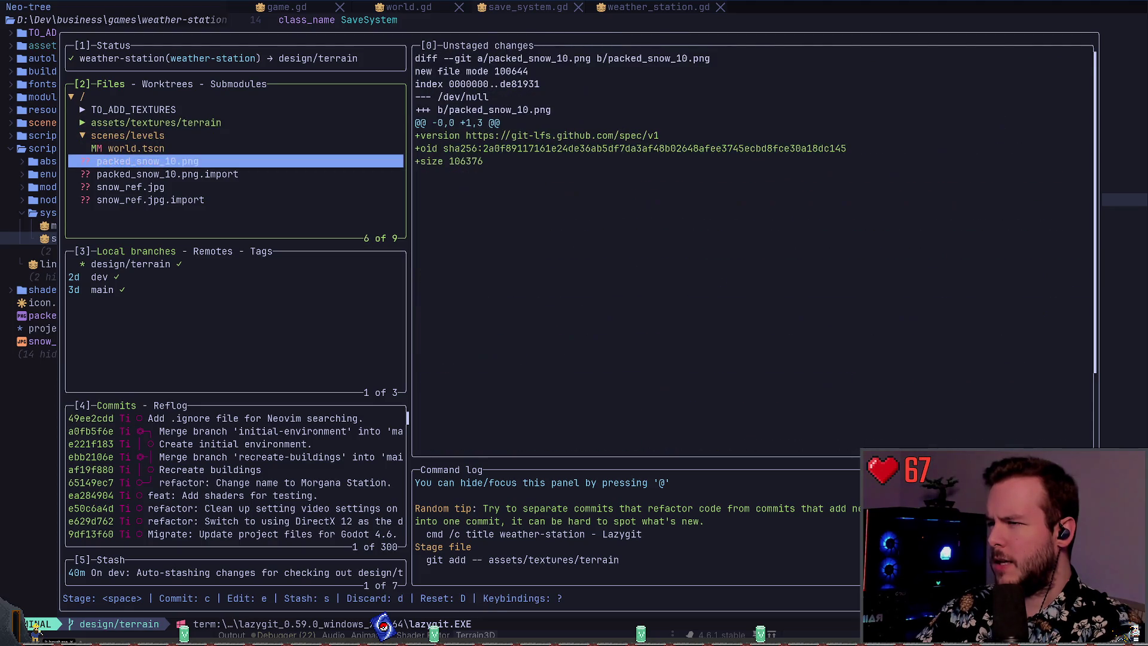
{"action": "key", "text": "k"}
{"action": "key", "text": "j"}
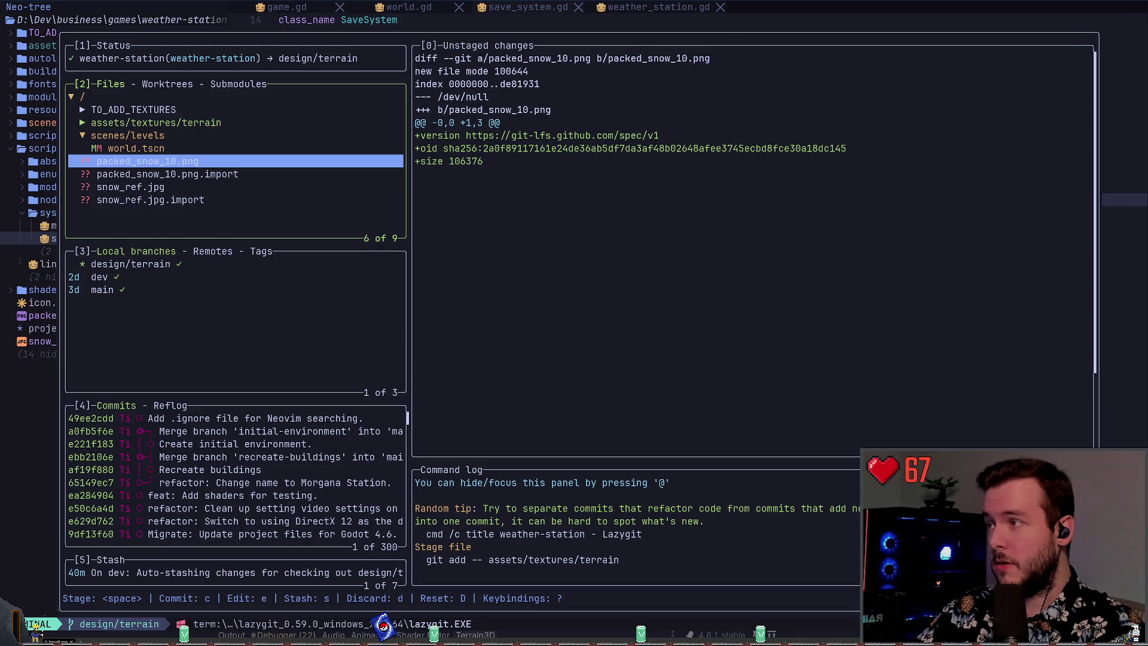
{"action": "key", "text": "d"}
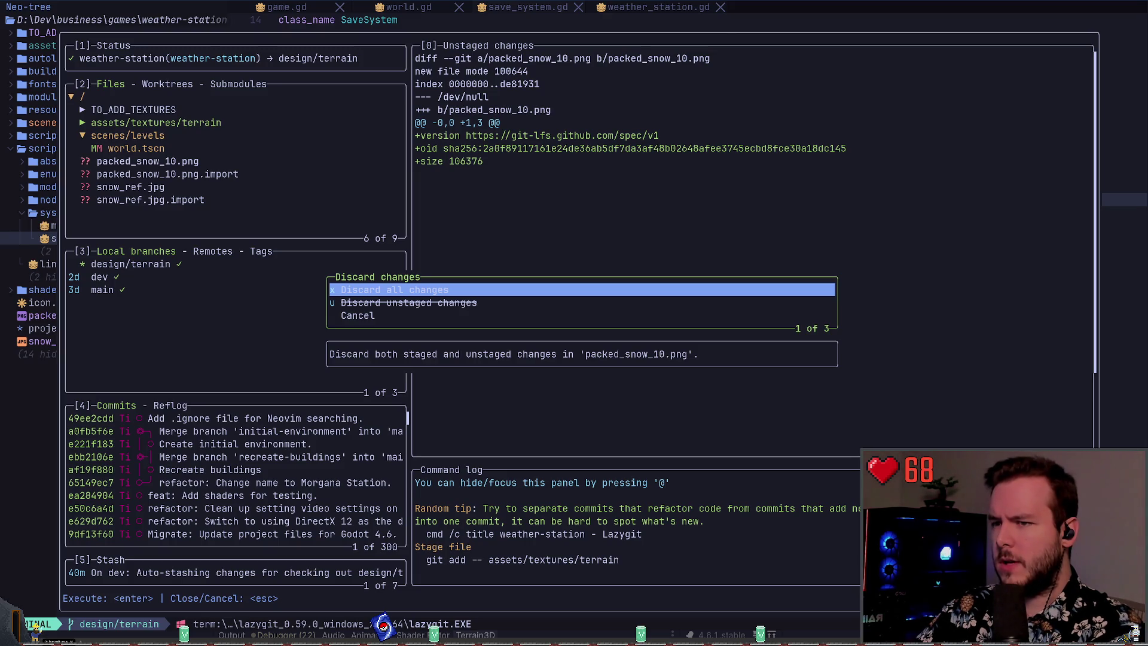
- Discard the untracked packed_snow_10.png, snow_ref.jpg and both of their .import files
{"action": "key", "text": "Return"}
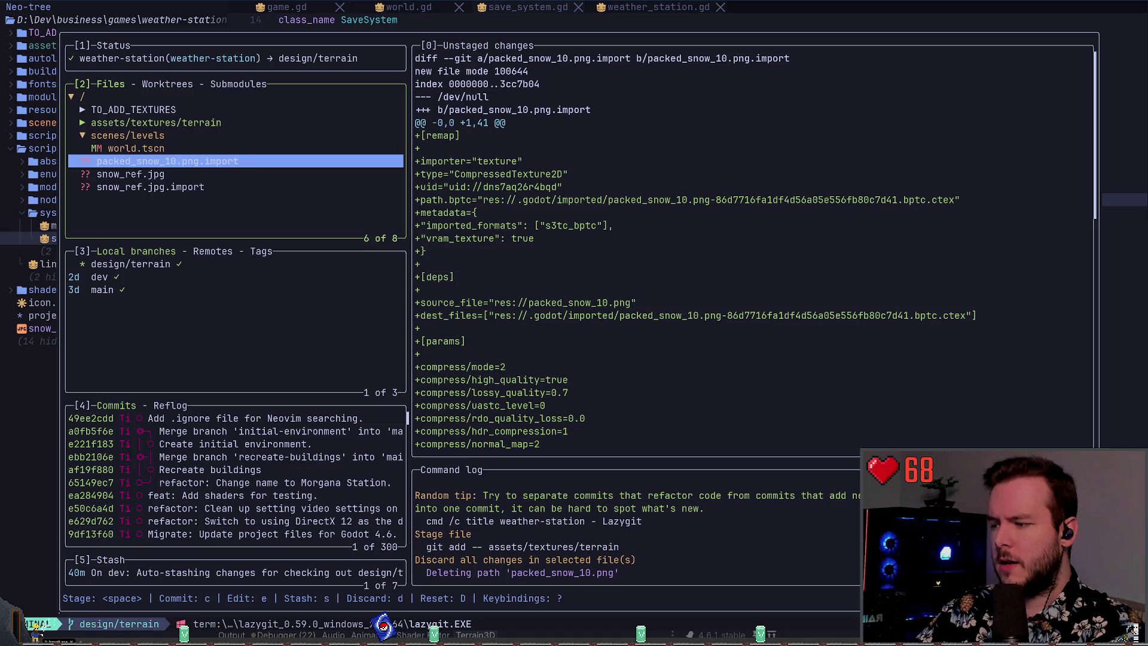
{"action": "key", "text": "d"}
{"action": "key", "text": "Return"}
{"action": "key", "text": "d"}
{"action": "key", "text": "Return"}
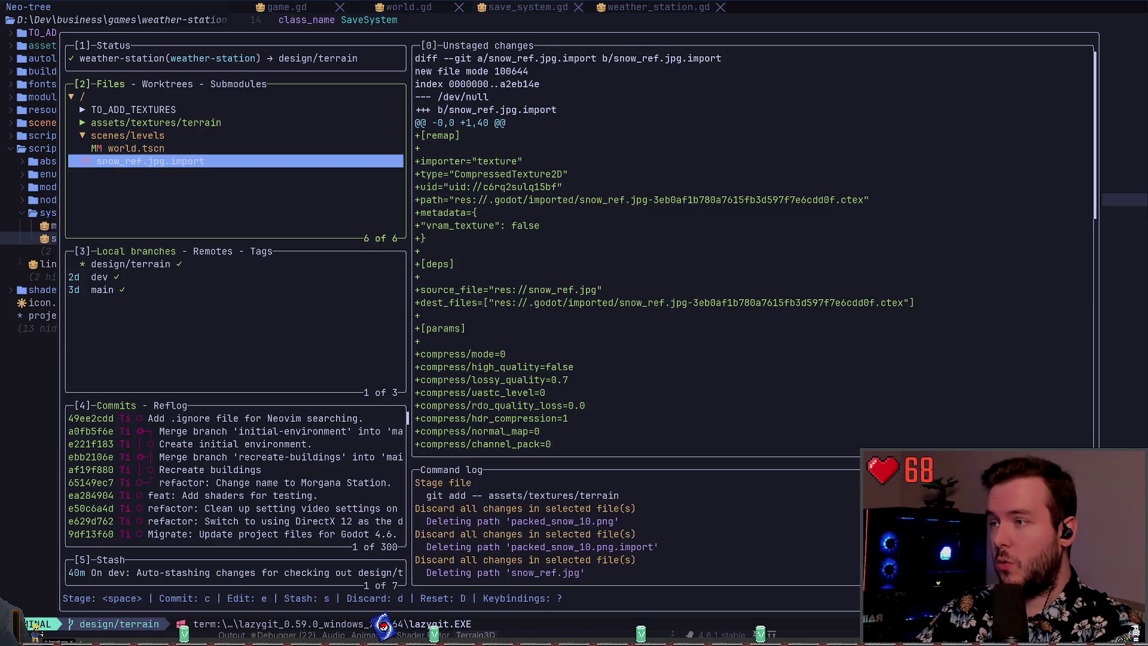
{"action": "key", "text": "d"}
{"action": "key", "text": "Return"}
- Review the world.tscn diff and stage the scenes/levels folder changes
{"action": "key", "text": "k"}
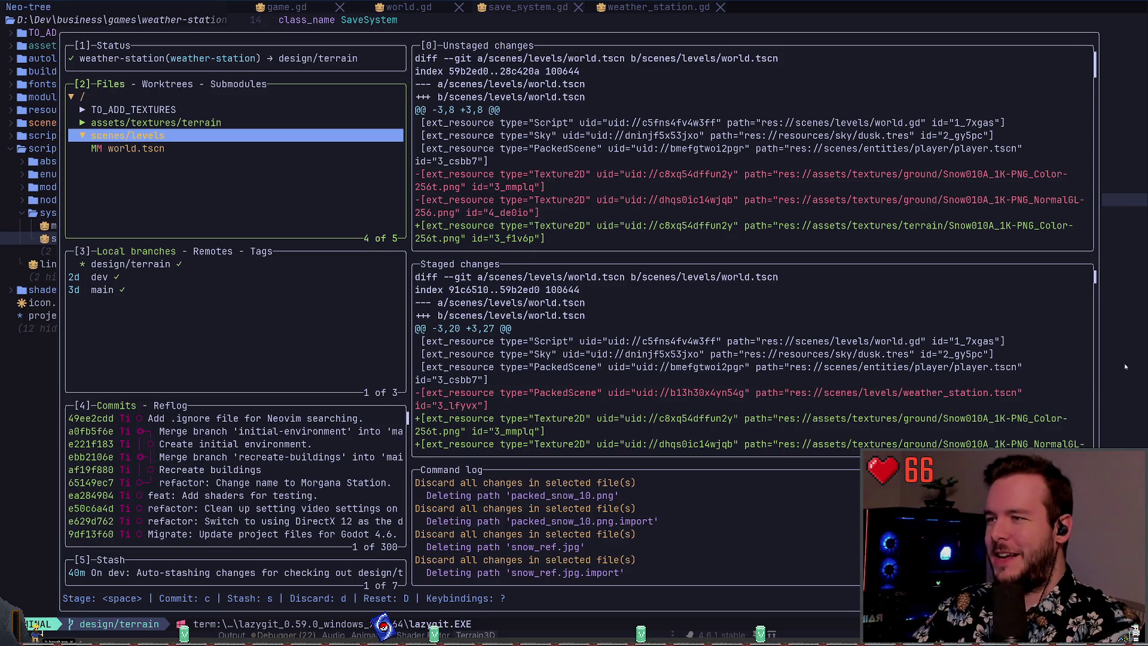
{"action": "key", "text": "j"}
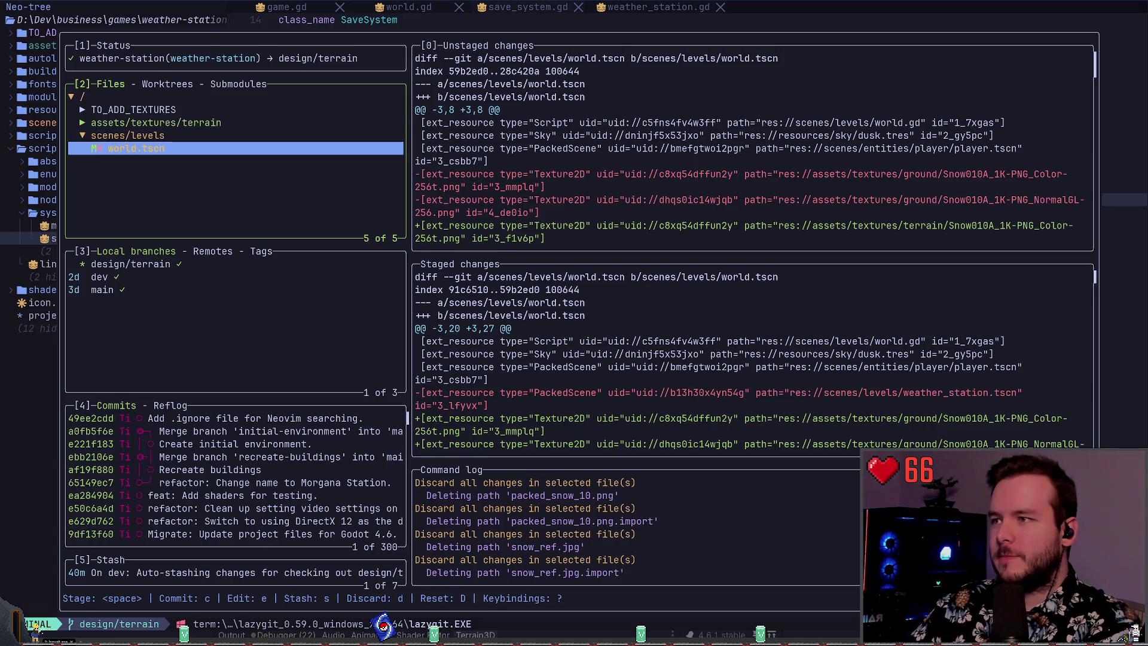
{"action": "key", "text": "k"}
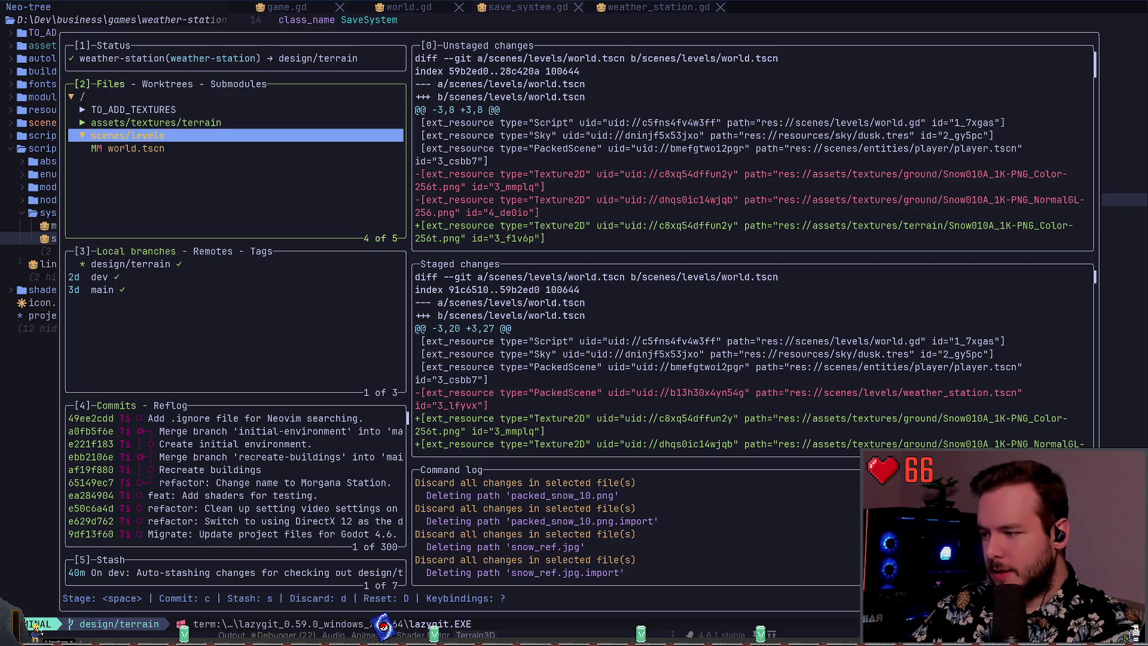
{"action": "key", "text": "space"}
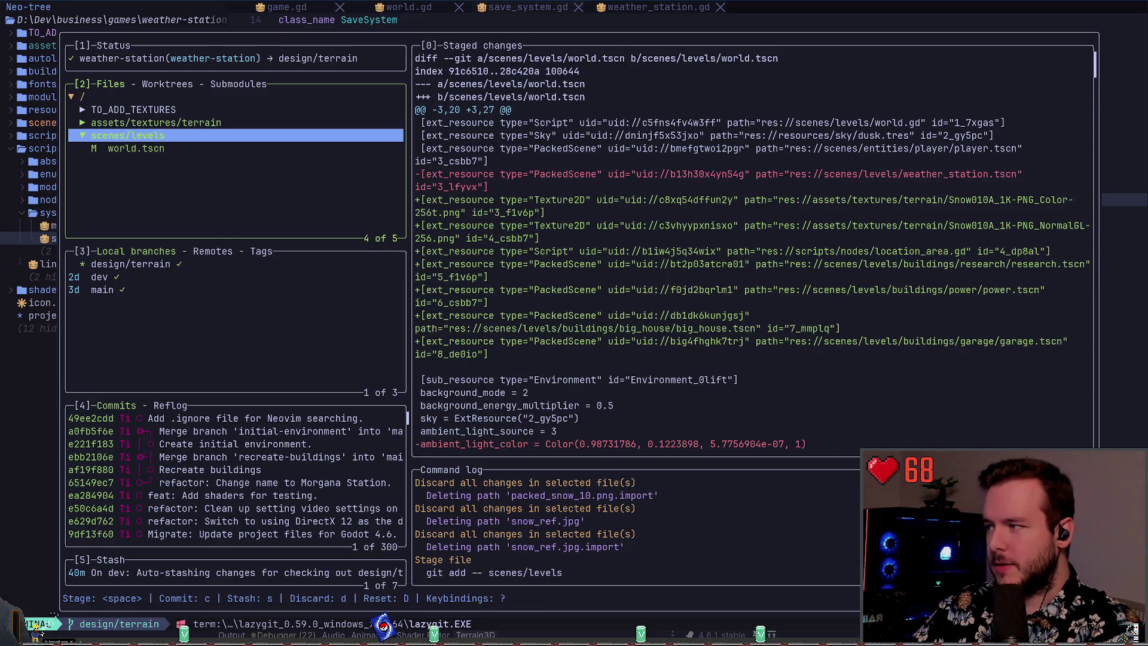
- Leave lazygit and check the repository with git status and git log
{"action": "key", "text": "c"}
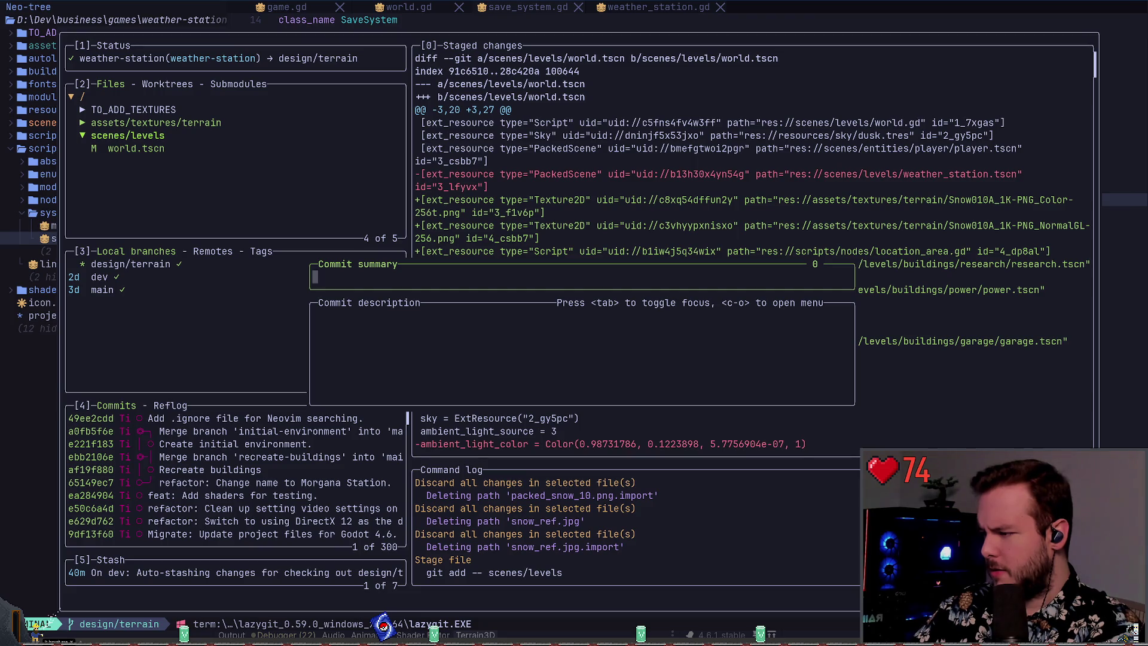
{"action": "key", "text": "Escape"}
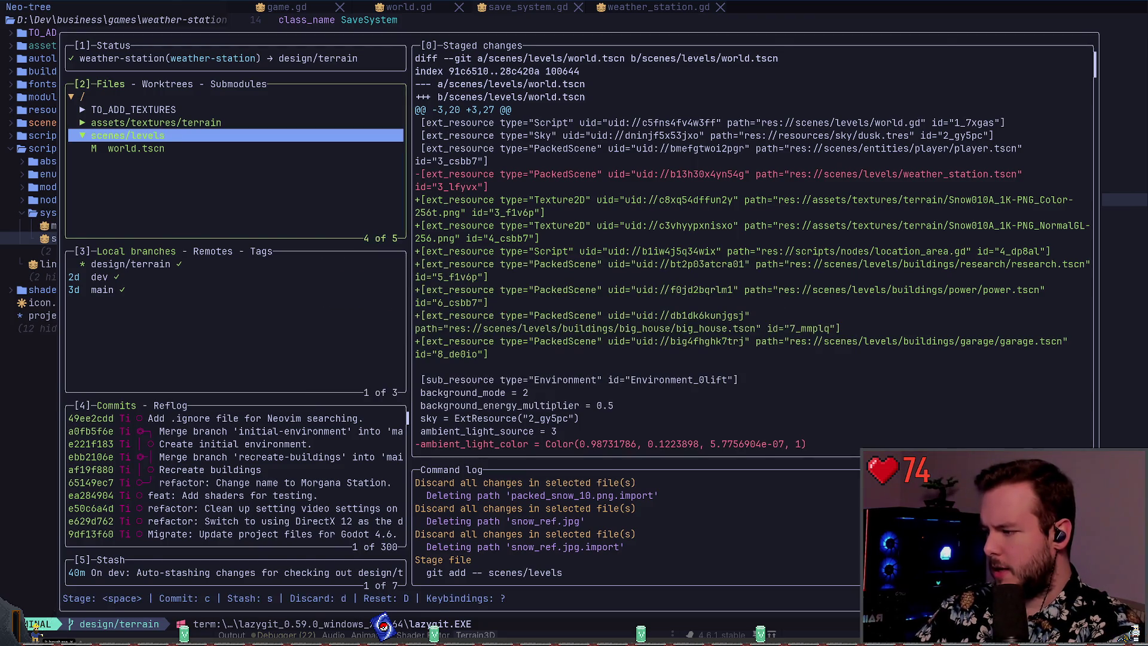
{"action": "type", "text": "qgit status"}
{"action": "key", "text": "Return"}
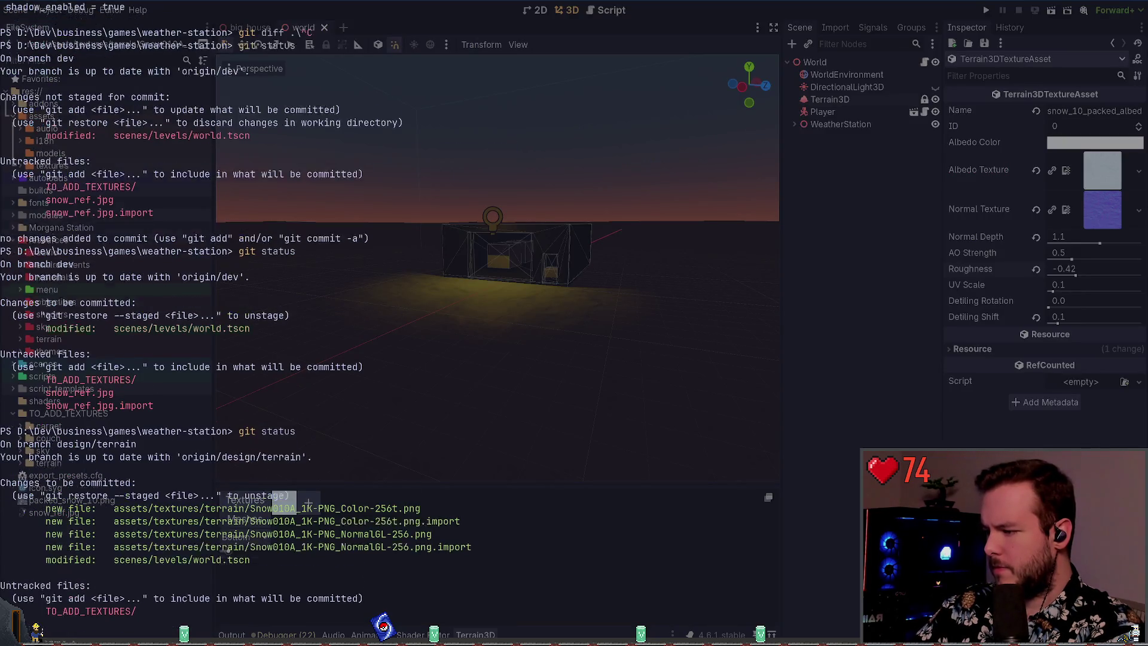
{"action": "type", "text": "git log"}
{"action": "key", "text": "Return"}
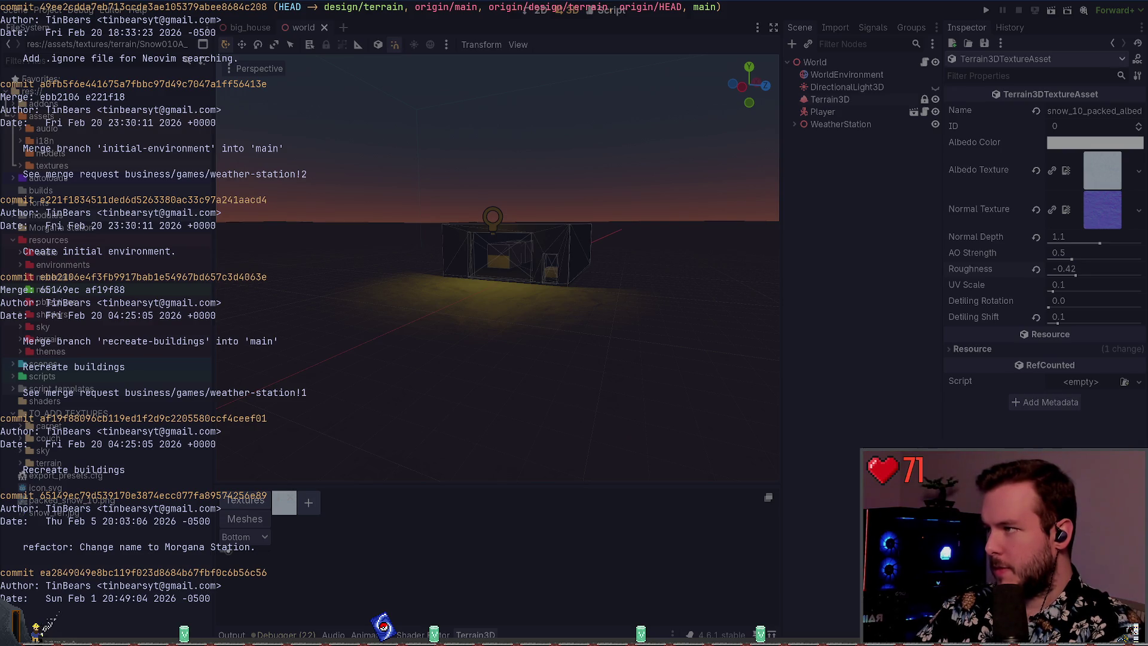
{"action": "type", "text": "qgit status"}
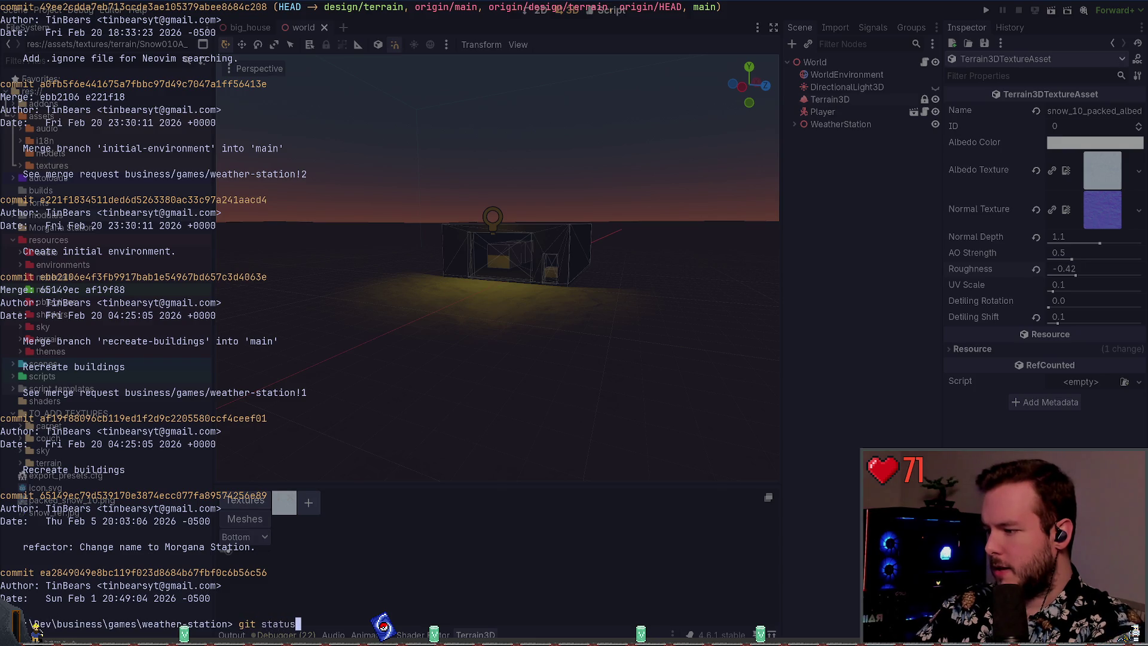
{"action": "key", "text": "Return"}
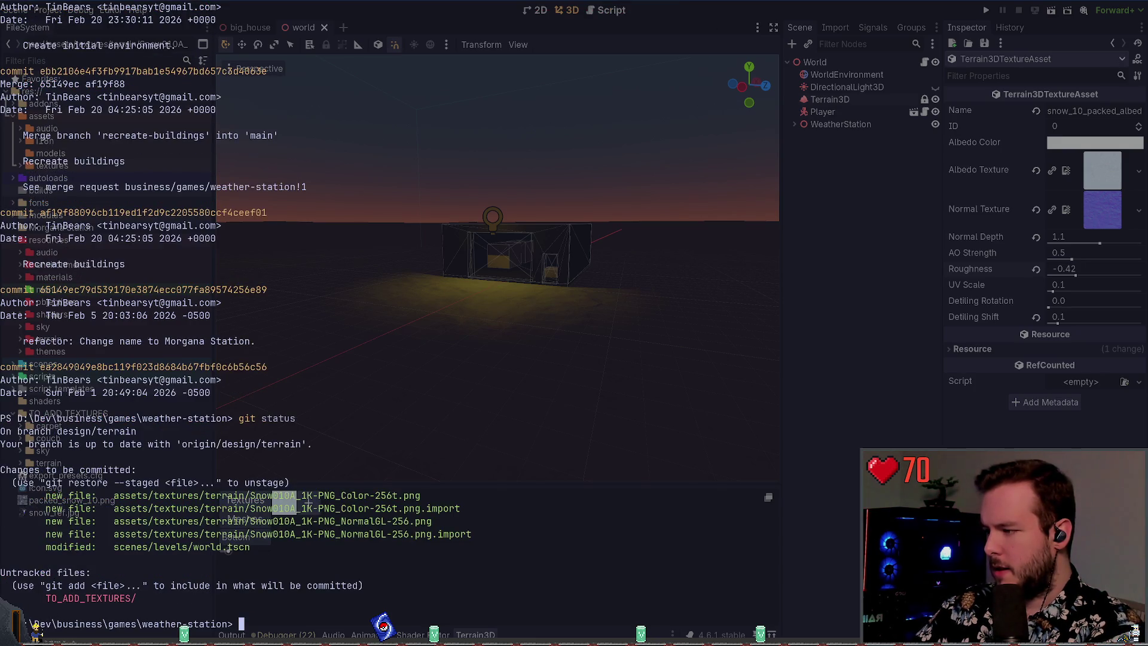
- Return from Godot to lazygit and start a commit for the staged changes
{"action": "left_click", "coordinate": [1125, 363]}
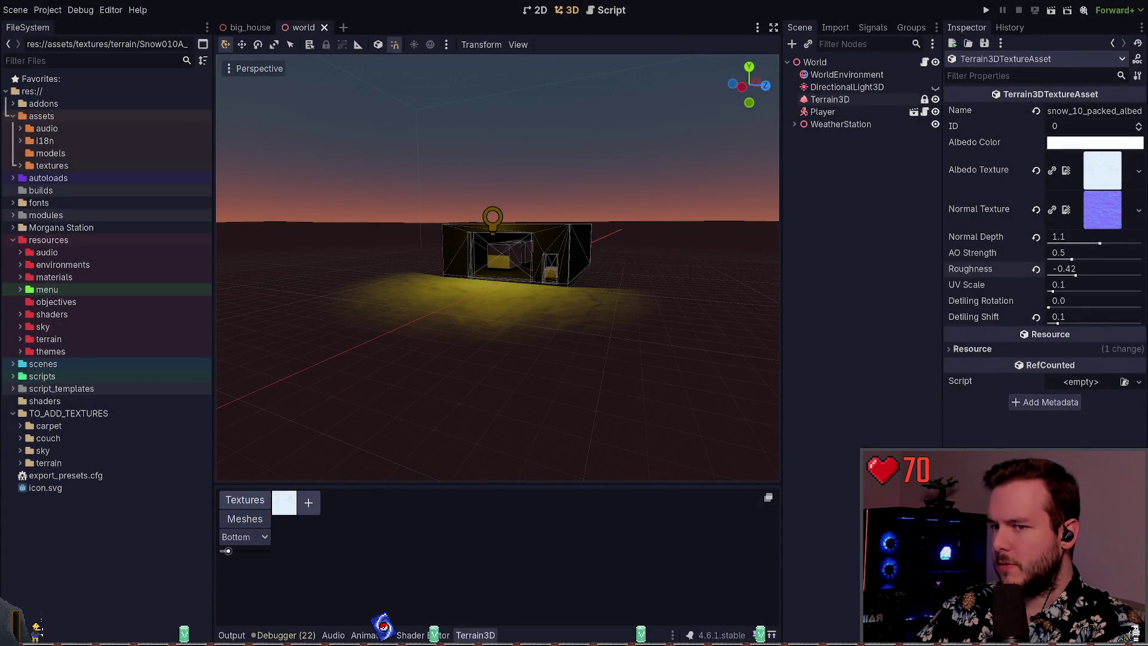
{"action": "key", "text": "super+grave"}
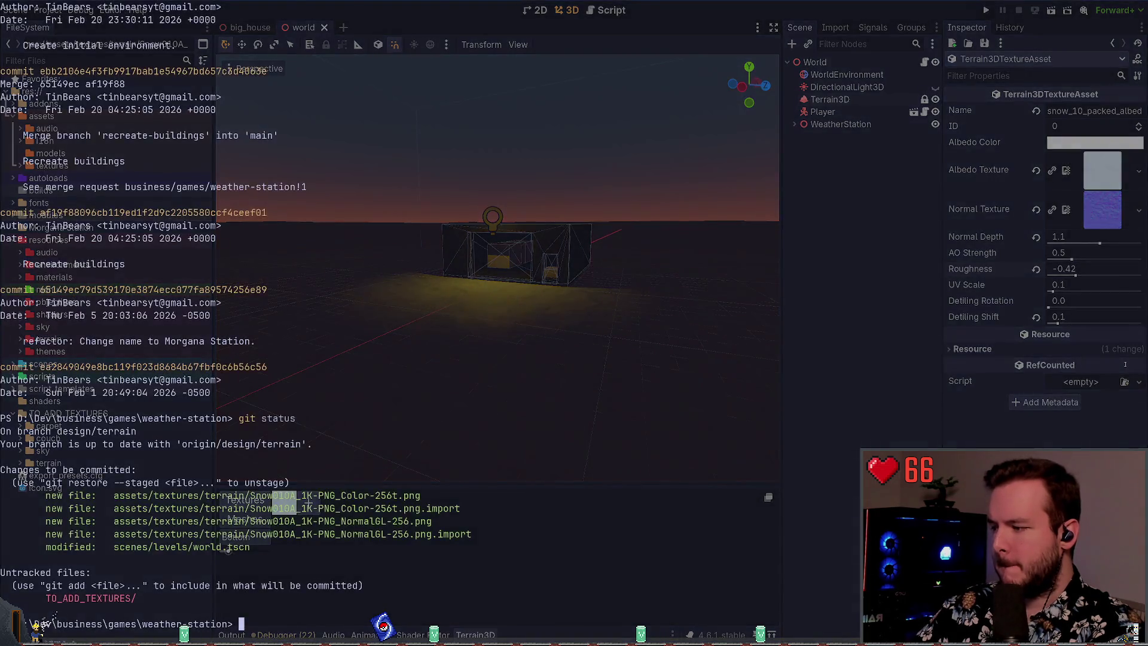
{"action": "key", "text": "ctrl+Tab"}
{"action": "key", "text": "c"}
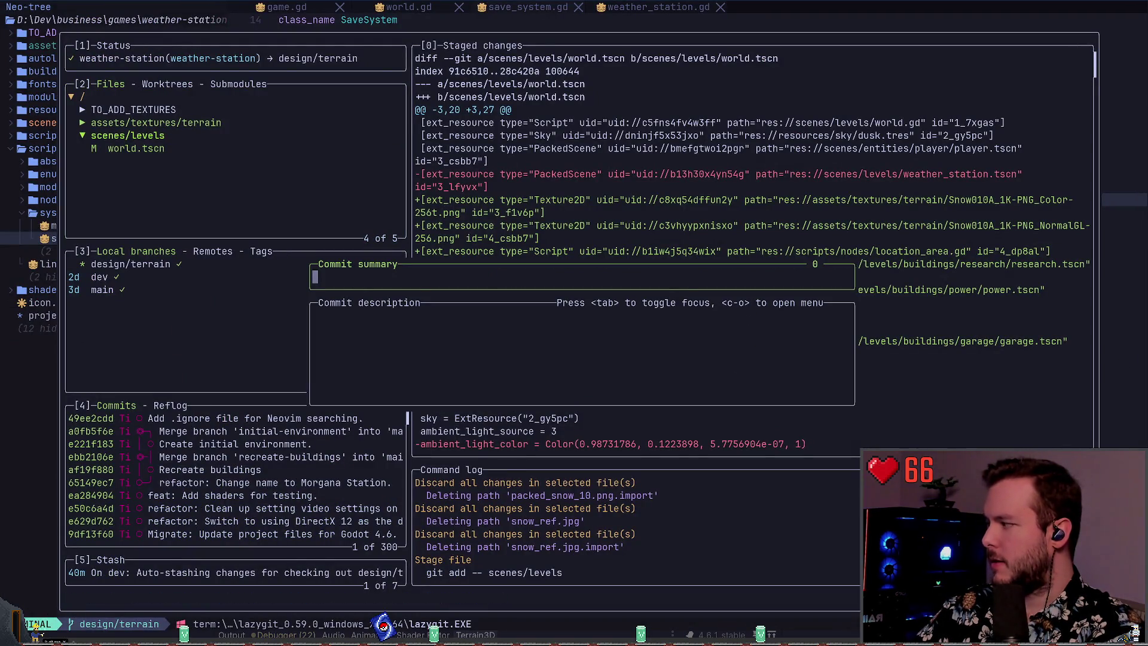
- Write the summary 'Add base snow texture for terrain.' and create the commit
{"action": "type", "text": "Up"}
{"action": "key", "text": "BackSpace"}
{"action": "key", "text": "BackSpace"}
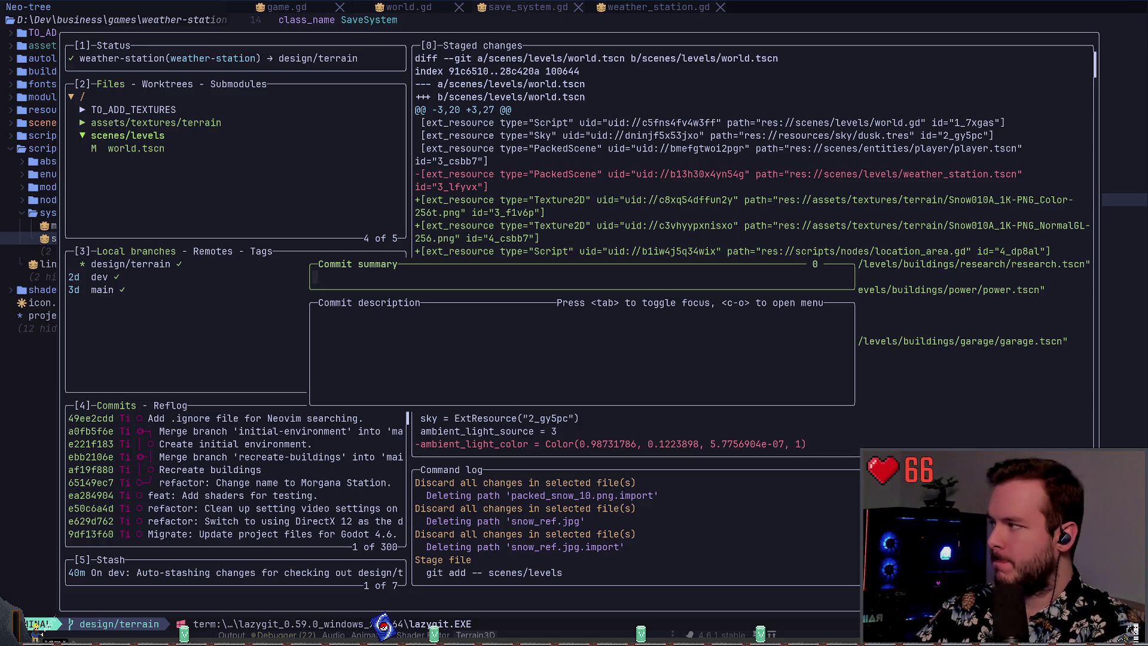
{"action": "type", "text": "A"}
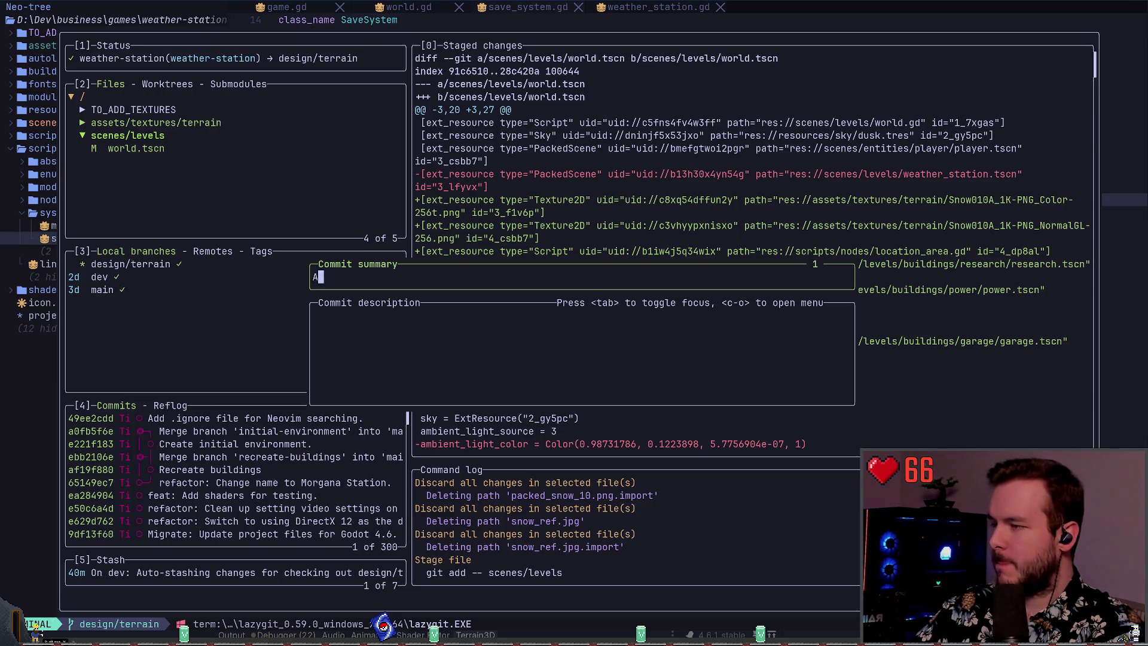
{"action": "type", "text": "dd snow texture and"}
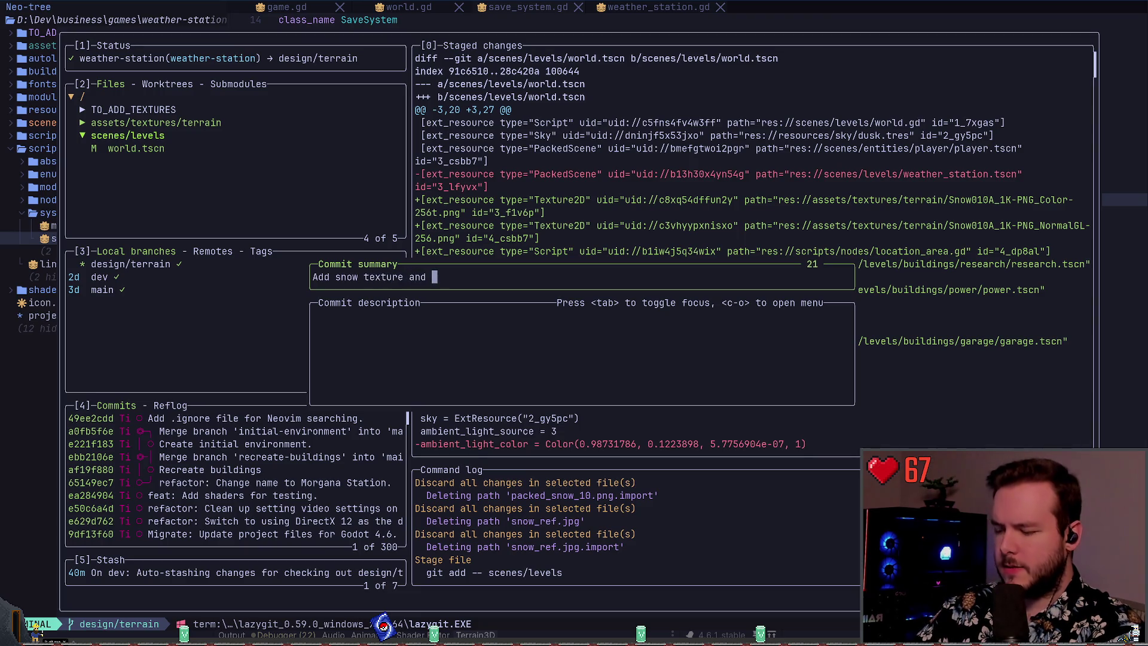
{"action": "key", "text": "BackSpace"}
{"action": "key", "text": "BackSpace"}
{"action": "key", "text": "BackSpace"}
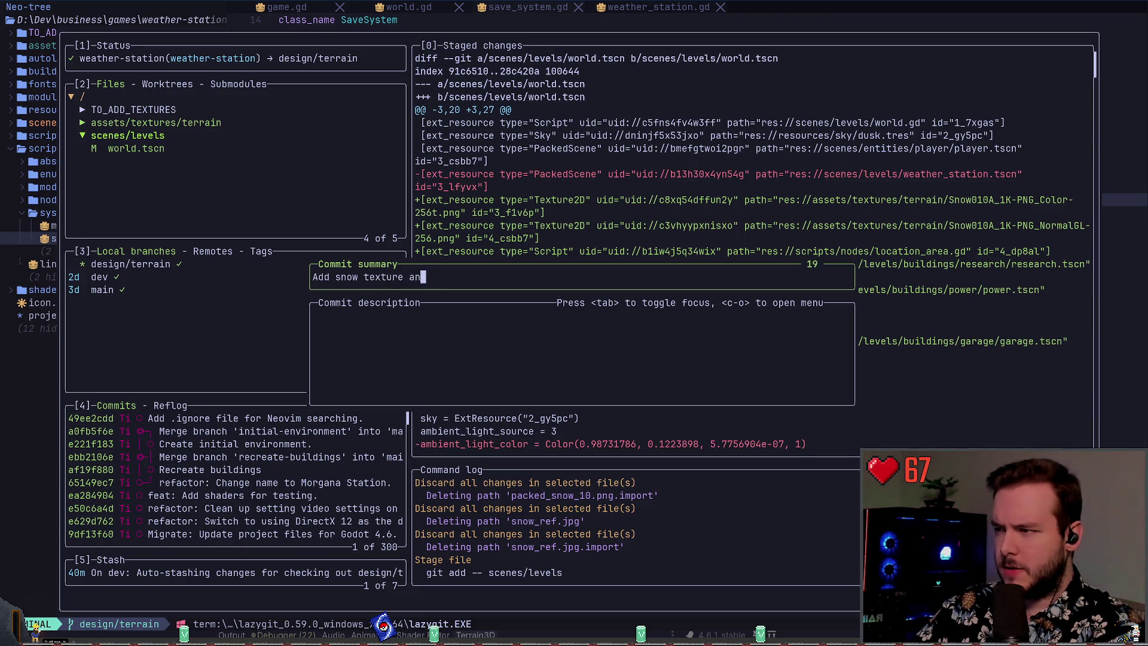
{"action": "type", "text": "."}
{"action": "key", "text": "BackSpace"}
{"action": "key", "text": "BackSpace"}
{"action": "key", "text": "BackSpace"}
{"action": "key", "text": "BackSpace"}
{"action": "key", "text": "BackSpace"}
{"action": "key", "text": "BackSpace"}
{"action": "type", "text": "grou"}
{"action": "key", "text": "BackSpace"}
{"action": "key", "text": "BackSpace"}
{"action": "key", "text": "BackSpace"}
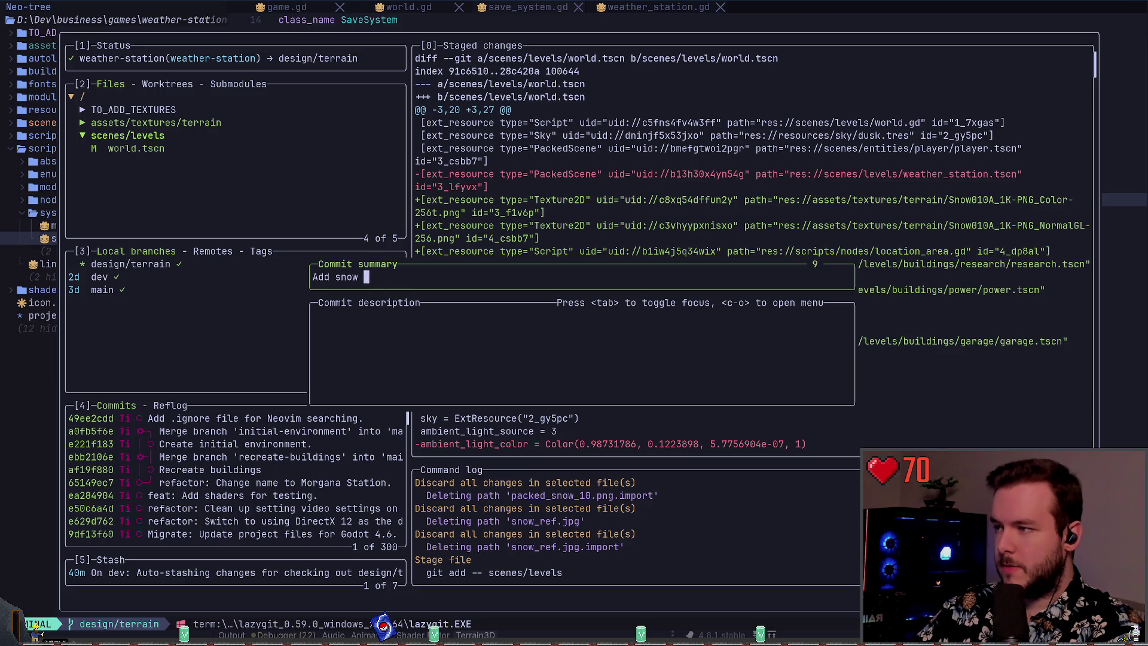
{"action": "type", "text": "base snoe"}
{"action": "key", "text": "BackSpace"}
{"action": "type", "text": "w"}
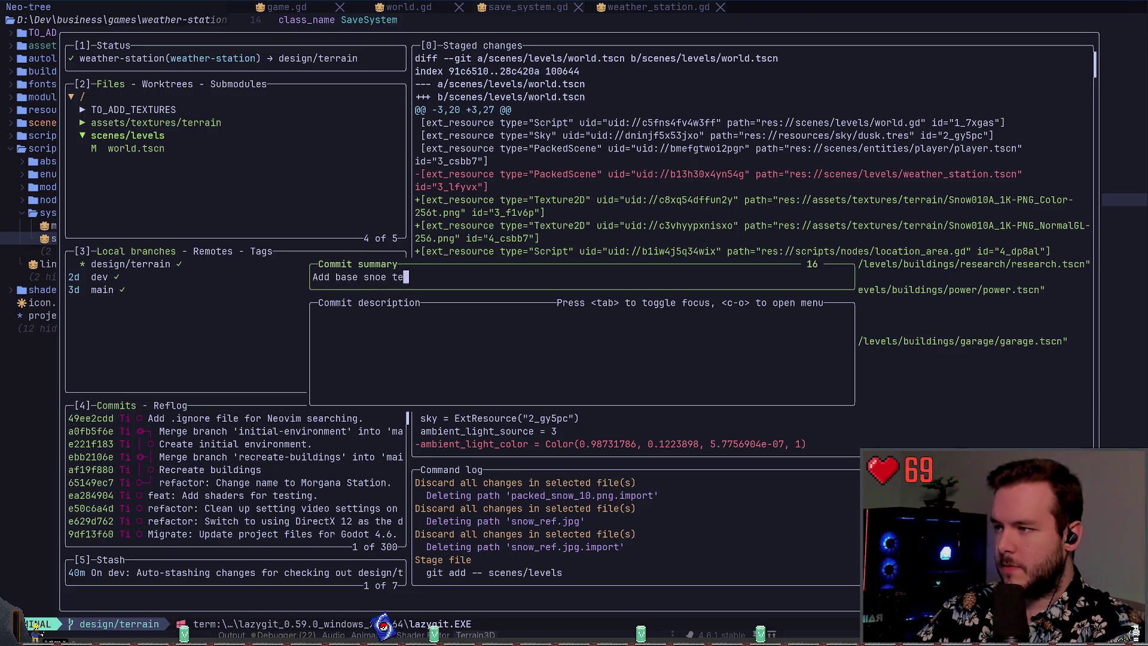
{"action": "type", "text": " texture"}
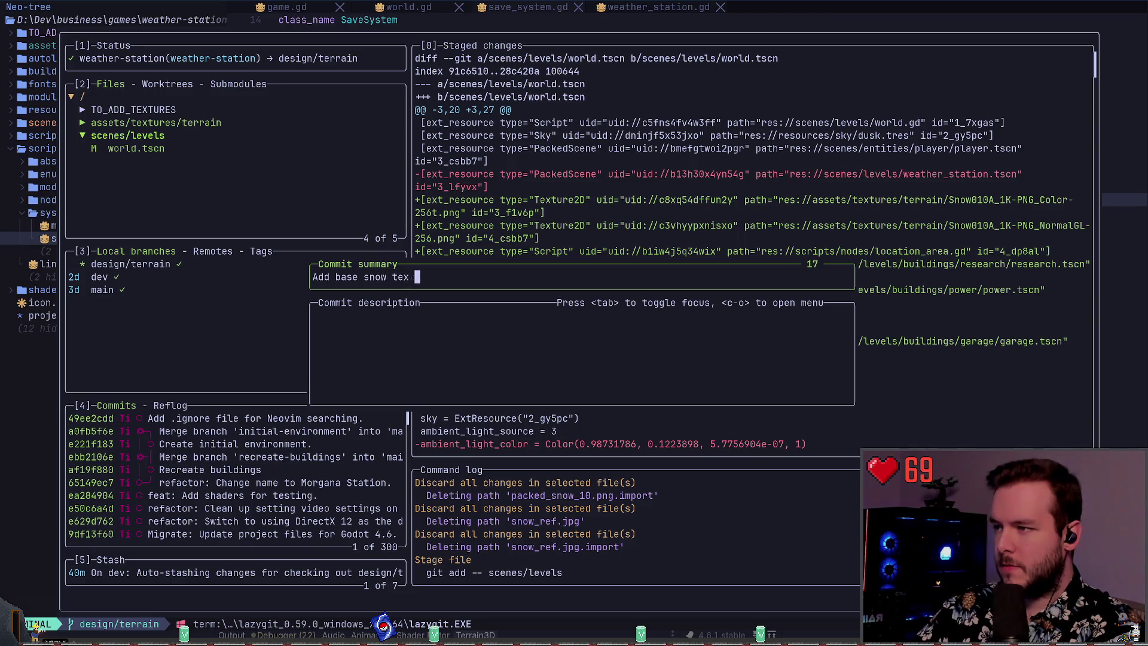
{"action": "key", "text": "BackSpace"}
{"action": "key", "text": "BackSpace"}
{"action": "key", "text": "BackSpace"}
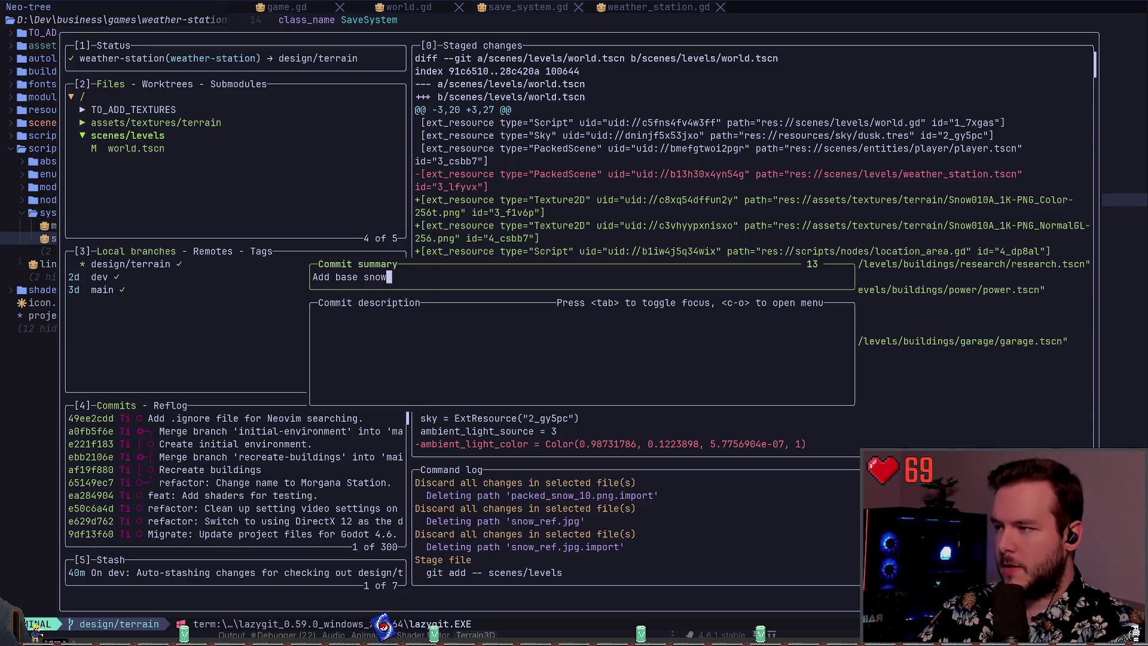
{"action": "type", "text": "terr"}
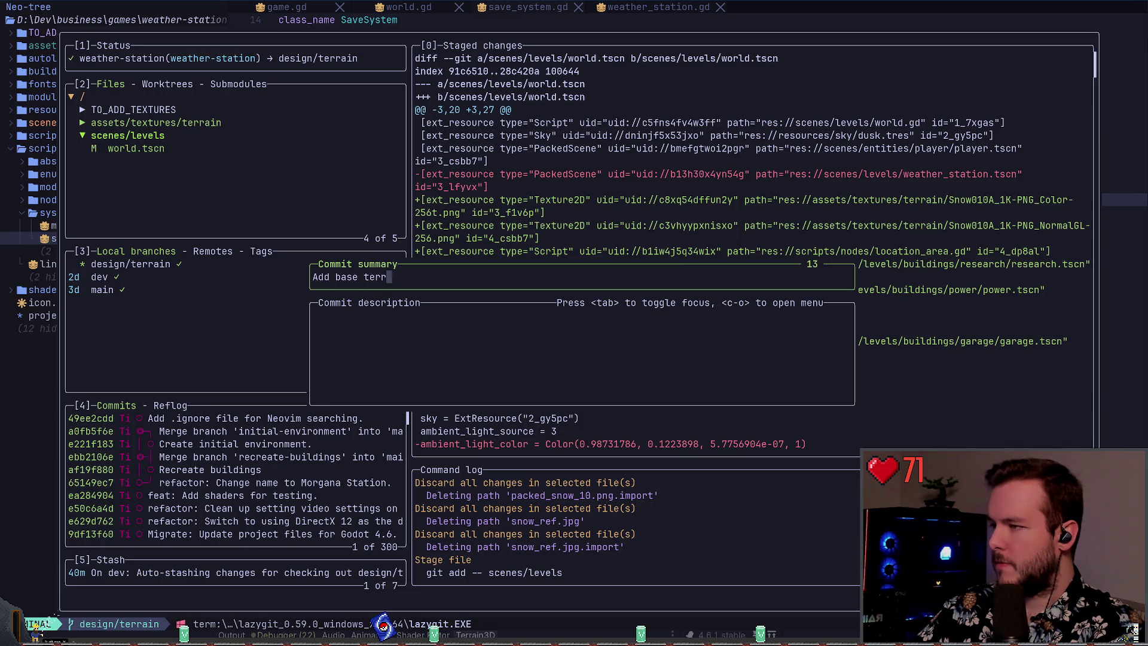
{"action": "key", "text": "BackSpace"}
{"action": "key", "text": "BackSpace"}
{"action": "key", "text": "BackSpace"}
{"action": "key", "text": "BackSpace"}
{"action": "type", "text": "snow tex"}
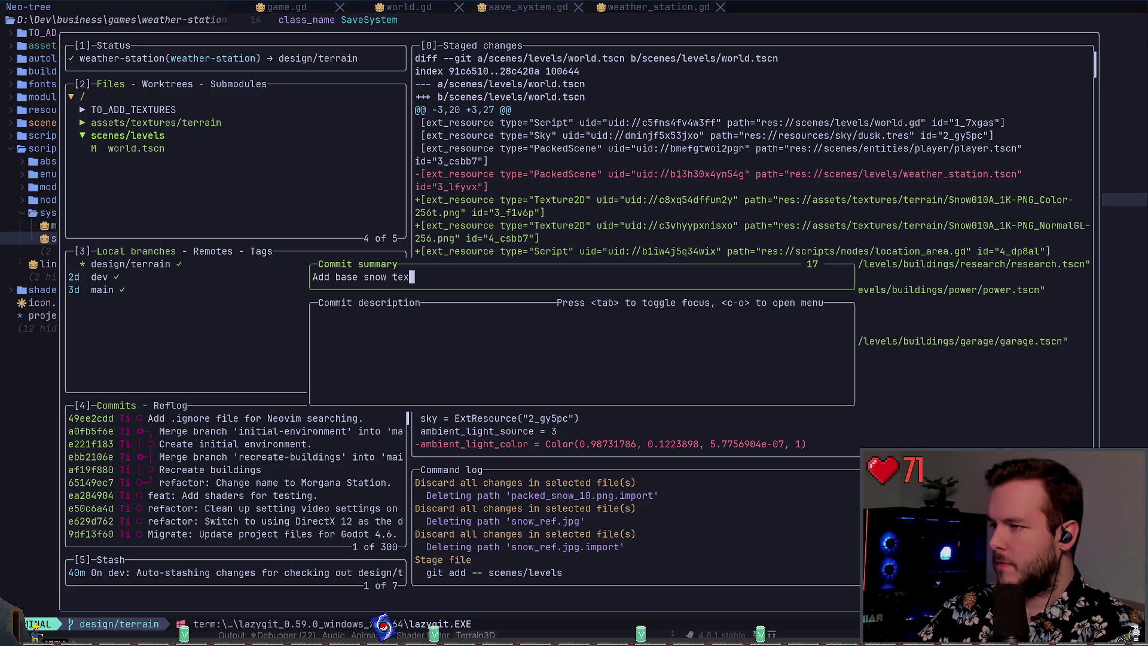
{"action": "type", "text": "ture for terrain."}
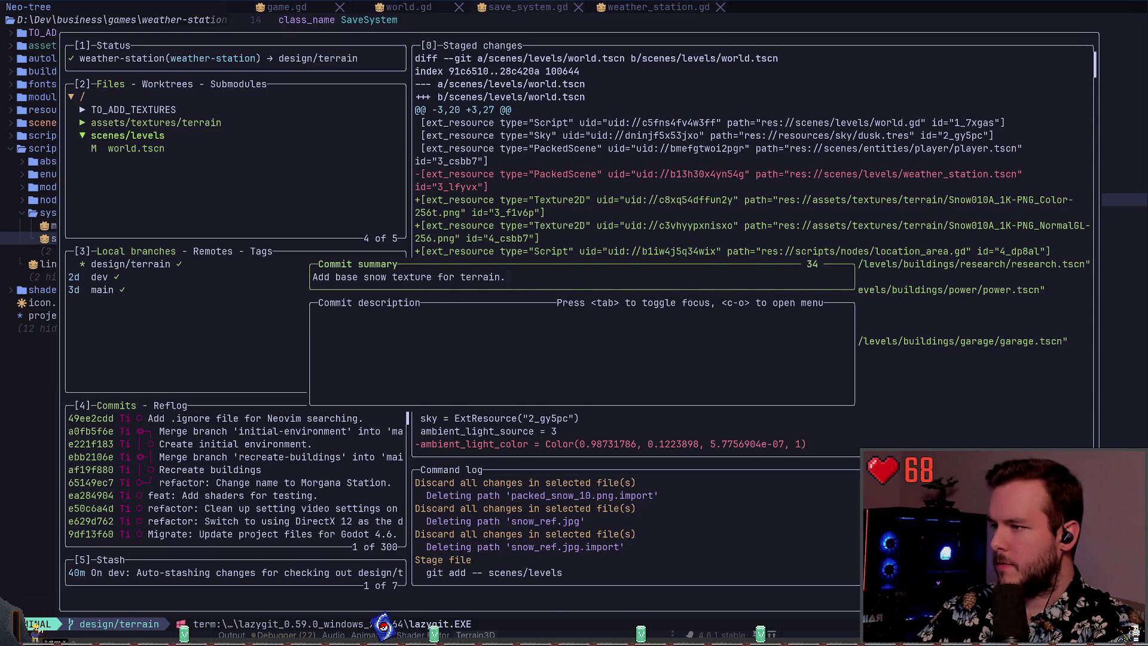
{"action": "key", "text": "Return"}
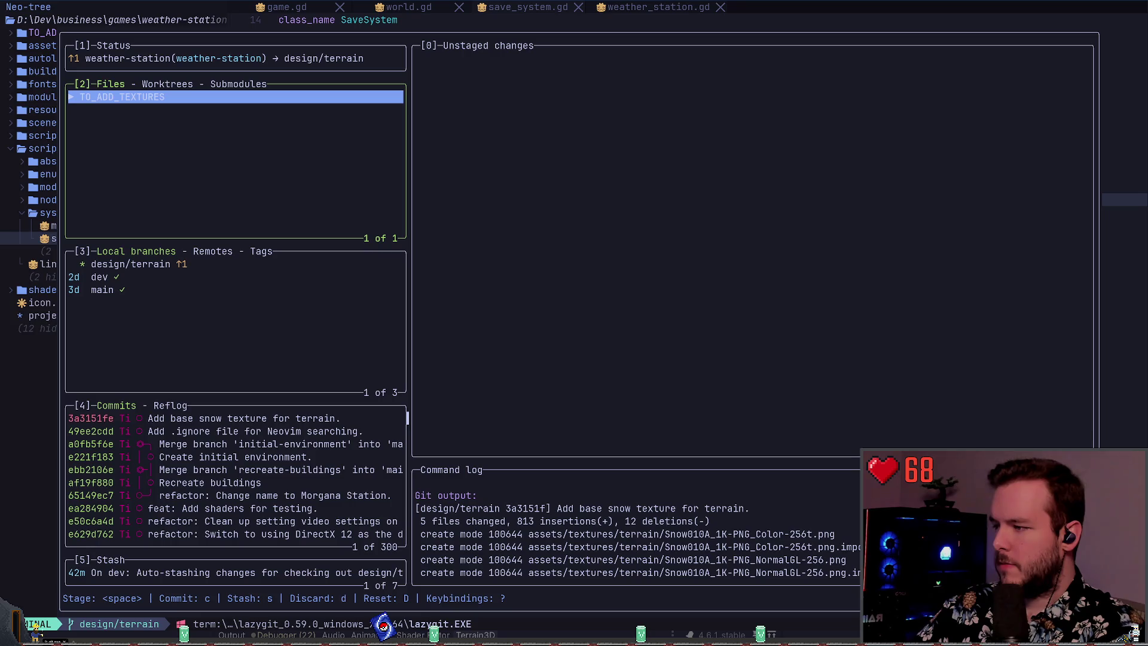
- Push the commit, dismiss the LFS 500 error, quit lazygit and run git status
{"action": "key", "text": "shift+p"}
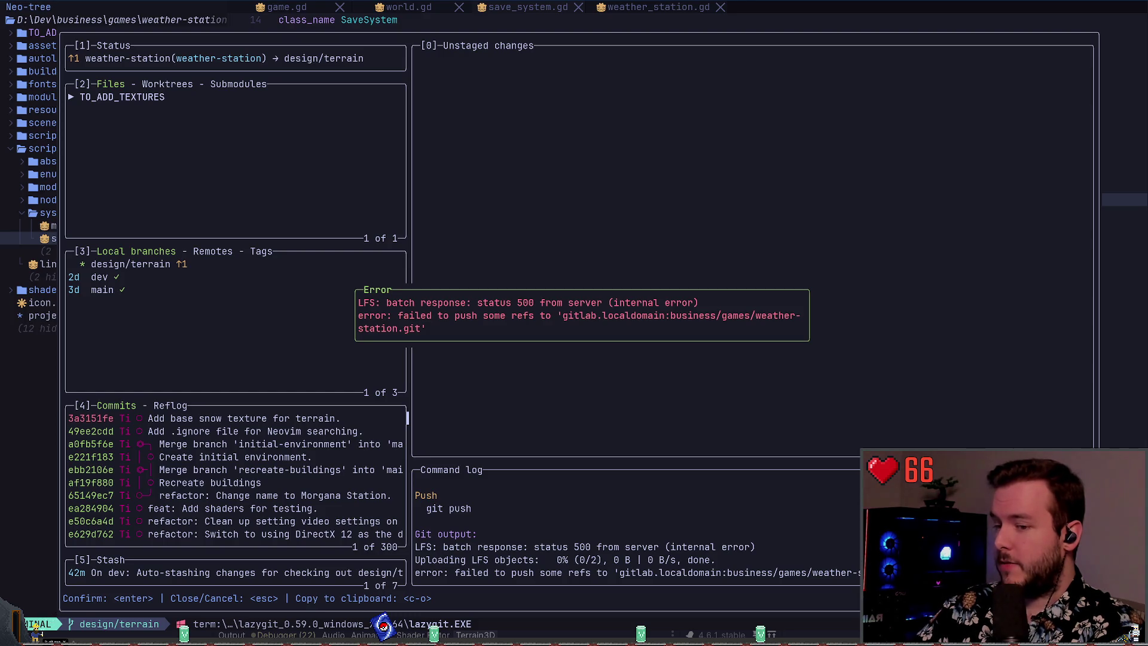
{"action": "key", "text": "Escape"}
{"action": "key", "text": "q"}
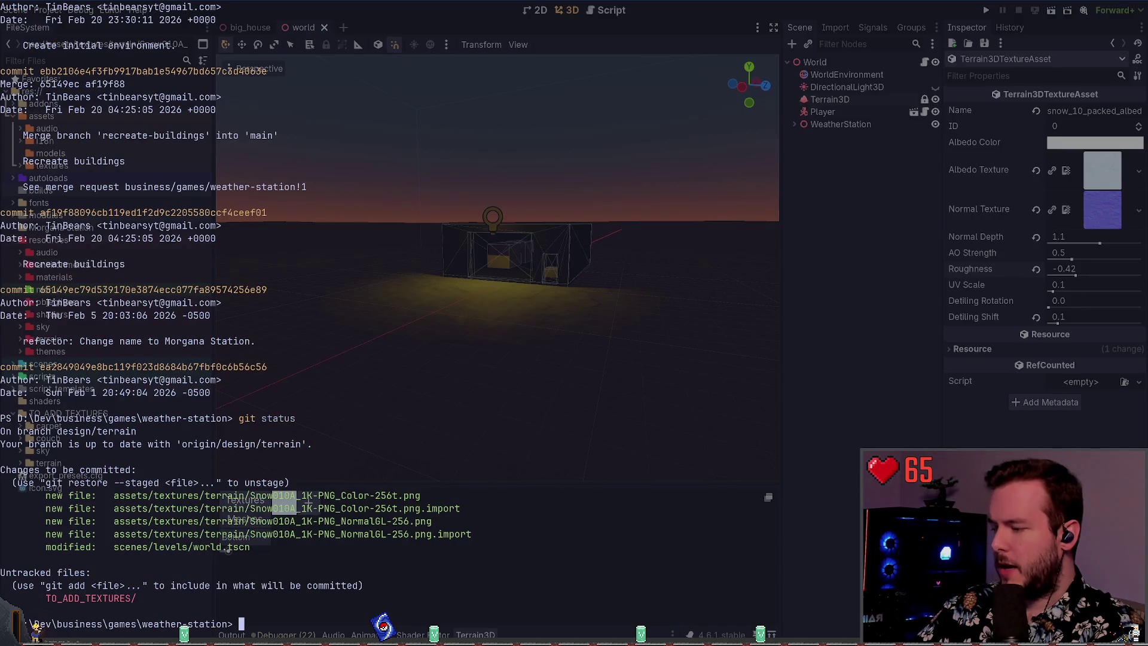
{"action": "type", "text": "git status"}
{"action": "key", "text": "Return"}
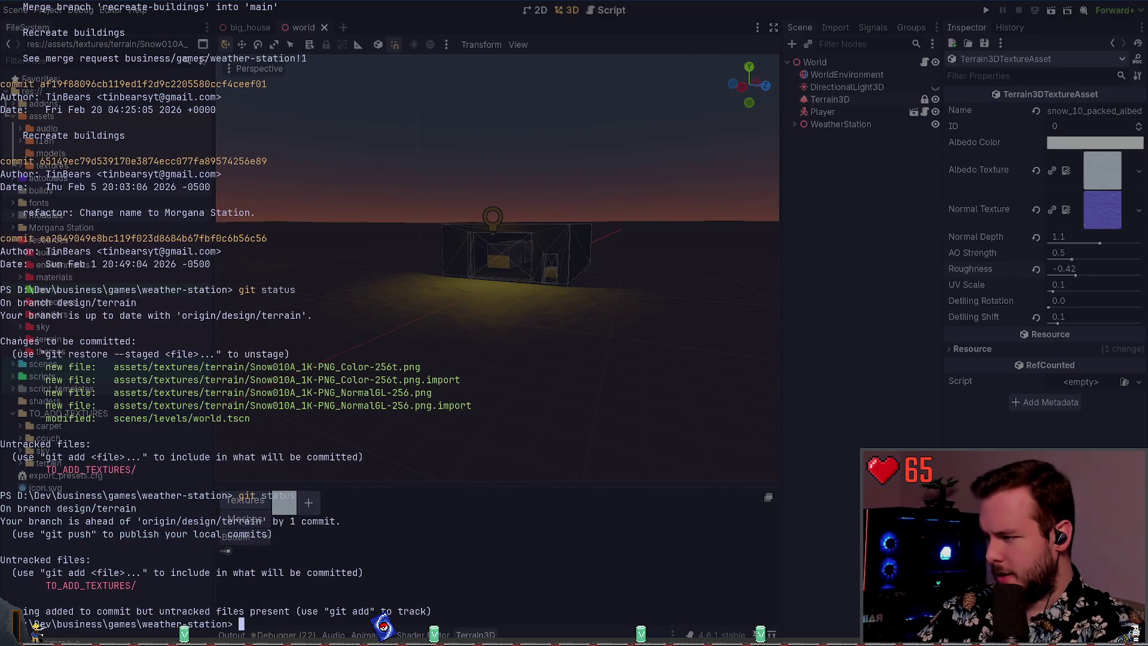
- Retry git push, which fails again with an LFS 500 error, then cycle windows to the TODO note
{"action": "type", "text": "git push"}
{"action": "key", "text": "Return"}
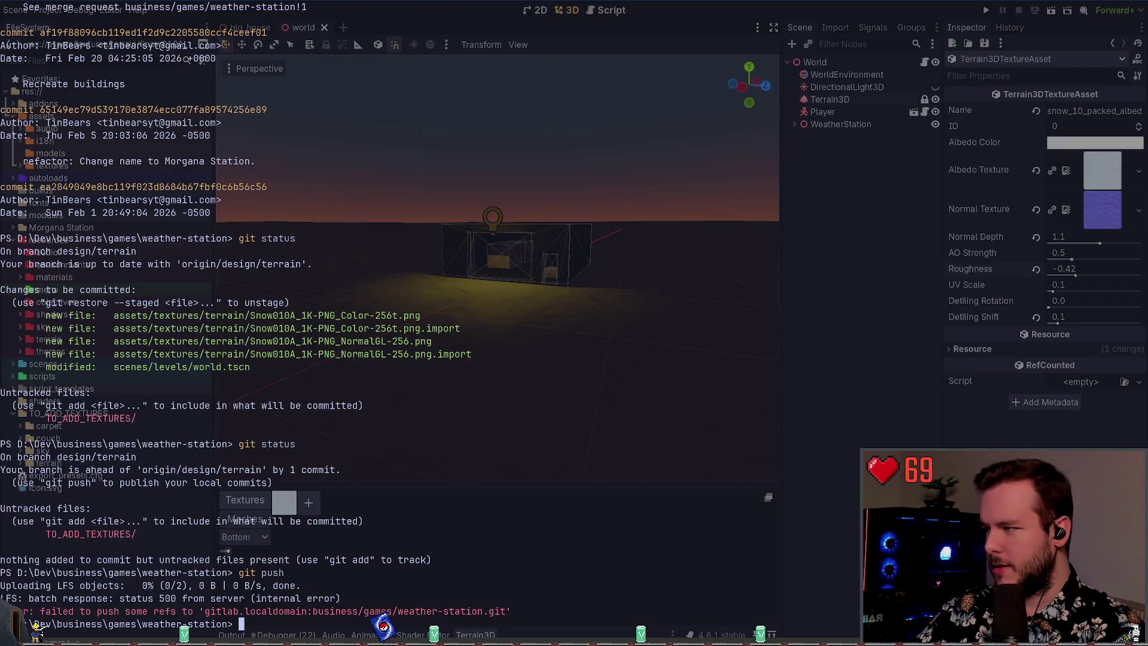
{"action": "key", "text": "alt+Tab"}
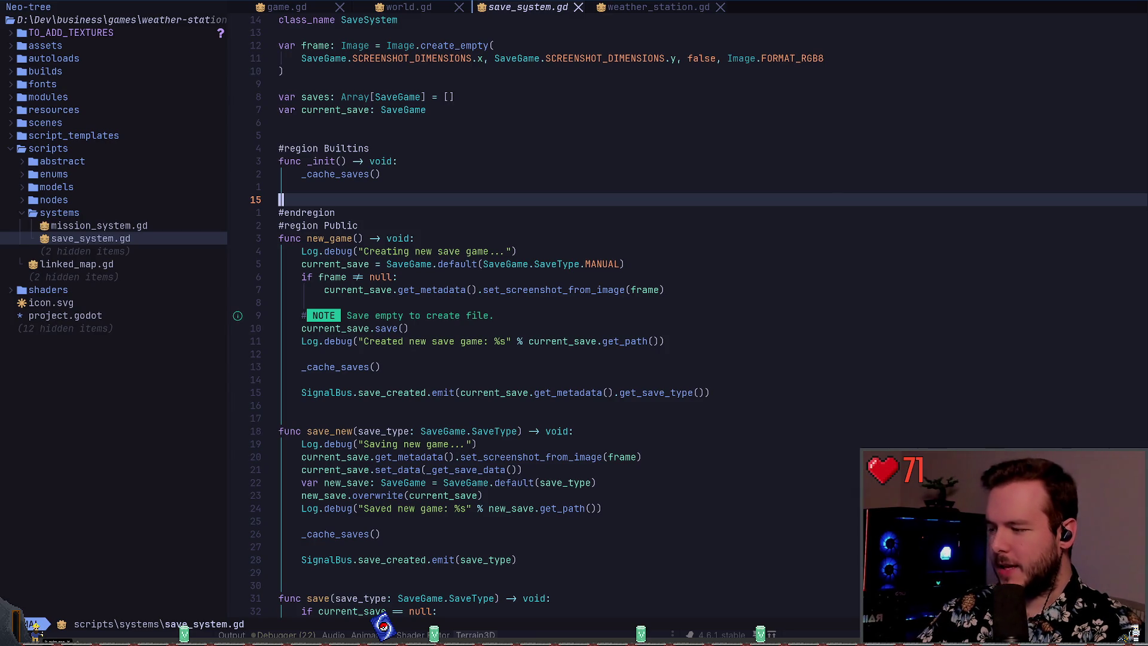
{"action": "key", "text": "alt+Tab"}
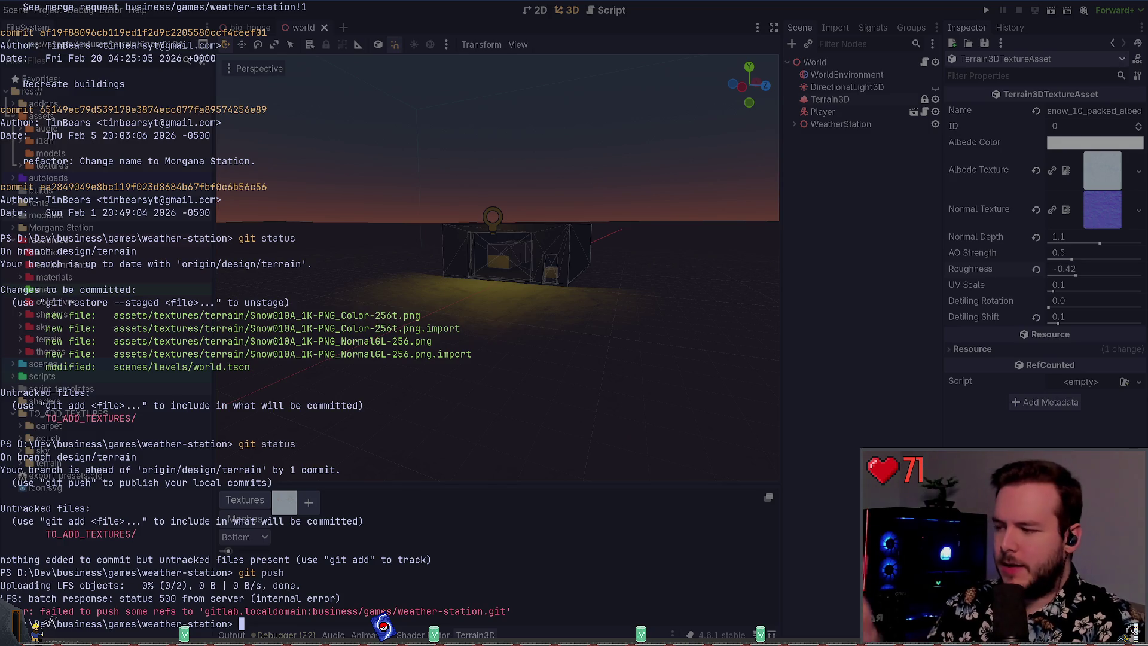
{"action": "key", "text": "alt+Tab"}
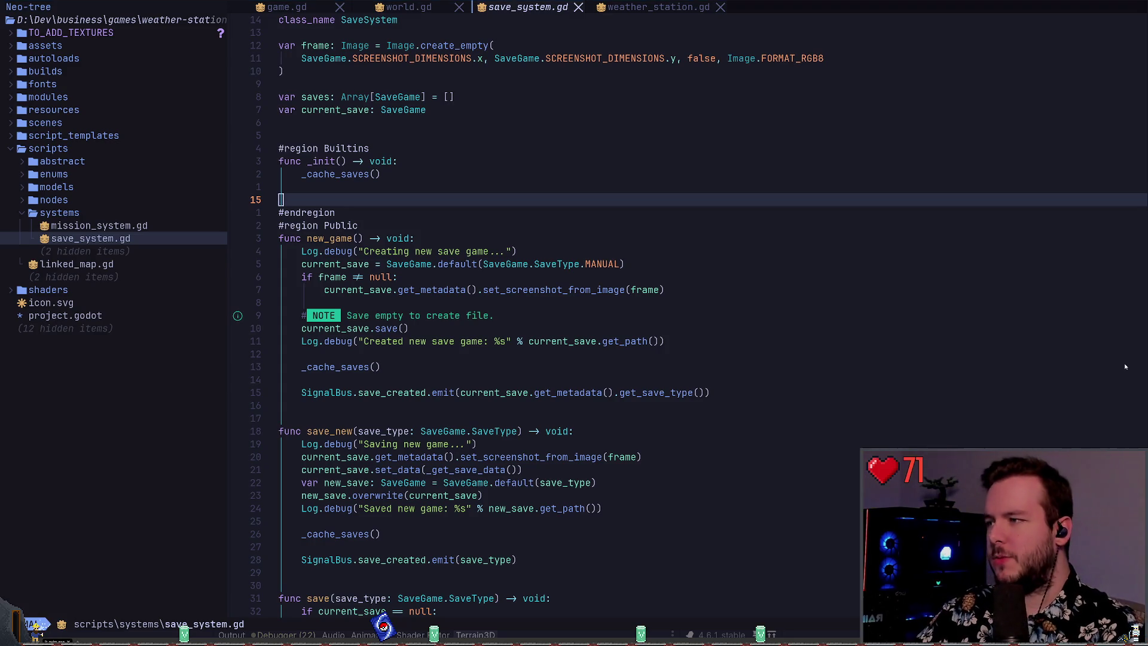
{"action": "key", "text": "alt+Tab"}
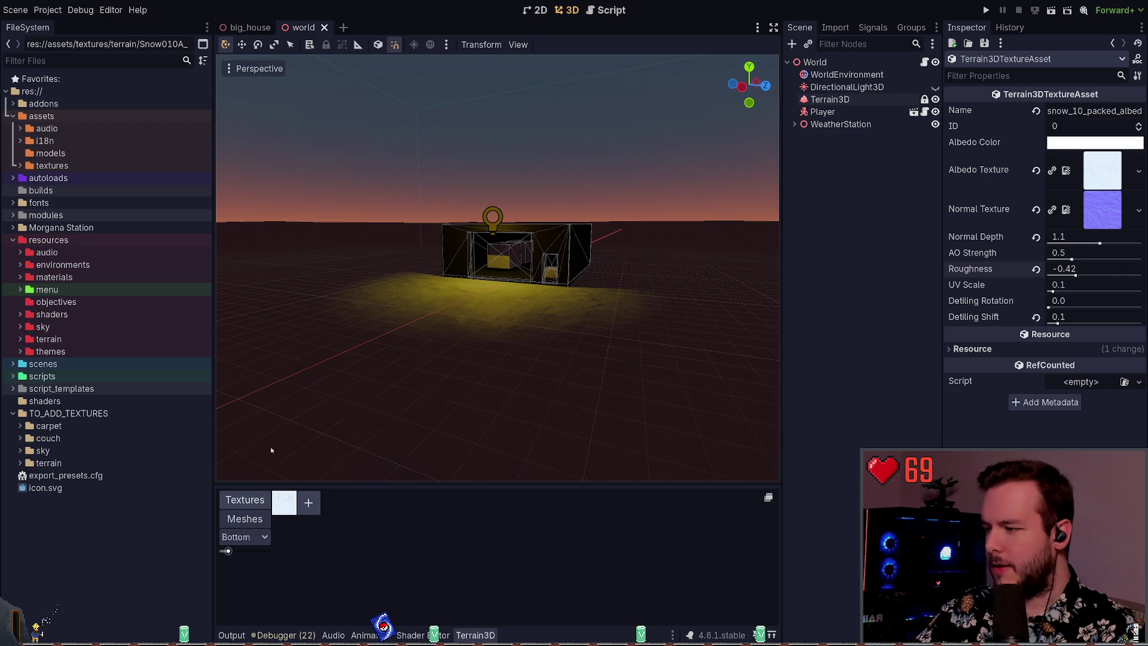
{"action": "key", "text": "alt+Tab"}
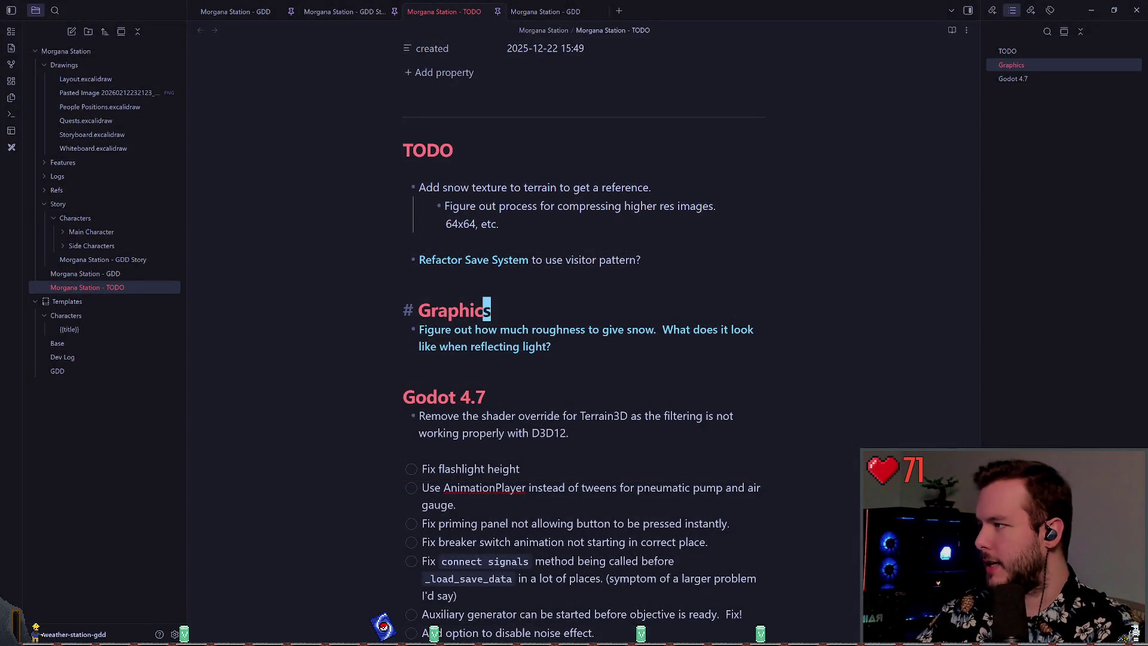
- Collapse the Story and Drawings folders and create a Workflows folder under Morgana Station
{"action": "left_click", "coordinate": [44, 204]}
{"action": "left_click", "coordinate": [44, 65]}
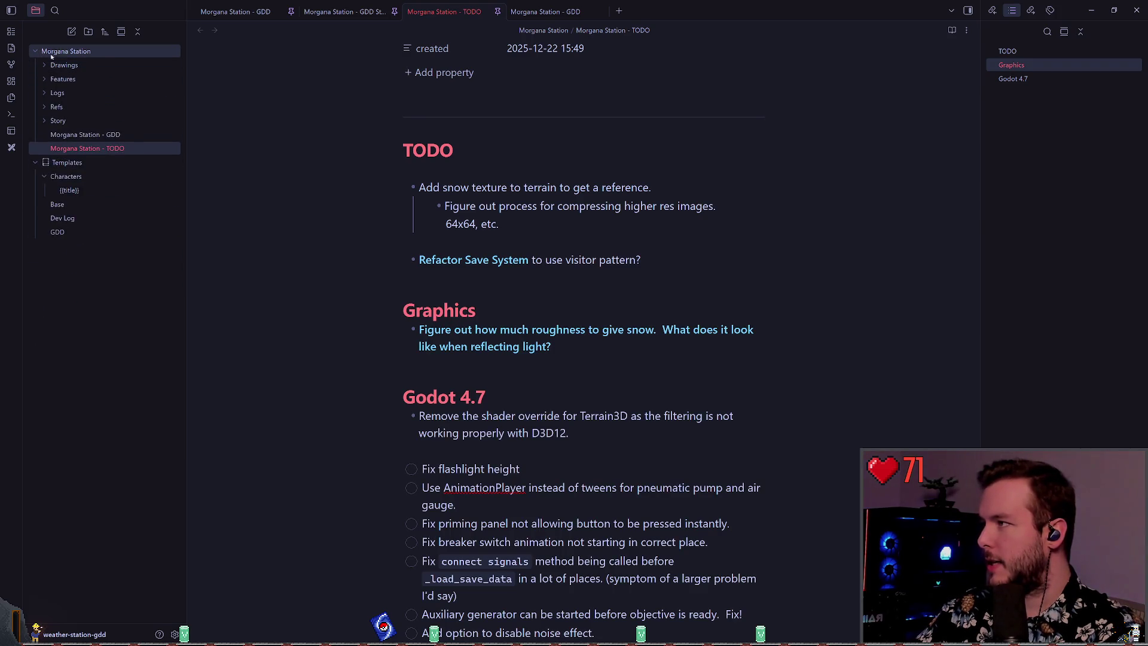
{"action": "right_click", "coordinate": [62, 52]}
{"action": "left_click", "coordinate": [114, 72]}
{"action": "type", "text": "Workflows"}
{"action": "key", "text": "Return"}
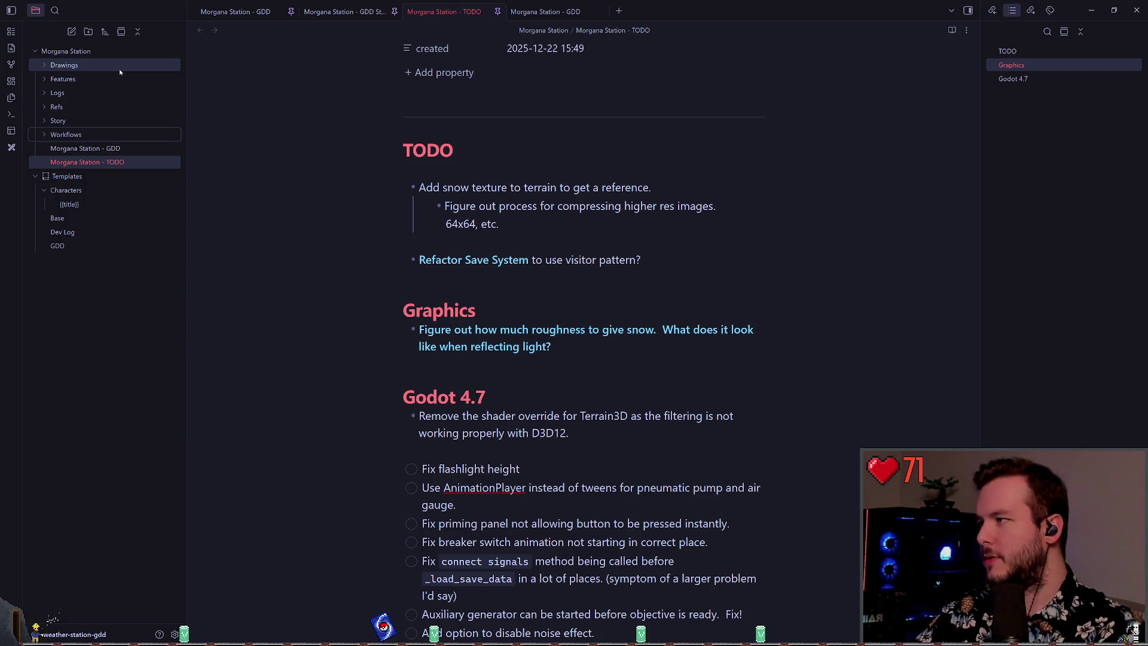
- Create a new note in Workflows titled 'Terrain Textures'
{"action": "right_click", "coordinate": [117, 137]}
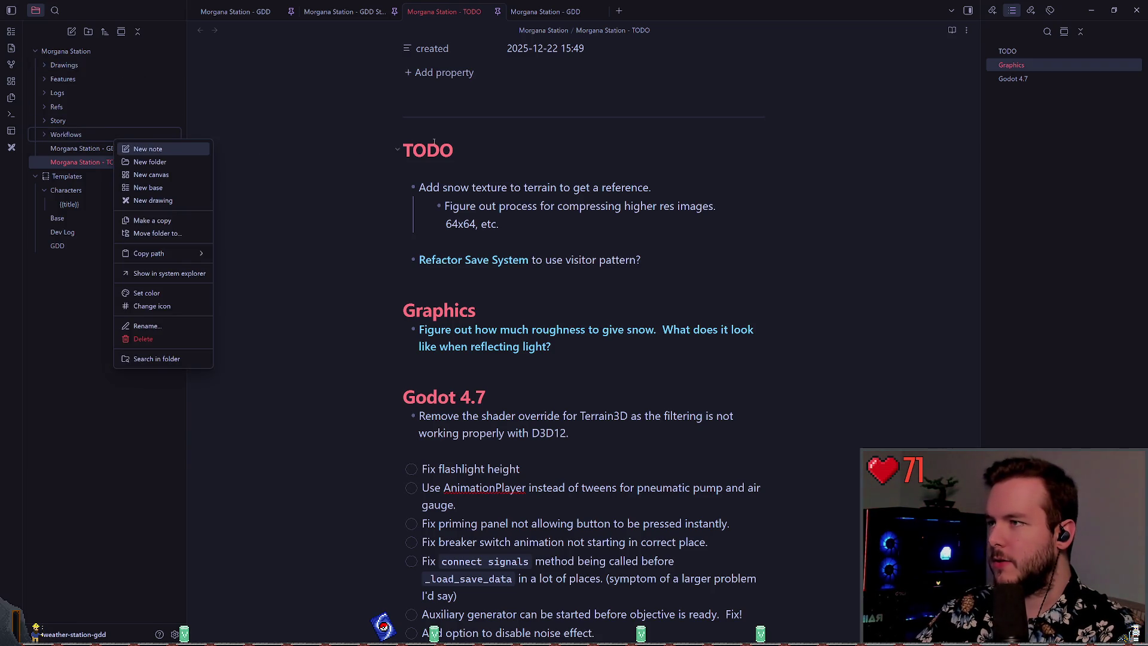
{"action": "left_click", "coordinate": [156, 148]}
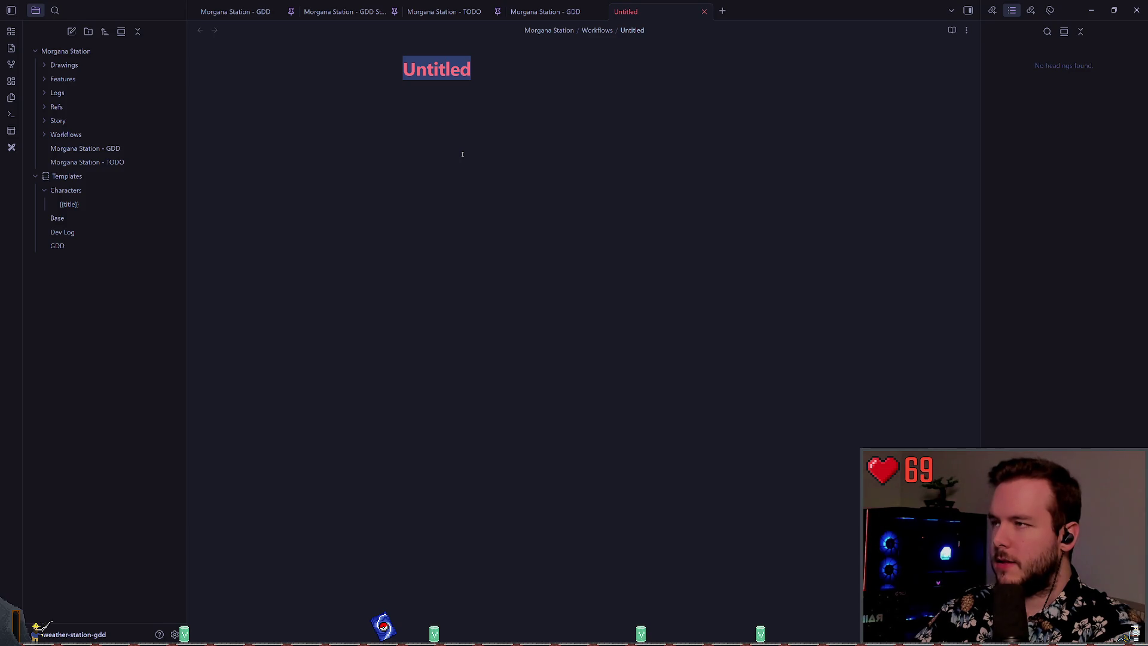
{"action": "type", "text": "T"}
{"action": "key", "text": "BackSpace"}
{"action": "type", "text": "T"}
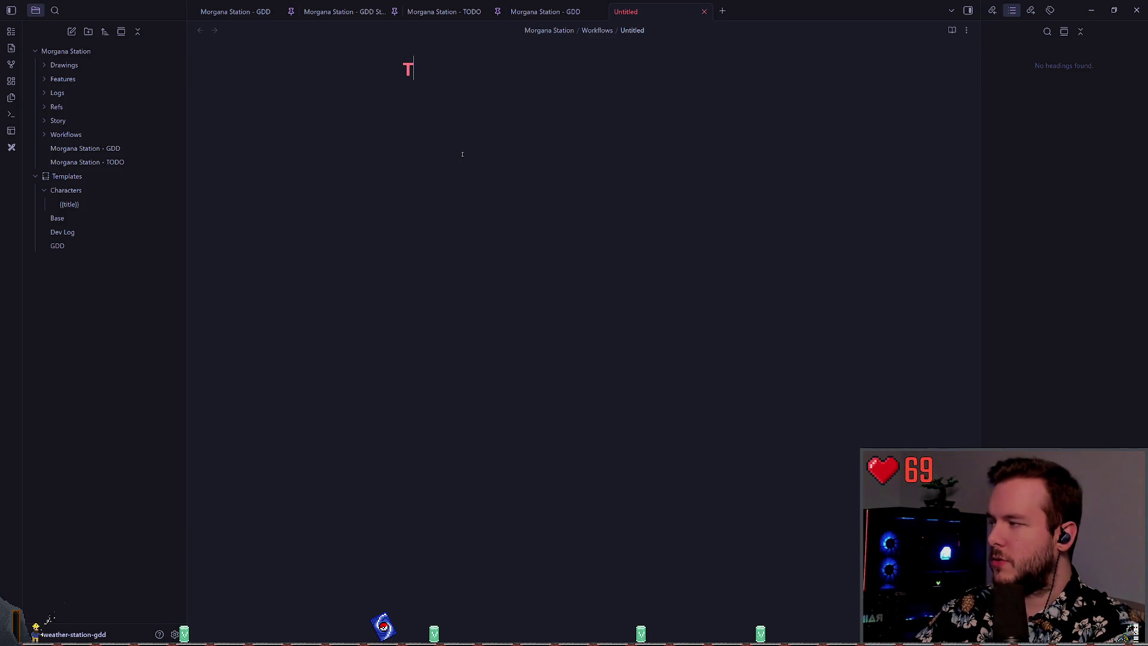
{"action": "type", "text": "errain Textures"}
{"action": "key", "text": "Return"}
- Insert the Base template into the note body
{"action": "type", "text": "---"}
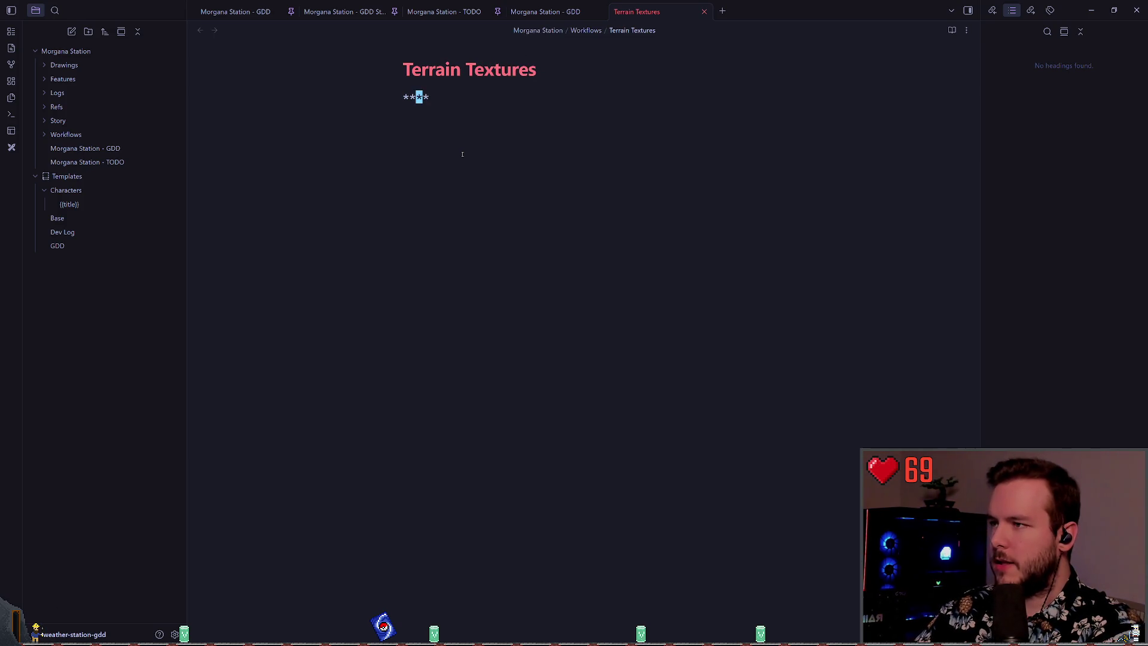
{"action": "key", "text": "BackSpace"}
{"action": "key", "text": "BackSpace"}
{"action": "key", "text": "BackSpace"}
{"action": "key", "text": "alt+t"}
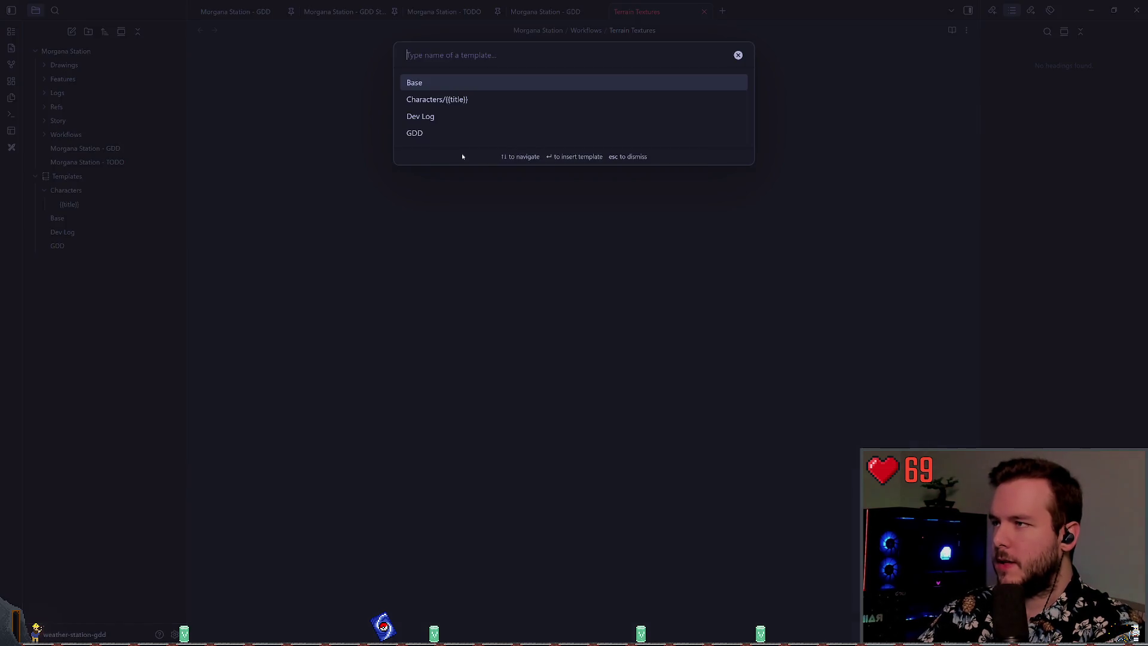
{"action": "key", "text": "Return"}
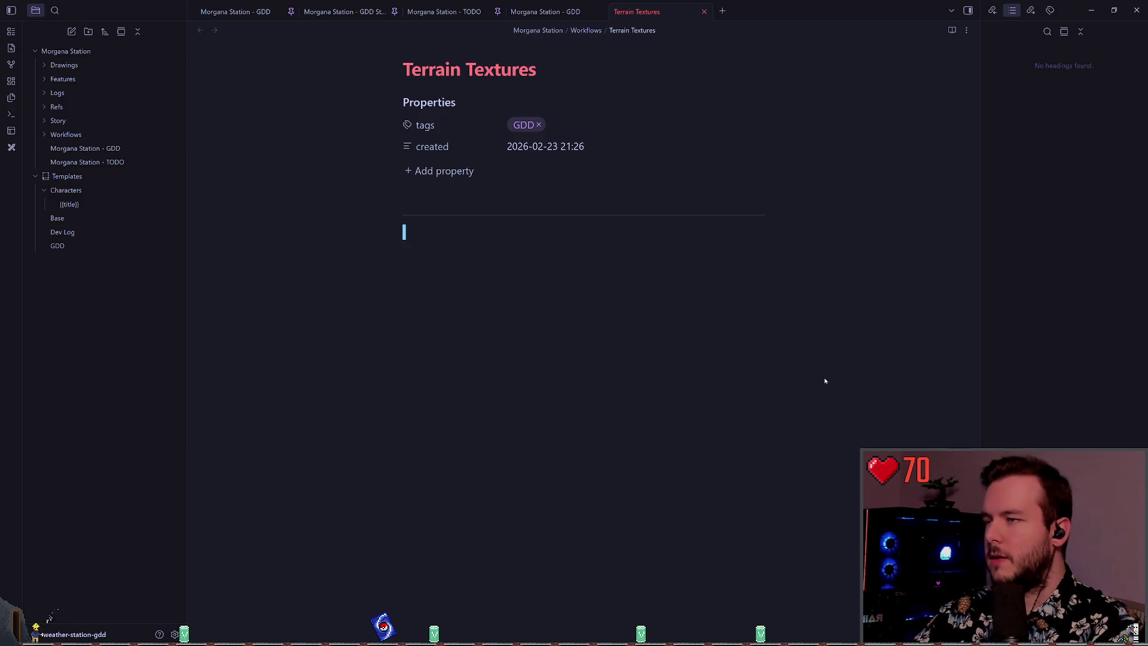
- Remove the GDD tag and rename the note to 'Terrain3D Textures'
{"action": "left_click", "coordinate": [539, 124]}
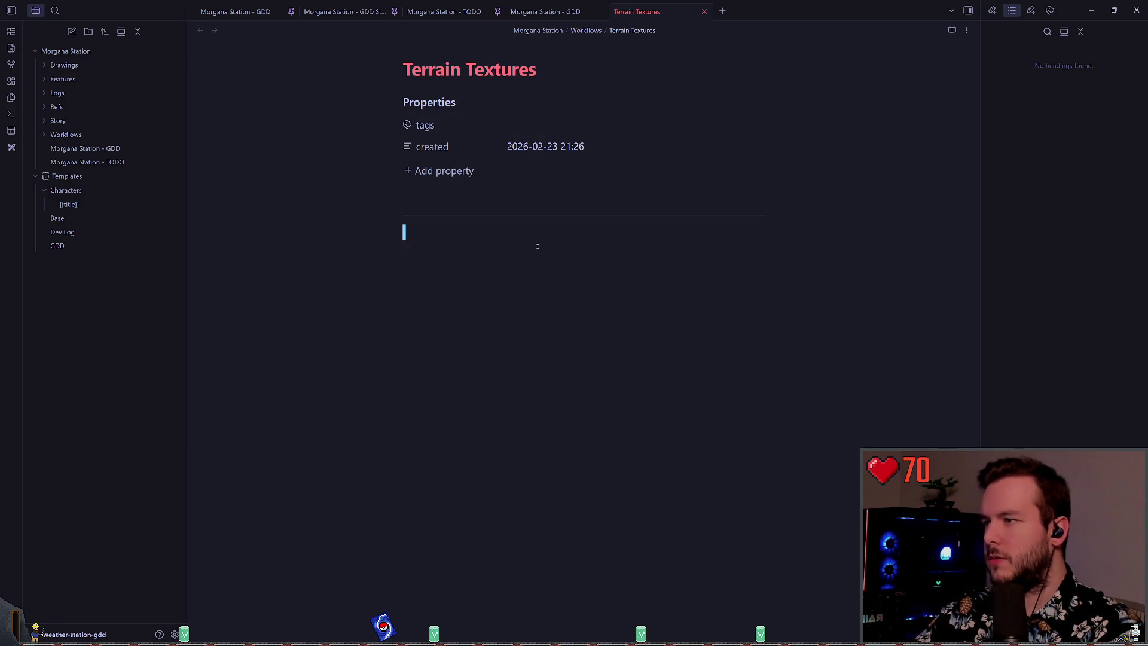
{"action": "key", "text": "BackSpace"}
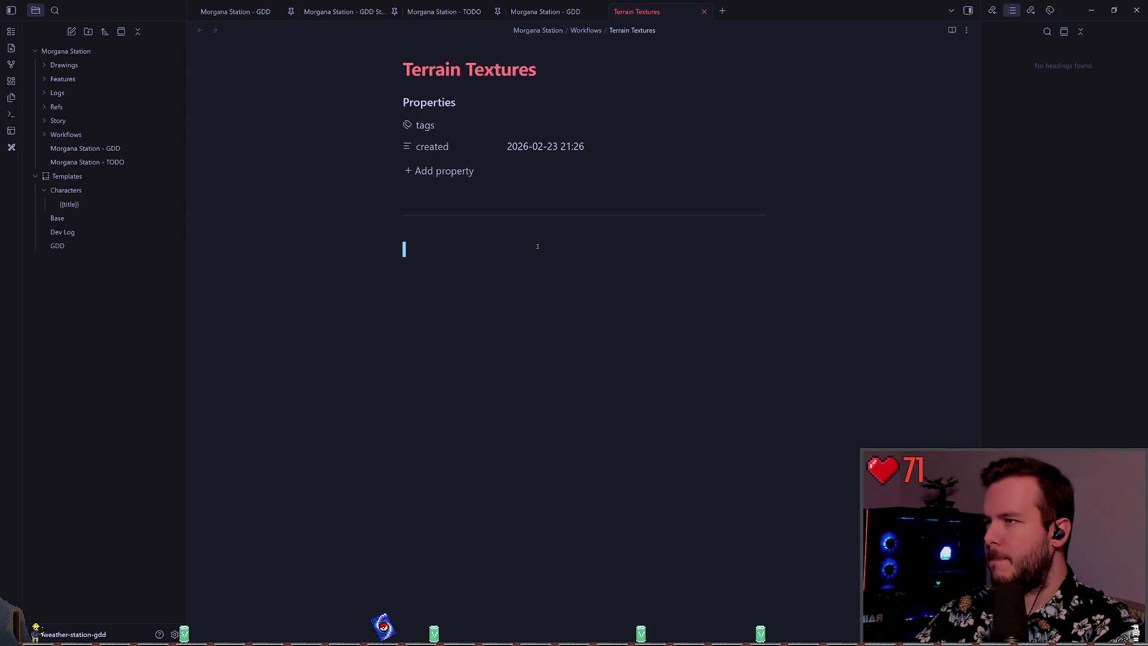
{"action": "left_click", "coordinate": [462, 72]}
{"action": "type", "text": "3D"}
{"action": "left_click", "coordinate": [471, 233]}
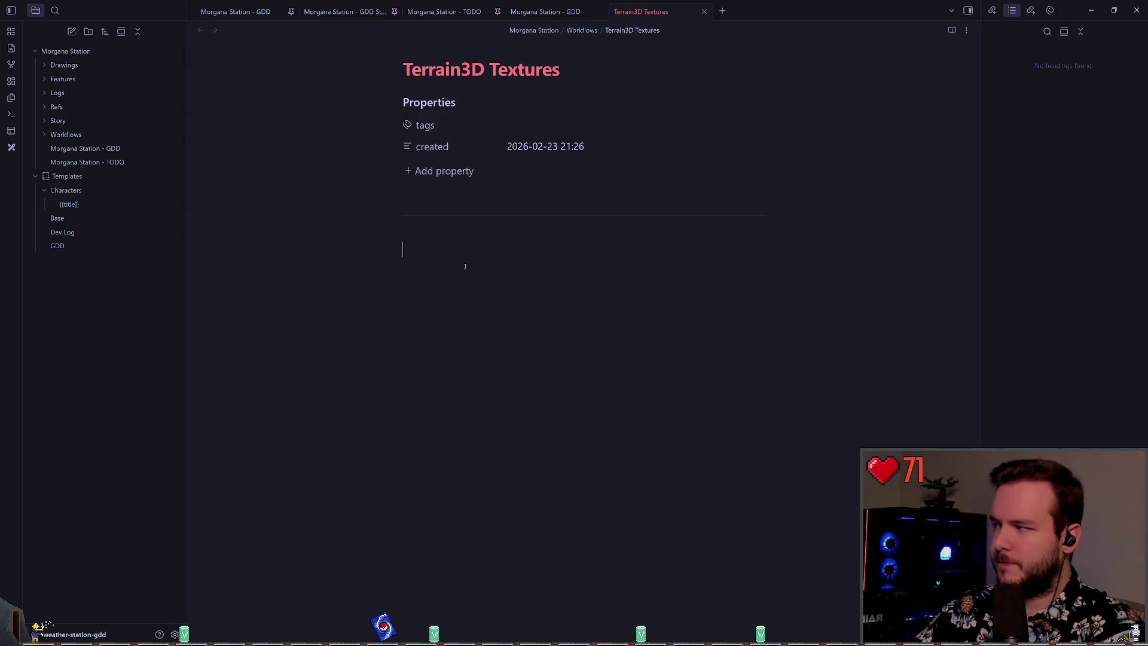
- Write 'Create new texture and manually set the albedo and normal textures.'
{"action": "type", "text": "Create new"}
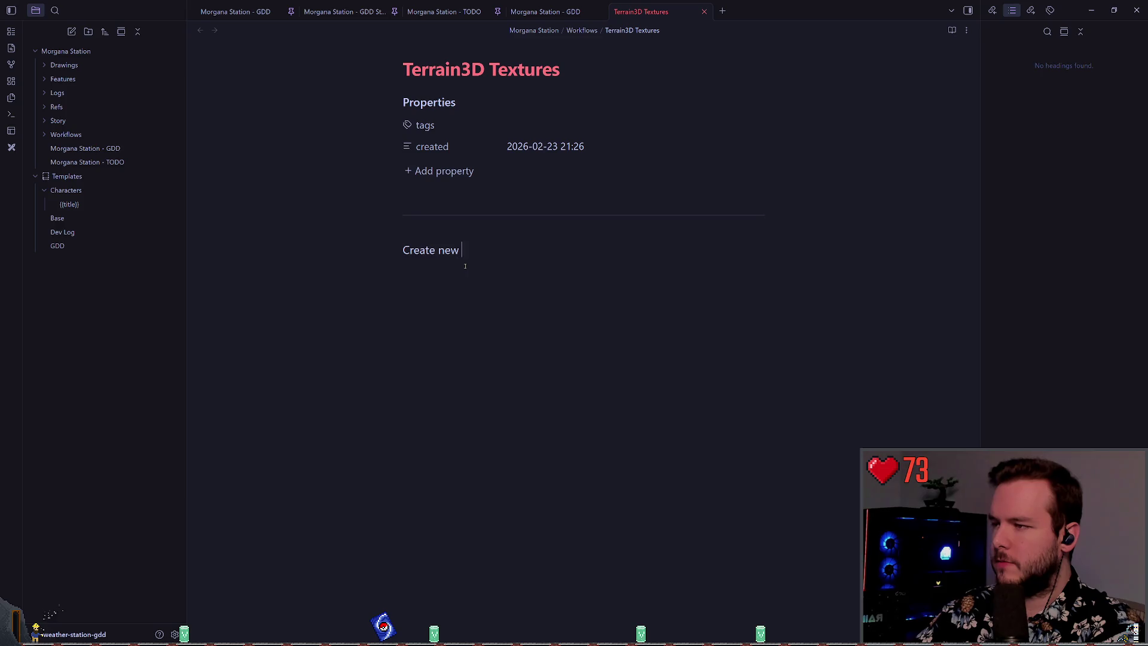
{"action": "type", "text": "exture and sel"}
{"action": "key", "text": "BackSpace"}
{"action": "key", "text": "BackSpace"}
{"action": "key", "text": "BackSpace"}
{"action": "type", "text": "manually set the "}
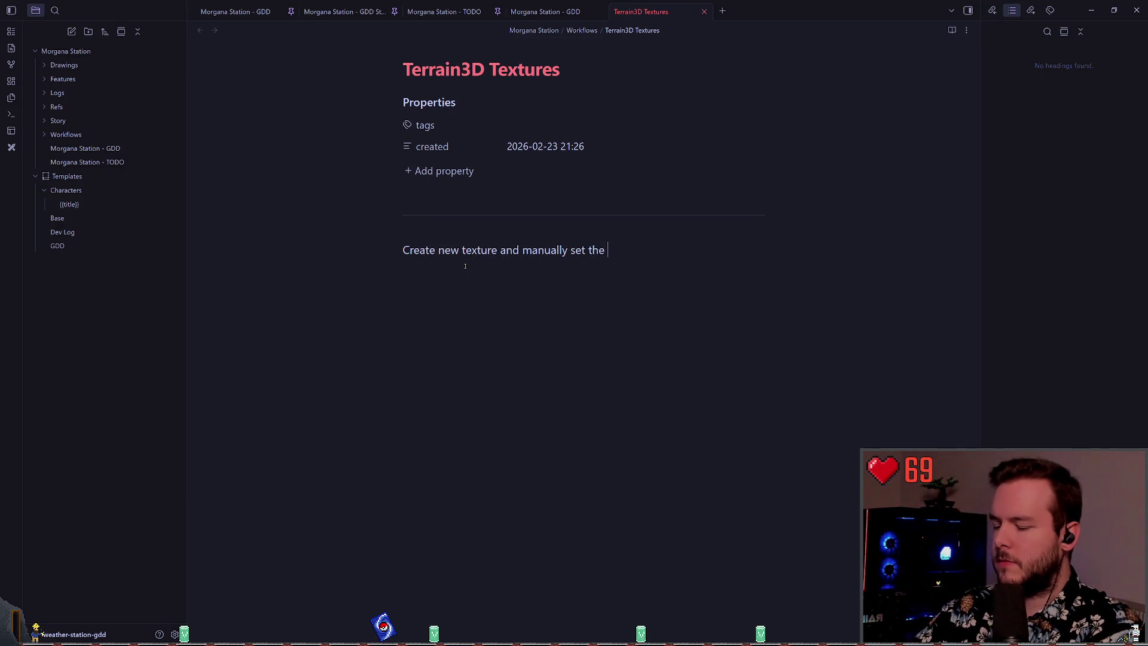
{"action": "type", "text": "text"}
{"action": "key", "text": "BackSpace"}
{"action": "key", "text": "BackSpace"}
{"action": "key", "text": "BackSpace"}
{"action": "type", "text": "albedo and norml"}
{"action": "key", "text": "BackSpace"}
{"action": "type", "text": "al textures"}
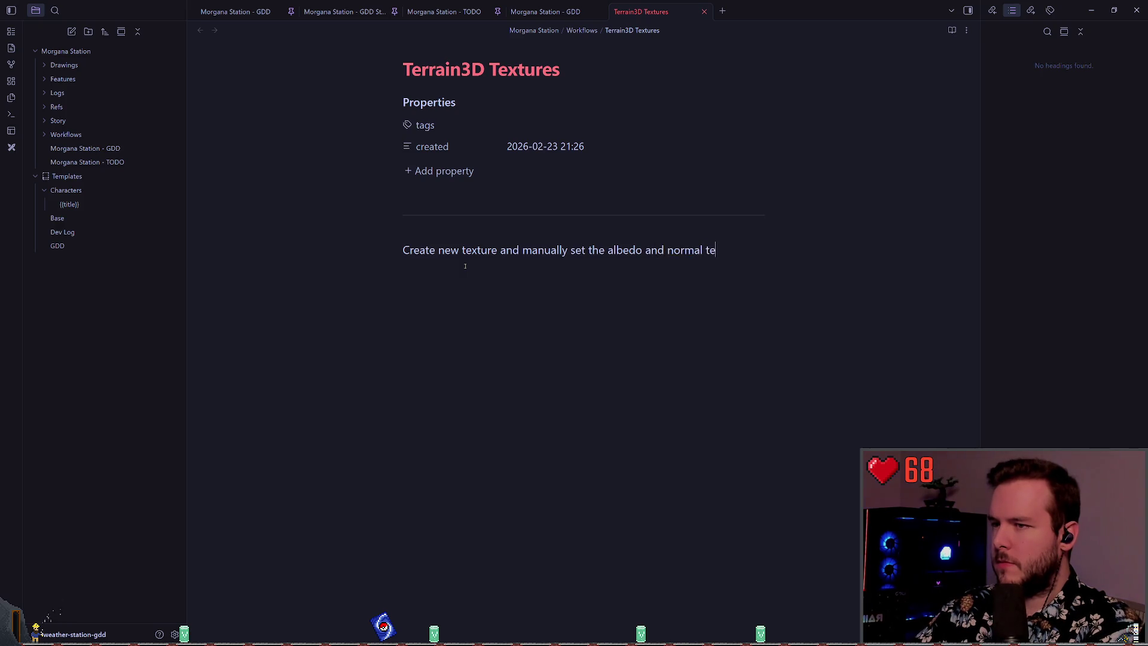
- Start an ```ad- callout block below the sentence and clear its default note type
{"action": "key", "text": "Return"}
{"action": "type", "text": "#"}
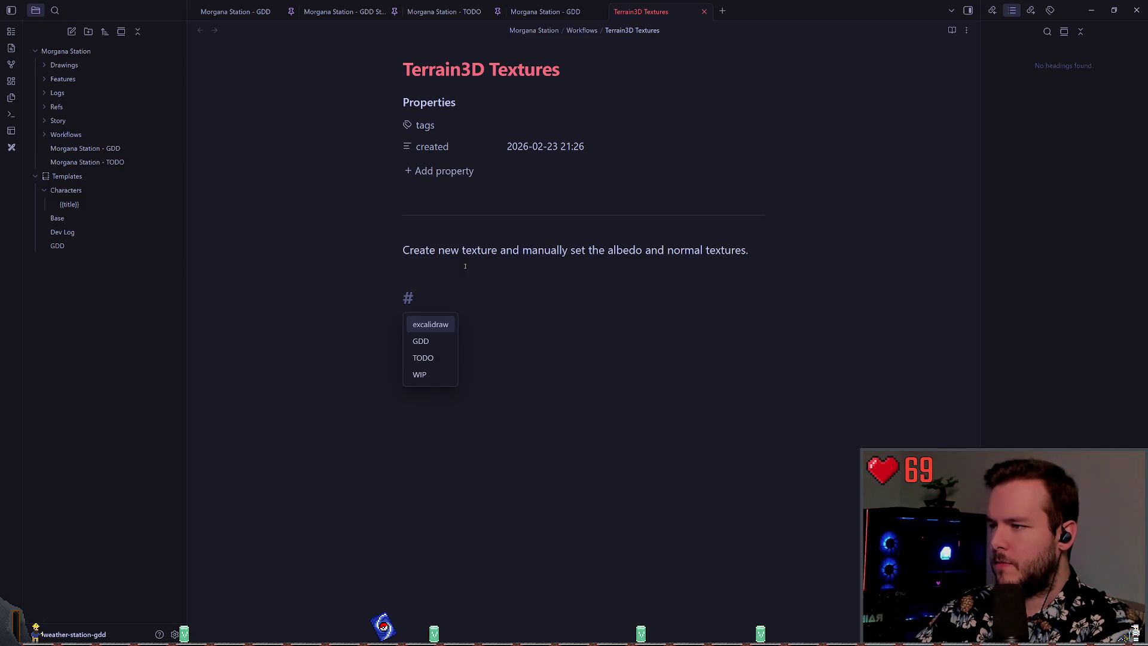
{"action": "key", "text": "BackSpace"}
{"action": "type", "text": "```n"}
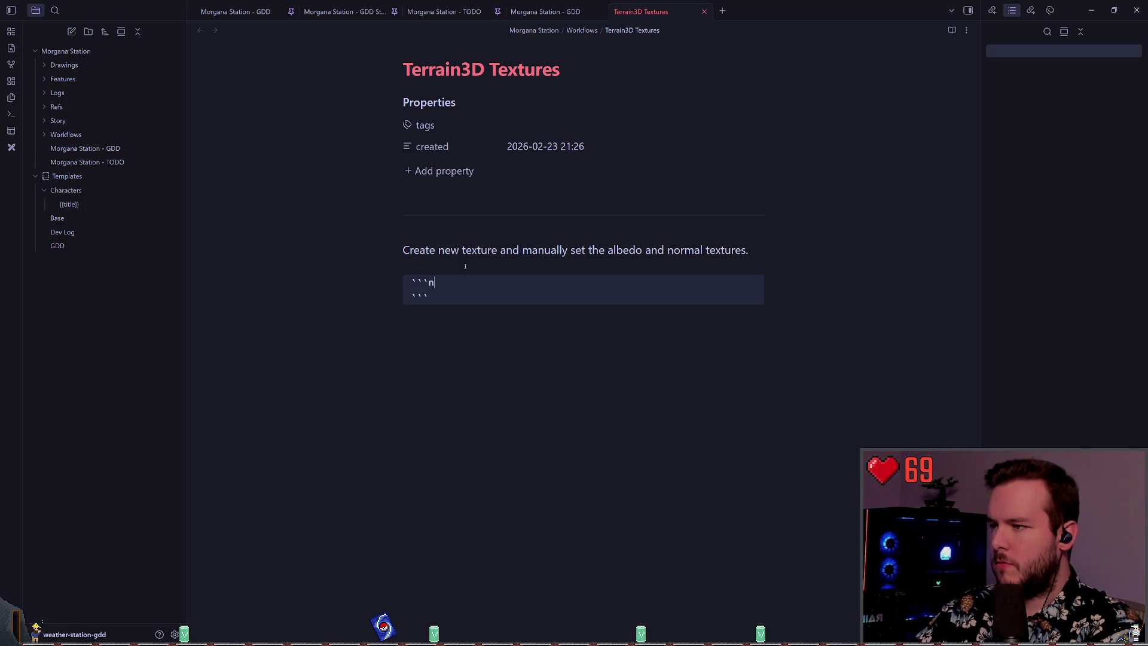
{"action": "type", "text": "ote"}
{"action": "key", "text": "BackSpace"}
{"action": "key", "text": "BackSpace"}
{"action": "key", "text": "BackSpace"}
{"action": "type", "text": "ad-"}
{"action": "key", "text": "Return"}
{"action": "key", "text": "Return"}
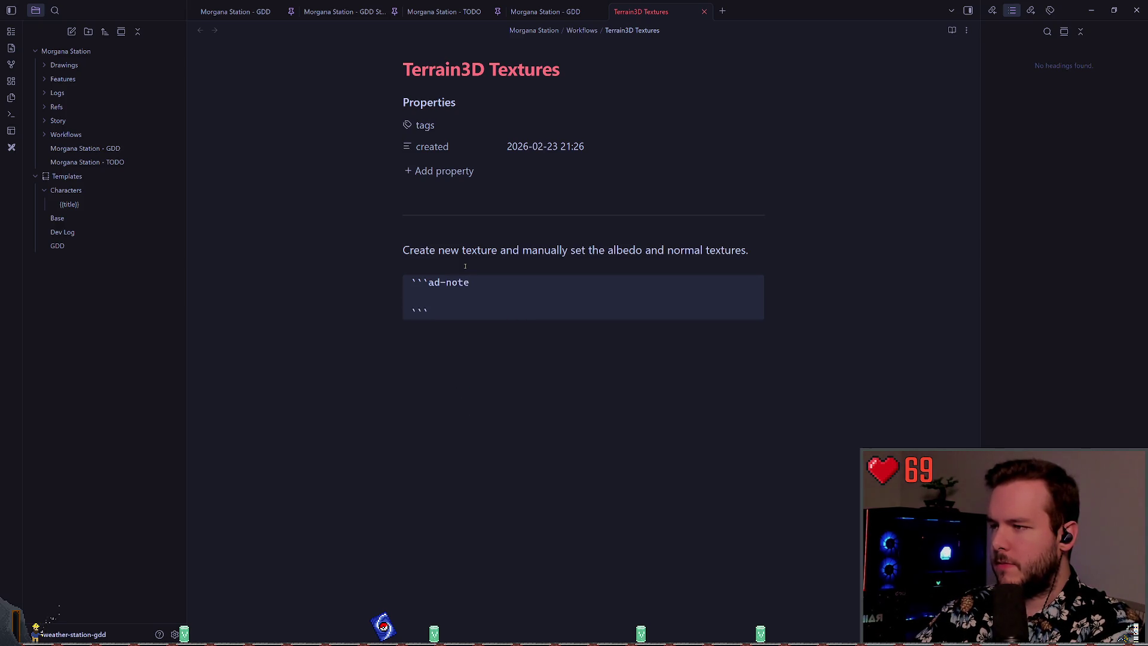
{"action": "key", "text": "Up"}
{"action": "key", "text": "End"}
{"action": "key", "text": "BackSpace"}
{"action": "key", "text": "BackSpace"}
{"action": "key", "text": "BackSpace"}
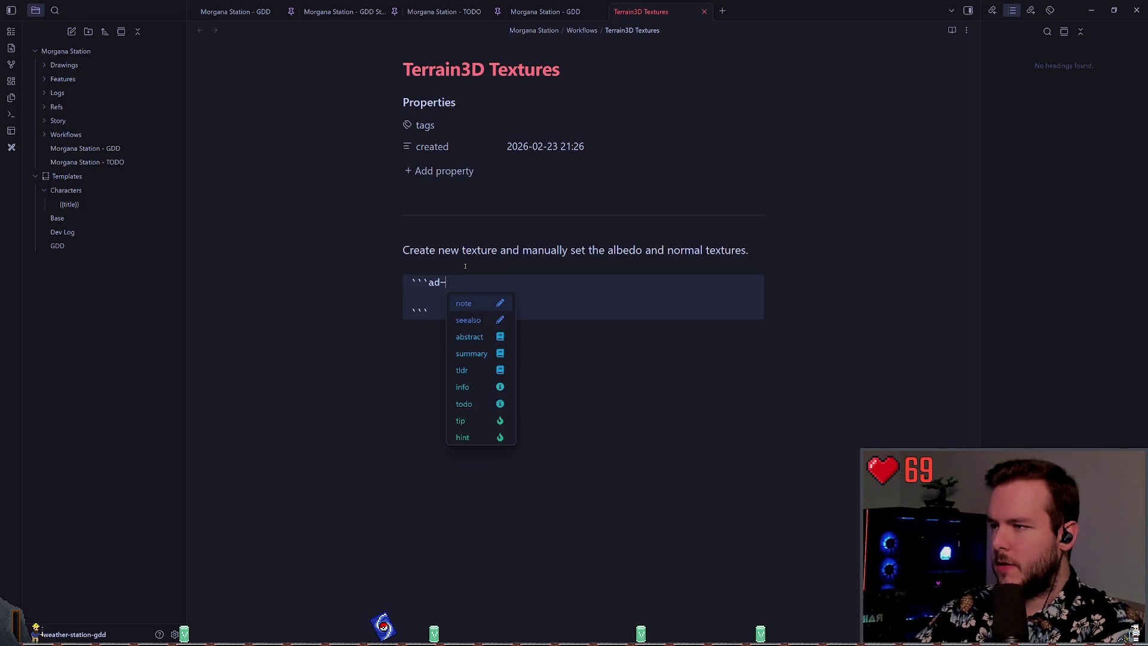
- Set the callout type to warning
{"action": "type", "text": "d"}
{"action": "key", "text": "BackSpace"}
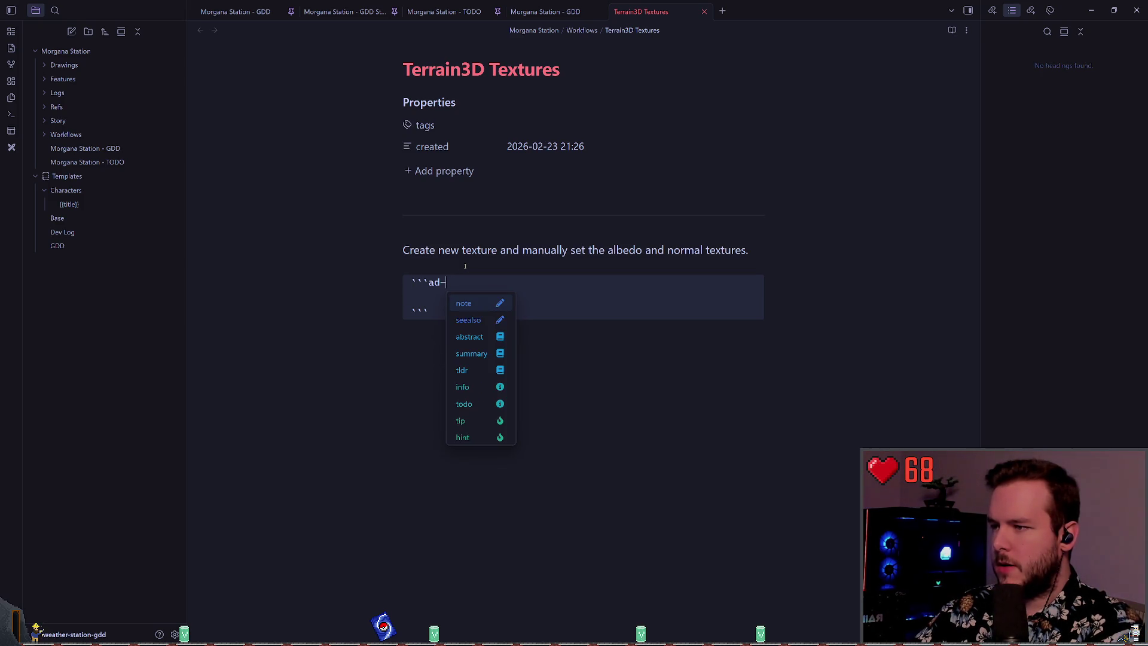
{"action": "type", "text": "wa"}
{"action": "key", "text": "BackSpace"}
{"action": "key", "text": "BackSpace"}
{"action": "type", "text": "wa"}
{"action": "key", "text": "Return"}
{"action": "key", "text": "Down"}
- Write the warning that Terrain3D texture packing caused banding on the normal map, likely from compression
{"action": "type", "text": "When I use"}
{"action": "key", "text": "BackSpace"}
{"action": "key", "text": "BackSpace"}
{"action": "type", "text": "I u"}
{"action": "key", "text": "BackSpace"}
{"action": "type", "text": "last used the p"}
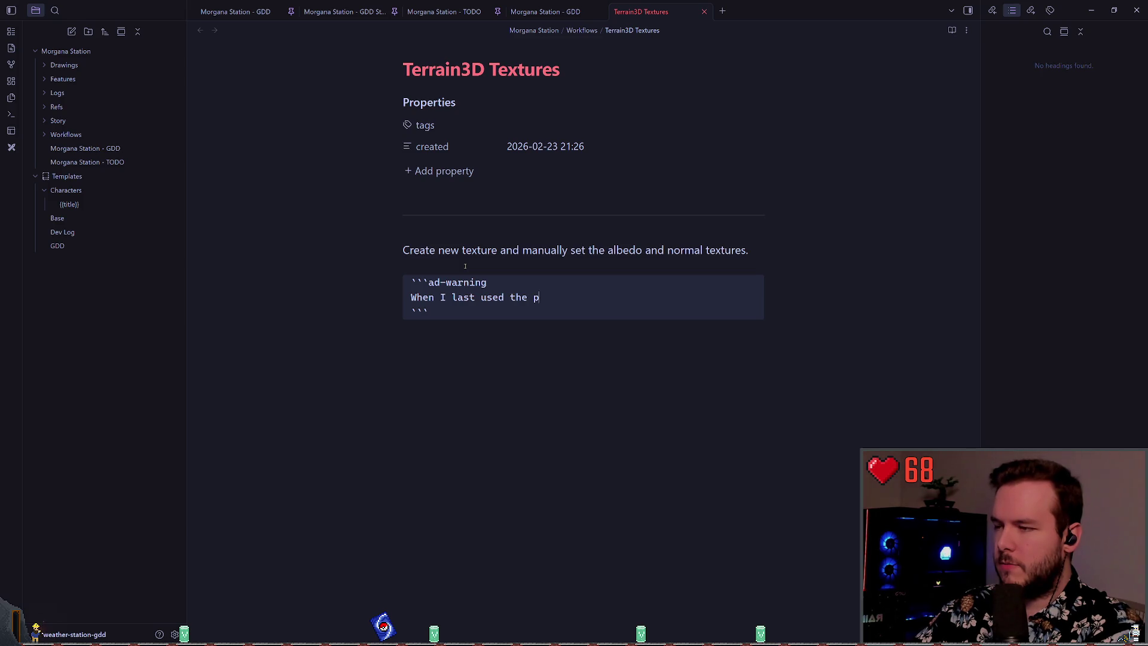
{"action": "key", "text": "BackSpace"}
{"action": "type", "text": "texture packing thro"}
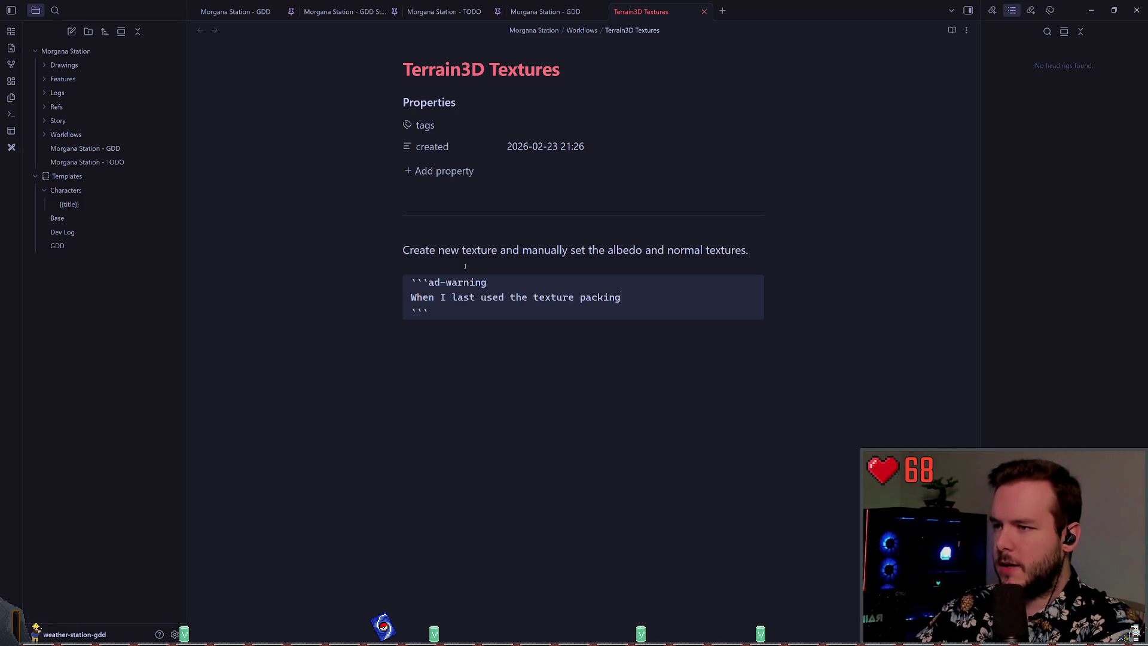
{"action": "type", "text": "ugh Terrain3"}
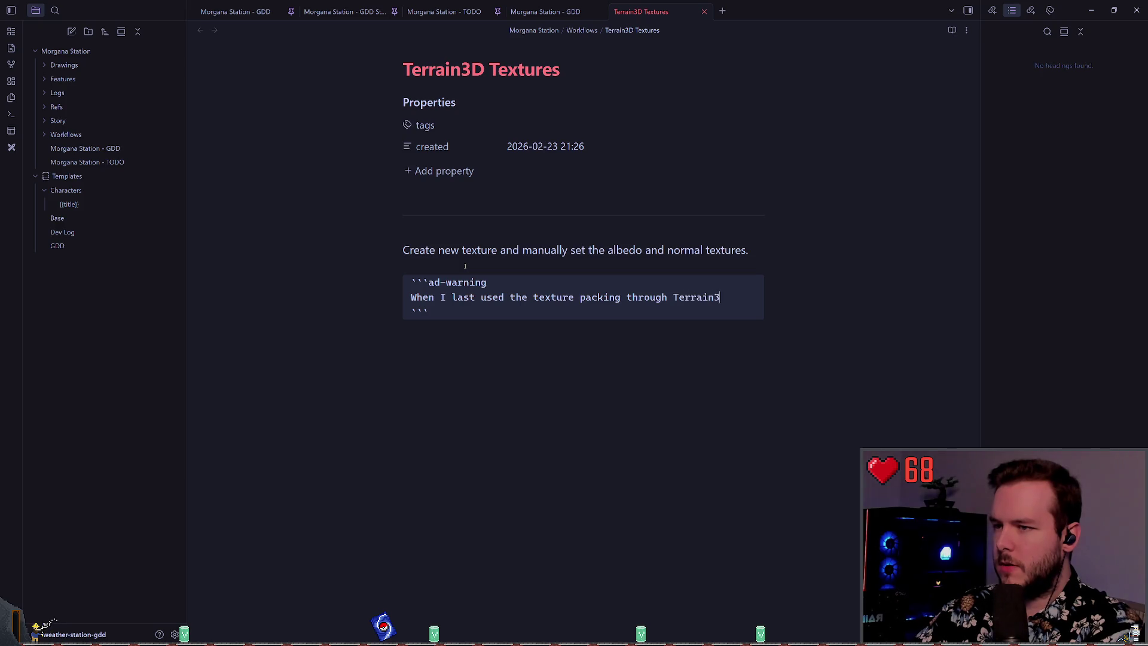
{"action": "type", "text": "D, it resulted in "}
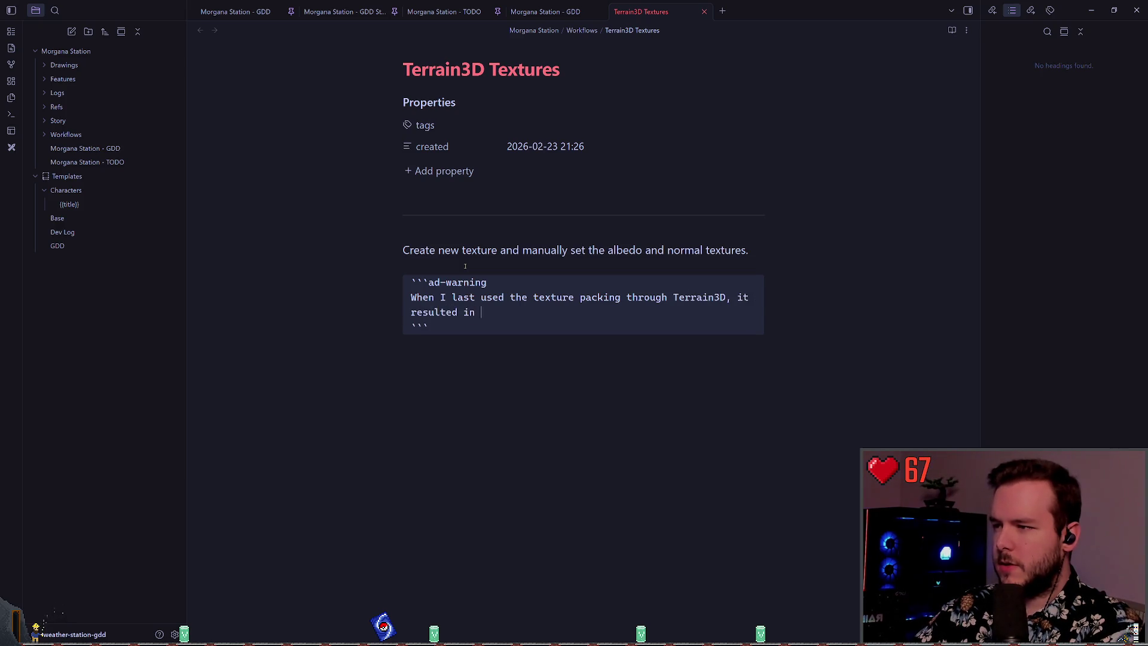
{"action": "type", "text": "strange artifacts"}
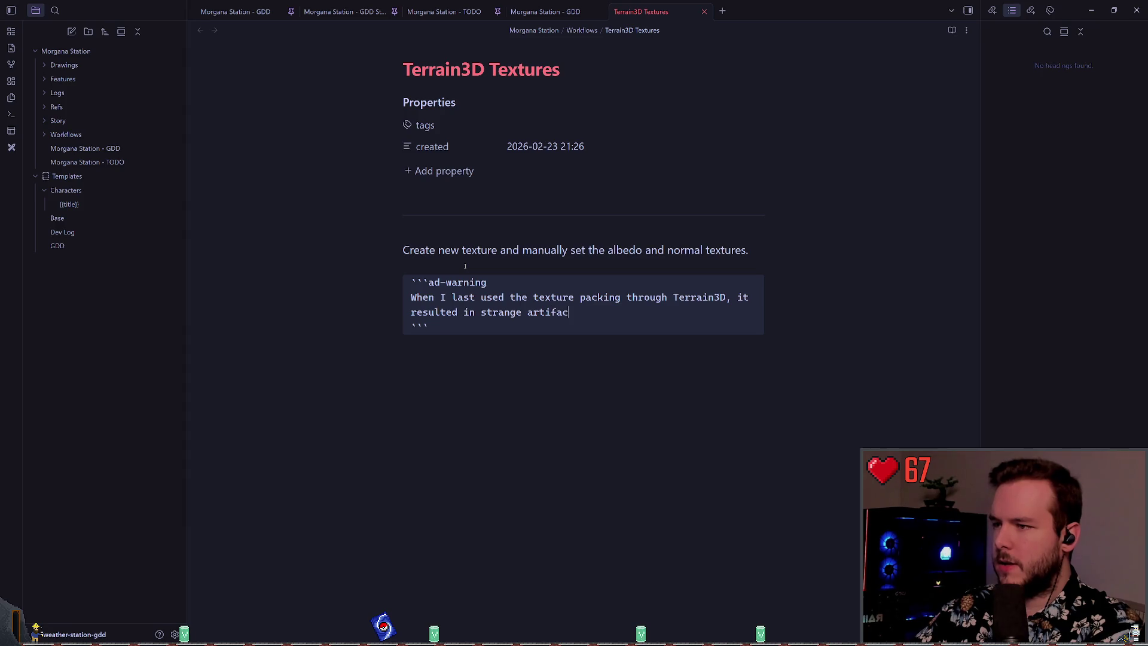
{"action": "key", "text": "BackSpace"}
{"action": "key", "text": "BackSpace"}
{"action": "key", "text": "BackSpace"}
{"action": "type", "text": "ba"}
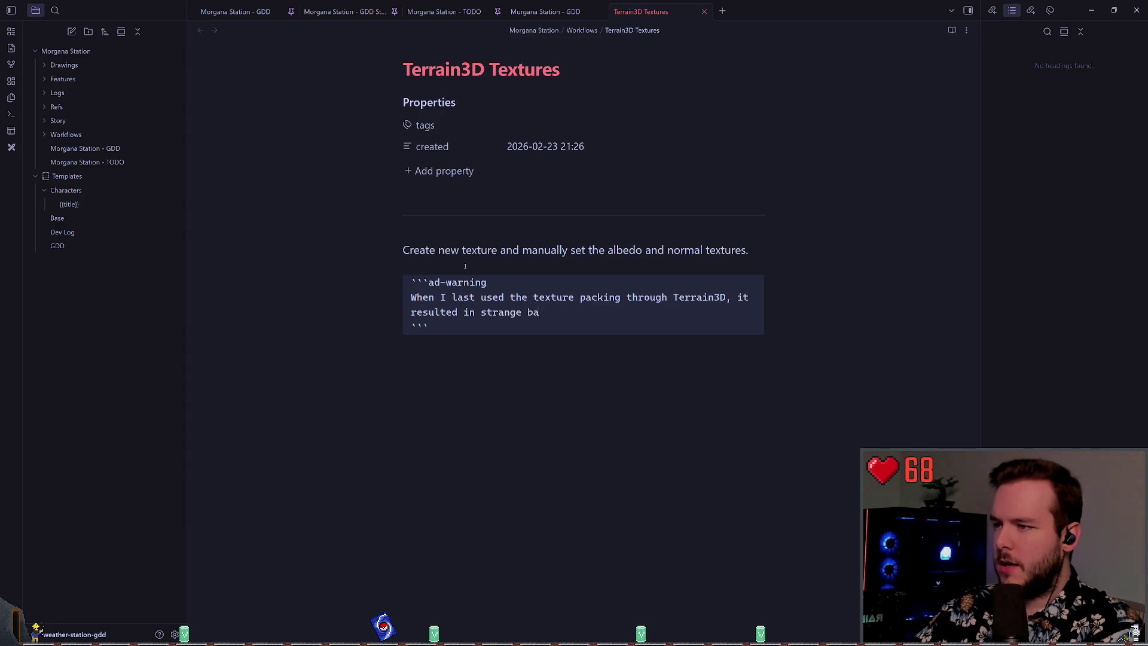
{"action": "type", "text": "ndingon the norm"}
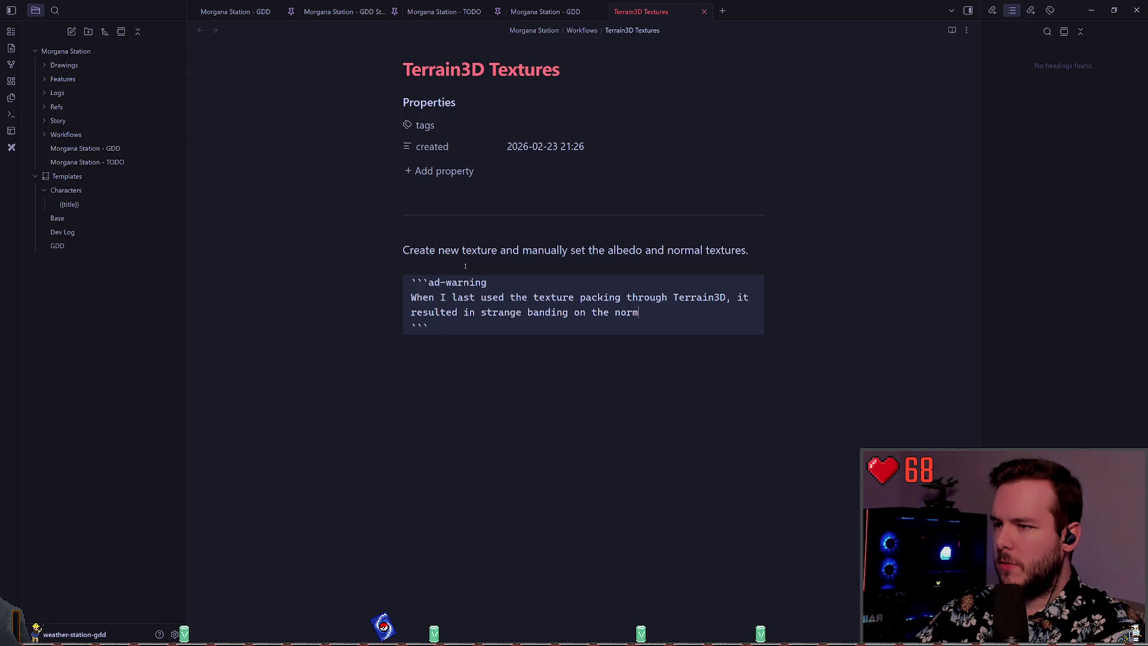
{"action": "type", "text": "al maT"}
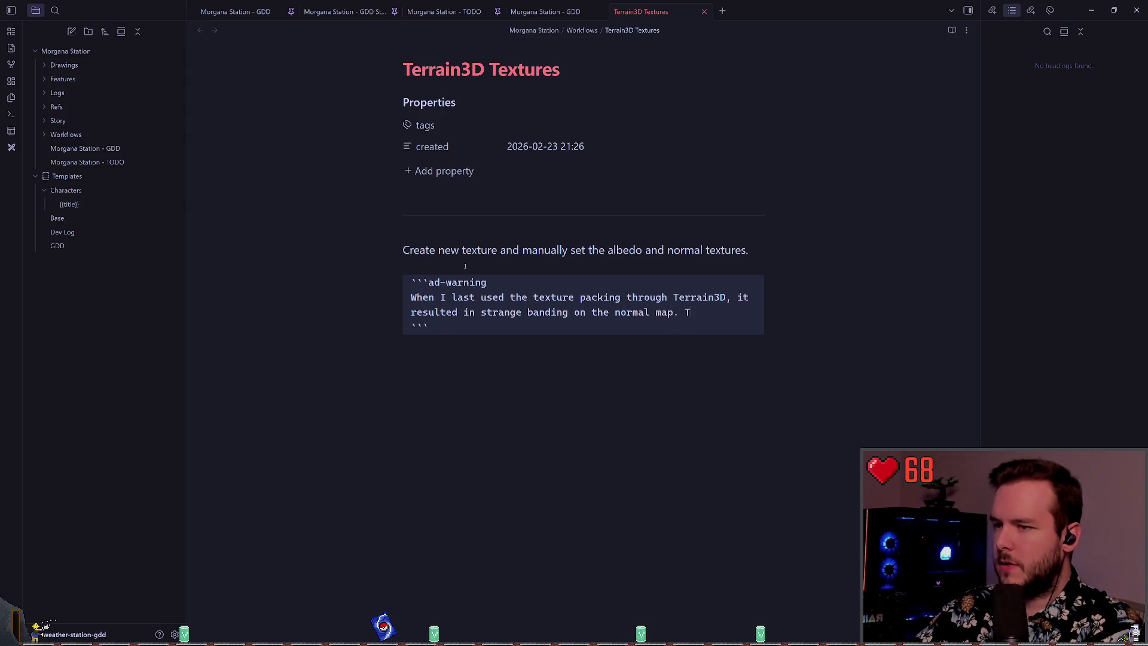
{"action": "type", "text": "his could be do to ho"}
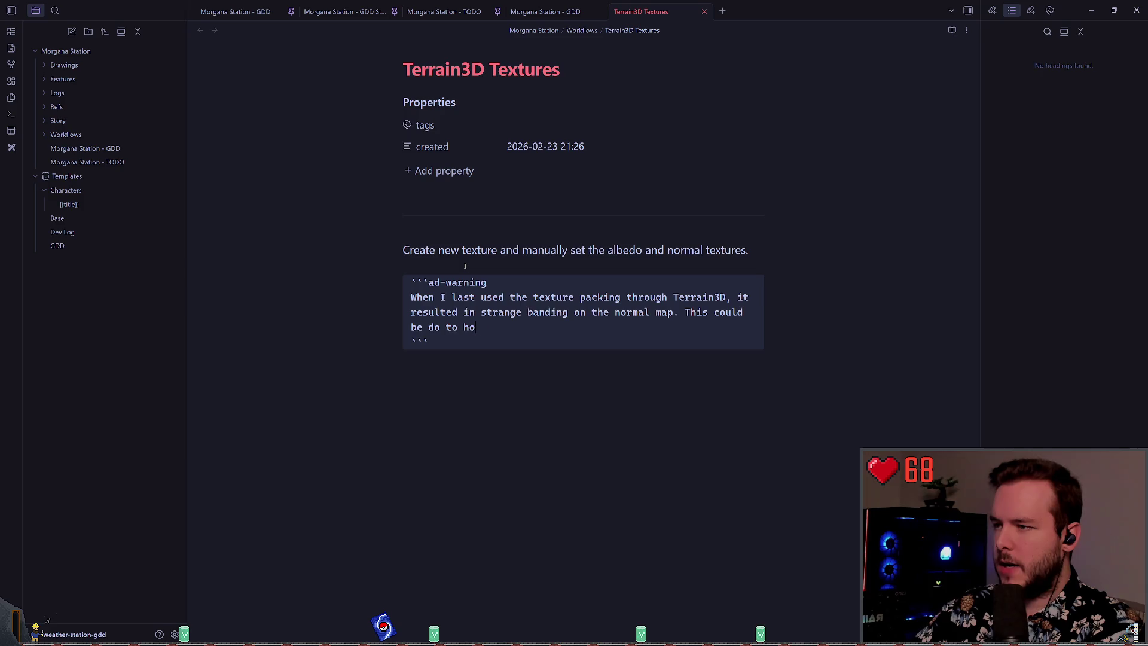
{"action": "type", "text": "w it compressed the"}
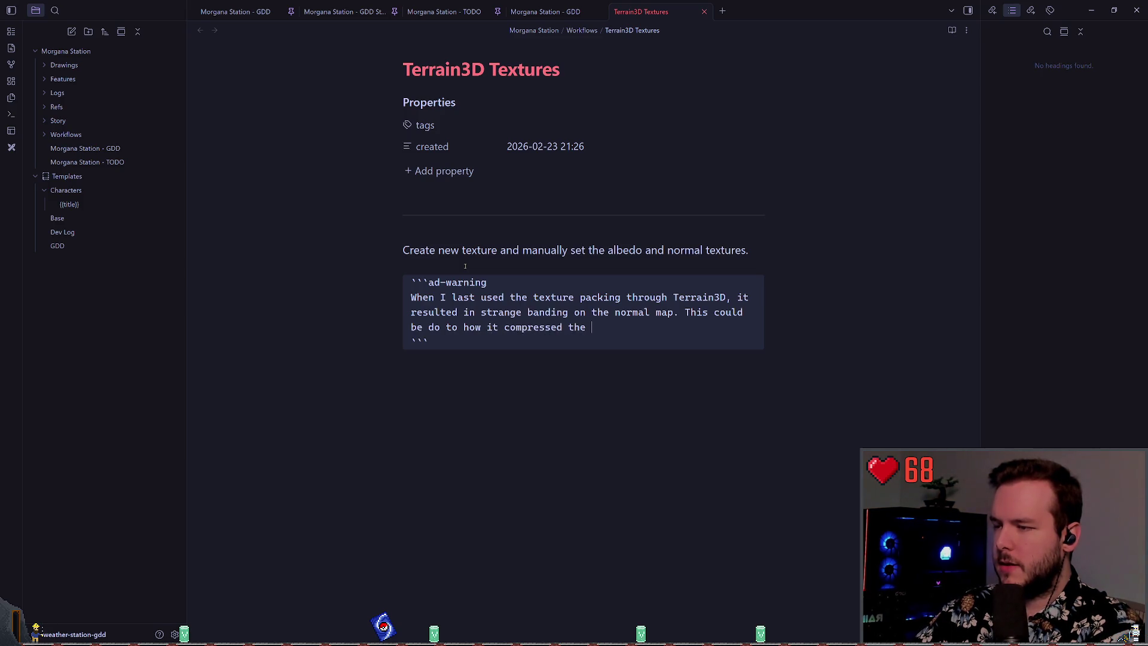
{"action": "type", "text": "texture f"}
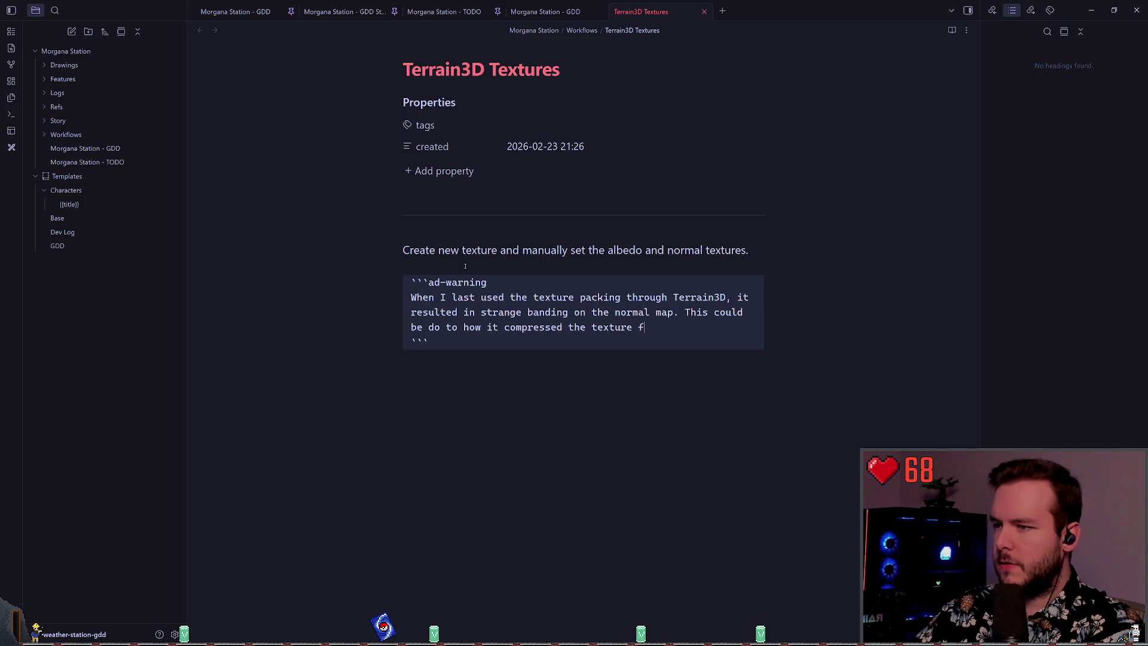
{"action": "type", "text": "rom 120024x1024 to "}
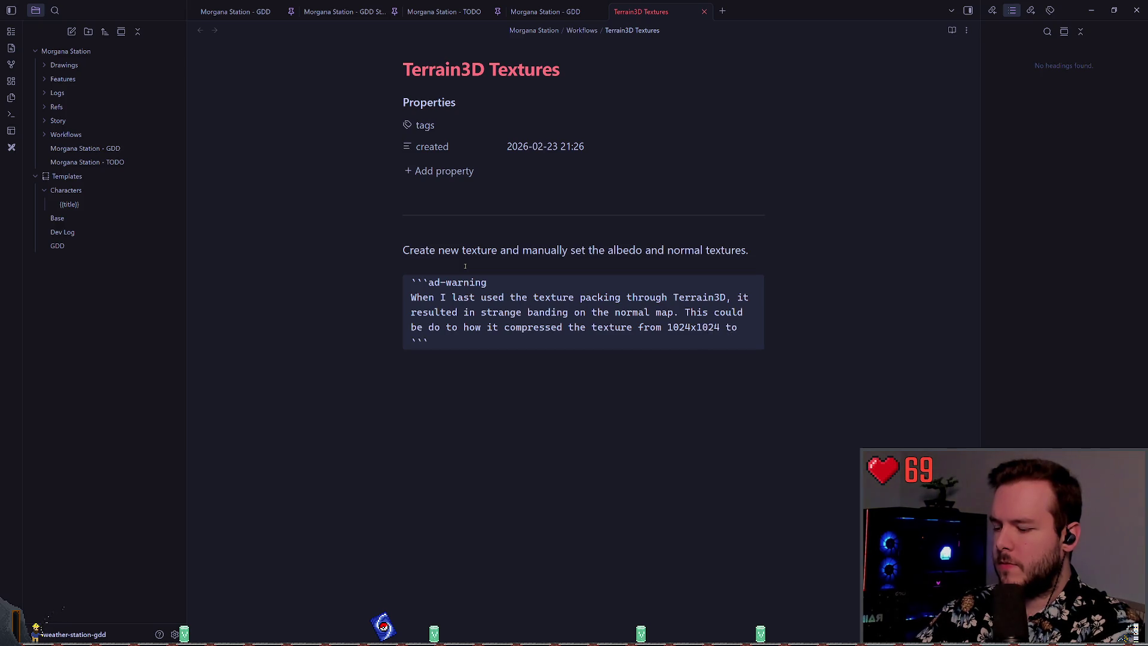
{"action": "type", "text": "256x"}
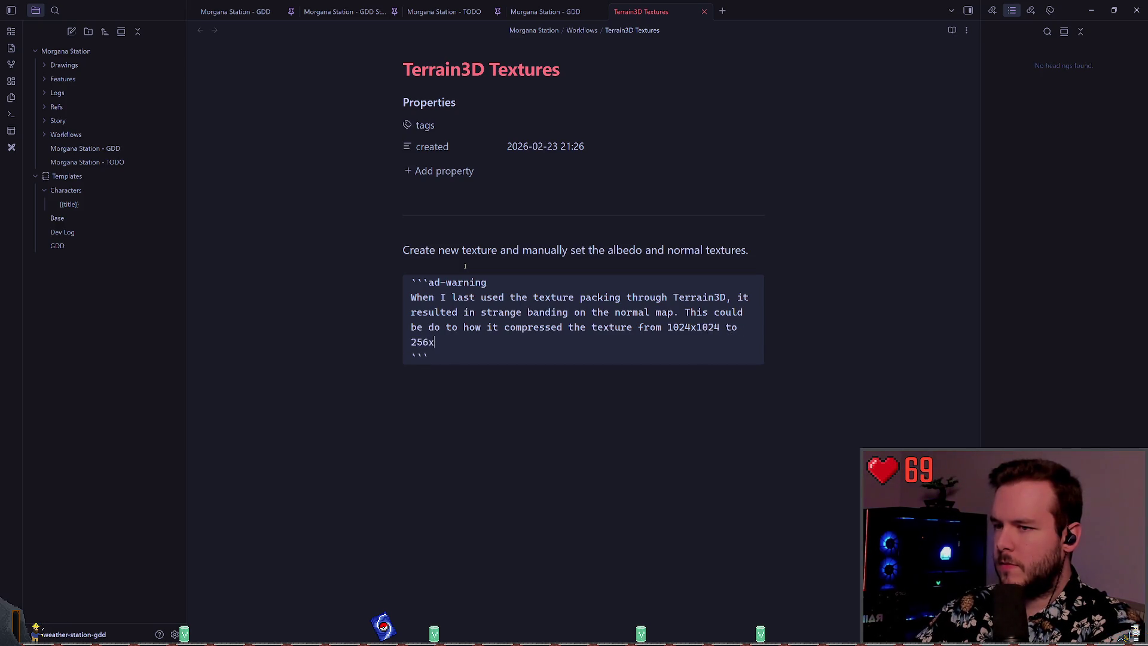
{"action": "type", "text": "6."}
{"action": "key", "text": "Up"}
{"action": "key", "text": "Up"}
{"action": "key", "text": "Up"}
- Add 'The default import settings were used.' under the first sentence
{"action": "key", "text": "Down"}
{"action": "key", "text": "Up"}
{"action": "key", "text": "Return"}
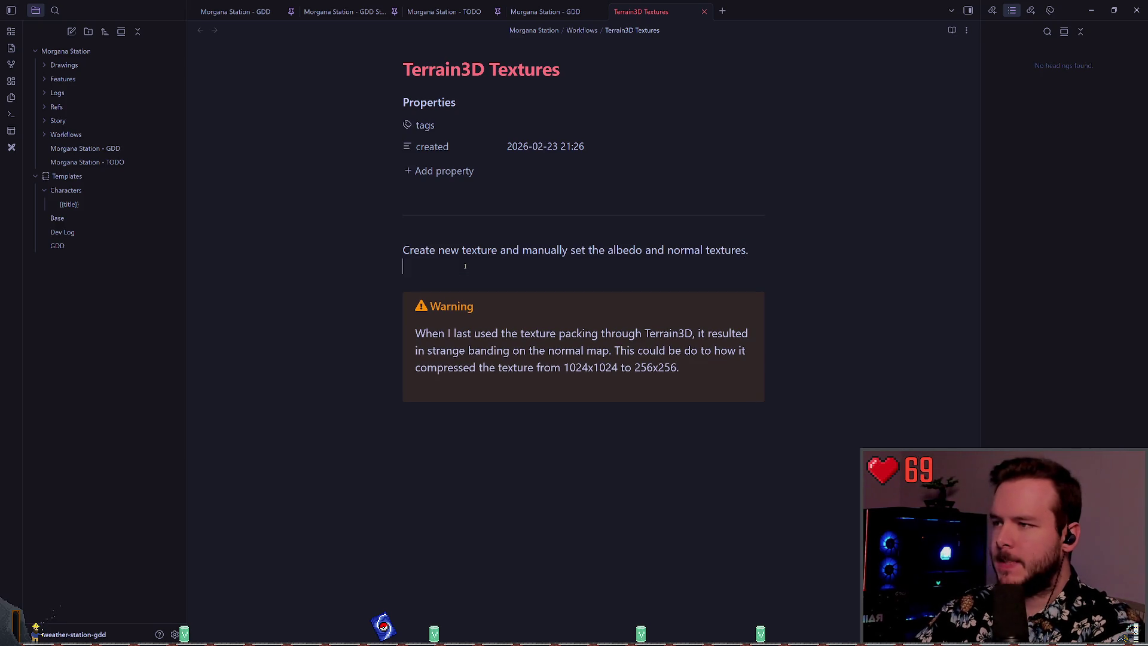
{"action": "type", "text": "The efas"}
{"action": "key", "text": "BackSpace"}
{"action": "key", "text": "BackSpace"}
{"action": "key", "text": "BackSpace"}
{"action": "type", "text": "default imp"}
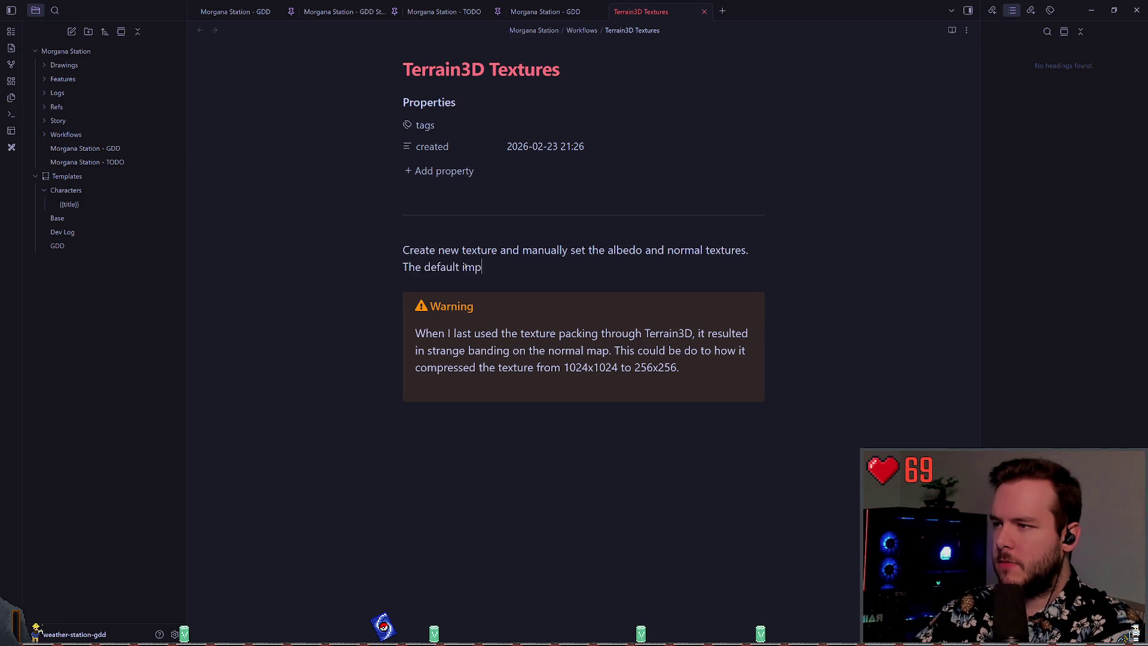
{"action": "type", "text": "ort settings were used."}
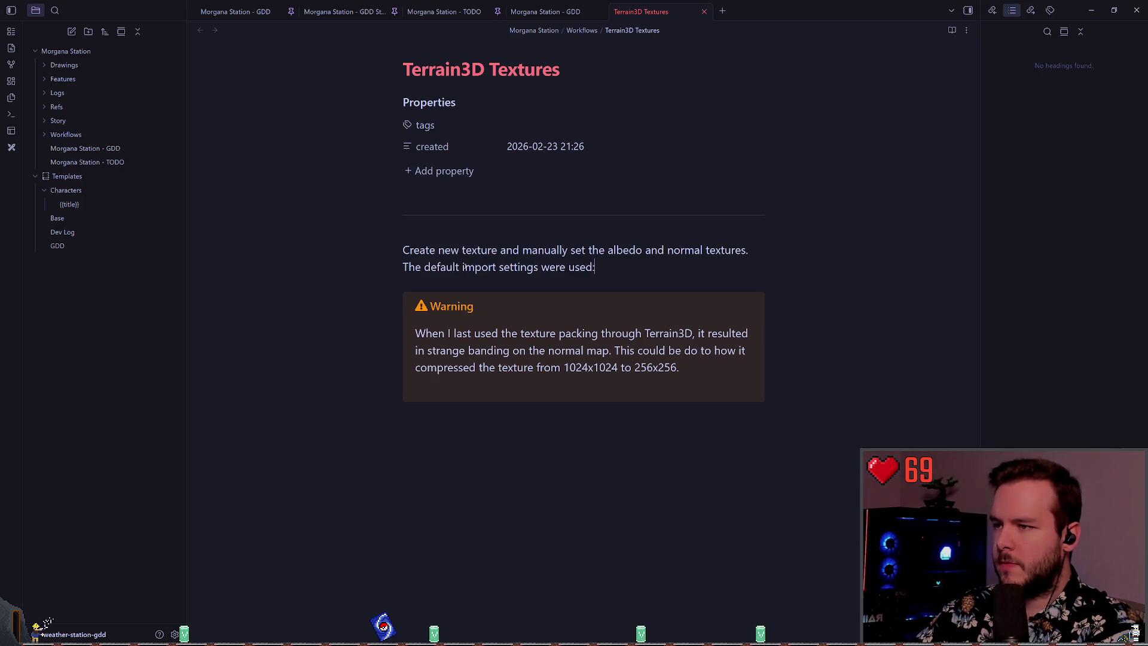
{"action": "key", "text": "Return"}
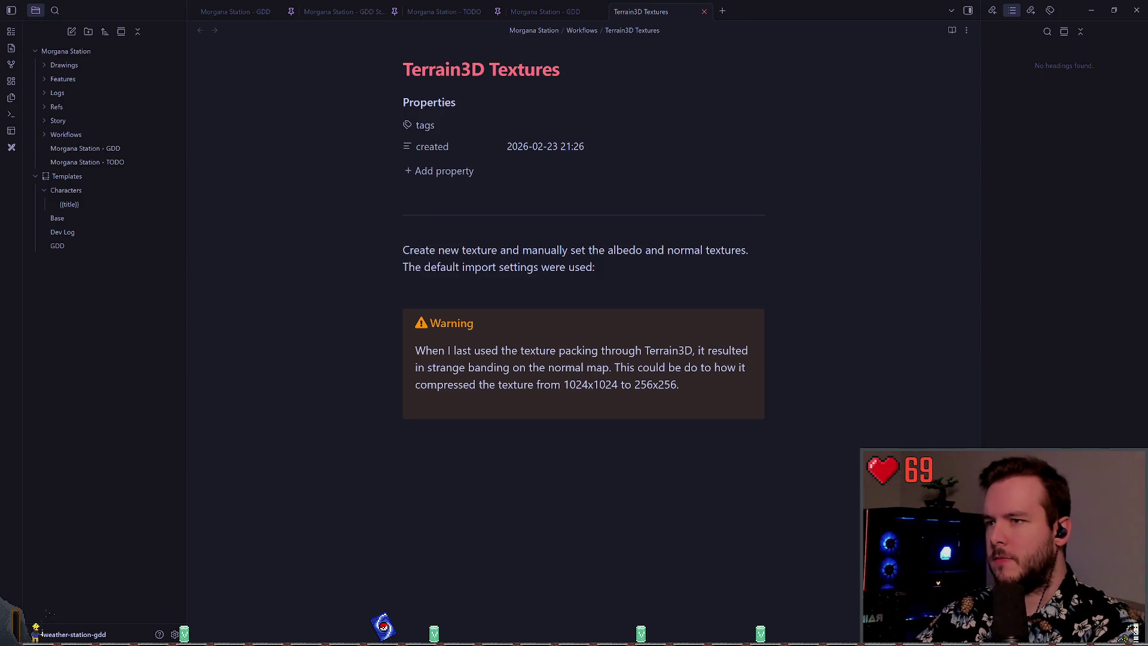
- Return to Godot and view the snow texture's Import dock
{"action": "key", "text": "alt+Tab"}
{"action": "left_click", "coordinate": [835, 28]}
{"action": "left_click", "coordinate": [862, 30]}
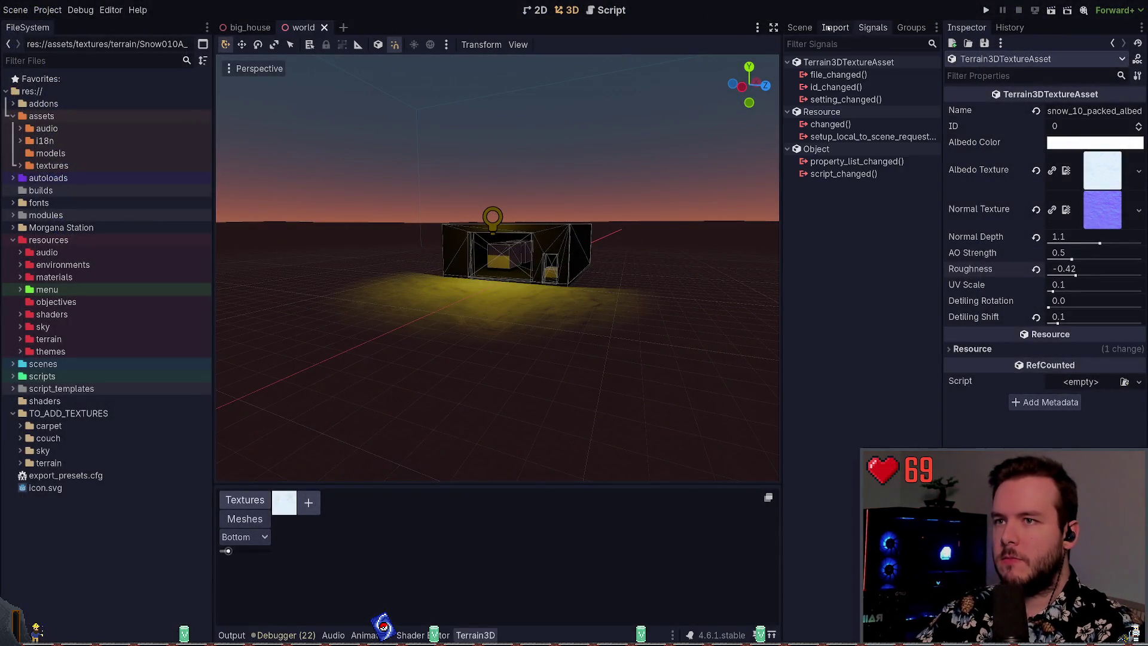
- Show the import settings for Snow010A_1K-PNG_Color-256t.png under assets > textures > terrain, then return to the note
{"action": "left_click", "coordinate": [832, 27]}
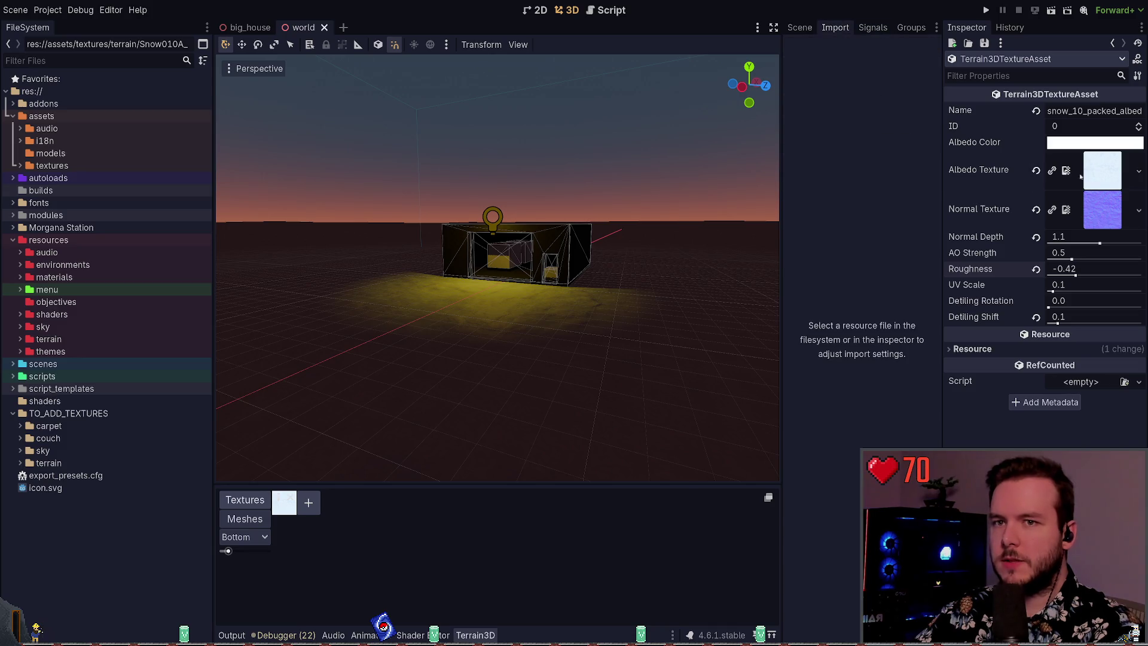
{"action": "left_click", "coordinate": [1087, 176]}
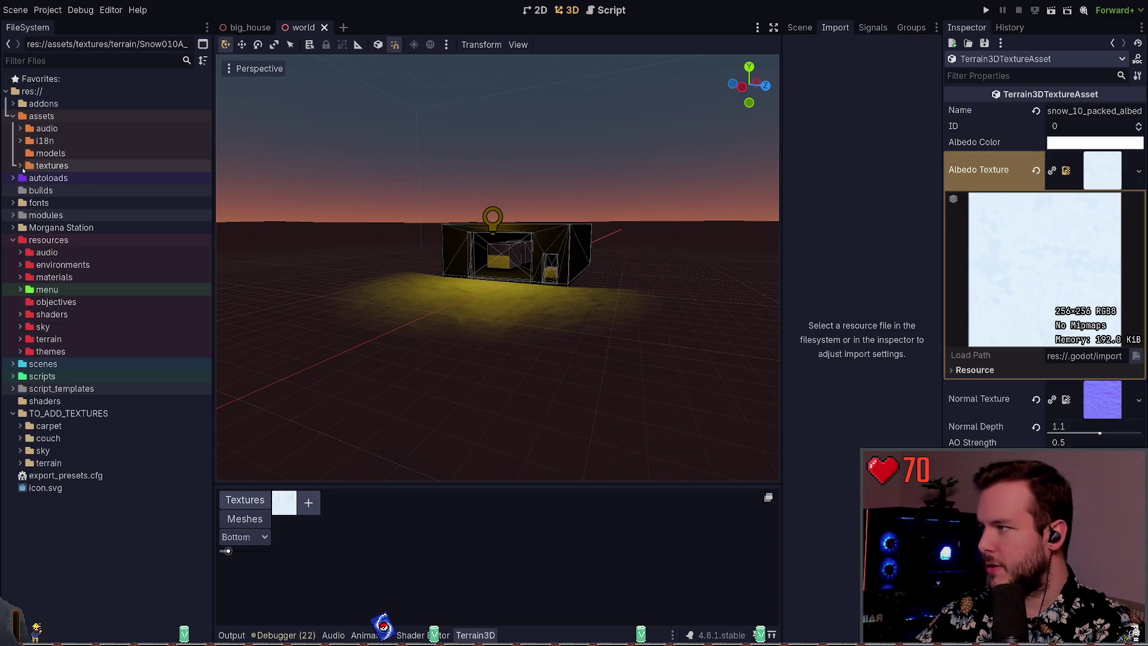
{"action": "left_click", "coordinate": [21, 166]}
{"action": "left_click", "coordinate": [28, 178]}
{"action": "left_click", "coordinate": [28, 178]}
{"action": "left_click", "coordinate": [28, 190]}
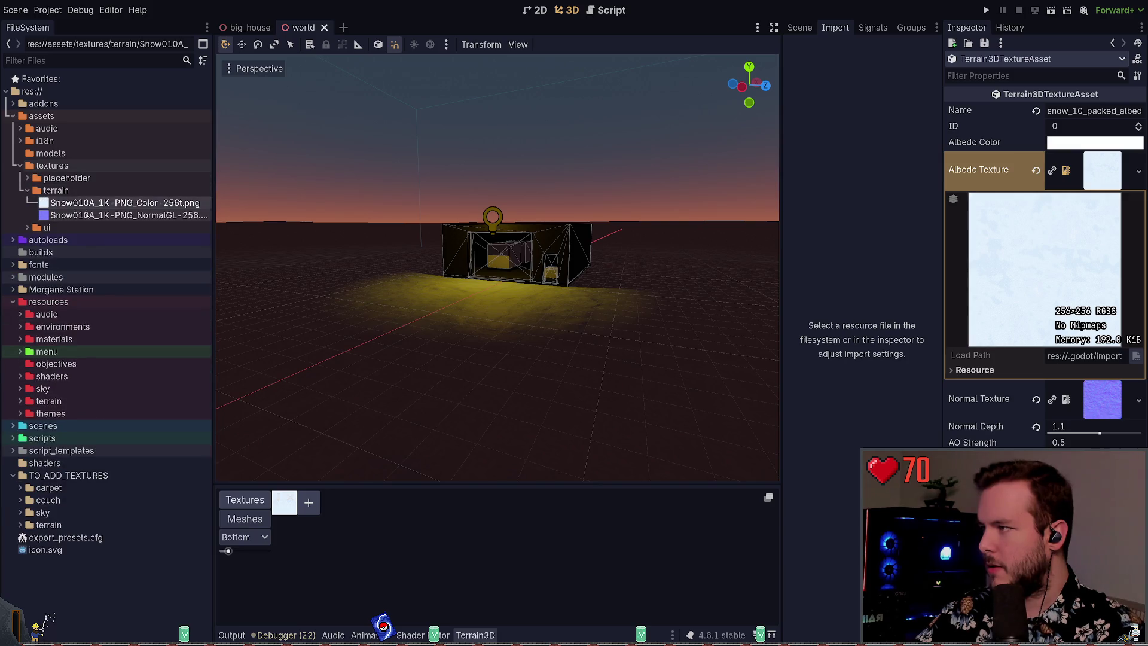
{"action": "left_click", "coordinate": [120, 202]}
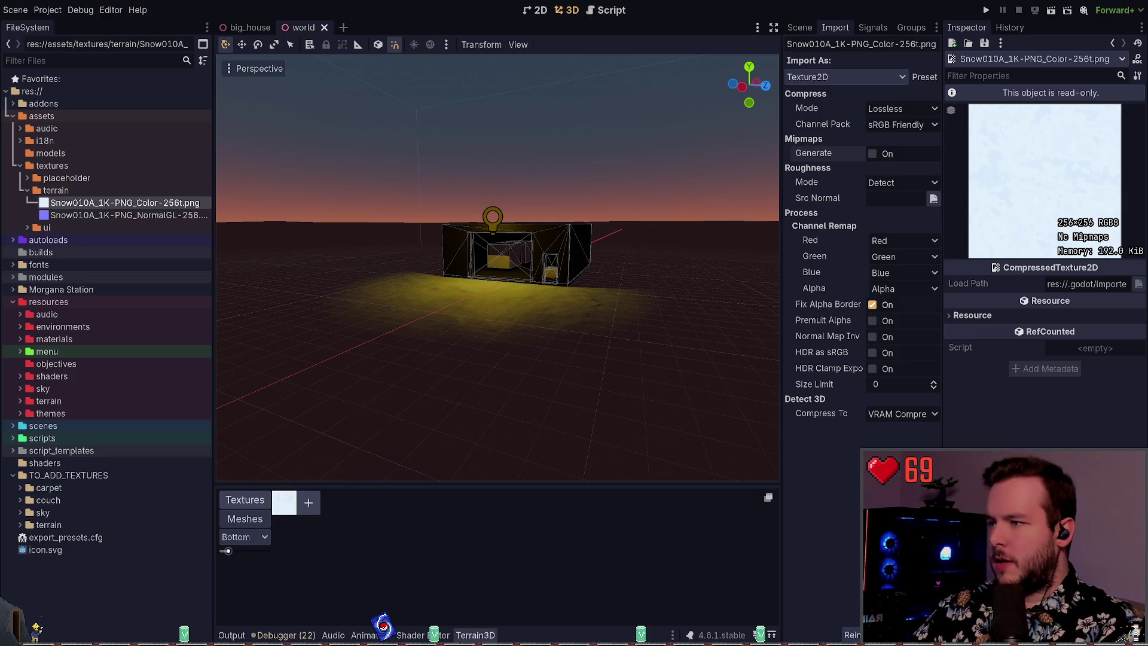
{"action": "key", "text": "alt+Tab"}
{"action": "scroll", "coordinate": [602, 268], "scroll_direction": "down", "scroll_amount": 2}
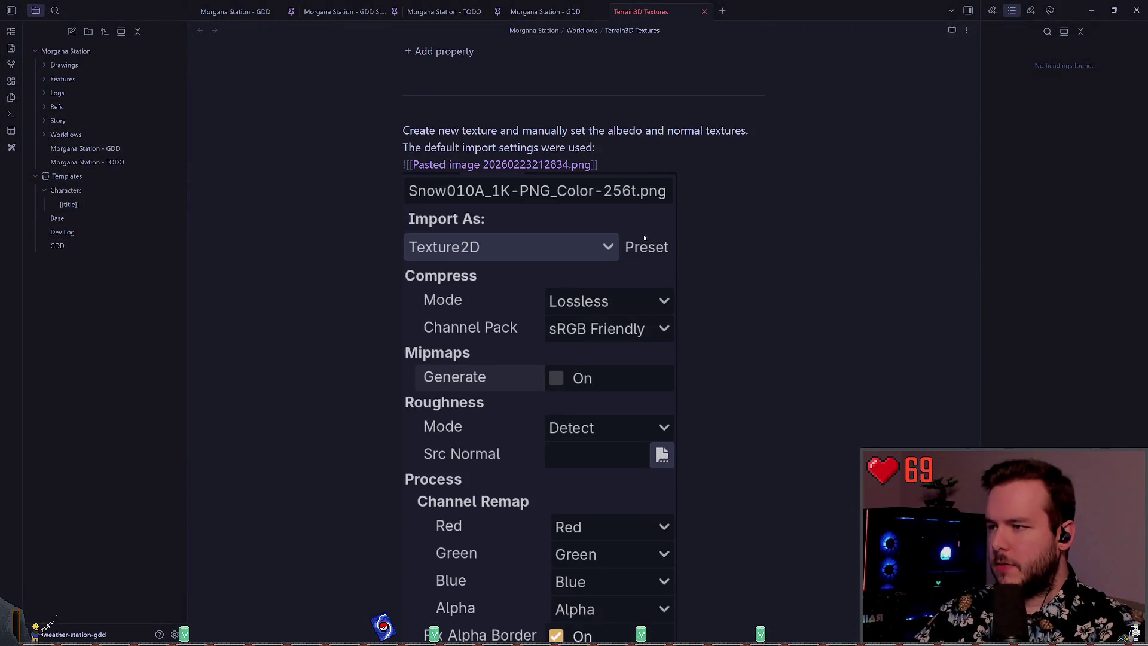
- Select the pasted import-settings image link line and check its editing options
{"action": "key", "text": "shift+Home"}
{"action": "right_click", "coordinate": [538, 286]}
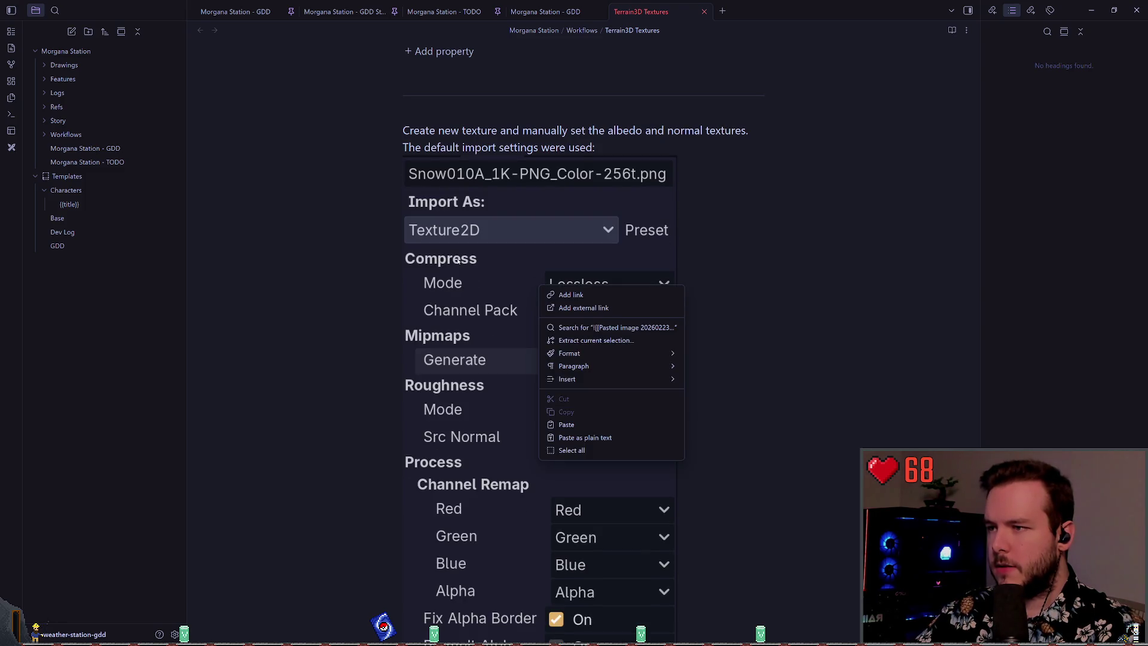
{"action": "scroll", "coordinate": [634, 464], "scroll_direction": "down", "scroll_amount": 5}
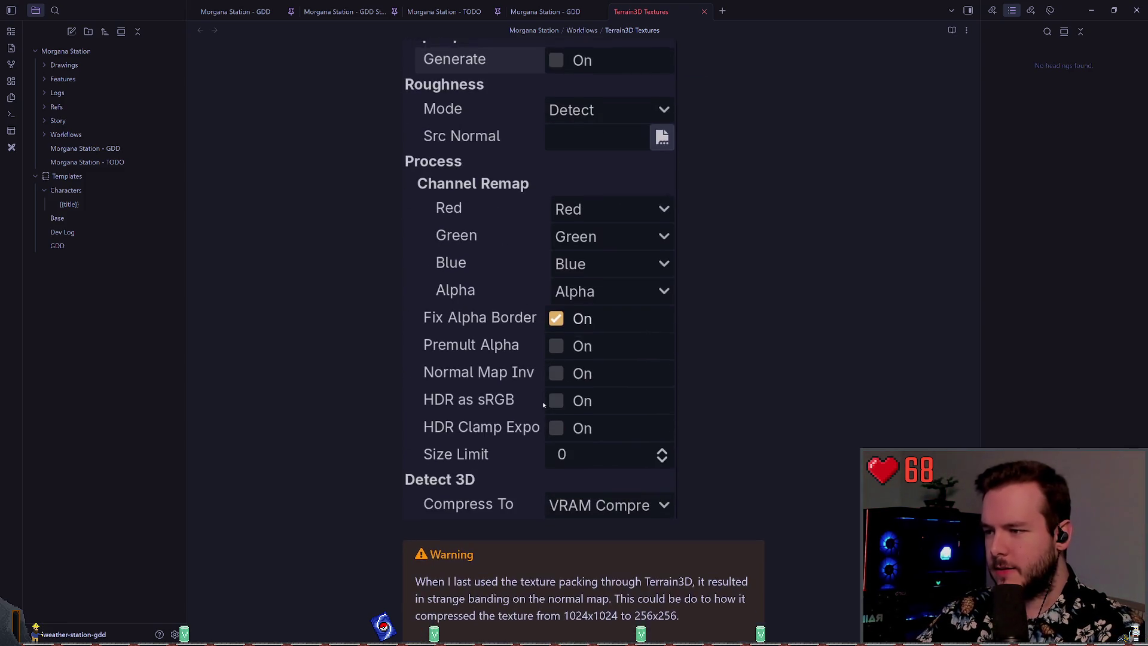
{"action": "scroll", "coordinate": [634, 465], "scroll_direction": "up", "scroll_amount": 6}
- Insert a blank line between the note's two intro sentences, discarding a half-typed heading
{"action": "left_click", "coordinate": [654, 183]}
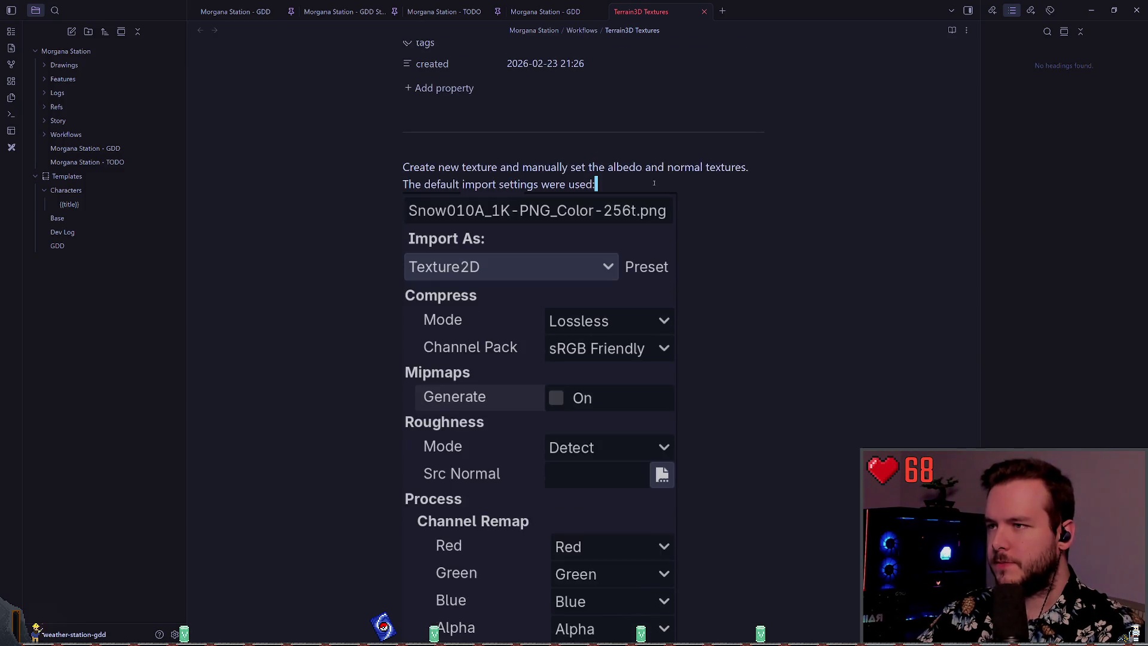
{"action": "key", "text": "Up"}
{"action": "key", "text": "End"}
{"action": "key", "text": "Return"}
{"action": "key", "text": "Down"}
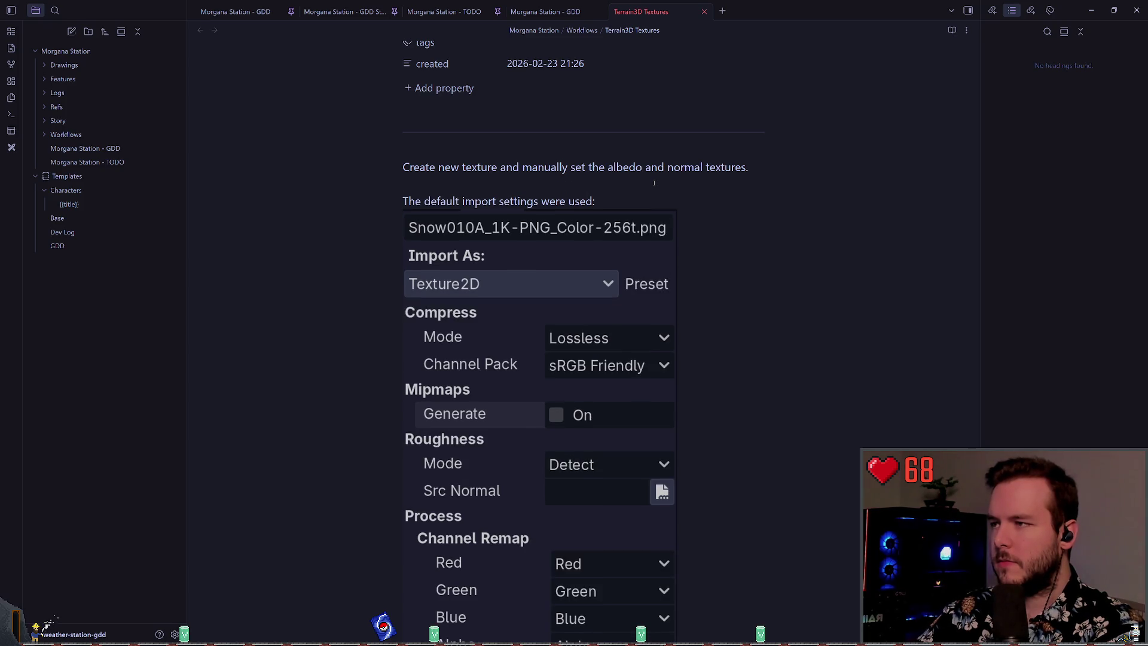
{"action": "key", "text": "Up"}
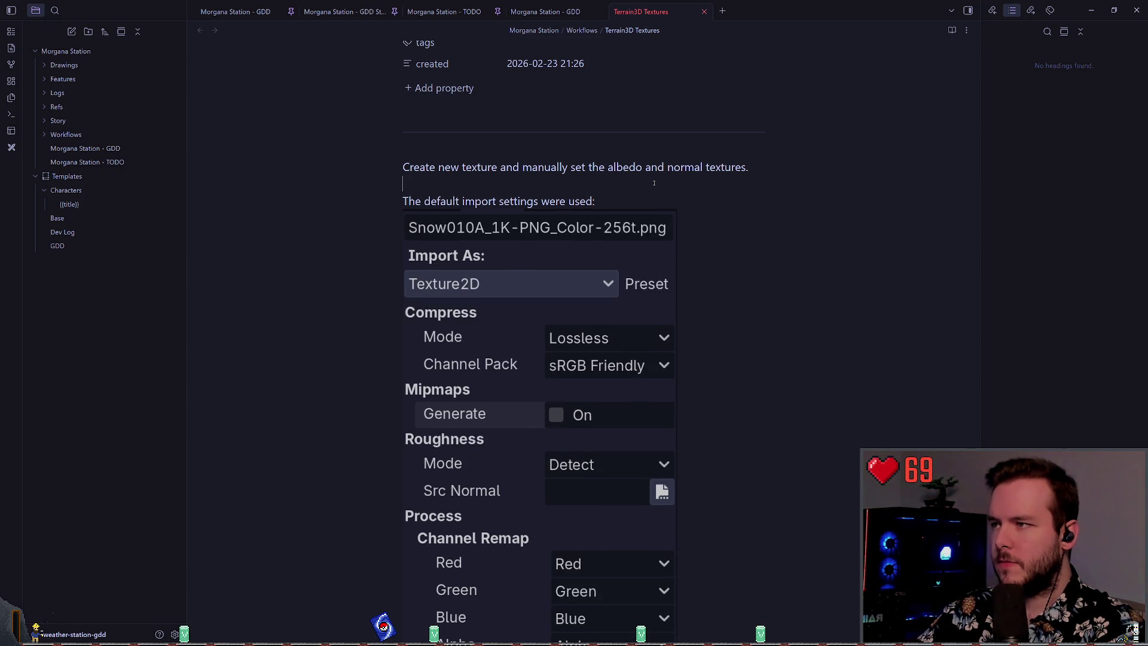
{"action": "type", "text": "## IMpor"}
{"action": "key", "text": "BackSpace"}
{"action": "key", "text": "BackSpace"}
{"action": "key", "text": "BackSpace"}
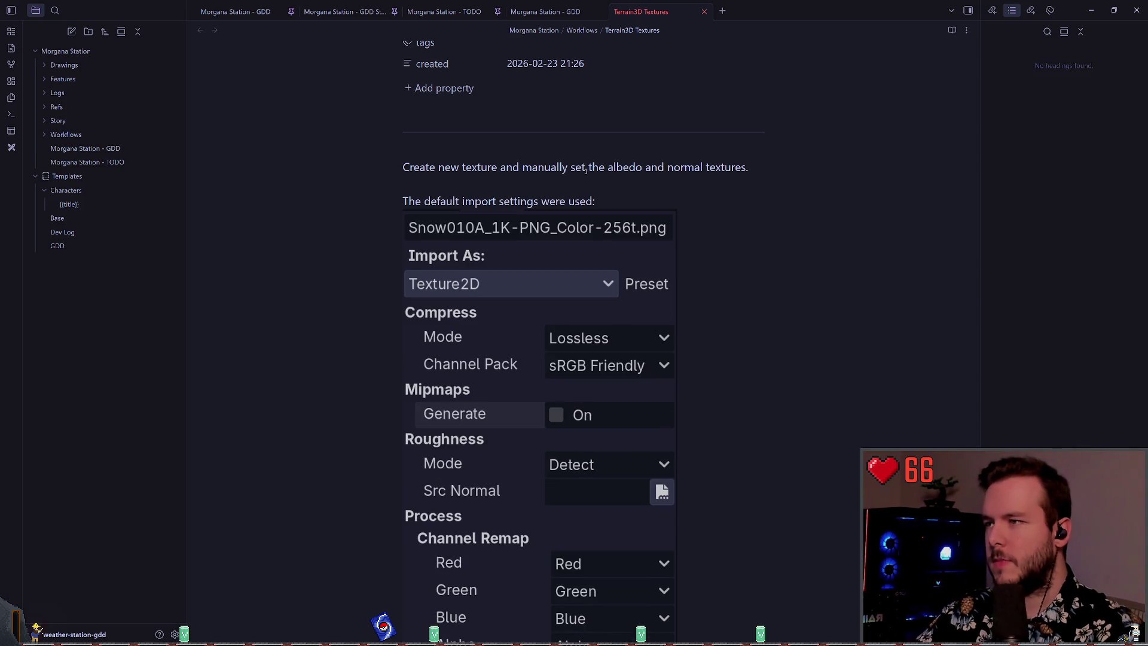
- Close the Terrain3D Textures note so the Morgana Station - GDD note shows
{"action": "scroll", "coordinate": [609, 173], "scroll_direction": "down", "scroll_amount": 7}
{"action": "scroll", "coordinate": [610, 174], "scroll_direction": "up", "scroll_amount": 4}
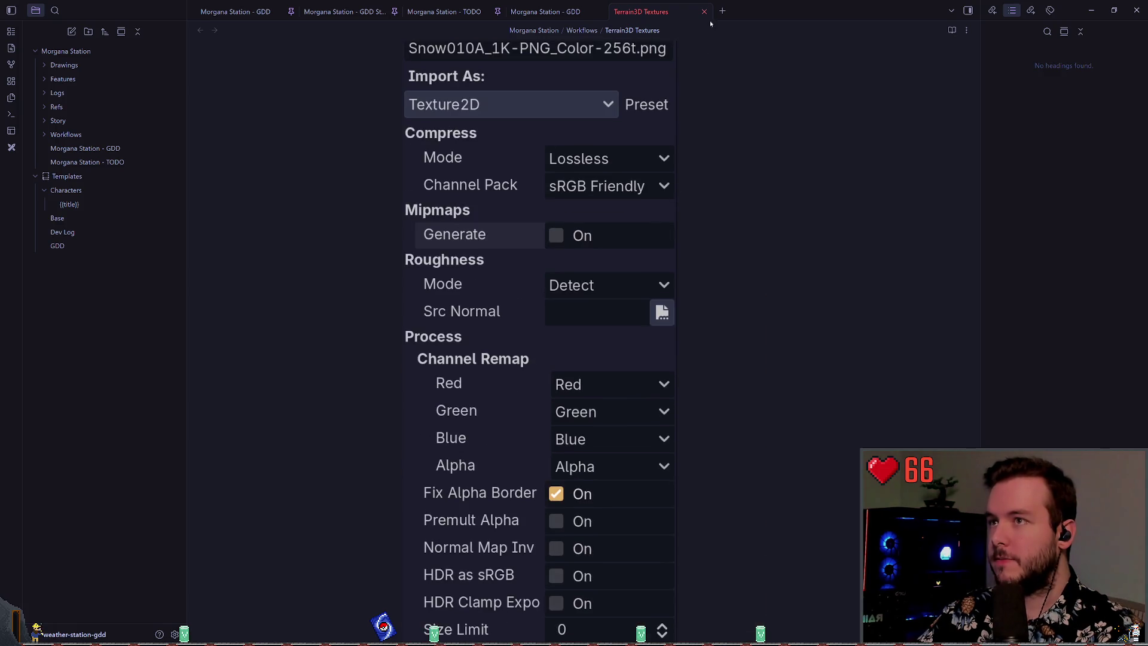
{"action": "left_click", "coordinate": [704, 11]}
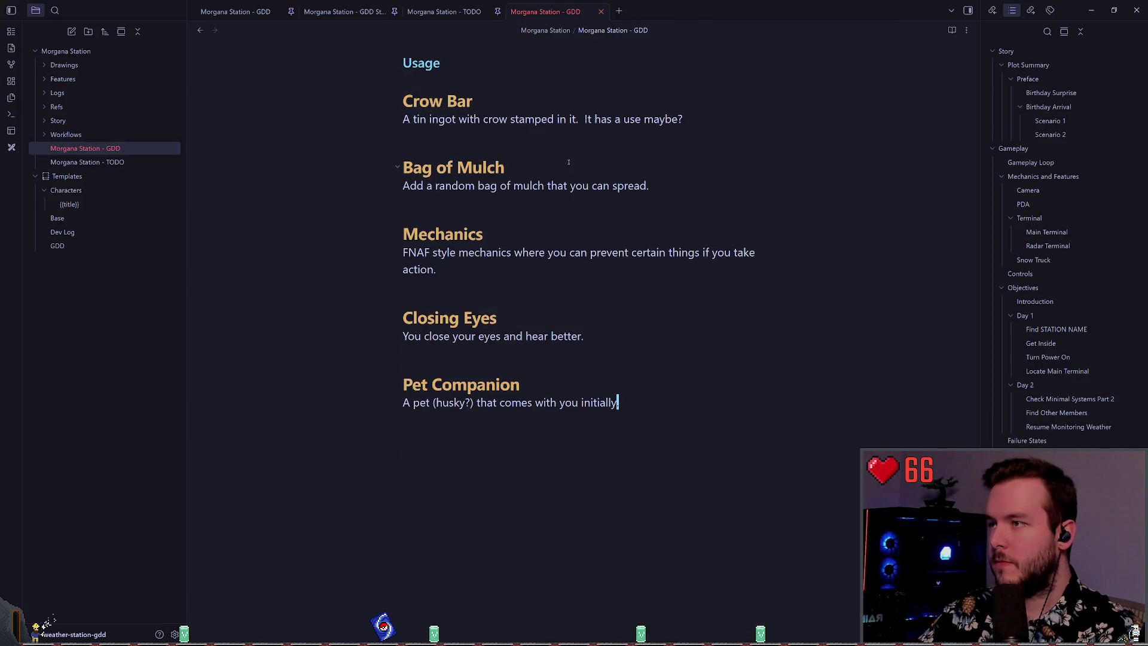
- Delete the completed 'Add snow texture to terrain to get a reference.' item and its sub-bullet from TODO
{"action": "key", "text": "alt+Tab"}
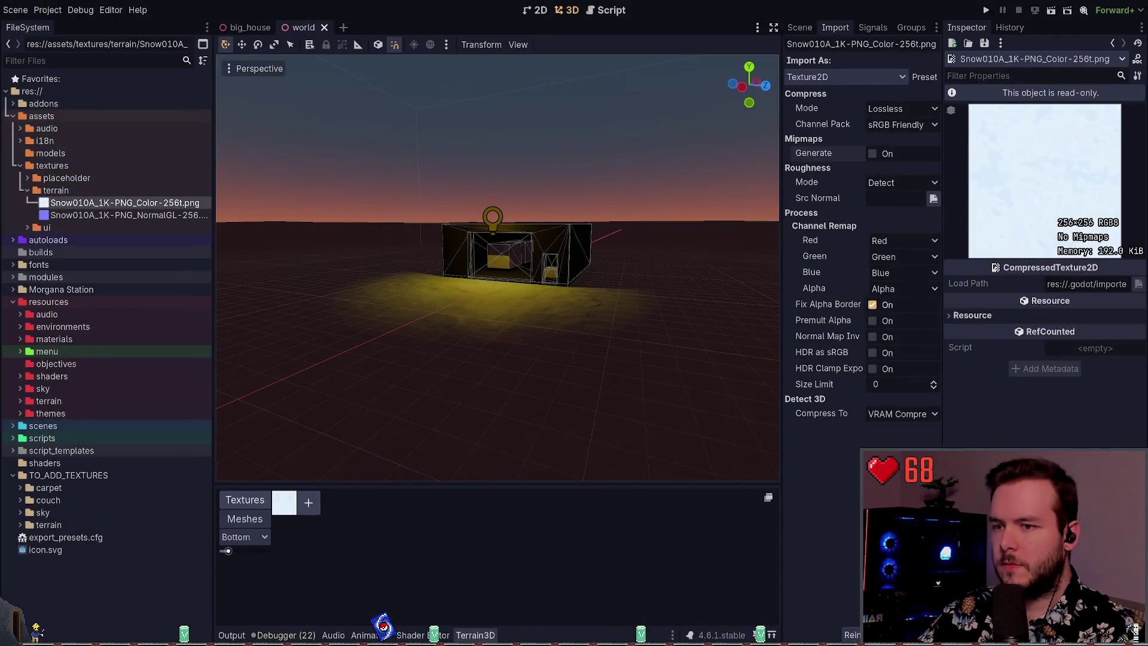
{"action": "key", "text": "ctrl+shift+Tab"}
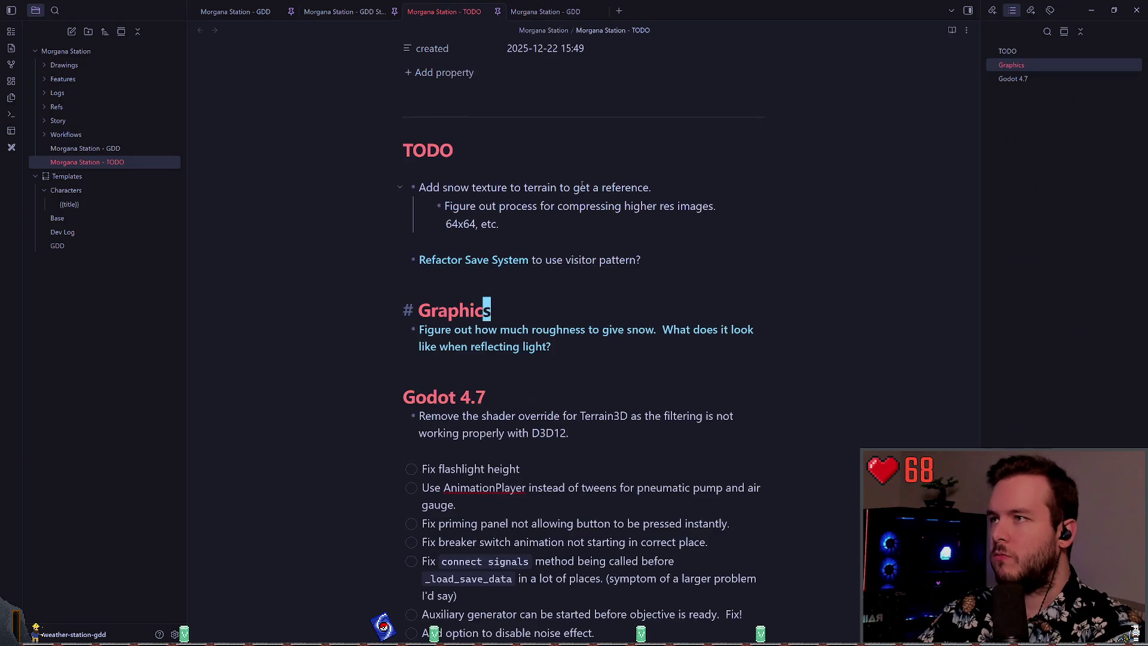
{"action": "key", "text": "Up"}
{"action": "key", "text": "Up"}
{"action": "key", "text": "Up"}
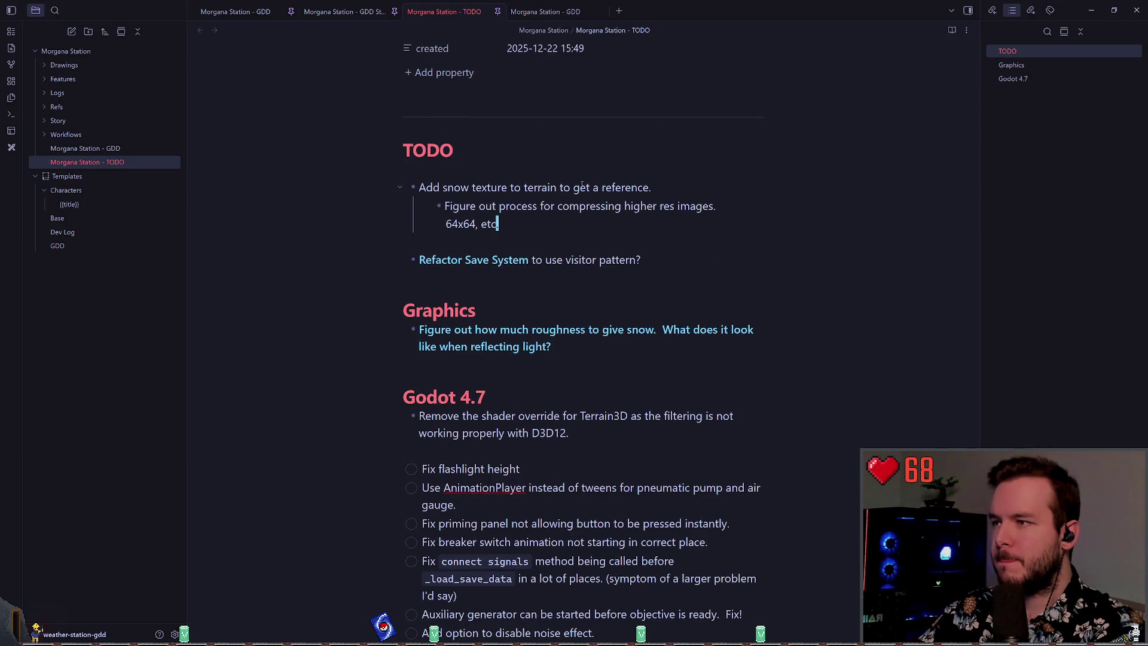
{"action": "key", "text": "shift+Home"}
{"action": "key", "text": "shift+Up"}
{"action": "key", "text": "shift+Up"}
{"action": "key", "text": "BackSpace"}
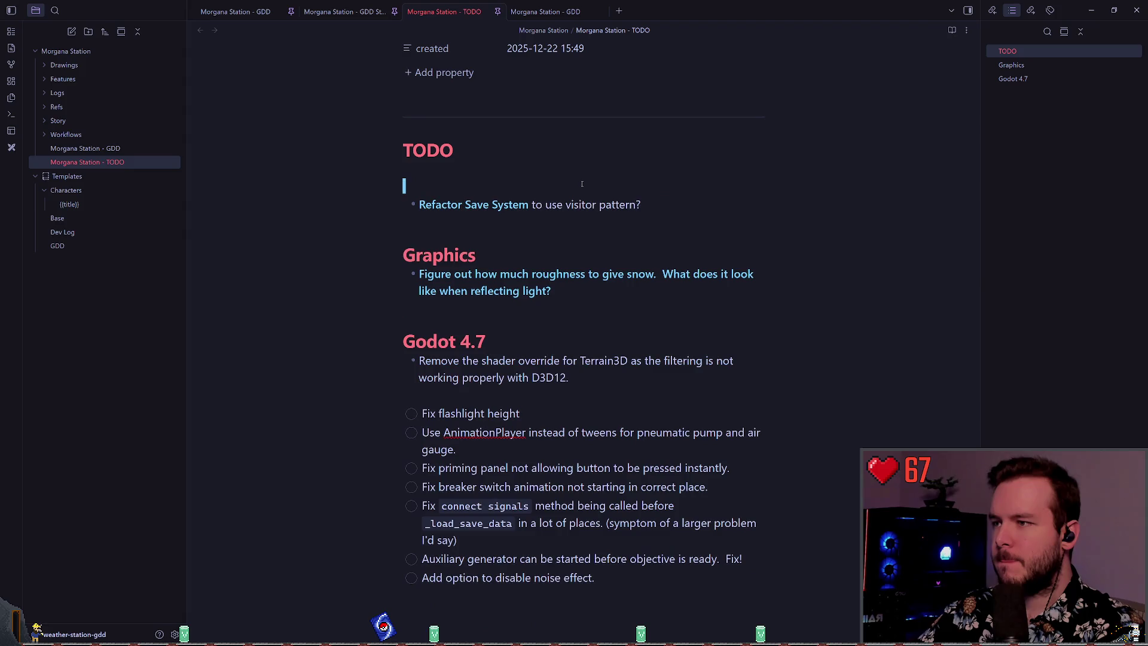
{"action": "key", "text": "Delete"}
- Add an empty line under the TODO heading and return to the Godot editor
{"action": "key", "text": "Return"}
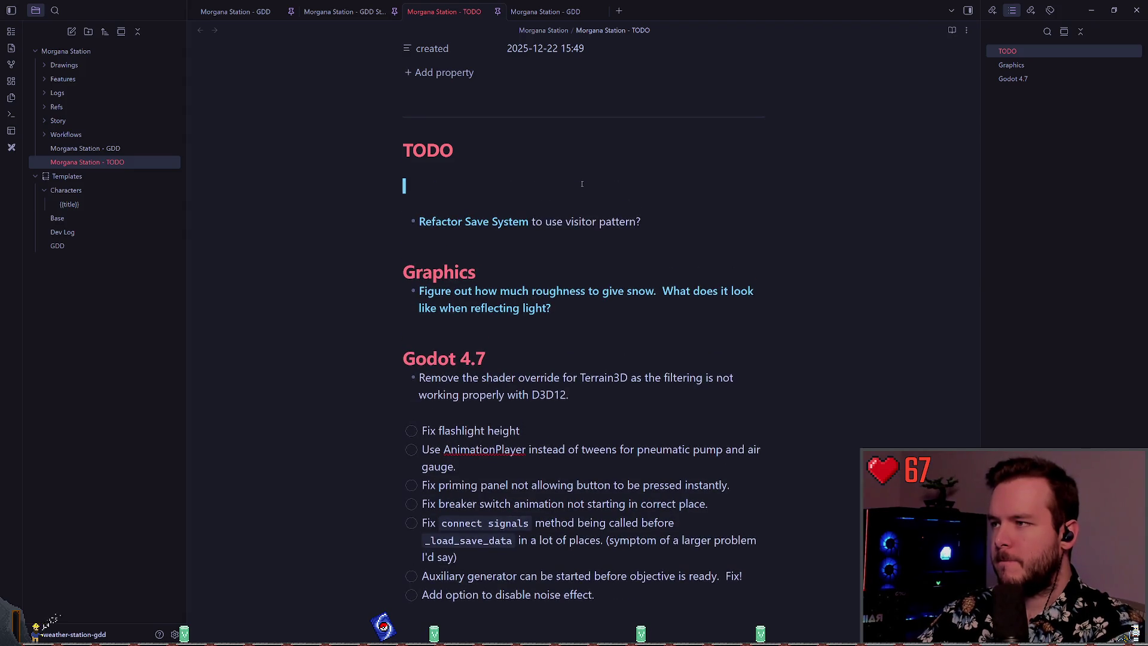
{"action": "key", "text": "alt+Tab"}
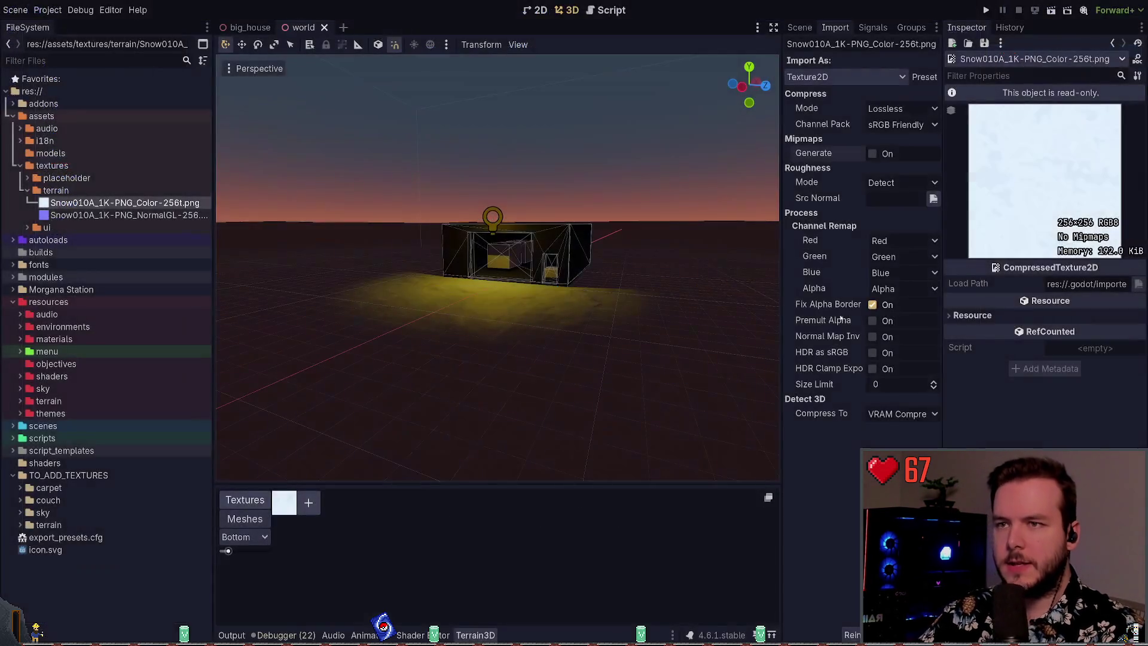
{"action": "key", "text": "alt+Tab"}
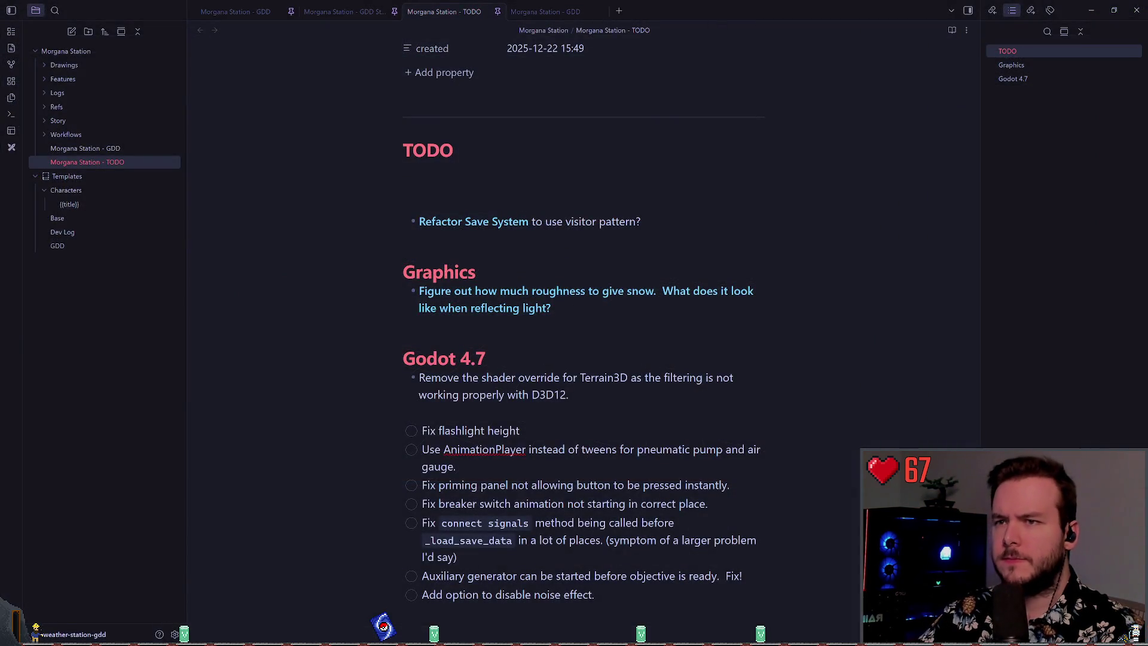
{"action": "key", "text": "alt+Tab"}
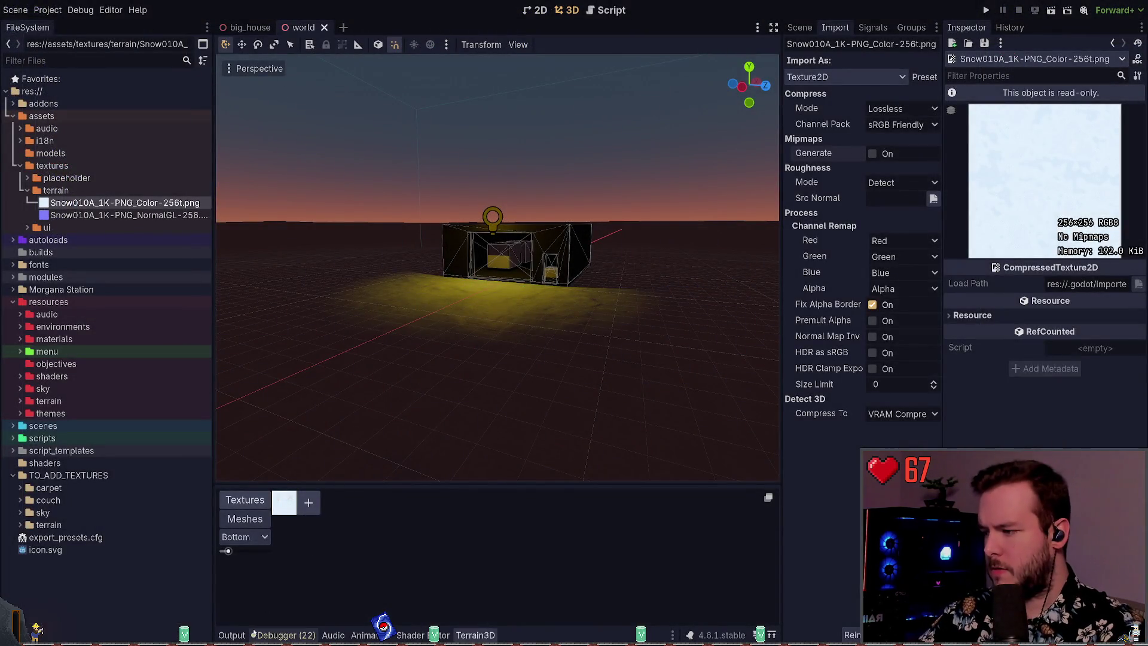
- Show the Output log and close the big_house scene, leaving only the world scene open
{"action": "left_click", "coordinate": [284, 634]}
{"action": "left_click", "coordinate": [234, 634]}
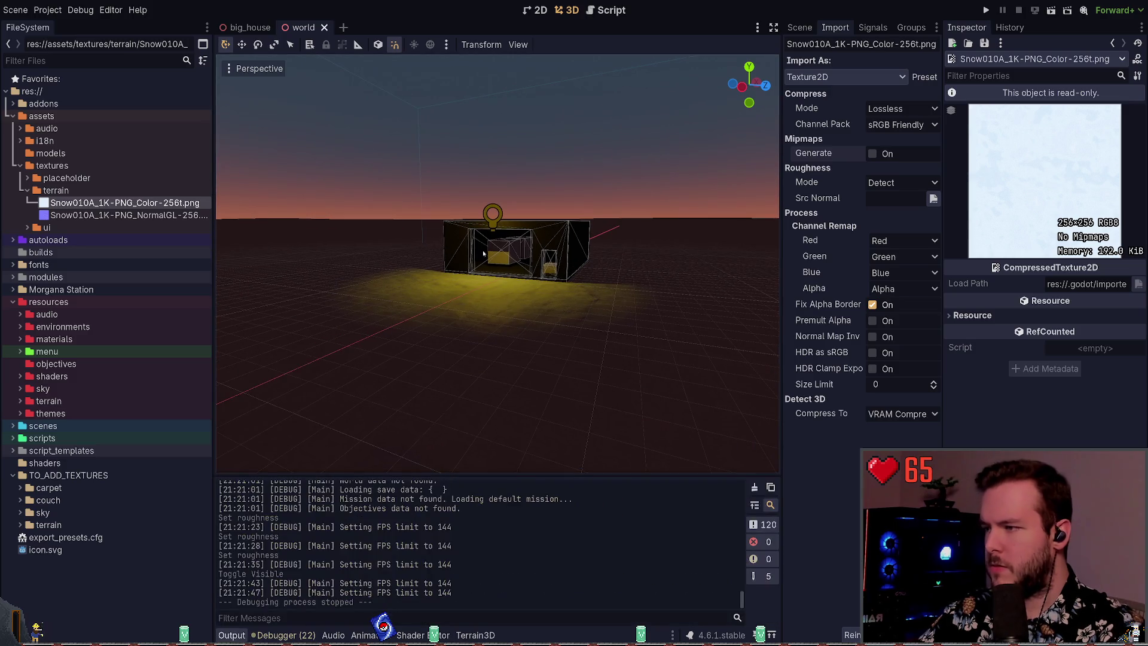
{"action": "left_click", "coordinate": [267, 29]}
{"action": "left_click", "coordinate": [280, 27]}
{"action": "left_click", "coordinate": [799, 27]}
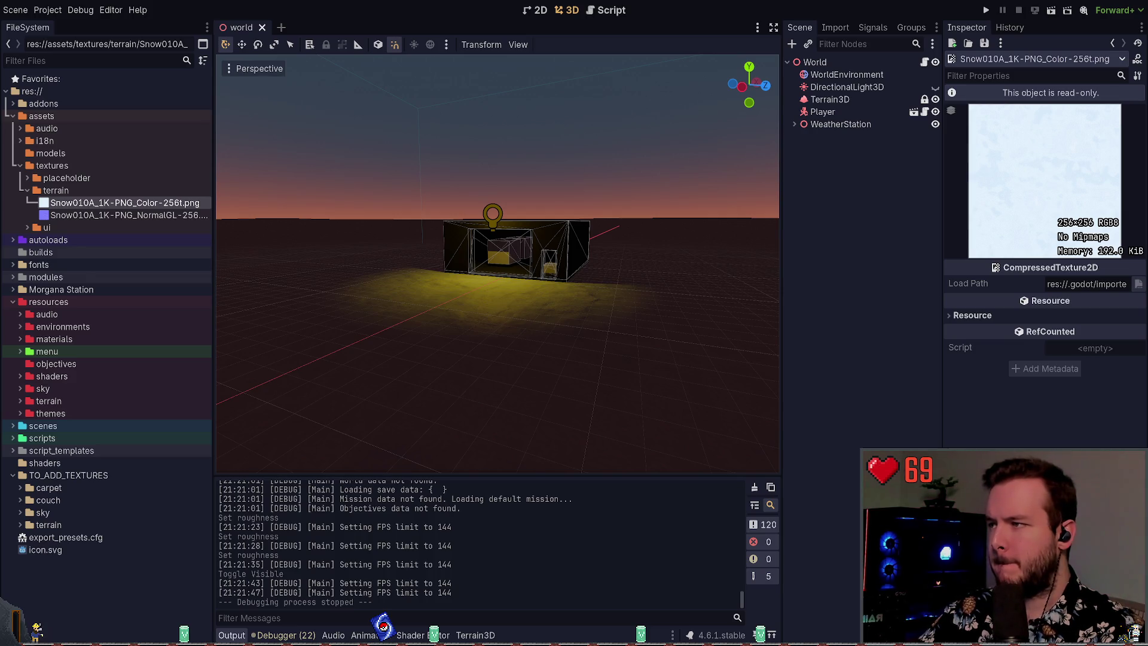
{"action": "key", "text": "alt+Tab"}
{"action": "key", "text": "alt+Tab"}
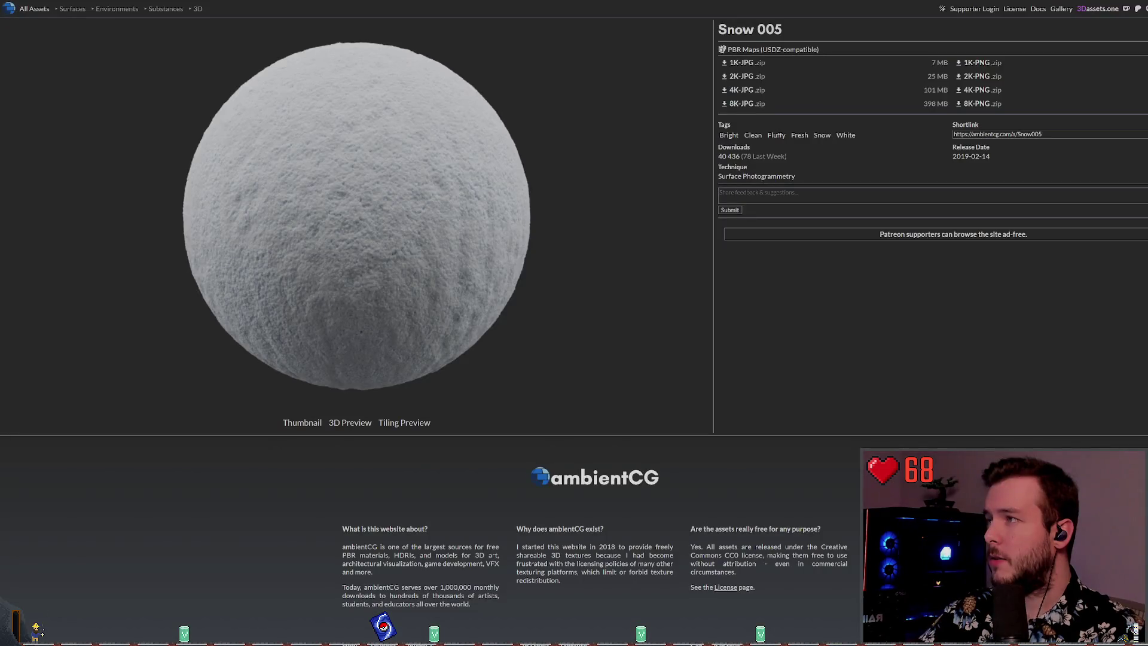
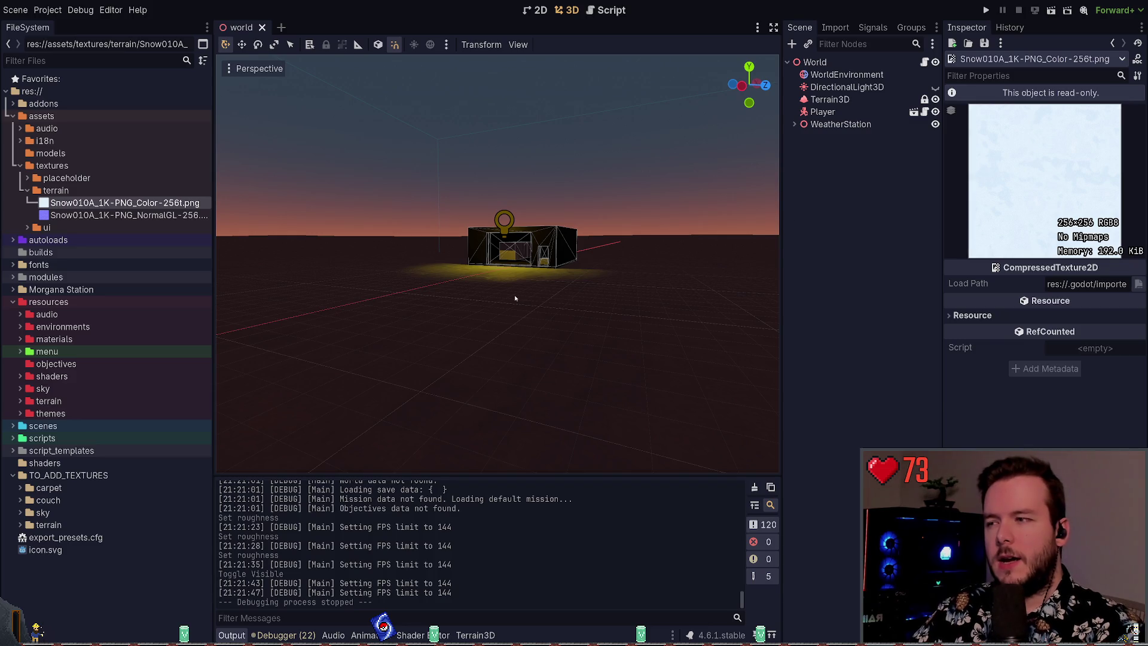
- Collapse the terrain textures folder and freelook the camera toward the station buildings
{"action": "left_click_drag", "start_coordinate": [521, 300], "coordinate": [562, 293]}
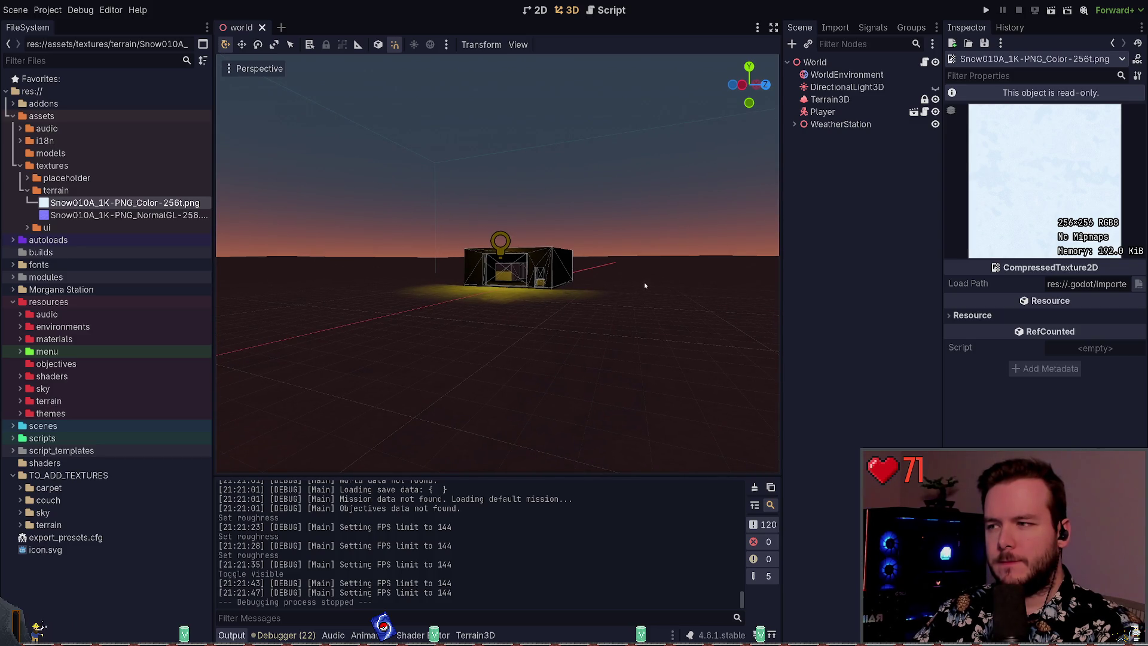
{"action": "left_click", "coordinate": [27, 190]}
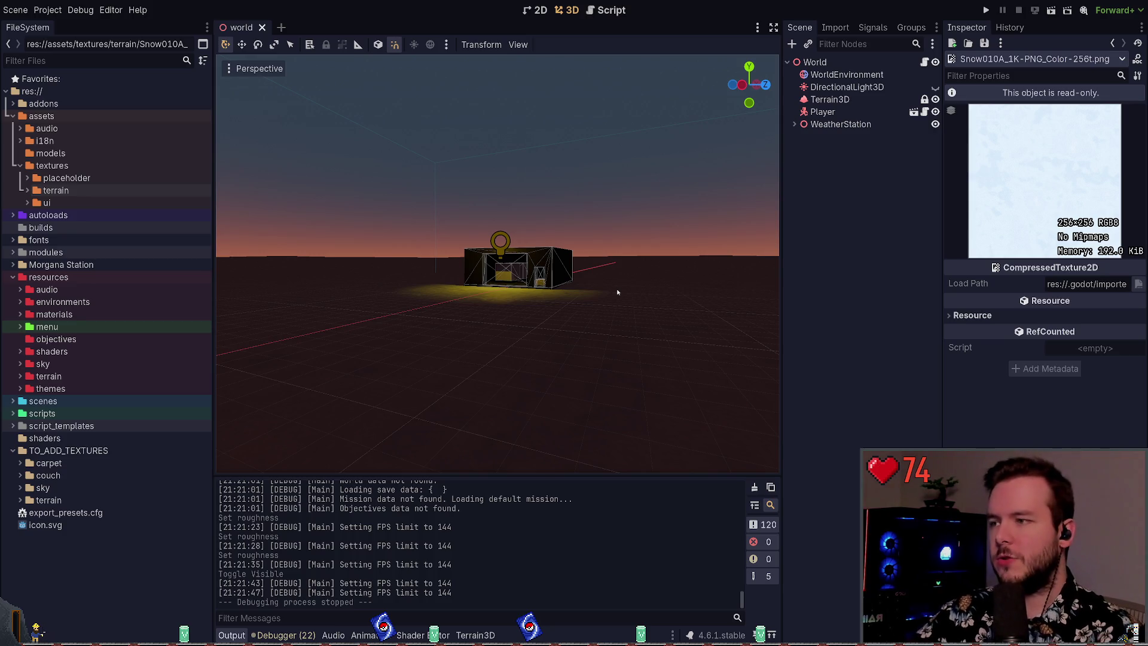
{"action": "right_click", "coordinate": [519, 315]}
{"action": "key", "text": "w"}
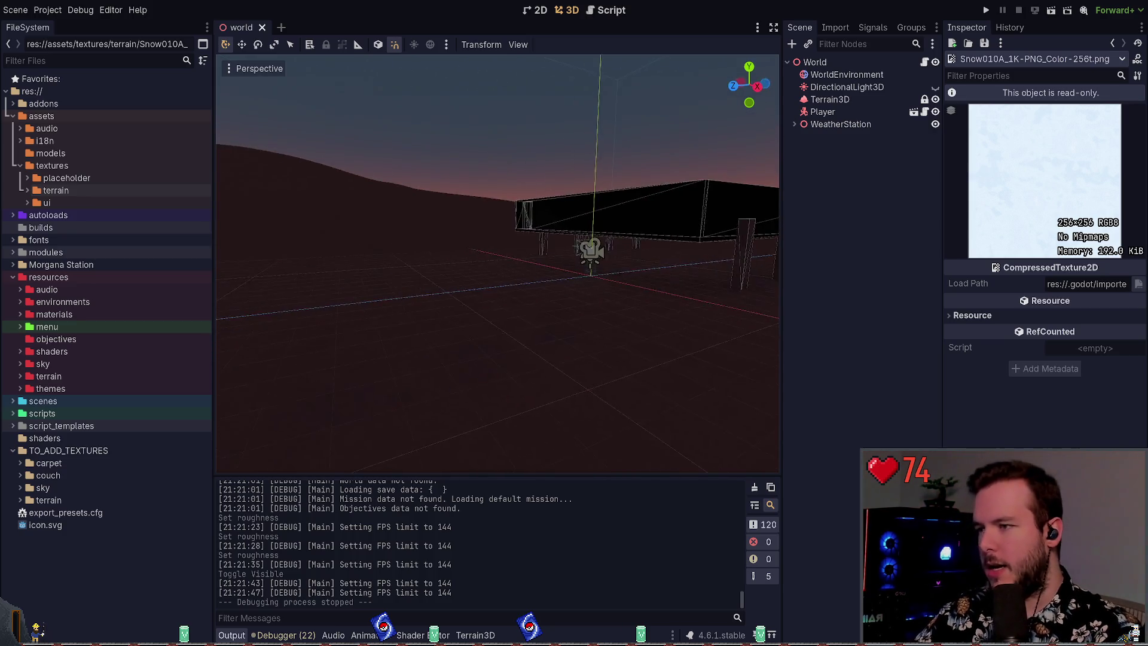
{"action": "key", "text": "d"}
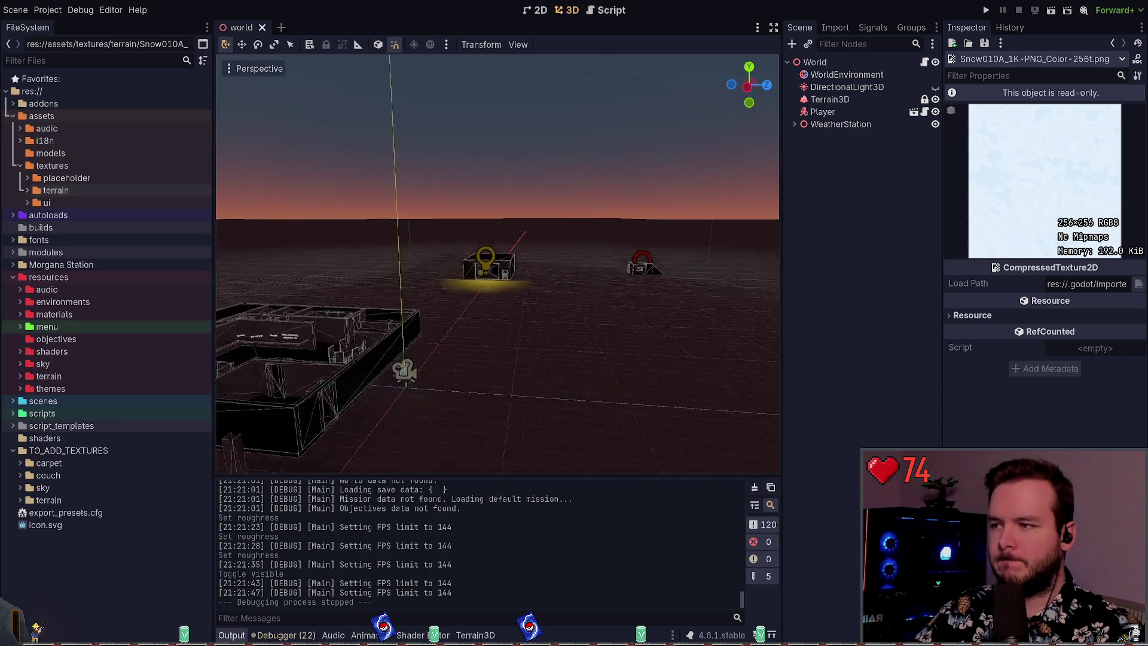
- Make DirectionalLight3D visible, save, and select the light after checking WorldEnvironment
{"action": "left_click", "coordinate": [935, 87]}
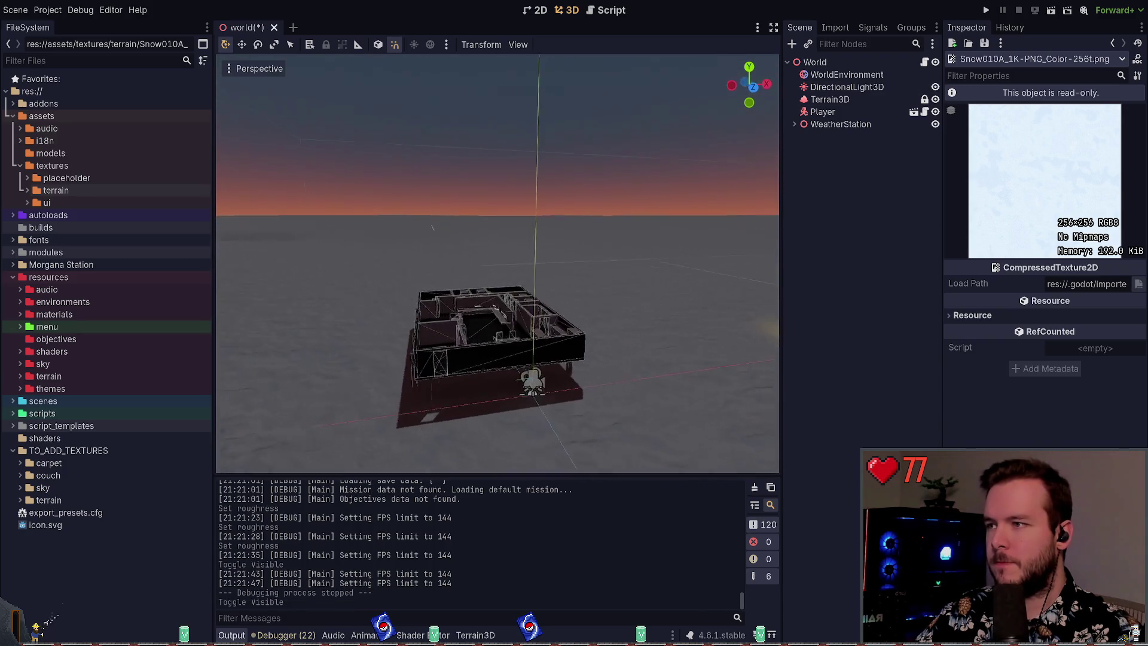
{"action": "key", "text": "ctrl+s"}
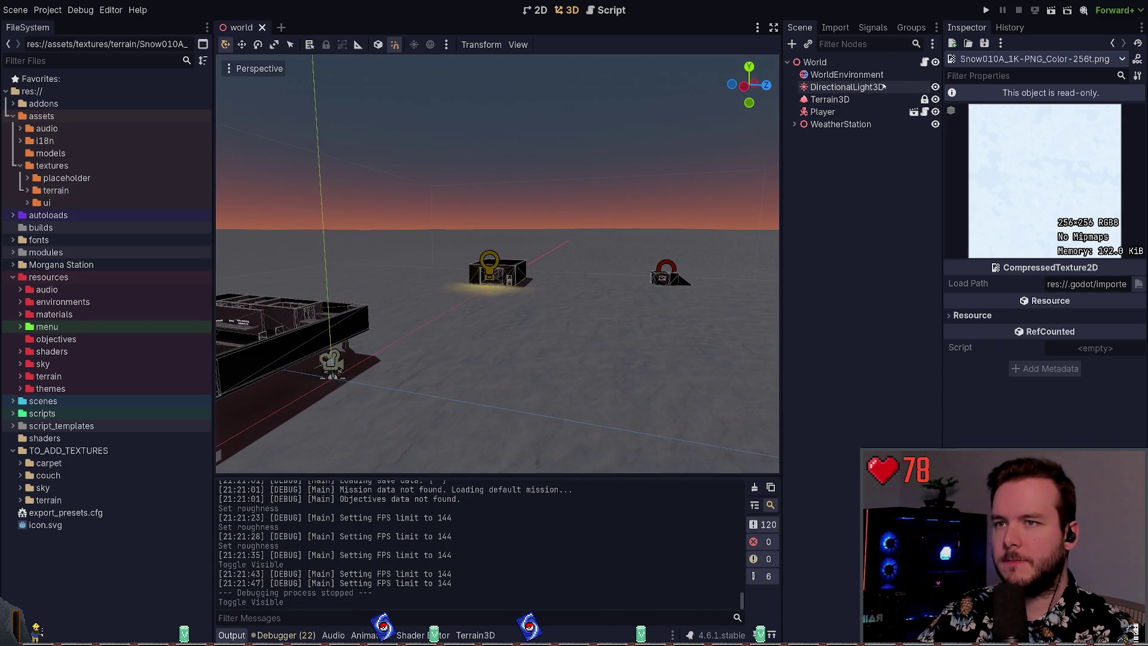
{"action": "left_click", "coordinate": [884, 86]}
{"action": "left_click", "coordinate": [847, 75]}
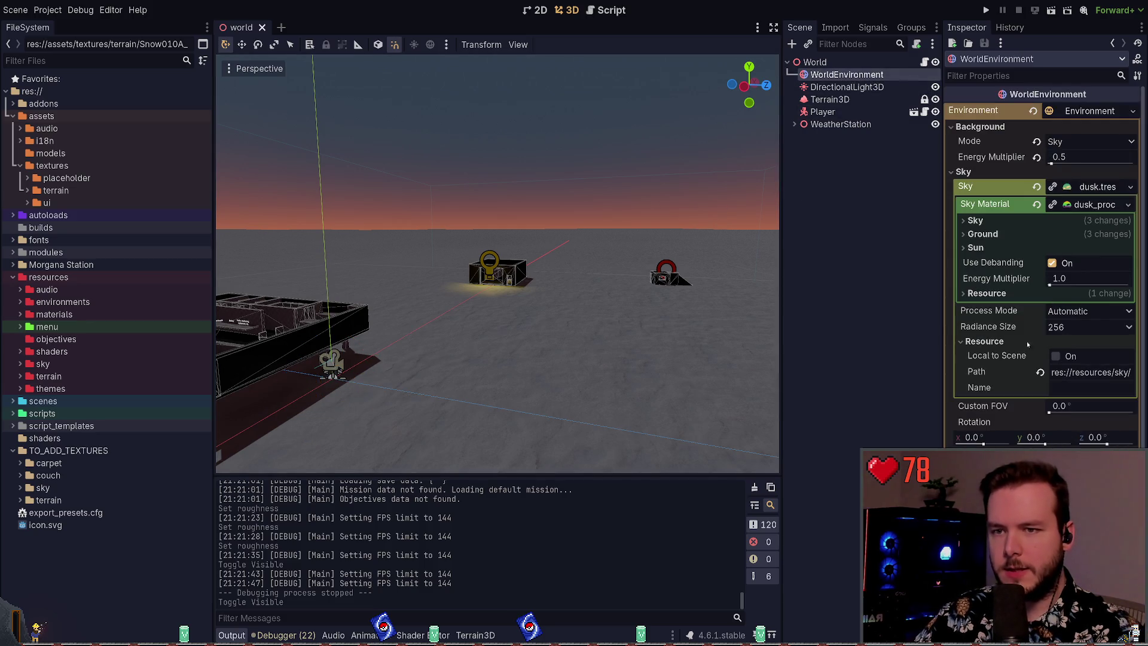
{"action": "left_click", "coordinate": [878, 89]}
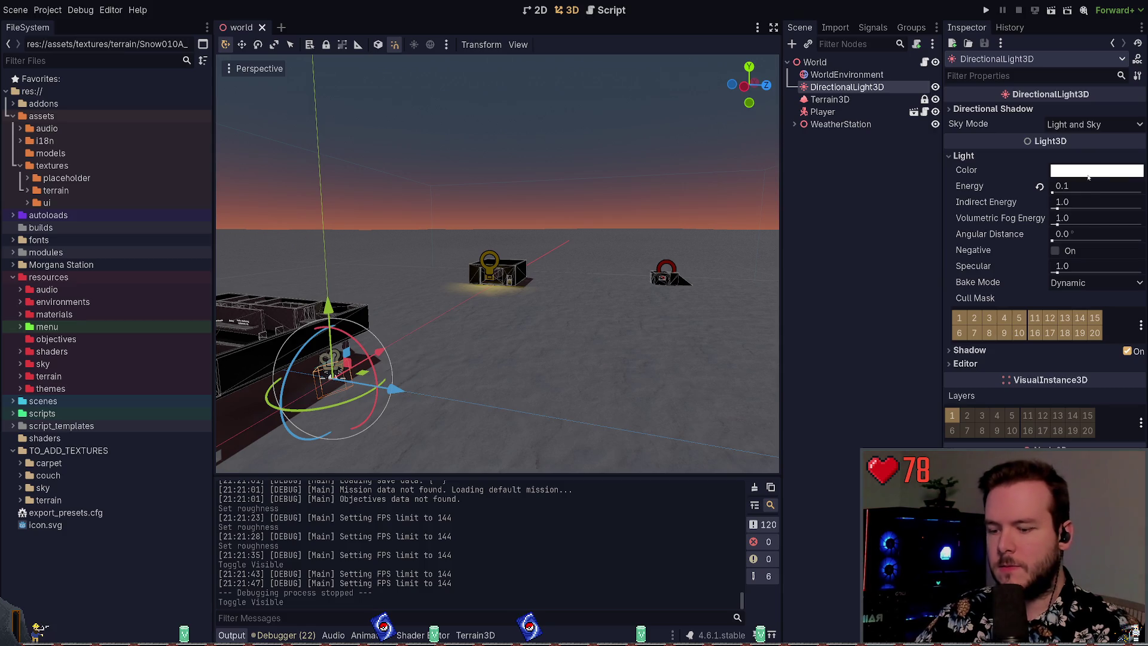
- Paste the salmon colour into the light's Color and save the world scene
{"action": "key", "text": "ctrl+v"}
{"action": "key", "text": "ctrl+s"}
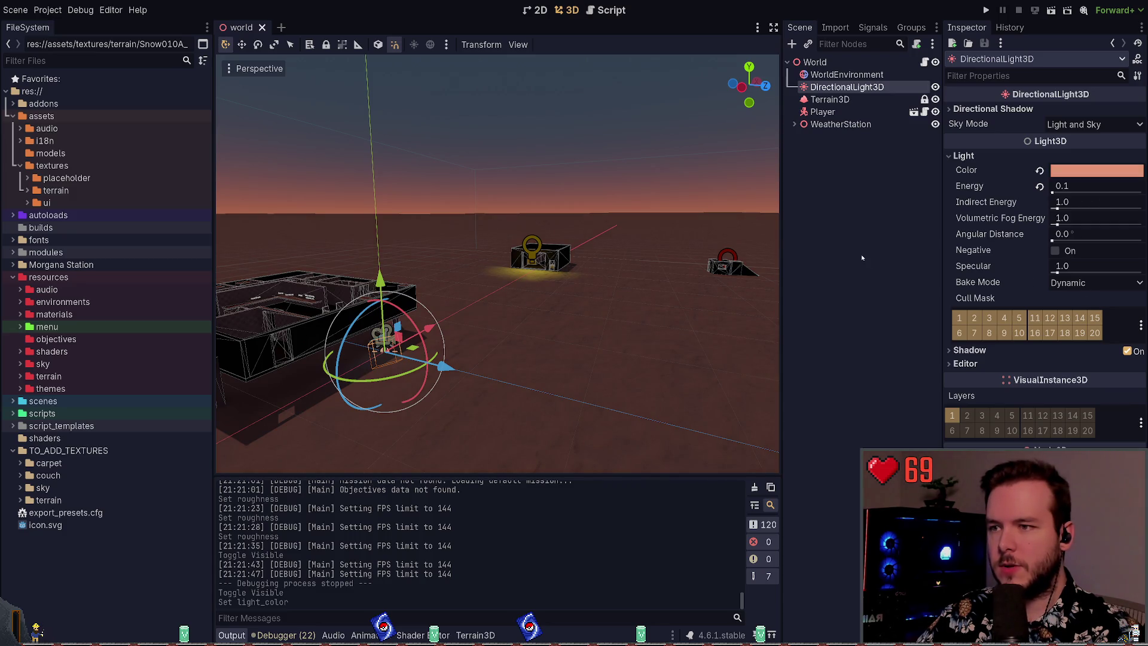
{"action": "key", "text": "ctrl+s"}
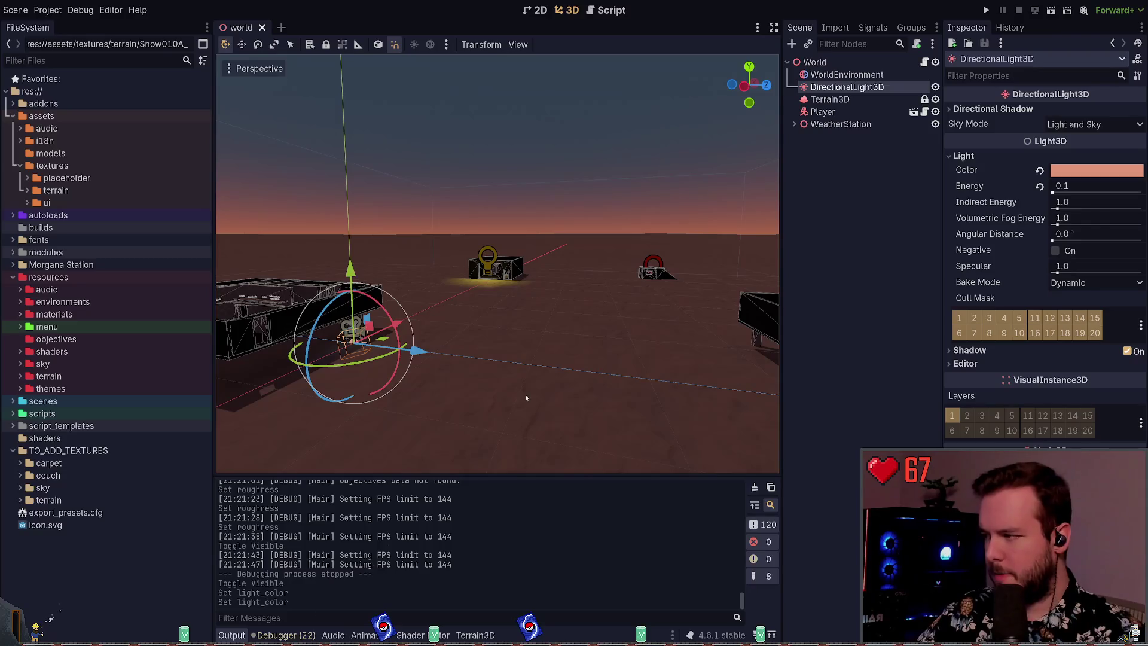
{"action": "left_click_drag", "start_coordinate": [777, 227], "coordinate": [650, 237]}
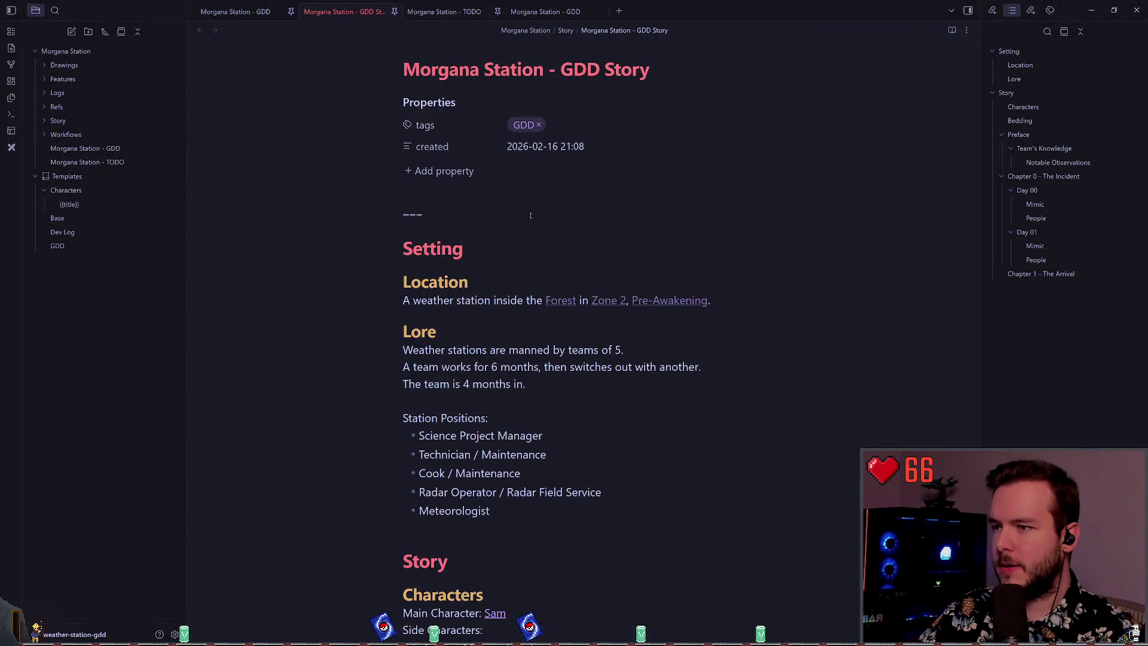
- Read down the GDD Story note, then start a TODO line with 'Add'
{"action": "scroll", "coordinate": [455, 214], "scroll_direction": "down", "scroll_amount": 2}
{"action": "scroll", "coordinate": [395, 211], "scroll_direction": "down", "scroll_amount": 10}
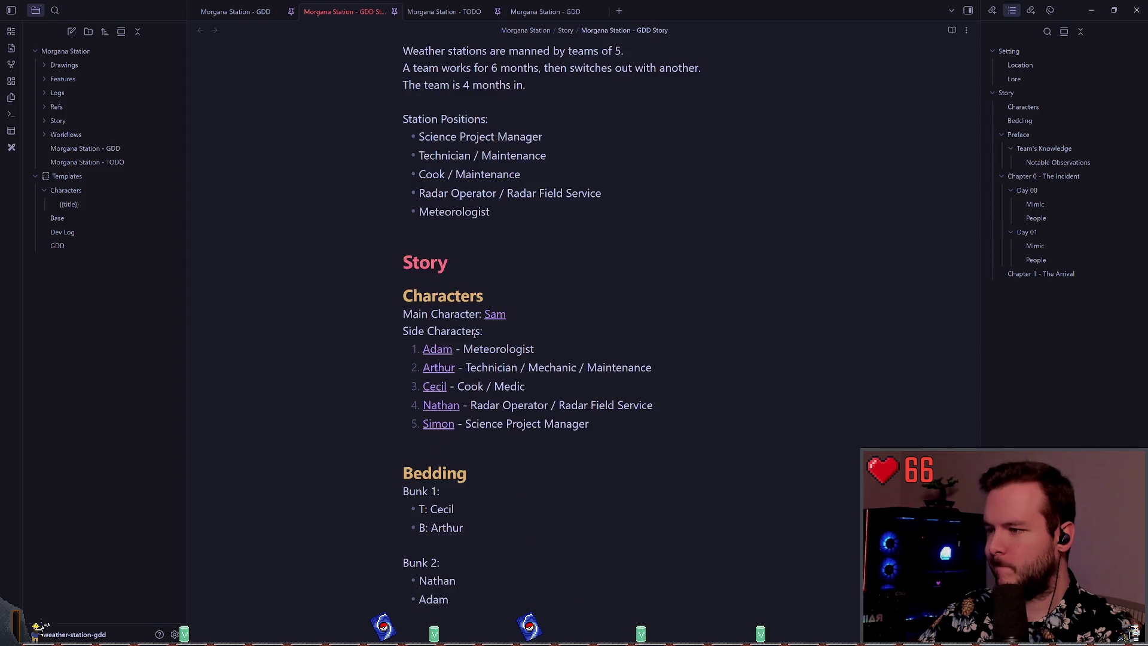
{"action": "scroll", "coordinate": [492, 299], "scroll_direction": "down", "scroll_amount": 3}
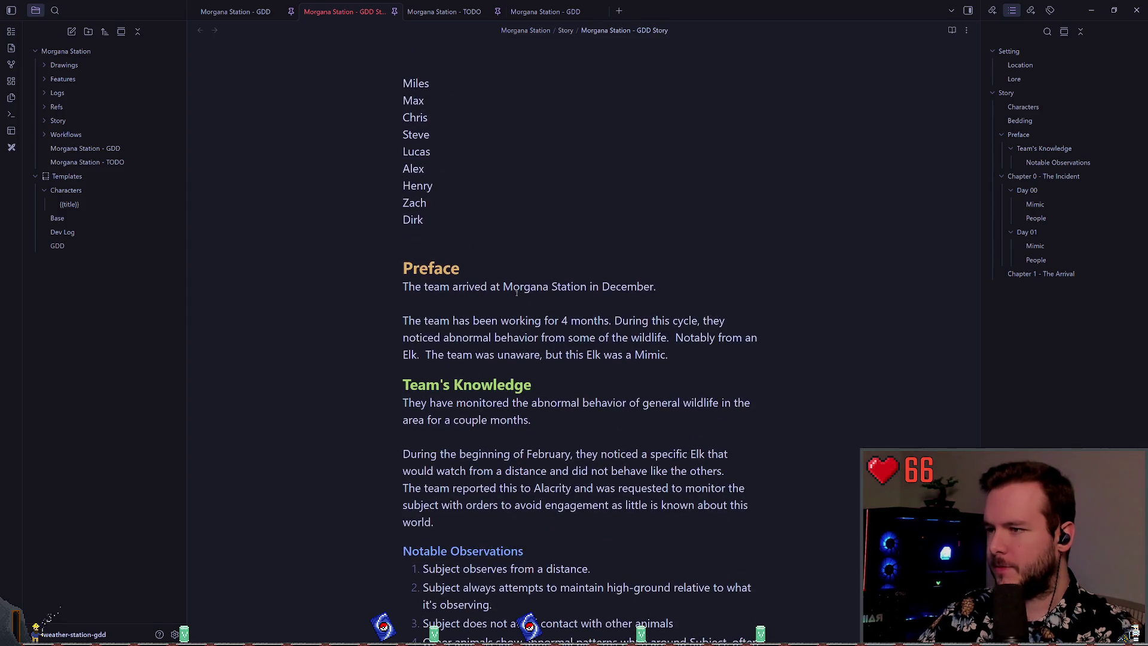
{"action": "scroll", "coordinate": [525, 285], "scroll_direction": "down", "scroll_amount": 3}
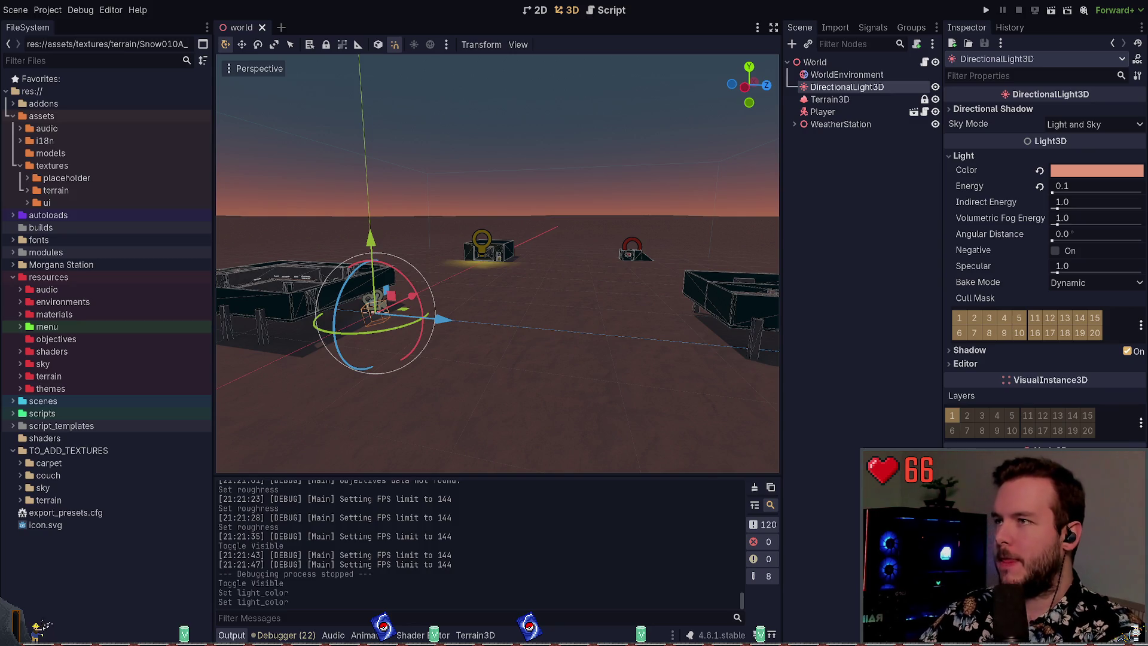
{"action": "key", "text": "alt+Tab"}
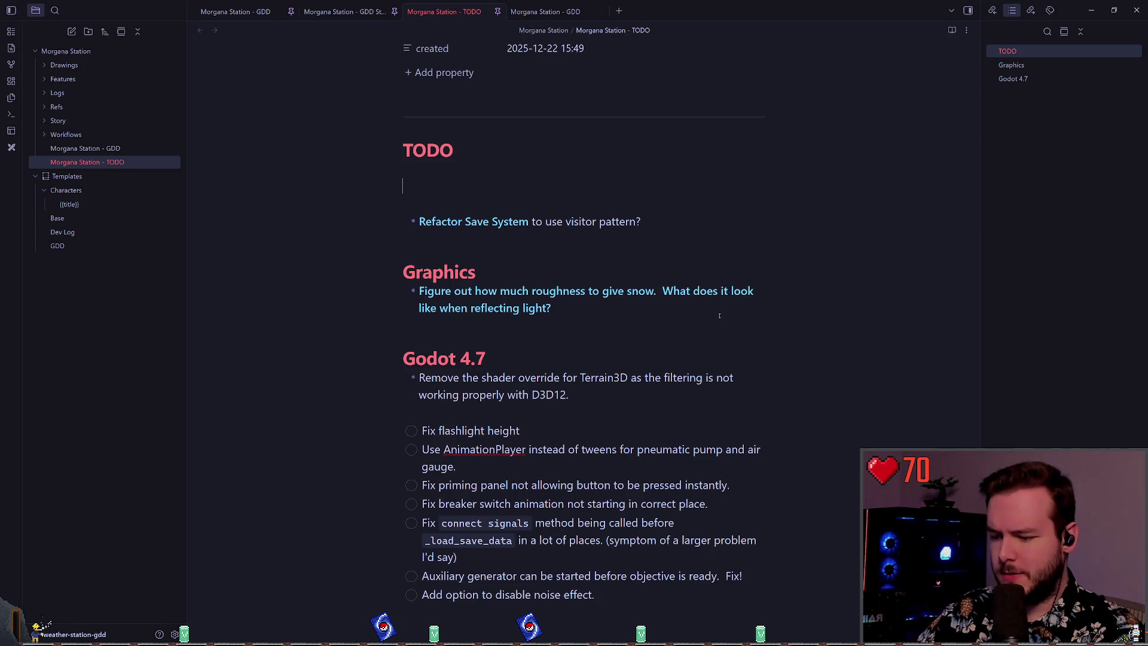
{"action": "type", "text": "Add"}
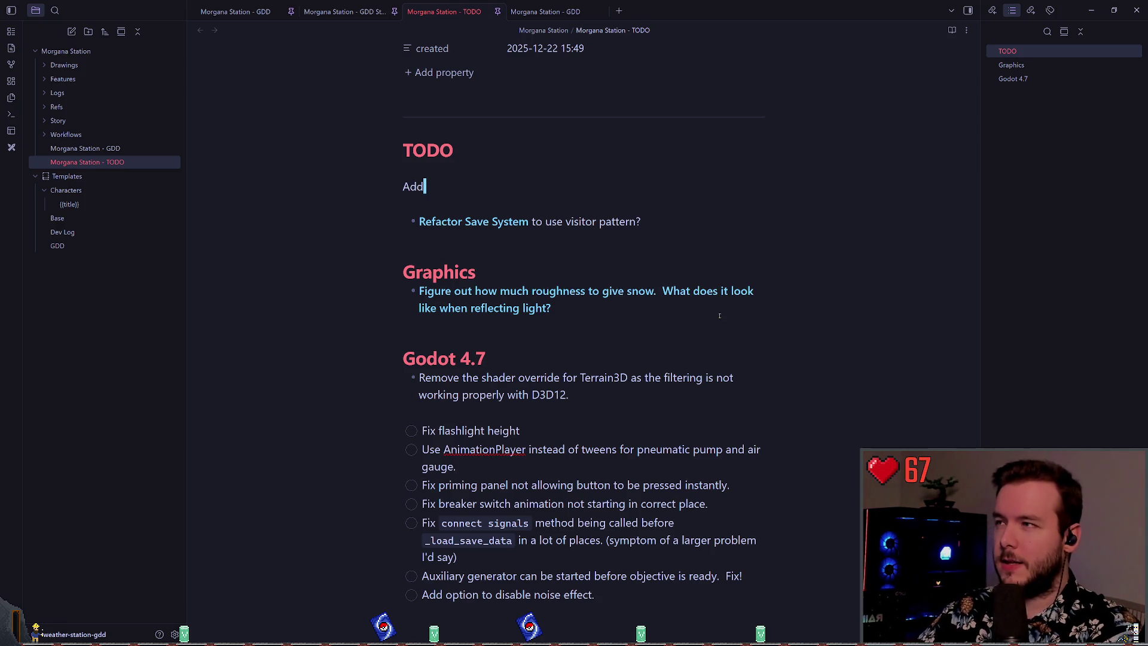
- Search the main GDD note for 'sim' to reach Scenario 2, then flip between notes
{"action": "key", "text": "ctrl+shift+Tab"}
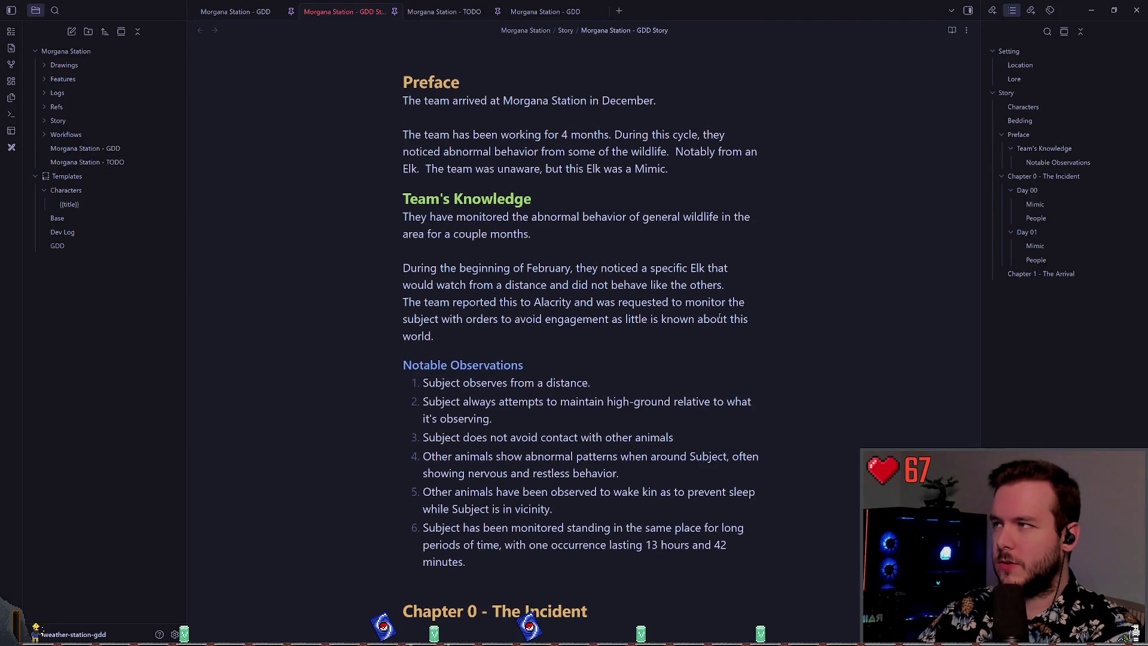
{"action": "key", "text": "ctrl+shift+Tab"}
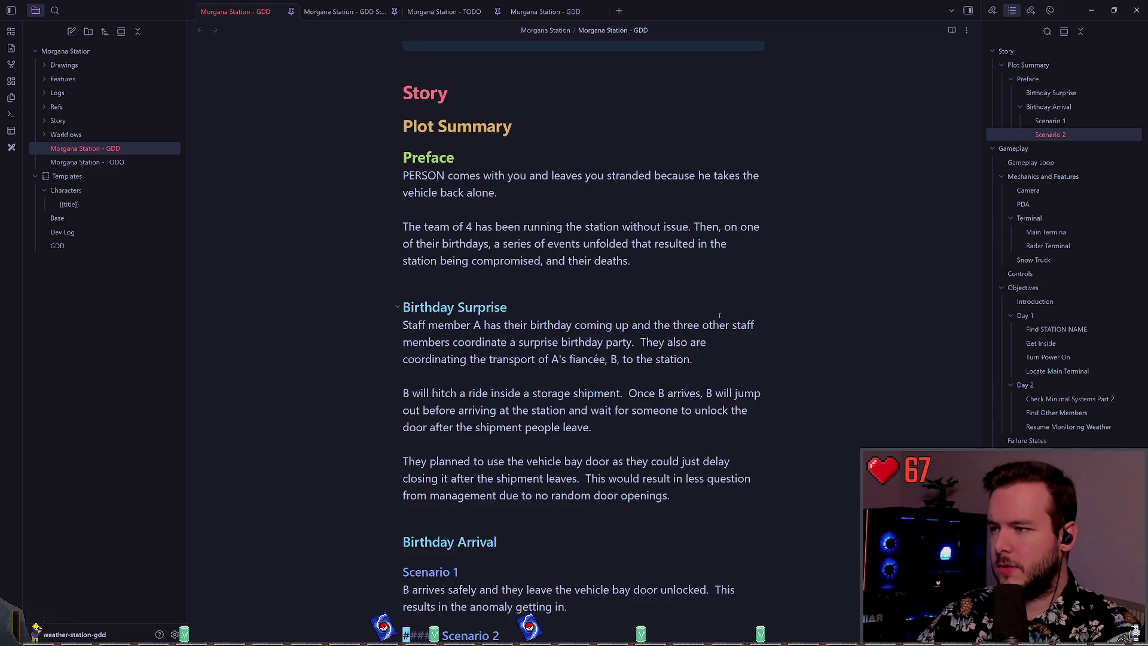
{"action": "key", "text": "slash"}
{"action": "type", "text": "sim"}
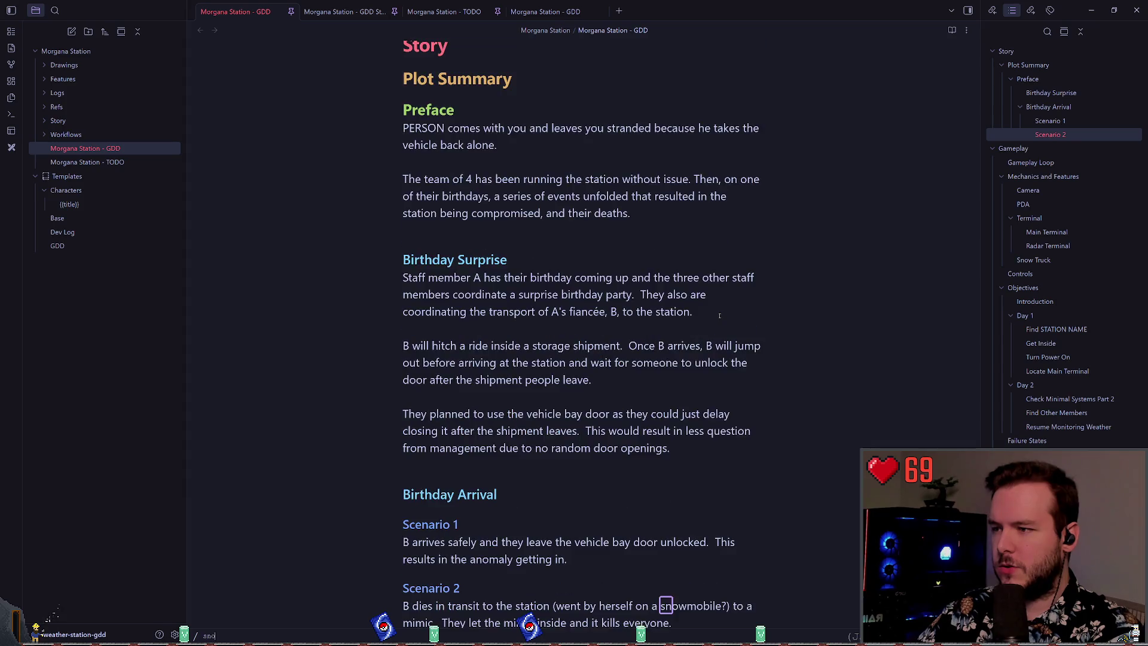
{"action": "key", "text": "Escape"}
{"action": "key", "text": "ctrl+Tab"}
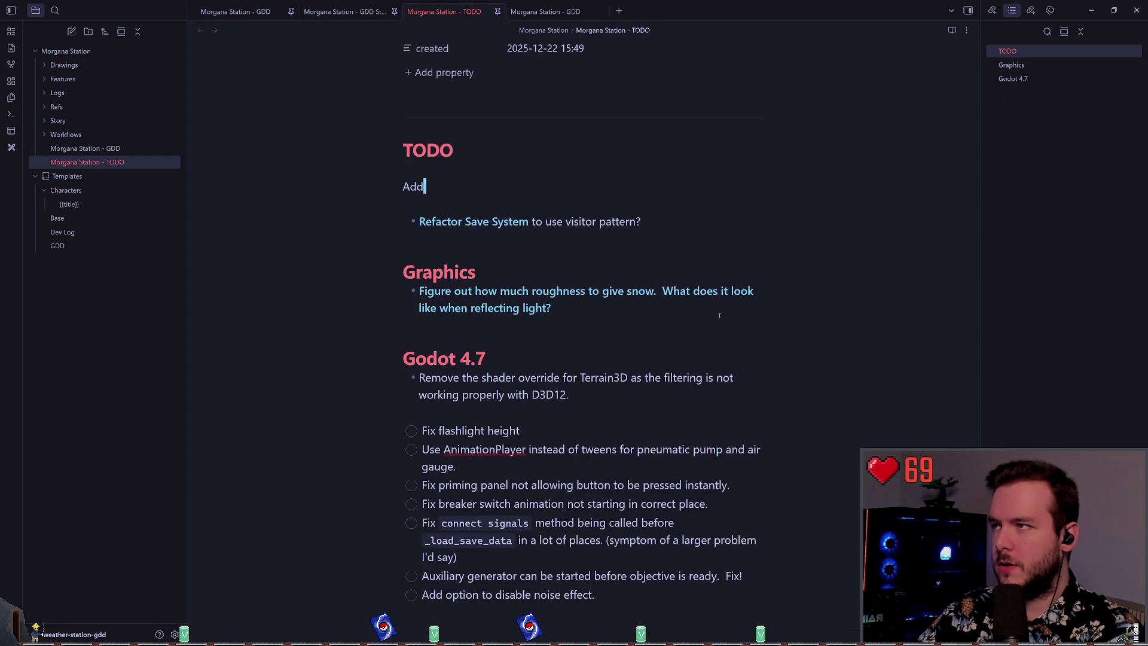
{"action": "key", "text": "ctrl+Tab"}
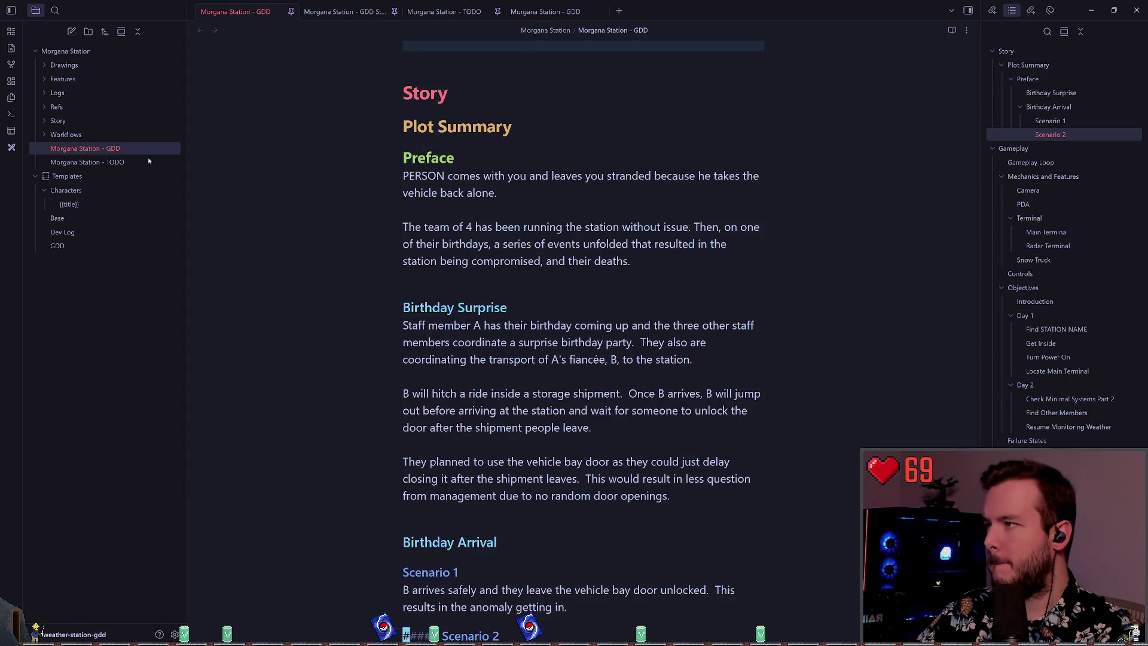
- Open Drawings/Layout.excalidraw, zoom in, select the Snow Melter and storage shapes, and save
{"action": "left_click", "coordinate": [66, 66]}
{"action": "left_click", "coordinate": [85, 79]}
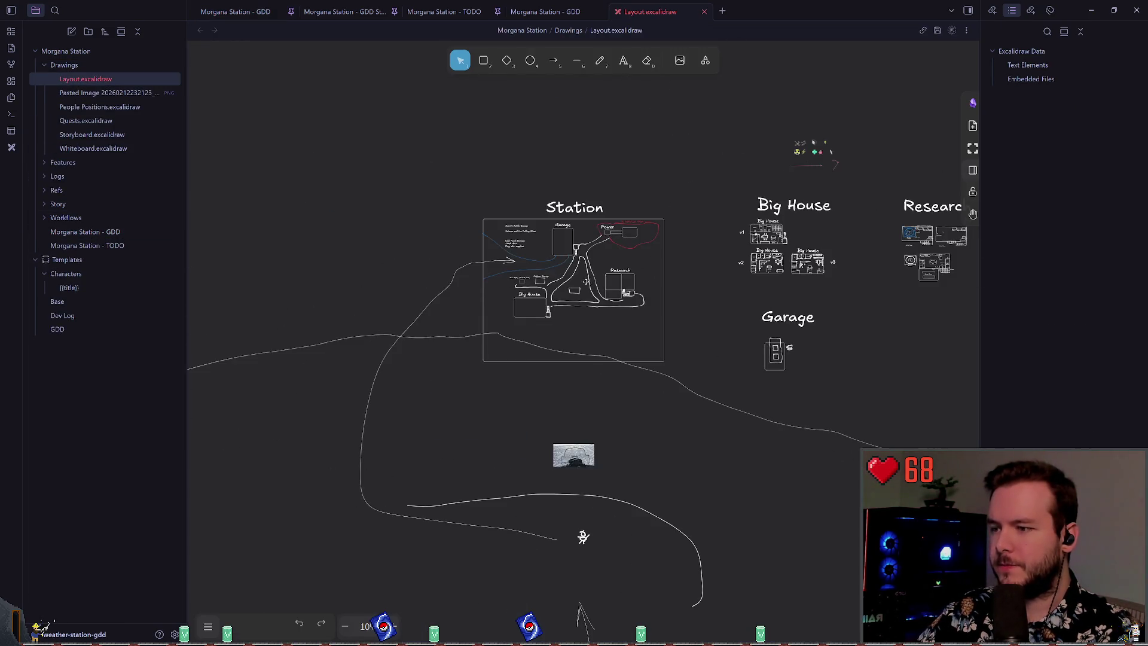
{"action": "scroll", "coordinate": [682, 370], "scroll_direction": "up", "scroll_amount": 5}
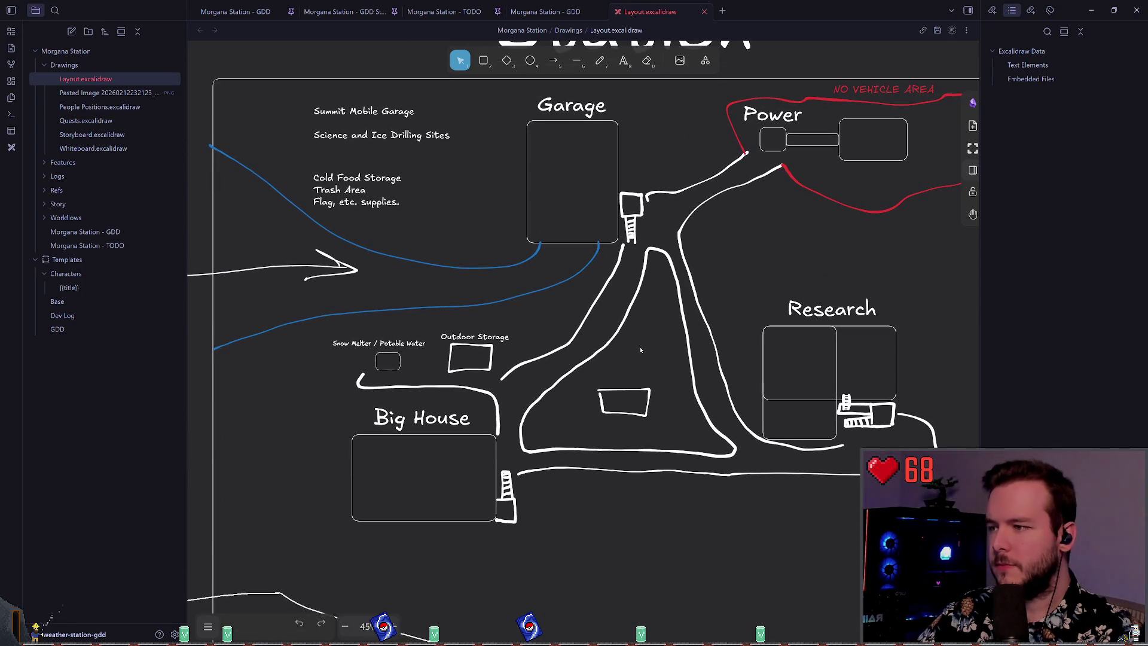
{"action": "scroll", "coordinate": [601, 310], "scroll_direction": "down", "scroll_amount": 2}
{"action": "scroll", "coordinate": [344, 254], "scroll_direction": "down", "scroll_amount": 1}
{"action": "left_click_drag", "start_coordinate": [344, 254], "coordinate": [531, 327]}
{"action": "key", "text": "ctrl+z"}
{"action": "mouse_move", "coordinate": [298, 344]}
{"action": "left_mouse_down"}
{"action": "mouse_move", "coordinate": [375, 325]}
{"action": "mouse_move", "coordinate": [497, 256]}
{"action": "left_mouse_up"}
{"action": "left_click", "coordinate": [506, 248]}
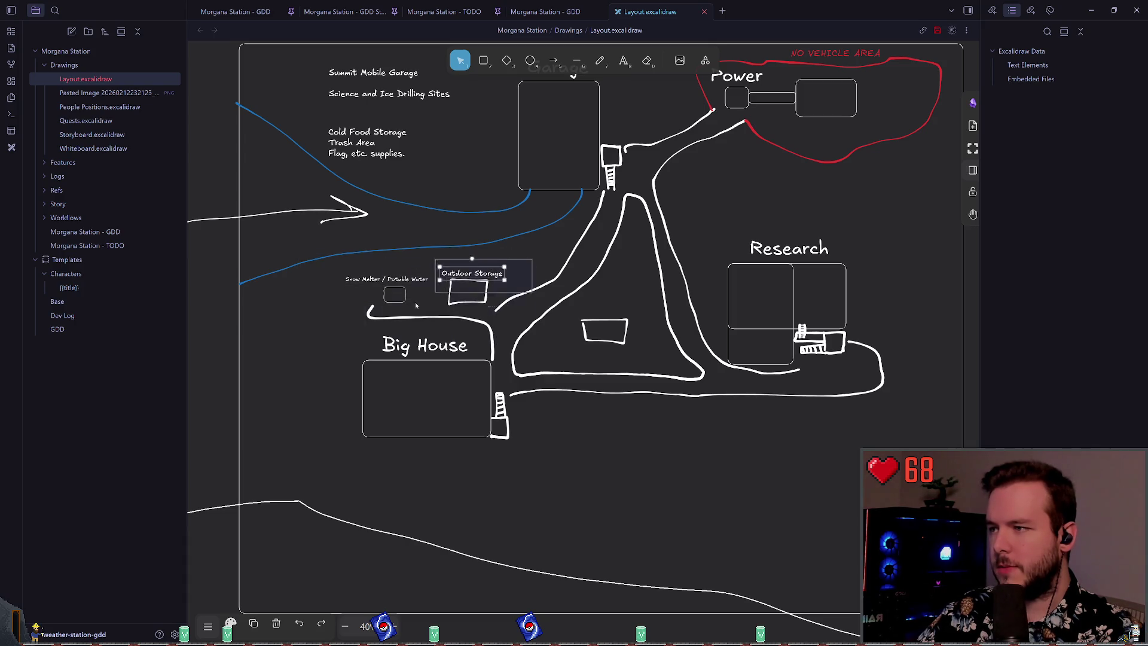
{"action": "key", "text": "ctrl+s"}
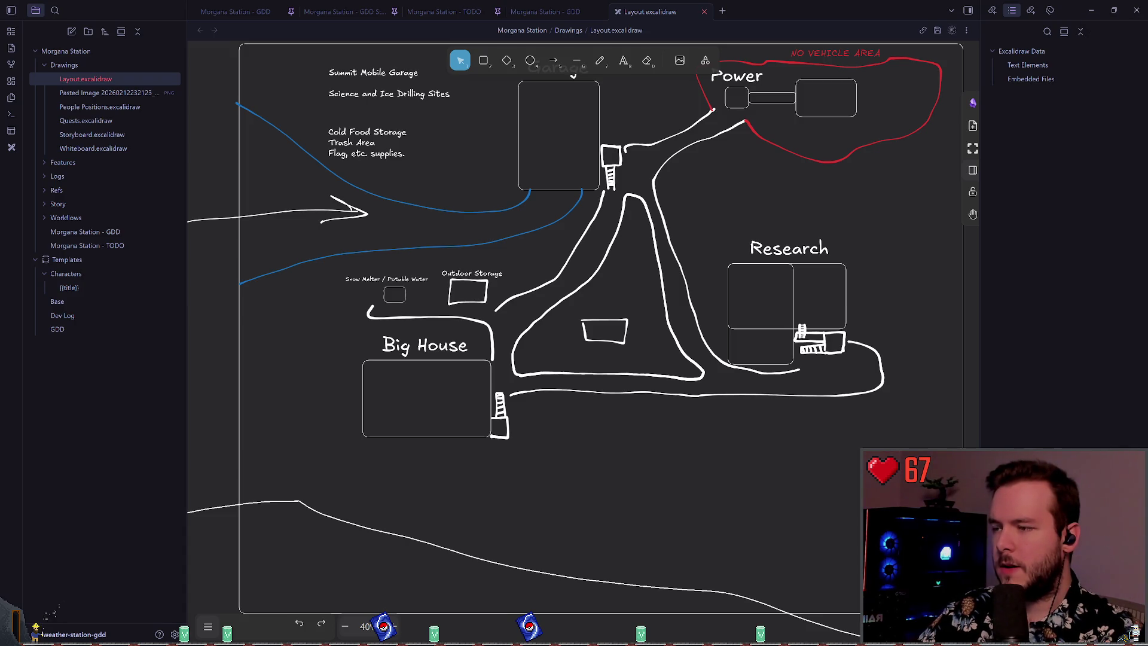
- Flip between the GDD note, the Layout map and Godot, then cycle Obsidian notes
{"action": "left_click", "coordinate": [545, 12]}
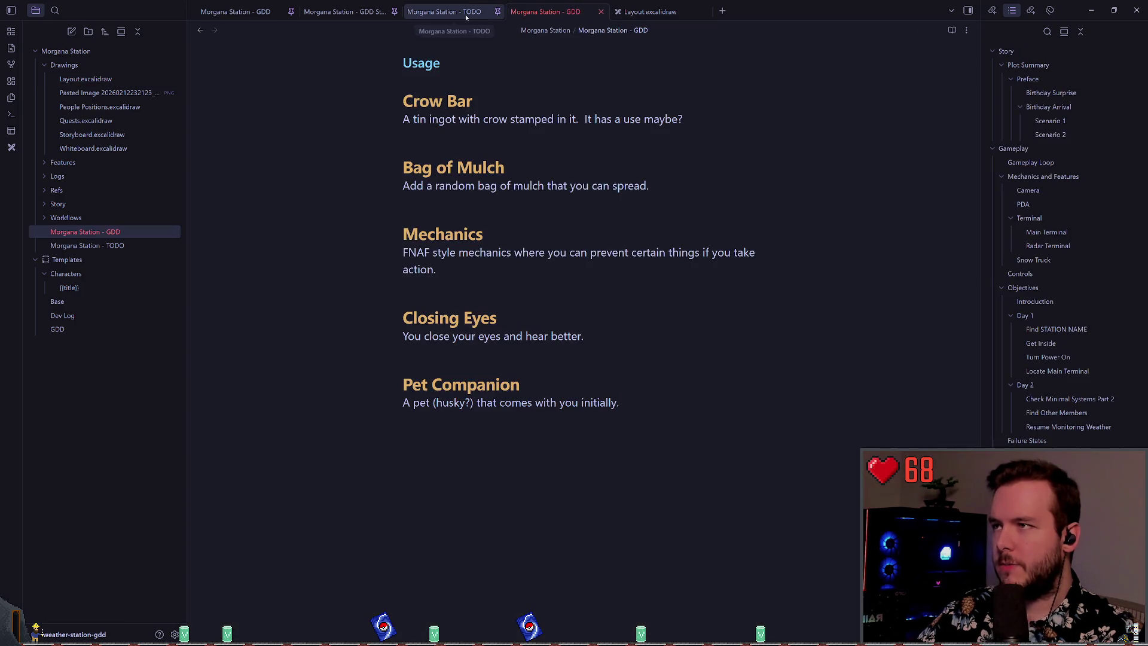
{"action": "left_click", "coordinate": [650, 12]}
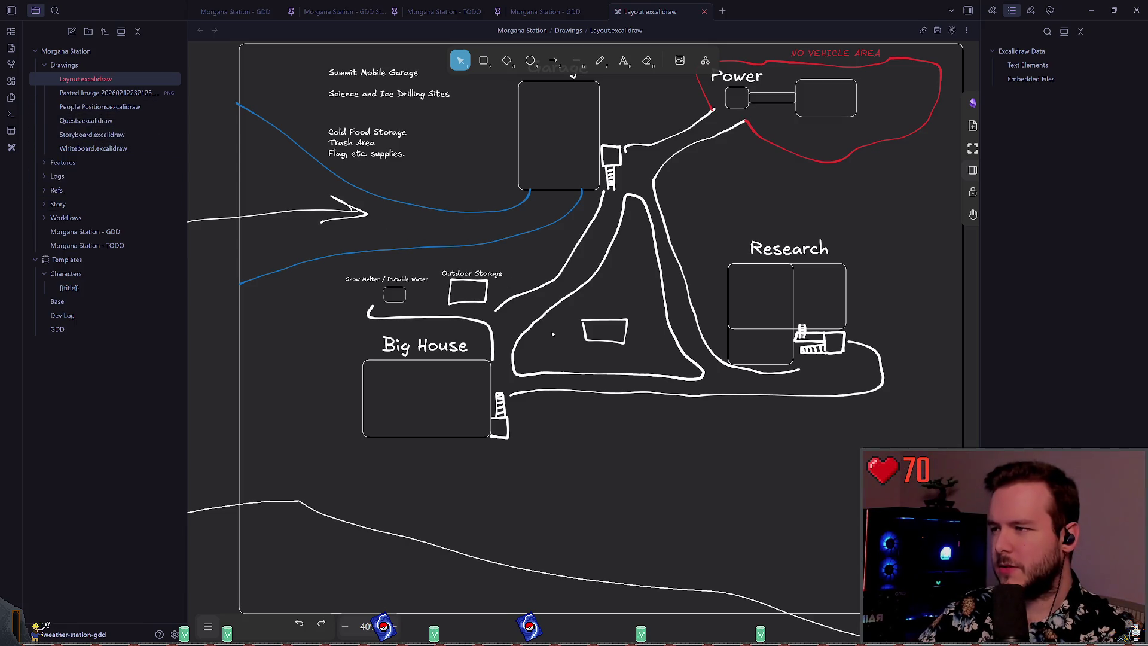
{"action": "key", "text": "alt+Tab"}
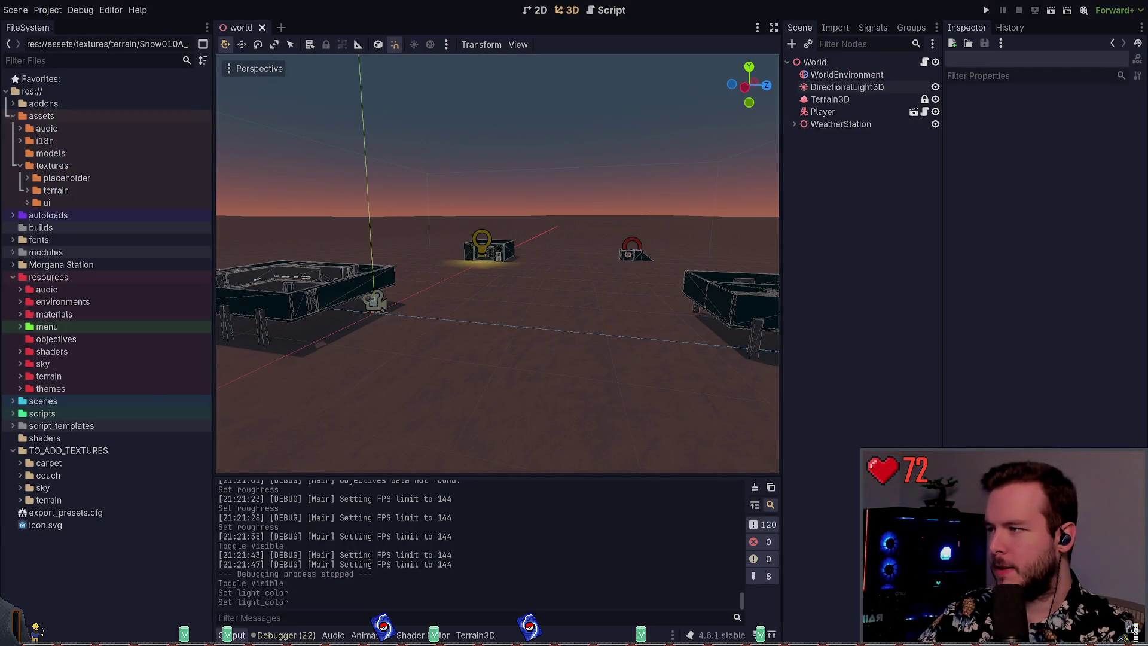
{"action": "key", "text": "alt+Tab"}
{"action": "key", "text": "ctrl+shift+Tab"}
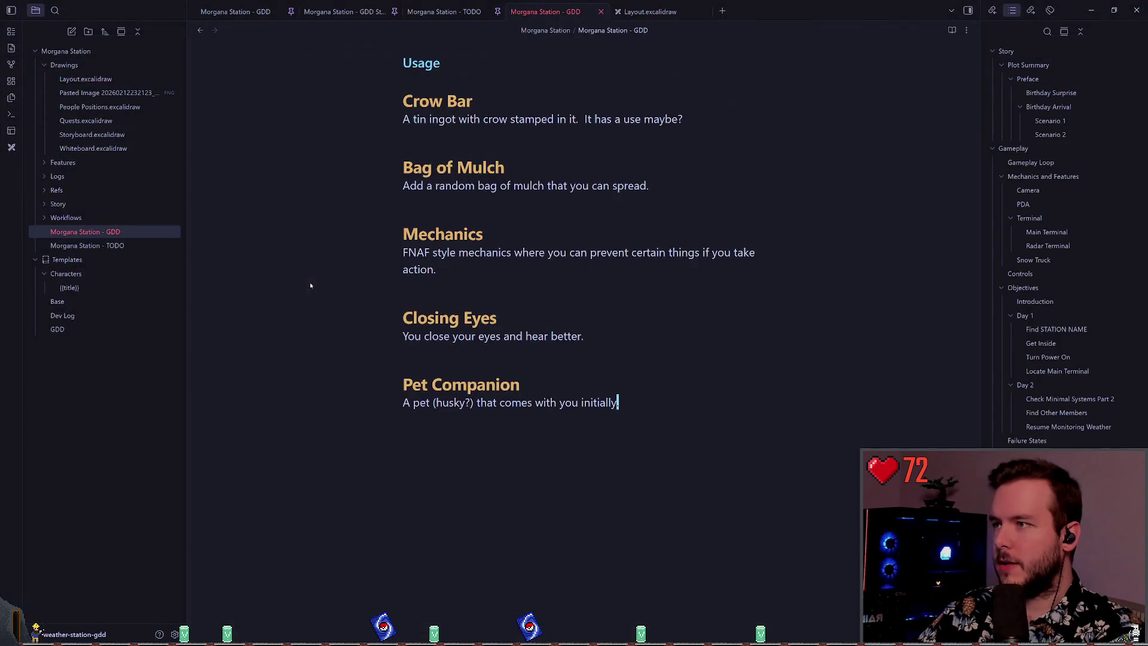
- Type 'snow melter' in the TODO note and fix its spelling via suggestions
{"action": "key", "text": "ctrl+shift+Tab"}
{"action": "type", "text": "sno"}
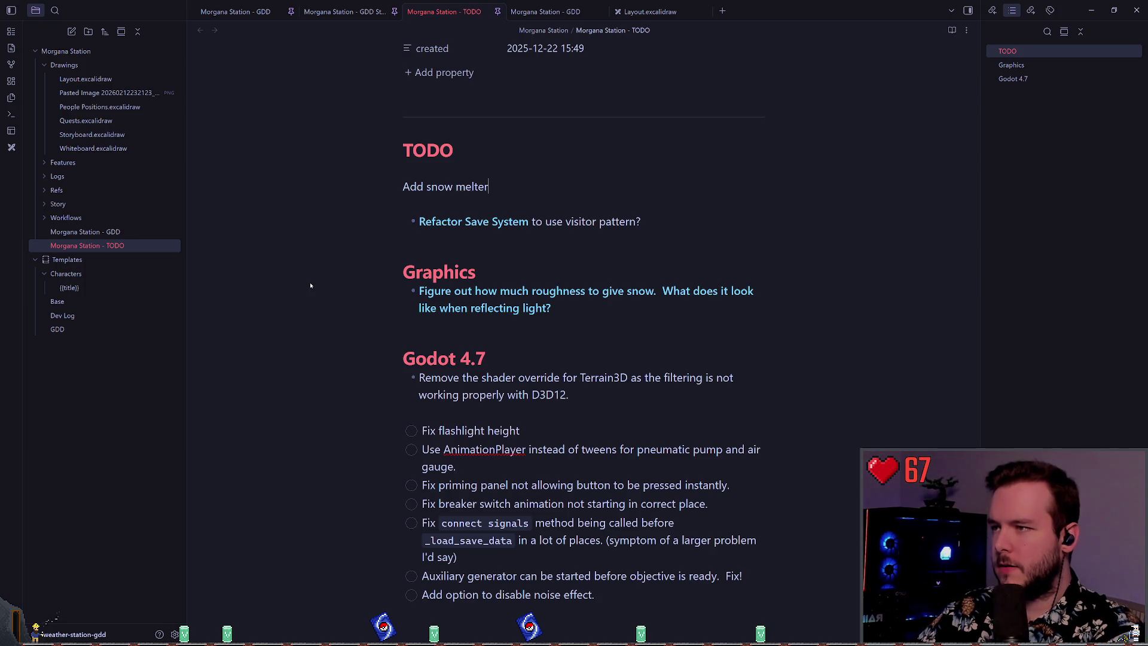
{"action": "right_click", "coordinate": [473, 189]}
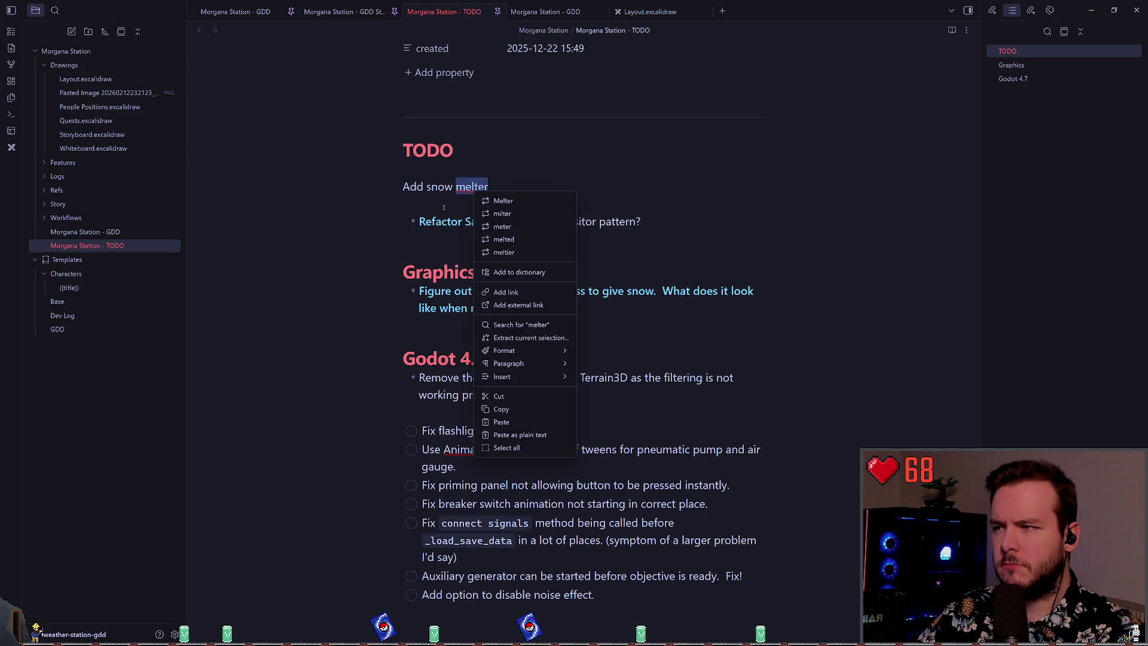
{"action": "key", "text": "Escape"}
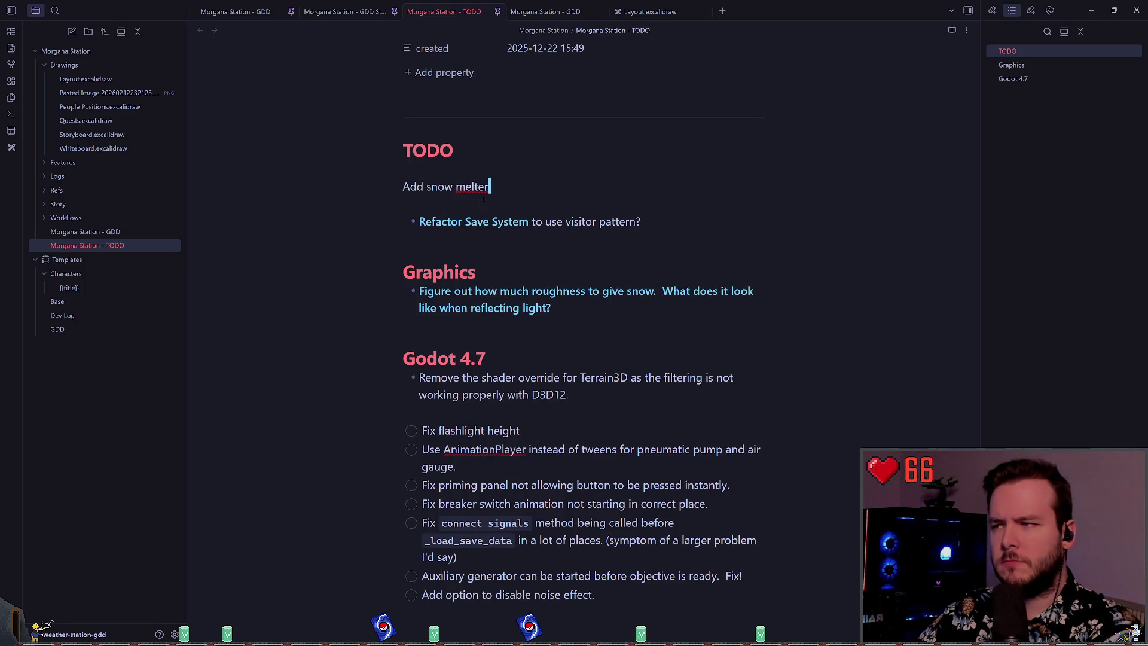
{"action": "right_click", "coordinate": [485, 187]}
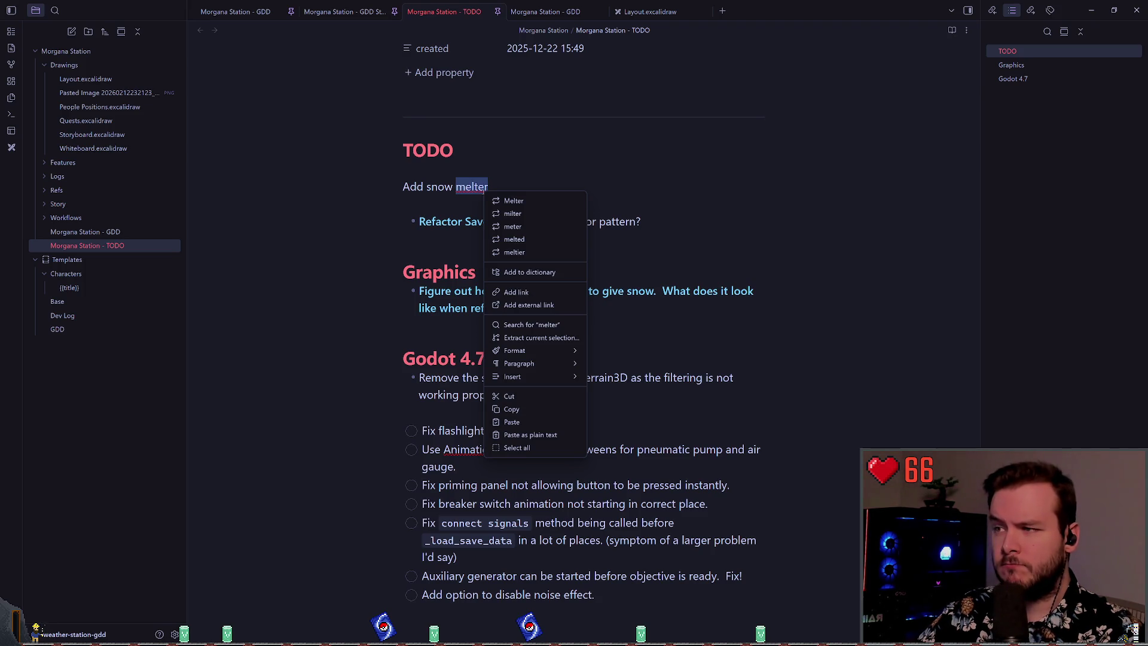
{"action": "key", "text": "Escape"}
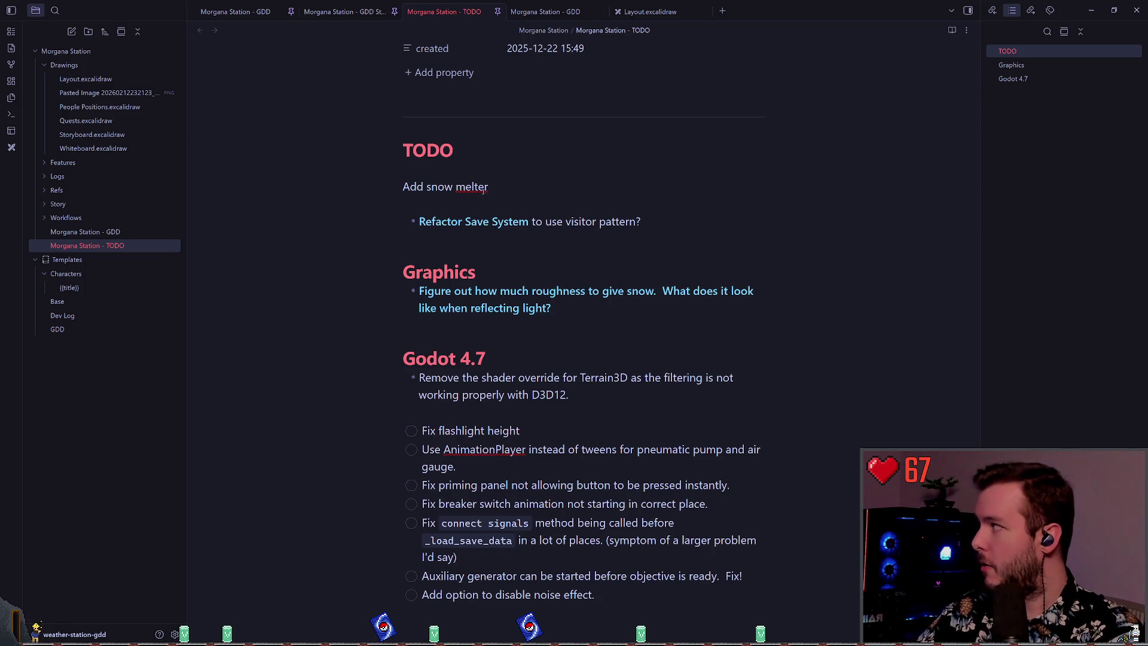
{"action": "key", "text": "ctrl+Left"}
{"action": "key", "text": "BackSpace"}
{"action": "key", "text": "Down"}
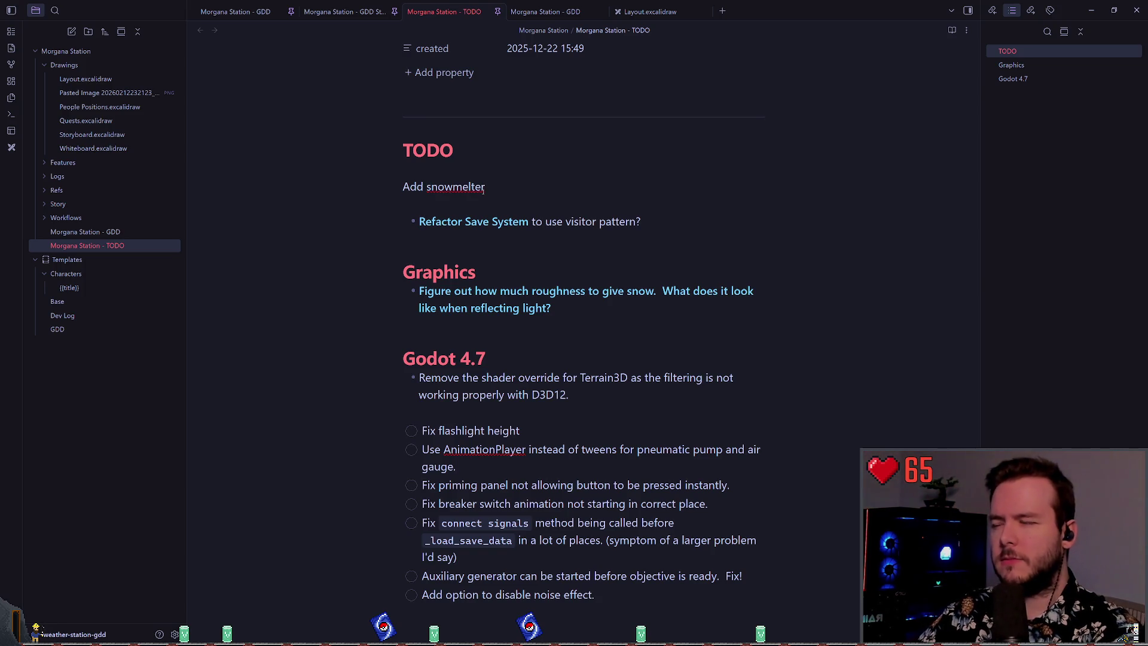
{"action": "right_click", "coordinate": [472, 190]}
{"action": "key", "text": "Escape"}
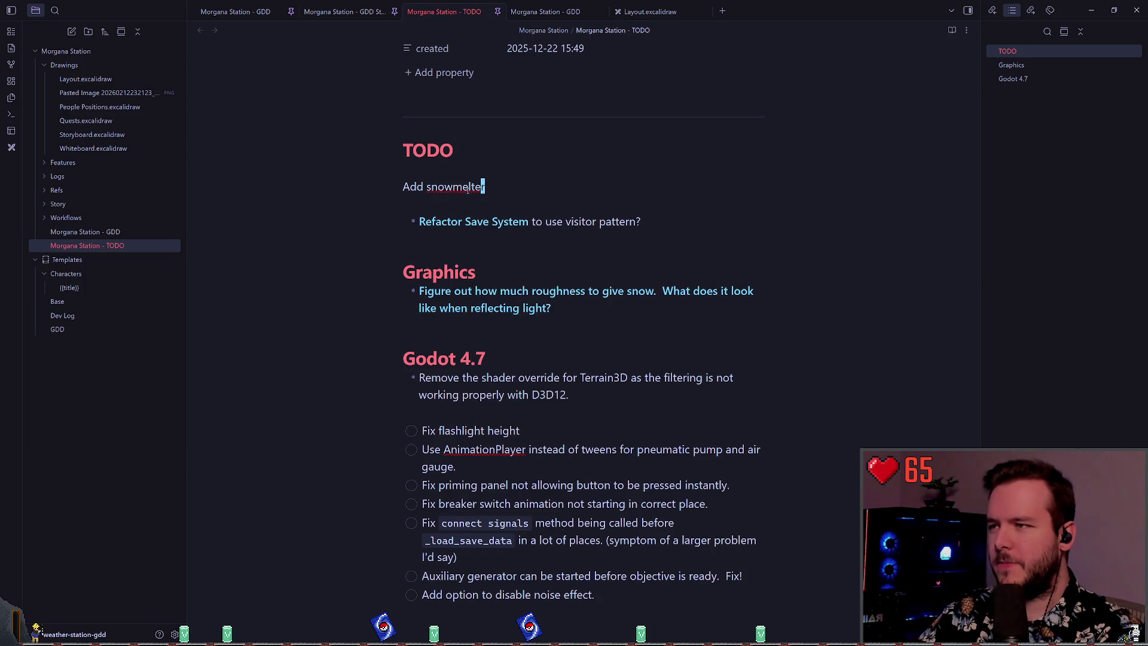
{"action": "right_click", "coordinate": [465, 188]}
{"action": "left_click", "coordinate": [508, 199]}
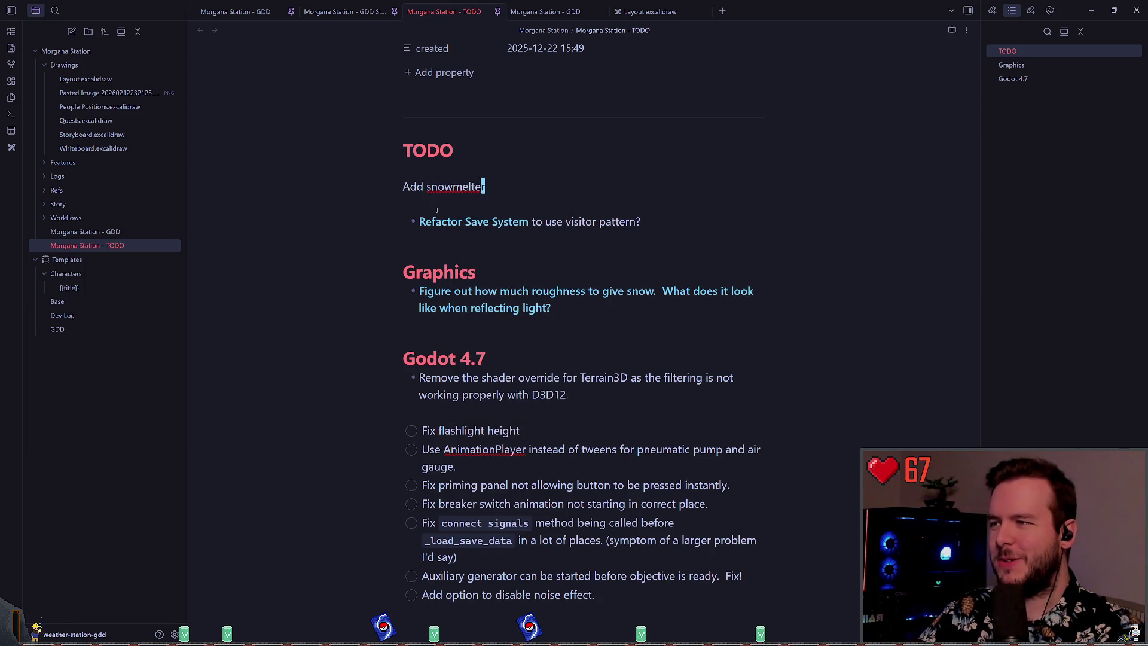
{"action": "key", "text": "Left"}
{"action": "key", "text": "Left"}
{"action": "key", "text": "Left"}
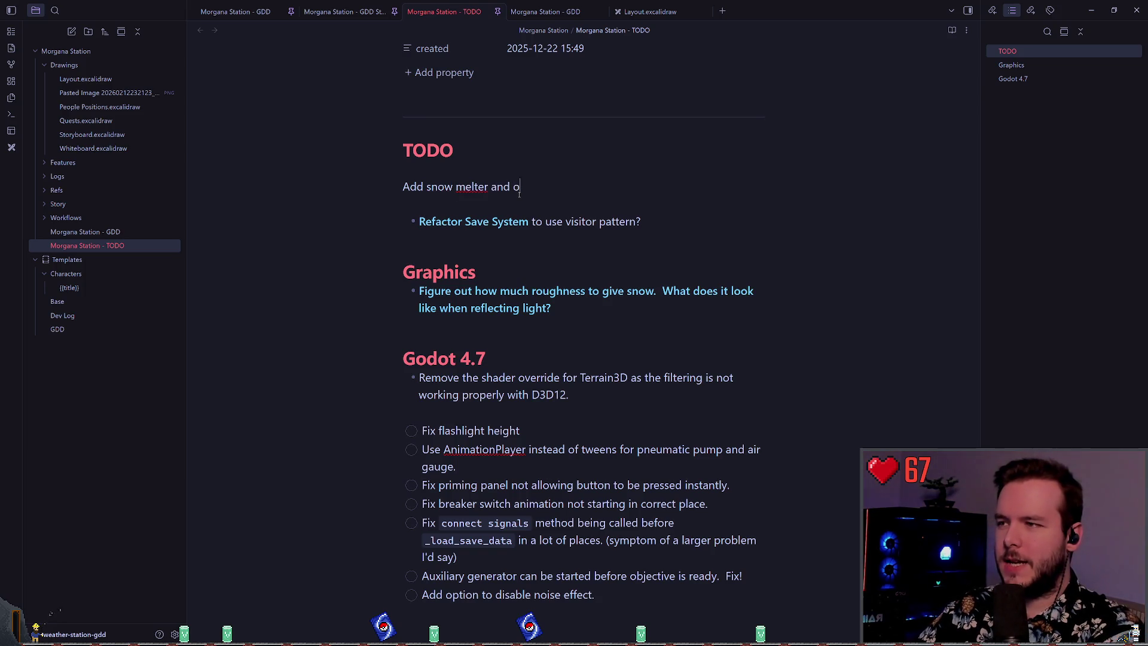
- Put 'Add outdoor storage.' on its own new line below the snow melter item
{"action": "type", "text": "or storage."}
{"action": "key", "text": "Escape"}
{"action": "key", "text": "b"}
{"action": "key", "text": "b"}
{"action": "key", "text": "b"}
{"action": "key", "text": "d"}
{"action": "key", "text": "w"}
{"action": "key", "text": "d"}
{"action": "key", "text": "t"}
{"action": "key", "text": "period"}
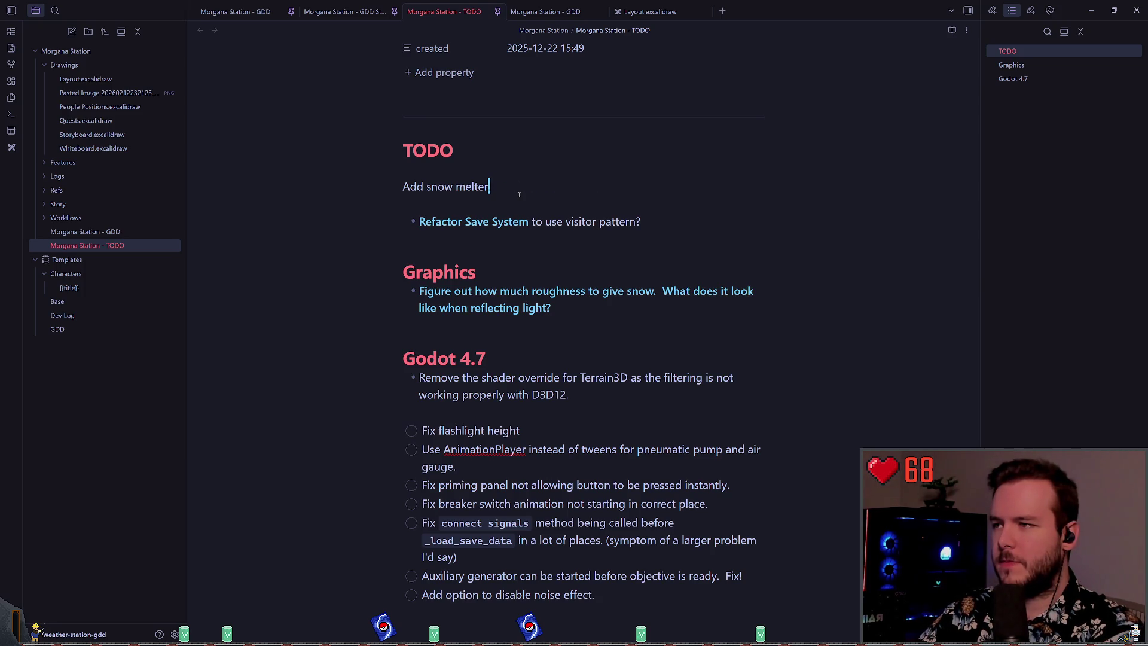
{"action": "type", "text": "oA"}
{"action": "key", "text": "BackSpace"}
{"action": "type", "text": "door storage."}
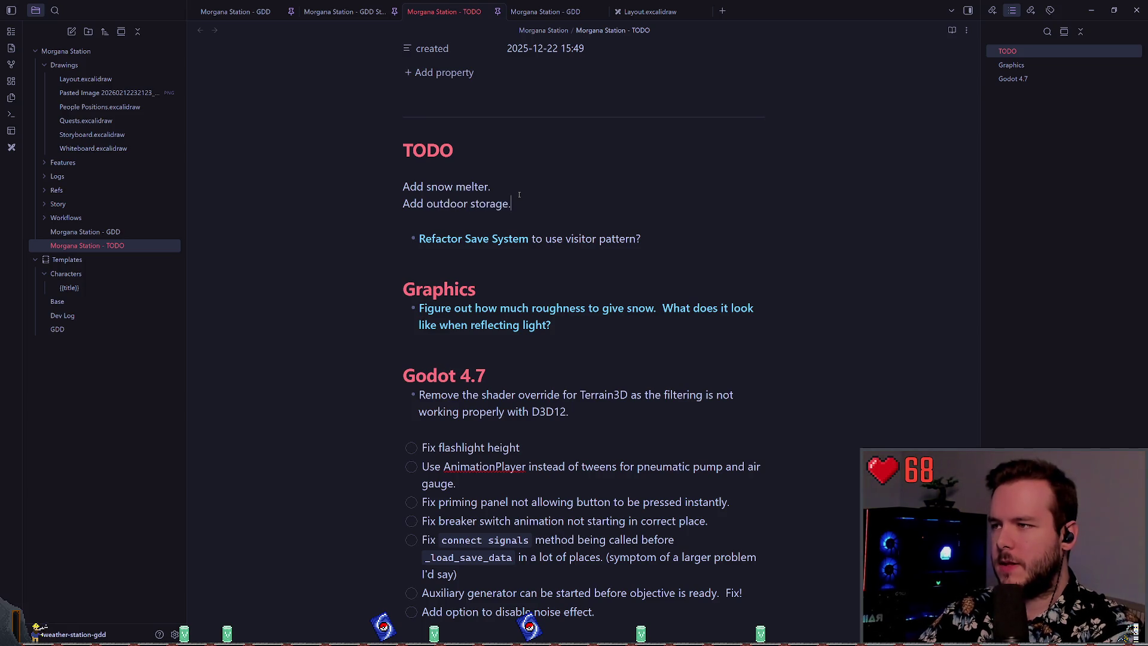
- Prefix both the snow melter and outdoor storage lines with '- ' as list bullets
{"action": "key", "text": "Escape"}
{"action": "key", "text": "0"}
{"action": "key", "text": "shift+v"}
{"action": "type", "text": "ky-"}
{"action": "key", "text": "Escape"}
{"action": "key", "text": "j"}
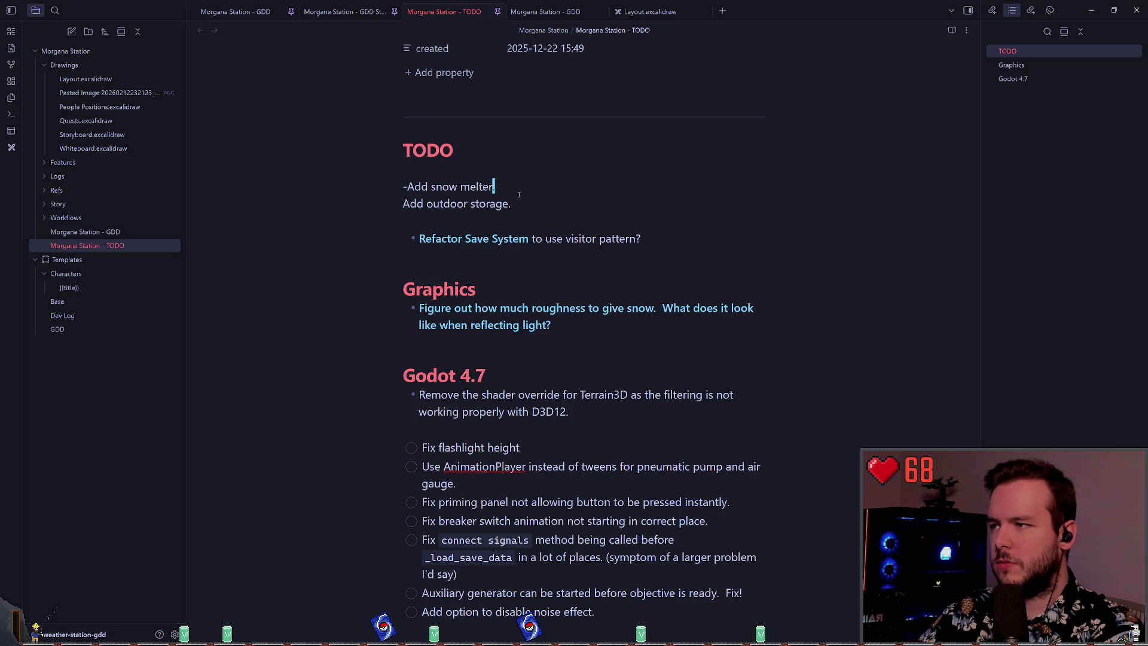
{"action": "key", "text": "b"}
{"action": "key", "text": "b"}
{"action": "key", "text": "i"}
{"action": "key", "text": "Escape"}
{"action": "type", "text": "j"}
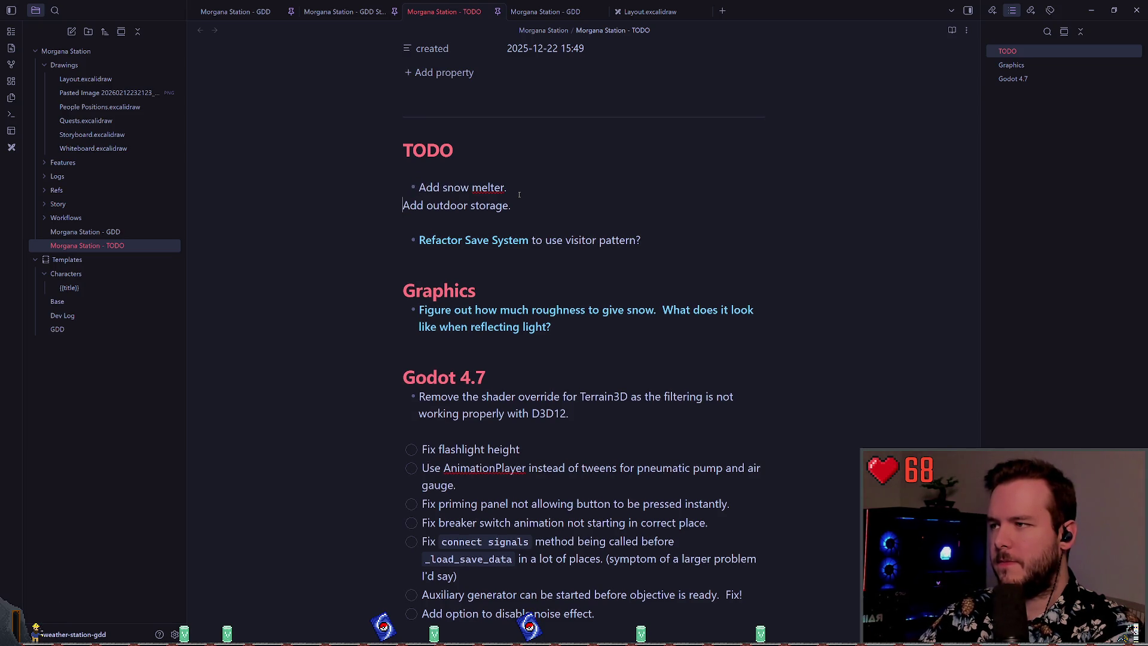
{"action": "type", "text": "i-"}
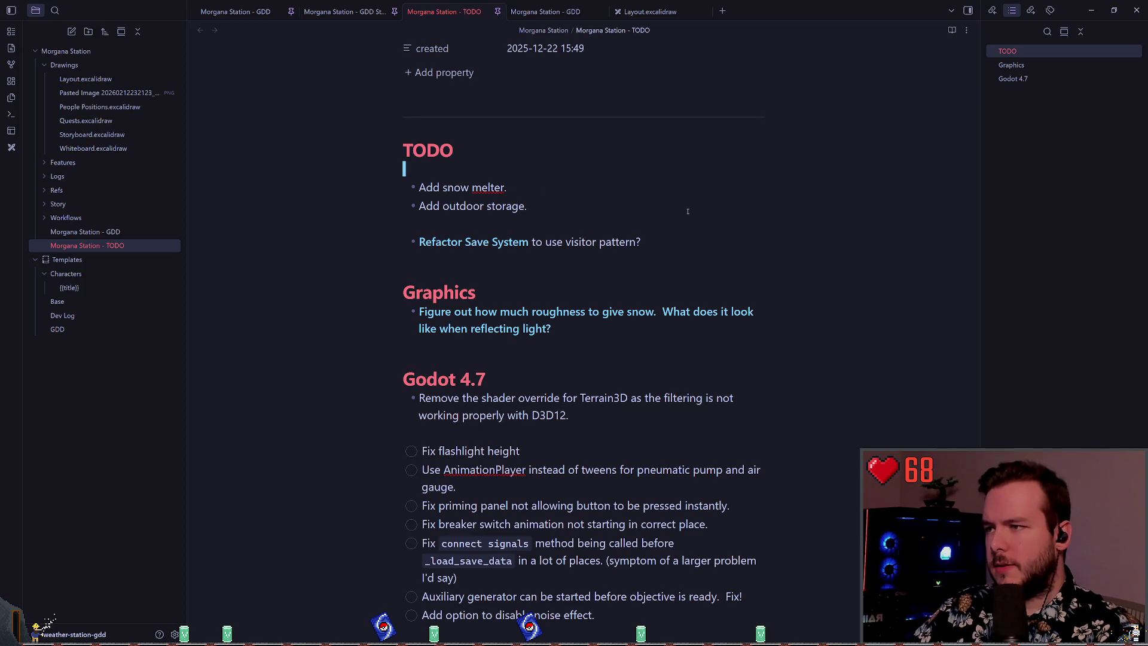
- Add a '# Systemic Refactors' heading above the Refactor Save System item
{"action": "key", "text": "shift+o"}
{"action": "key", "text": "Return"}
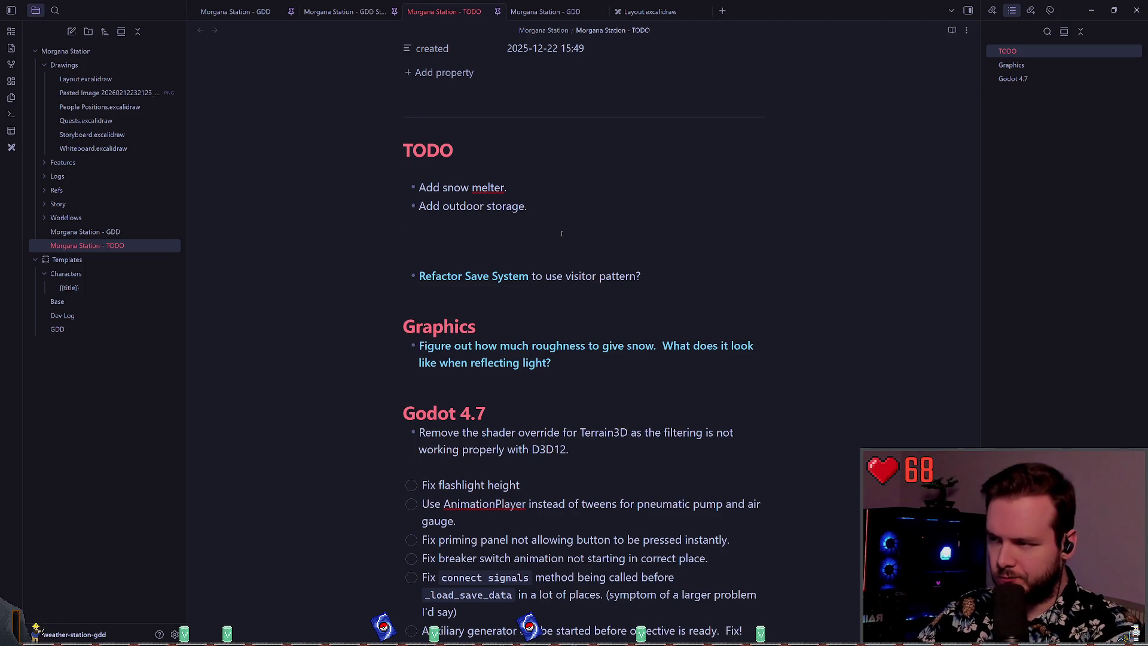
{"action": "type", "text": "#"}
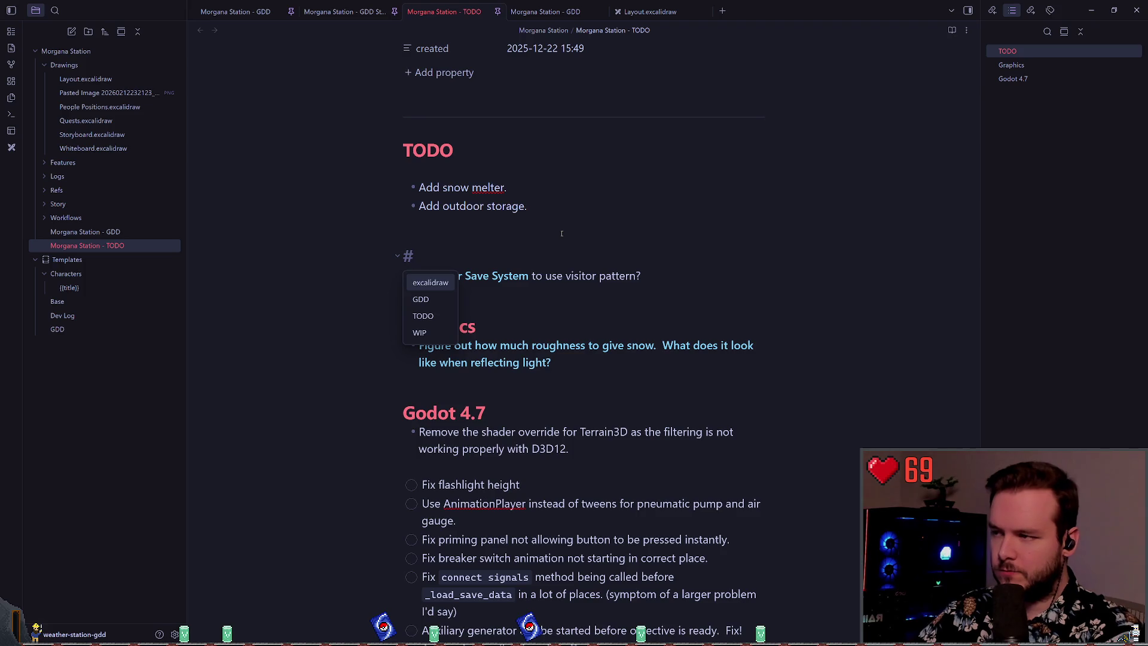
{"action": "type", "text": " Systemc Refactors"}
{"action": "key", "text": "Escape"}
{"action": "key", "text": "k"}
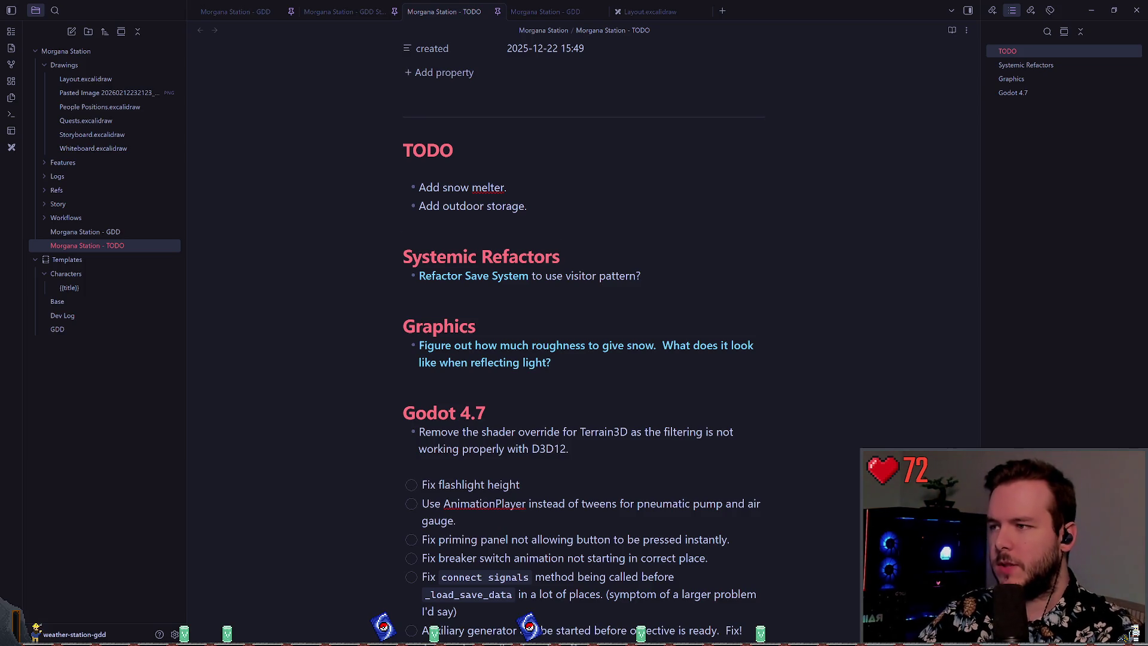
{"action": "key", "text": "alt+Tab"}
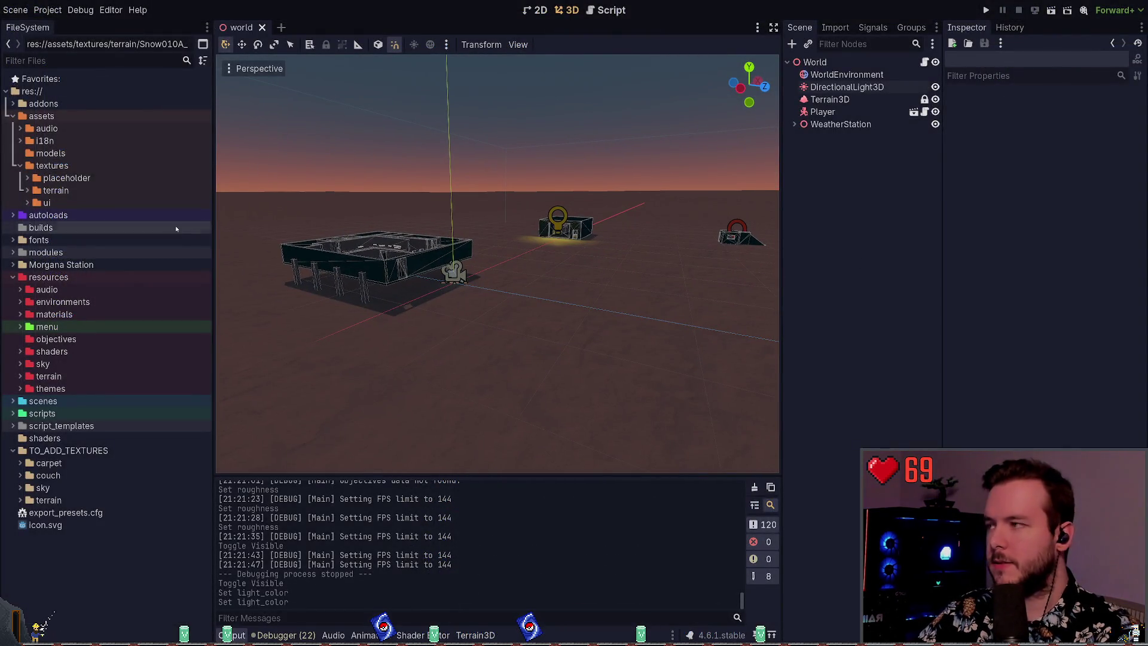
- Collapse the textures folder, frame the weather station, and toggle its buildings' visibility off and on
{"action": "left_click", "coordinate": [20, 166]}
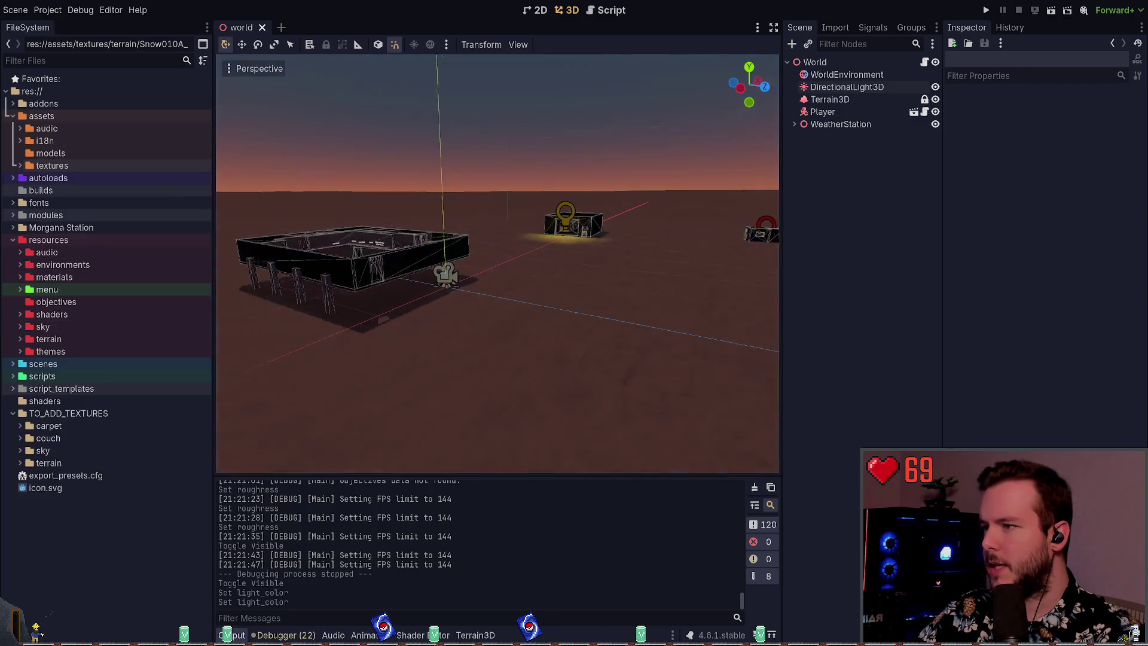
{"action": "key", "text": "w"}
{"action": "key", "text": "s"}
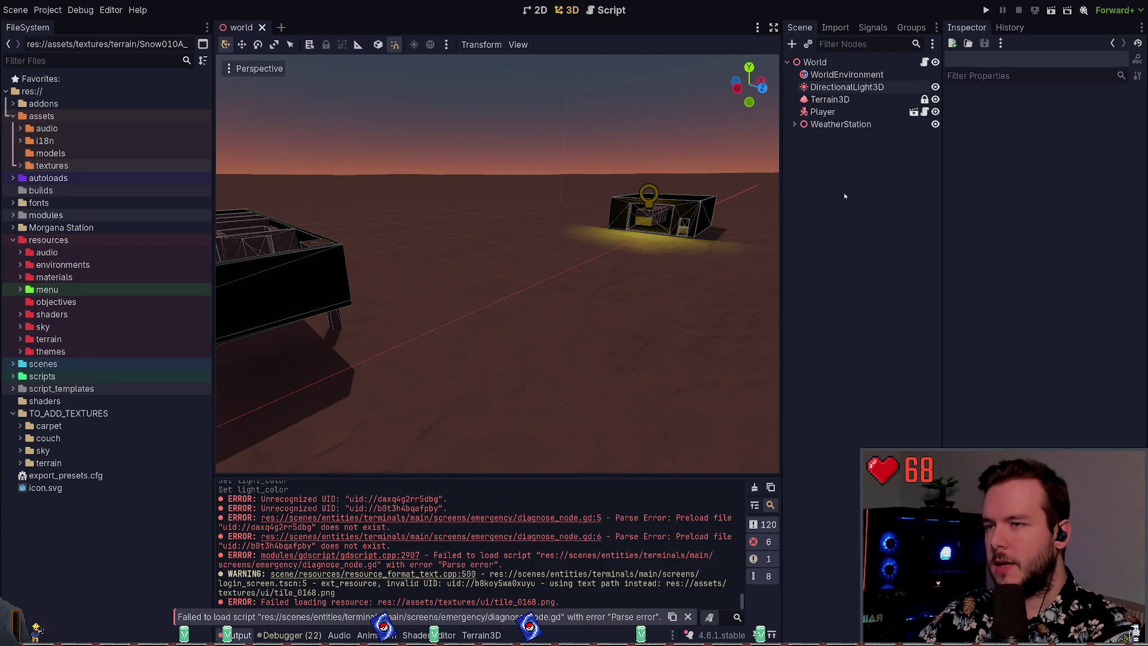
{"action": "left_click", "coordinate": [794, 124]}
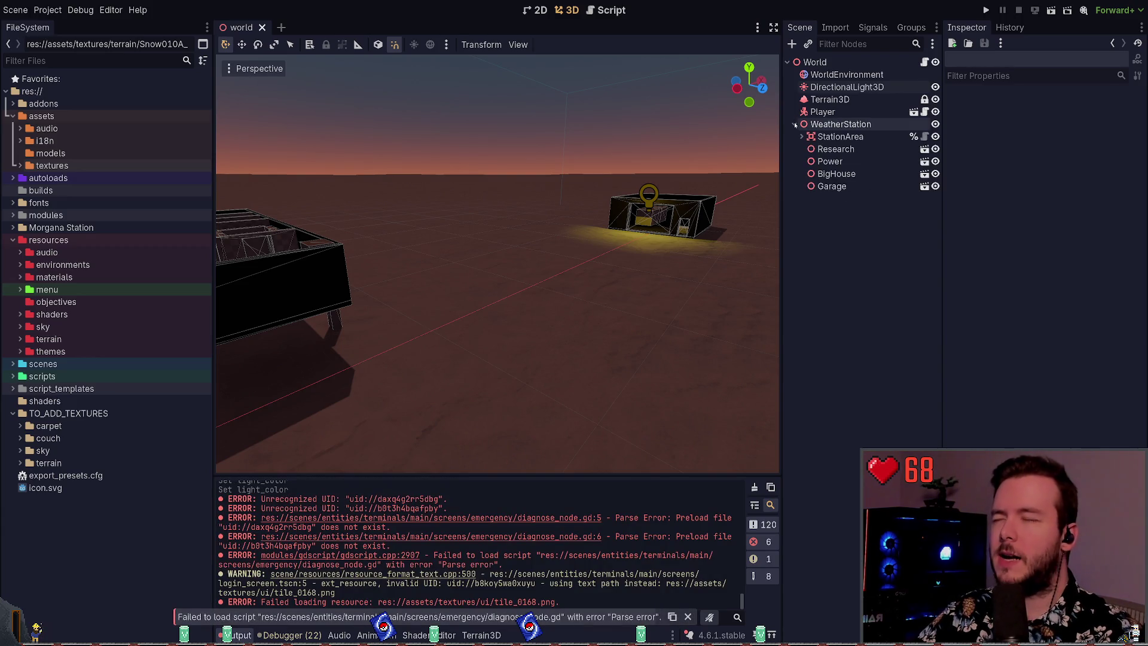
{"action": "left_click", "coordinate": [794, 124]}
{"action": "key", "text": "s"}
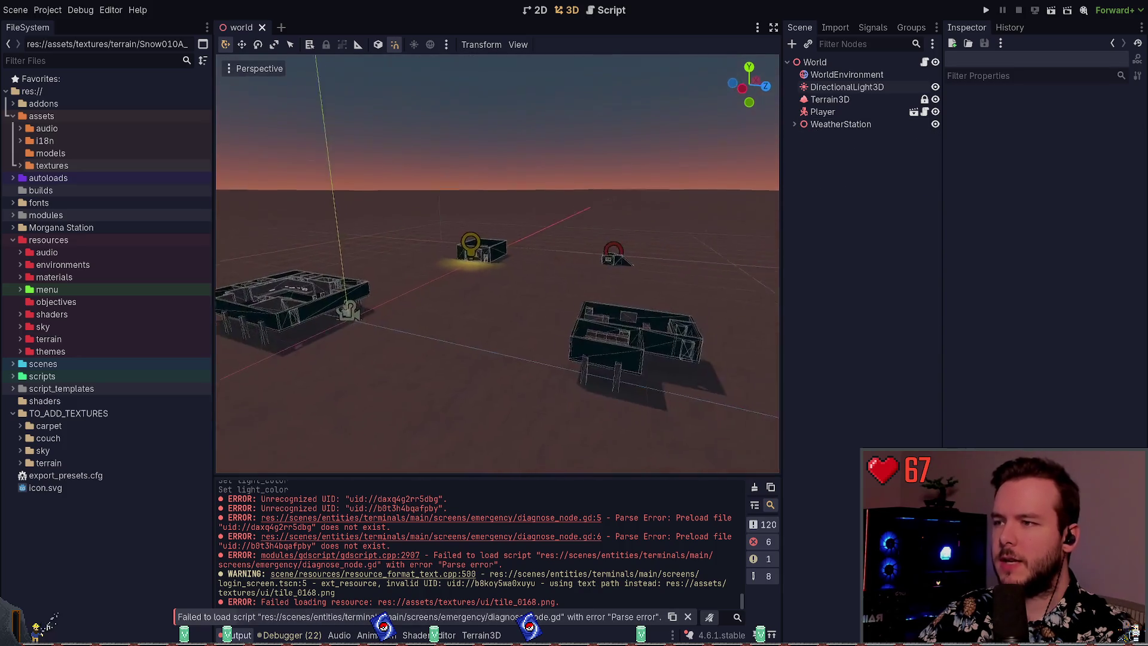
{"action": "key", "text": "w"}
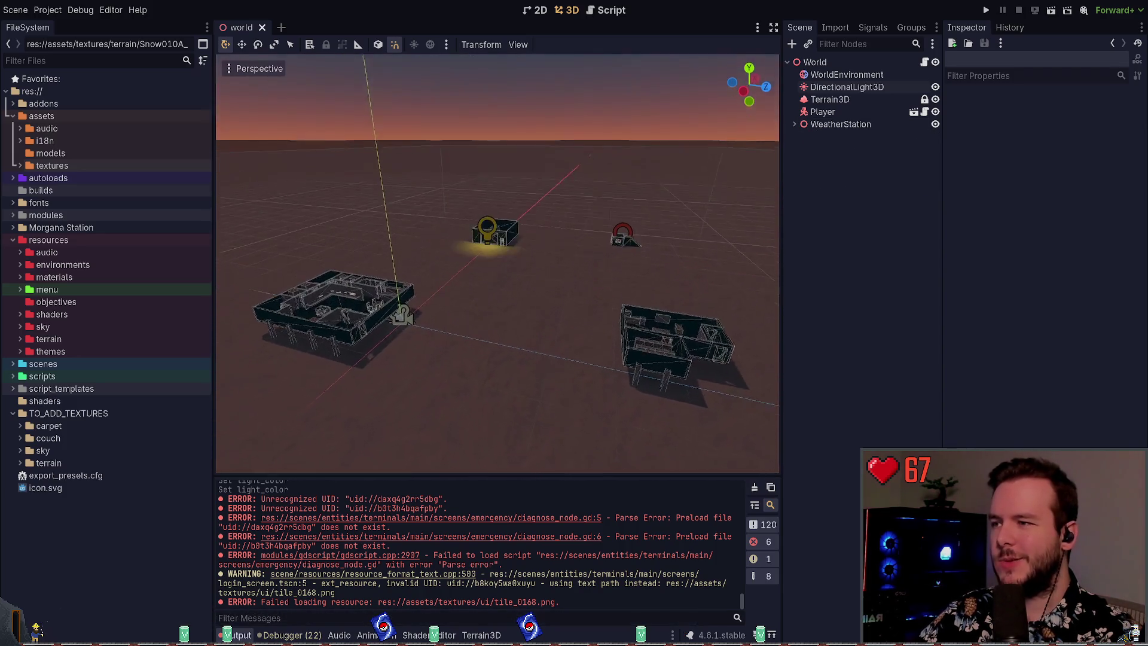
{"action": "left_click", "coordinate": [934, 124]}
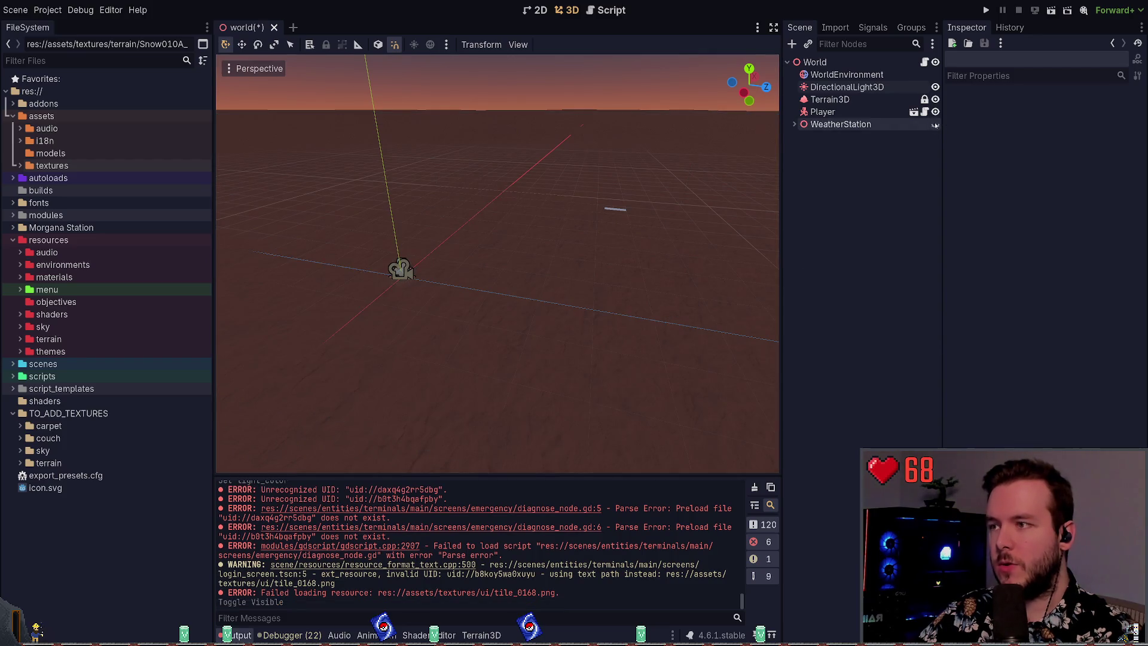
{"action": "left_click", "coordinate": [936, 125]}
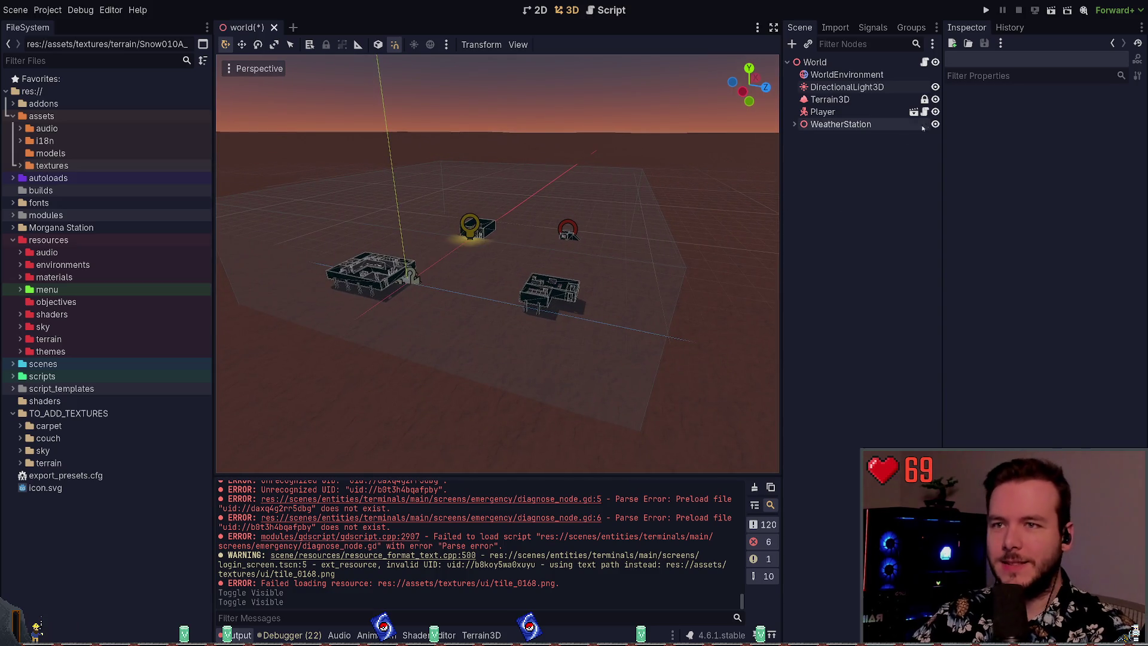
{"action": "left_click", "coordinate": [935, 125]}
{"action": "left_click", "coordinate": [936, 124]}
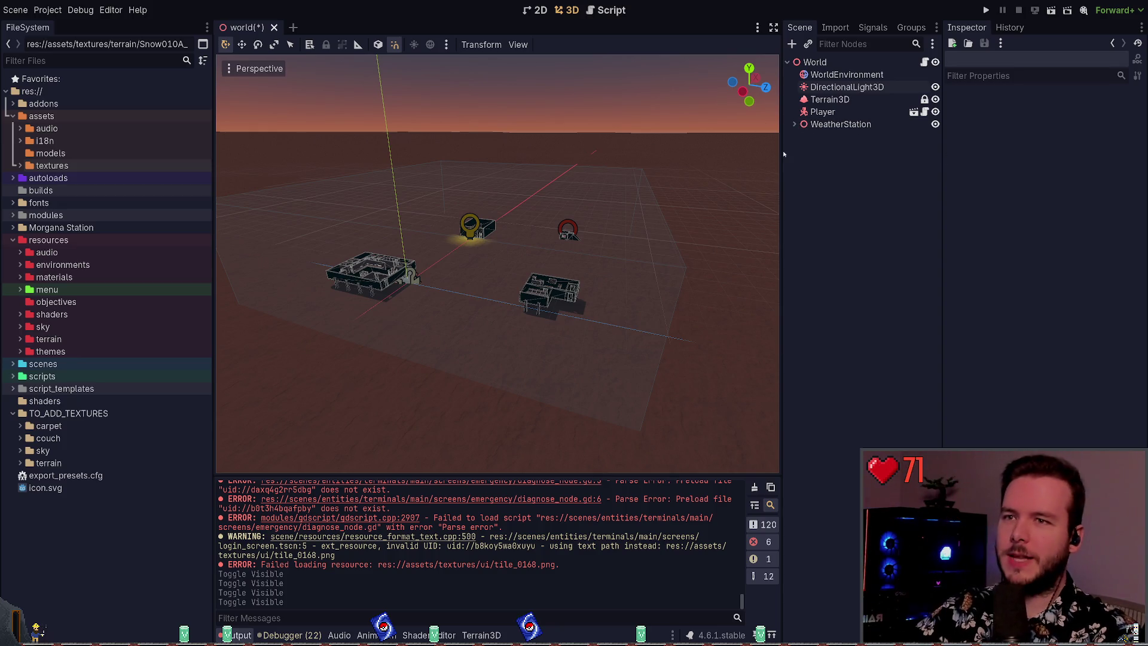
- Expand WeatherStation and select the Research building, undoing an accidental move
{"action": "left_click", "coordinate": [789, 124]}
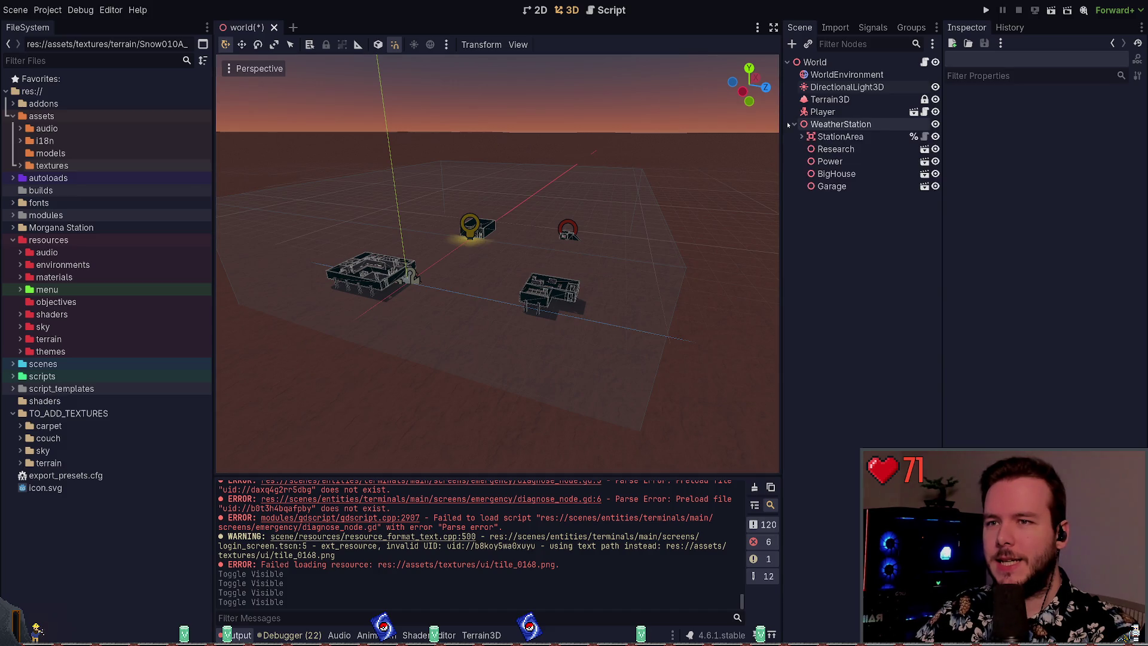
{"action": "scroll", "coordinate": [541, 187], "scroll_direction": "up", "scroll_amount": 3}
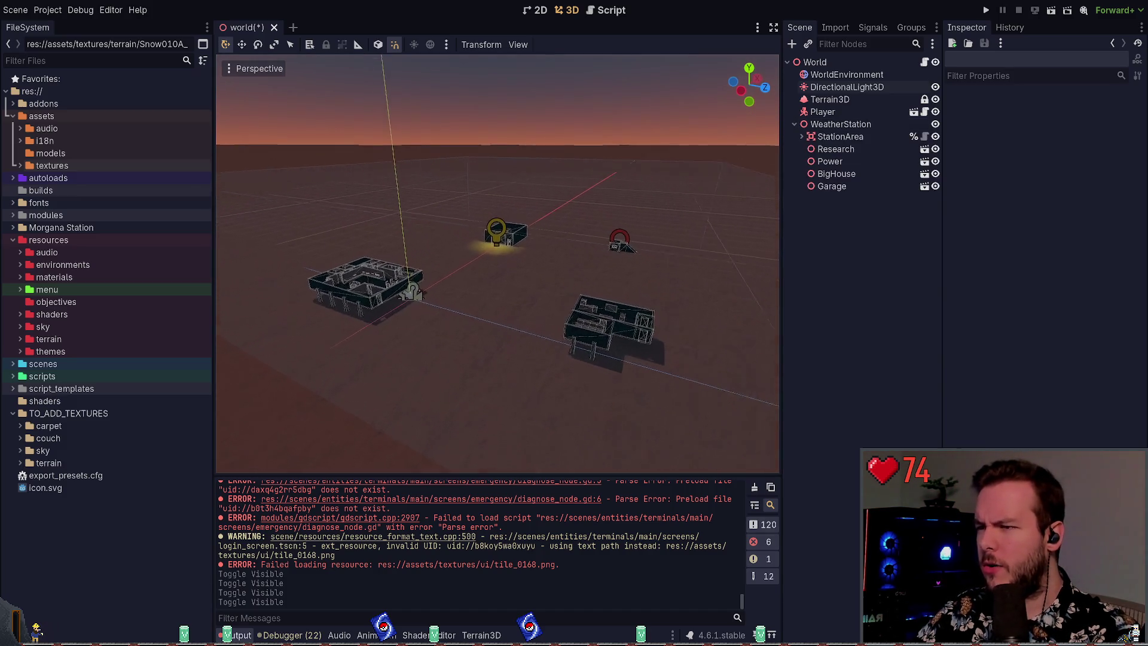
{"action": "left_click", "coordinate": [843, 150]}
{"action": "left_click", "coordinate": [912, 151], "text": "ctrl"}
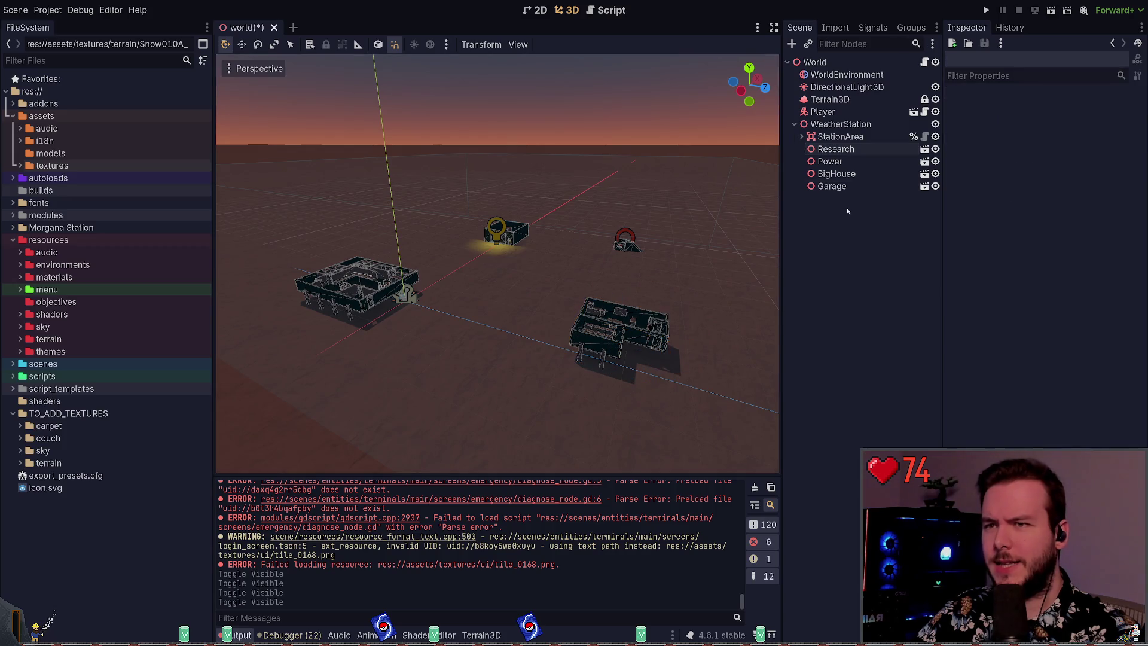
{"action": "left_click", "coordinate": [911, 151]}
{"action": "mouse_move", "coordinate": [633, 332]}
{"action": "left_mouse_down"}
{"action": "mouse_move", "coordinate": [604, 317]}
{"action": "mouse_move", "coordinate": [590, 400]}
{"action": "left_mouse_up"}
{"action": "key", "text": "ctrl+z"}
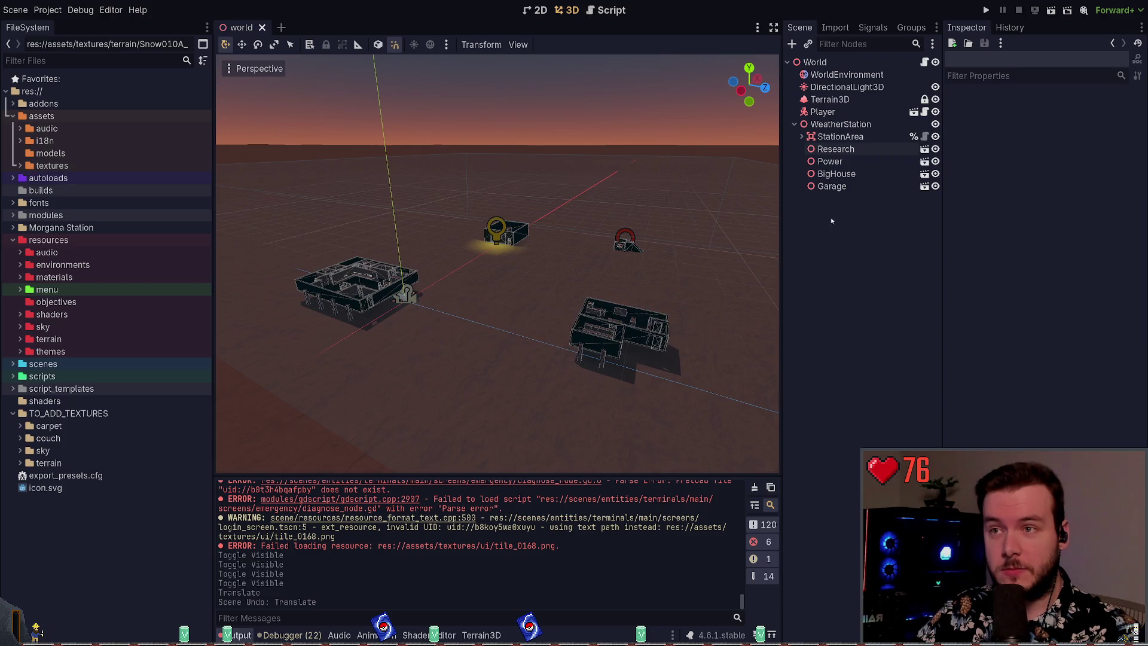
{"action": "left_click", "coordinate": [795, 124]}
- Fold away WeatherStation's children, clear the selection, and open the Create New Node dialog
{"action": "scroll", "coordinate": [706, 142], "scroll_direction": "up", "scroll_amount": 3}
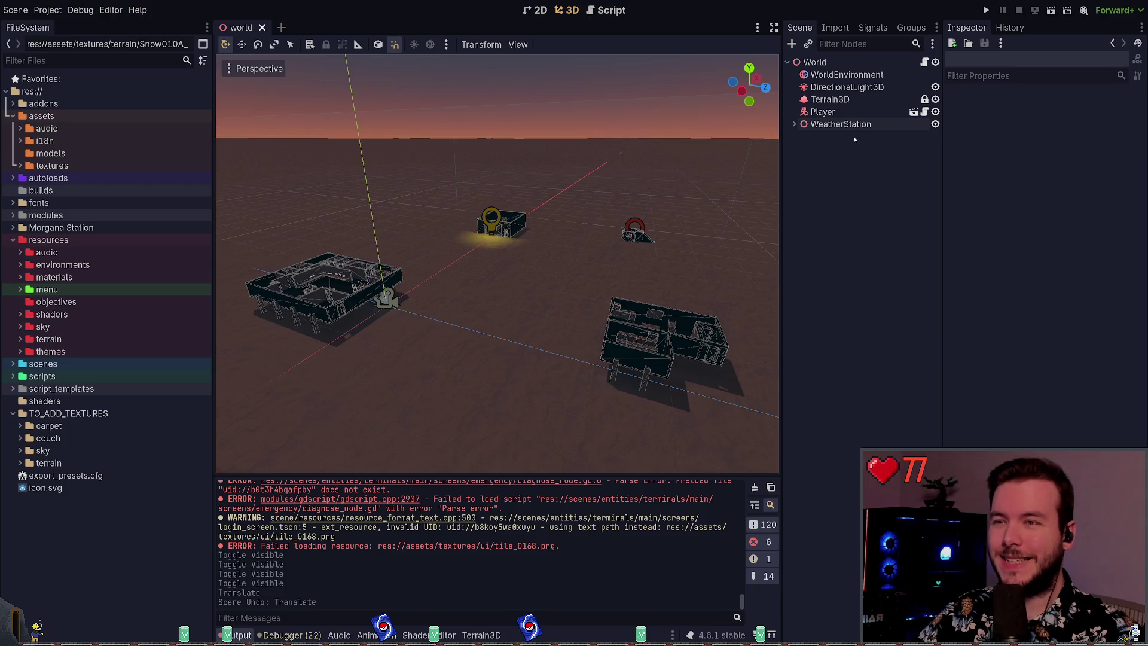
{"action": "left_click", "coordinate": [794, 125]}
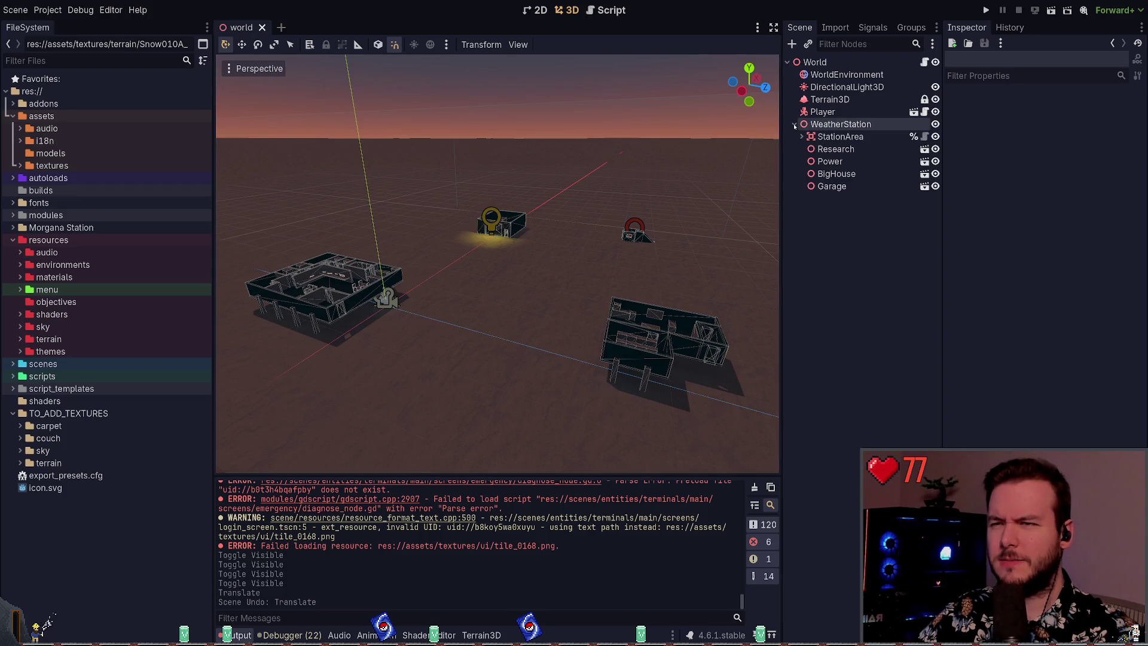
{"action": "left_click", "coordinate": [838, 124]}
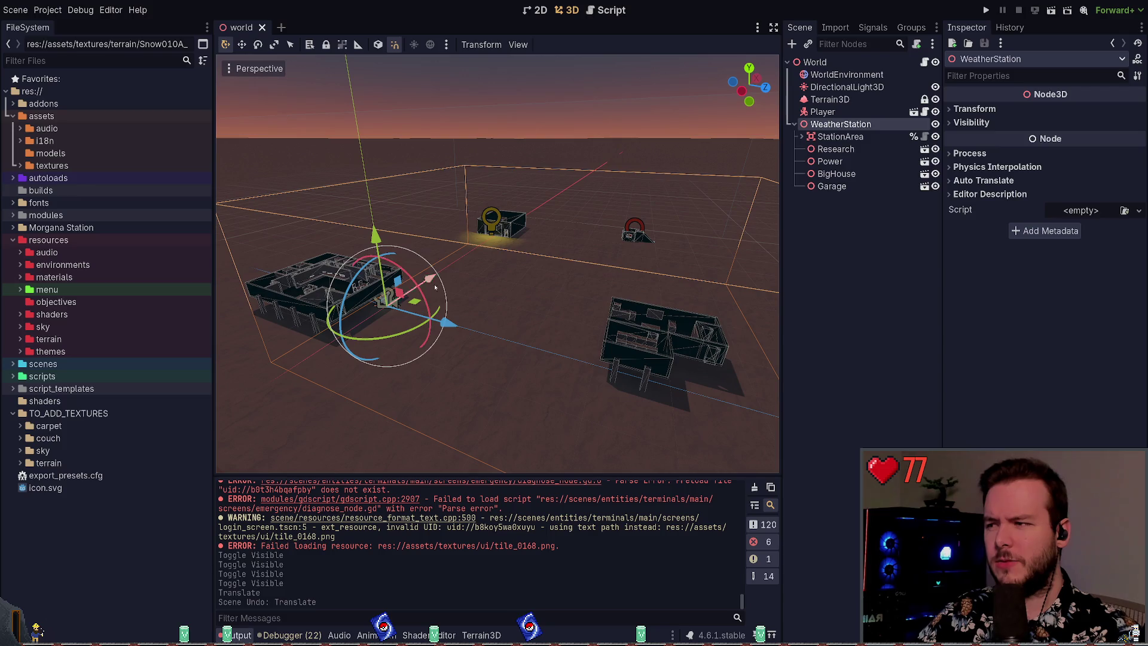
{"action": "left_click", "coordinate": [794, 124]}
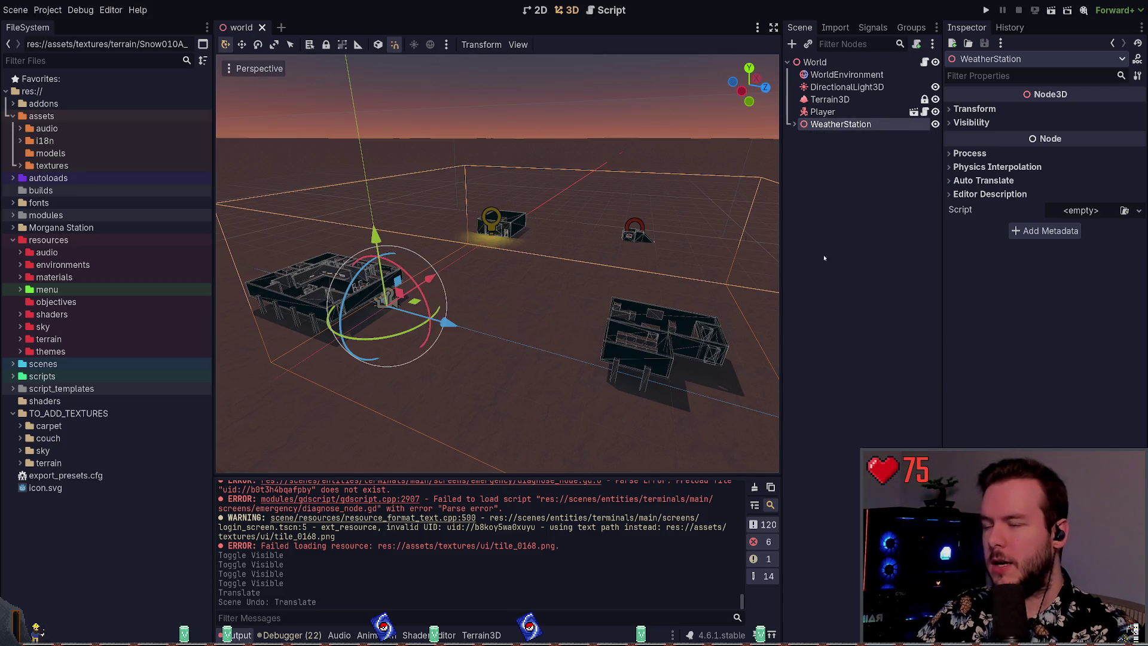
{"action": "left_click", "coordinate": [791, 249]}
{"action": "left_click", "coordinate": [794, 125]}
{"action": "left_click", "coordinate": [794, 124]}
{"action": "key", "text": "ctrl+a"}
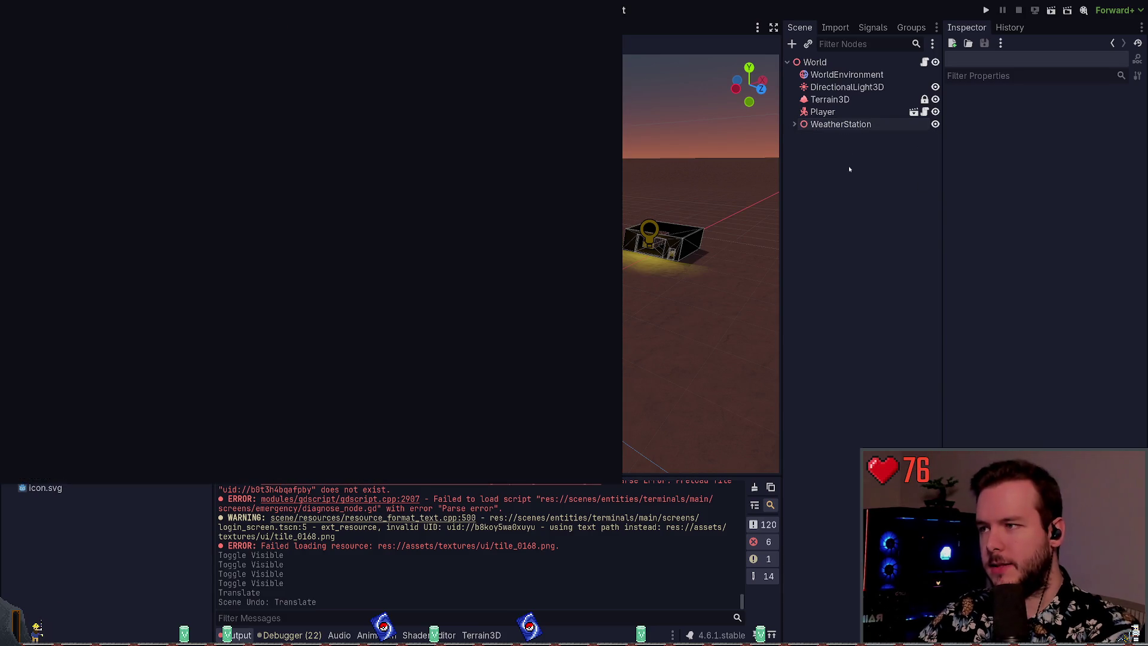
- Create a CSGBox3D, move it 1 m along X, and save the scene
{"action": "key", "text": "Return"}
{"action": "key", "text": "f"}
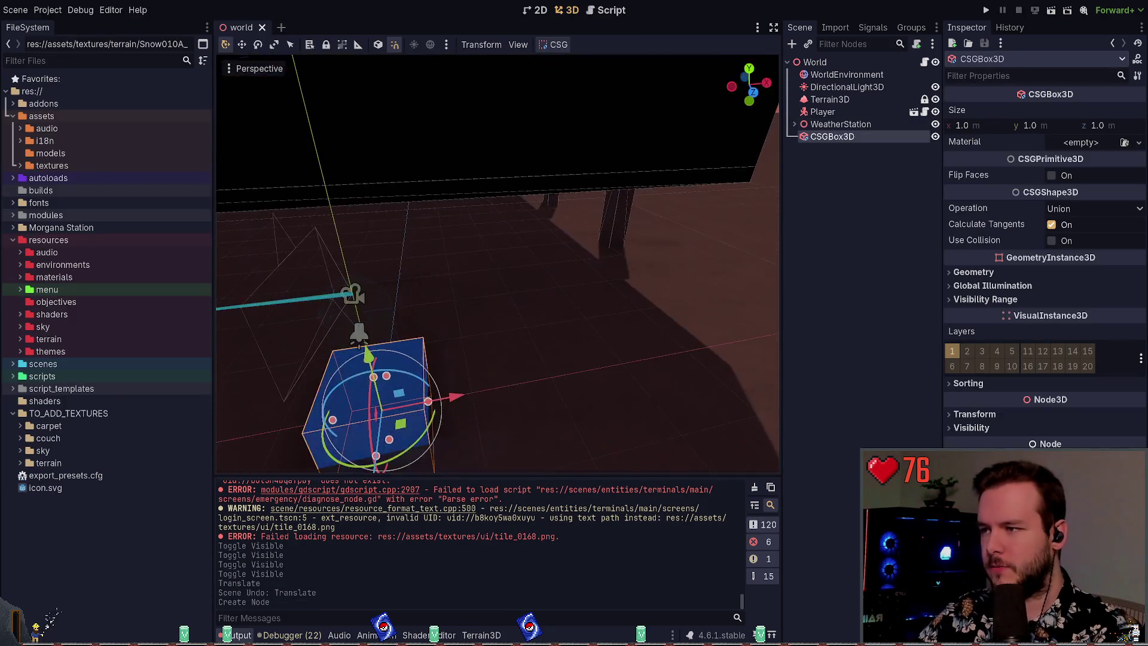
{"action": "left_click_drag", "start_coordinate": [434, 358], "coordinate": [494, 347]}
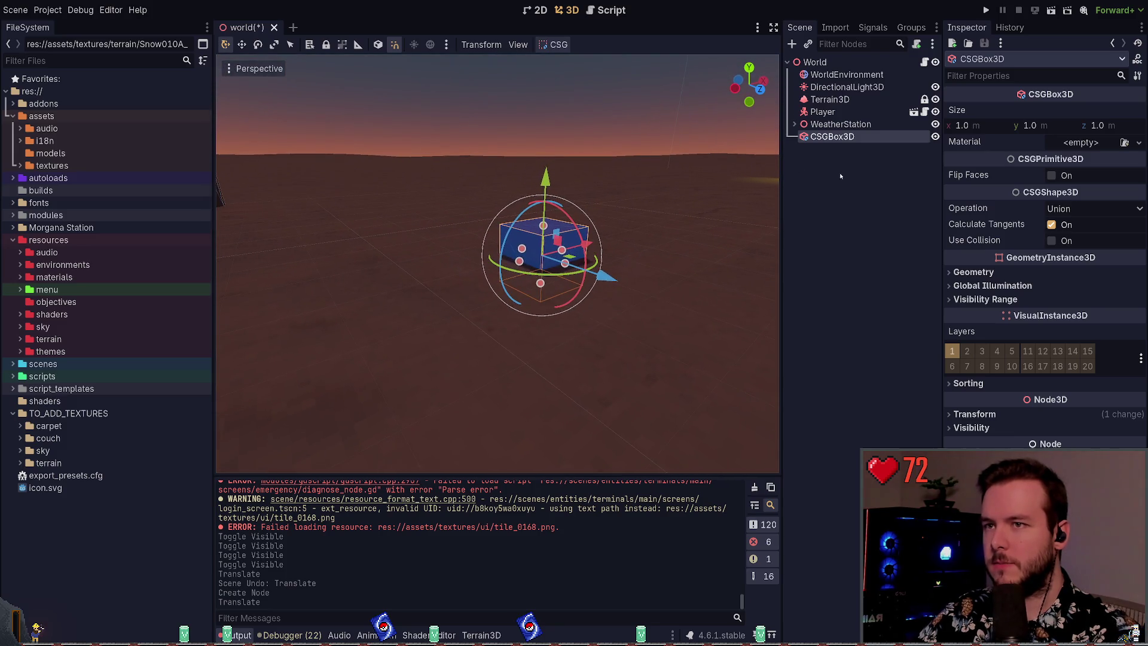
{"action": "key", "text": "ctrl+s"}
- Toggle DirectionalLight3D off and back on to compare lighting, saving each time
{"action": "left_click", "coordinate": [935, 86]}
{"action": "key", "text": "ctrl+s"}
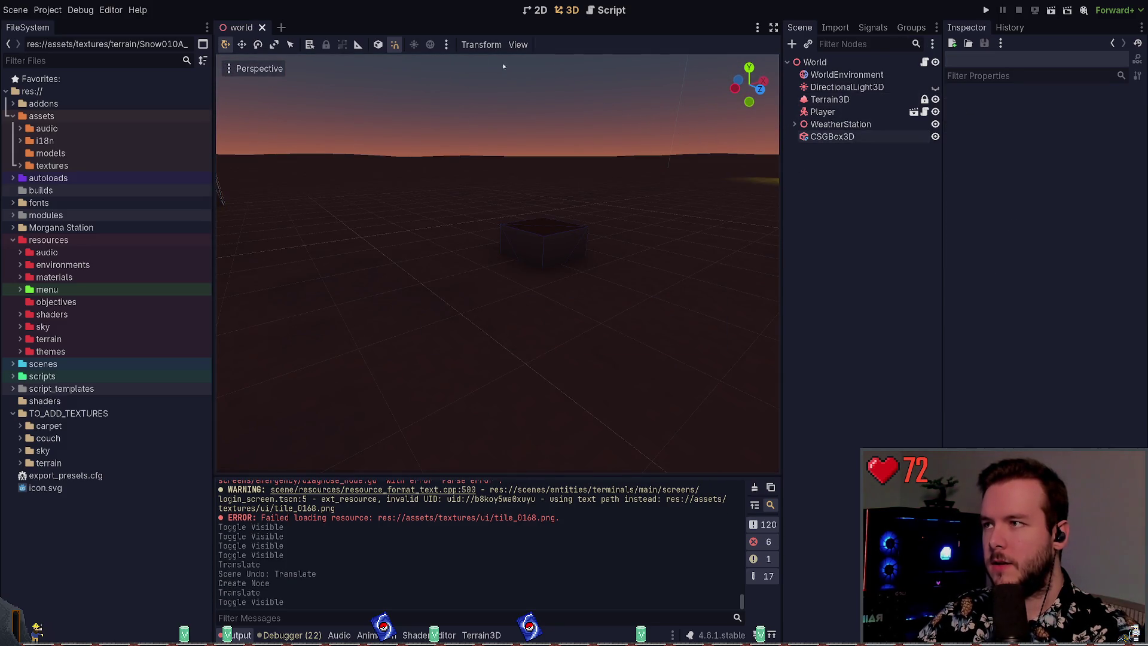
{"action": "left_click", "coordinate": [846, 74]}
{"action": "left_click", "coordinate": [935, 87]}
{"action": "key", "text": "ctrl+s"}
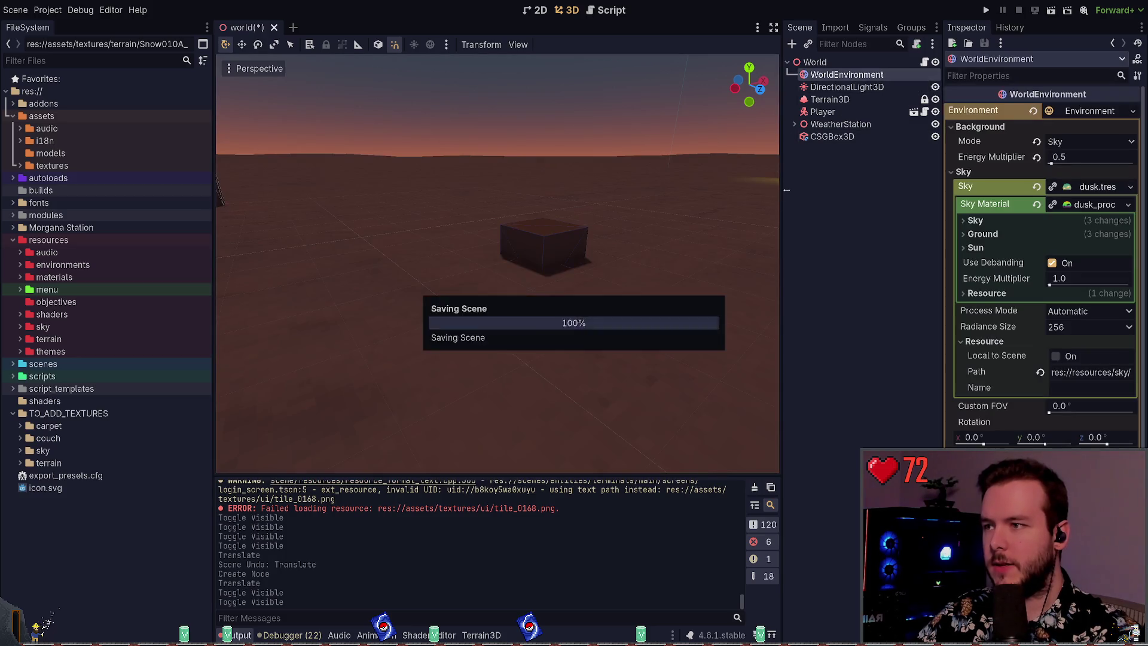
{"action": "left_click", "coordinate": [877, 88]}
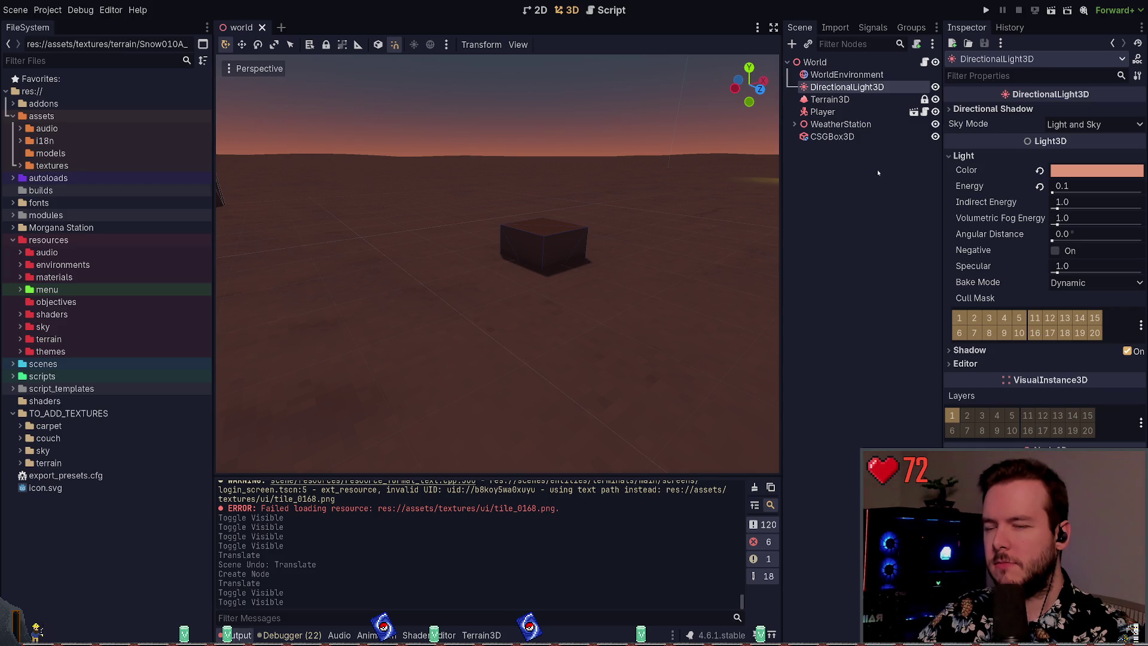
- Assign a new material to the CSG box and expand its settings
{"action": "left_click", "coordinate": [832, 136]}
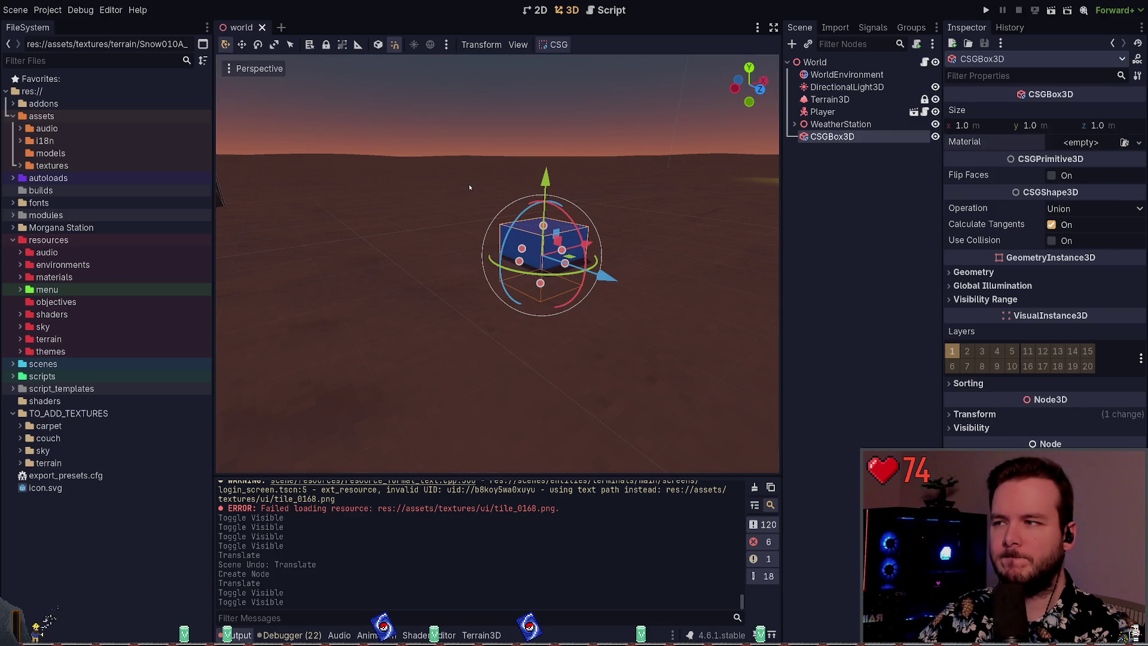
{"action": "left_click_drag", "start_coordinate": [469, 187], "coordinate": [616, 258]}
{"action": "left_click", "coordinate": [1100, 154]}
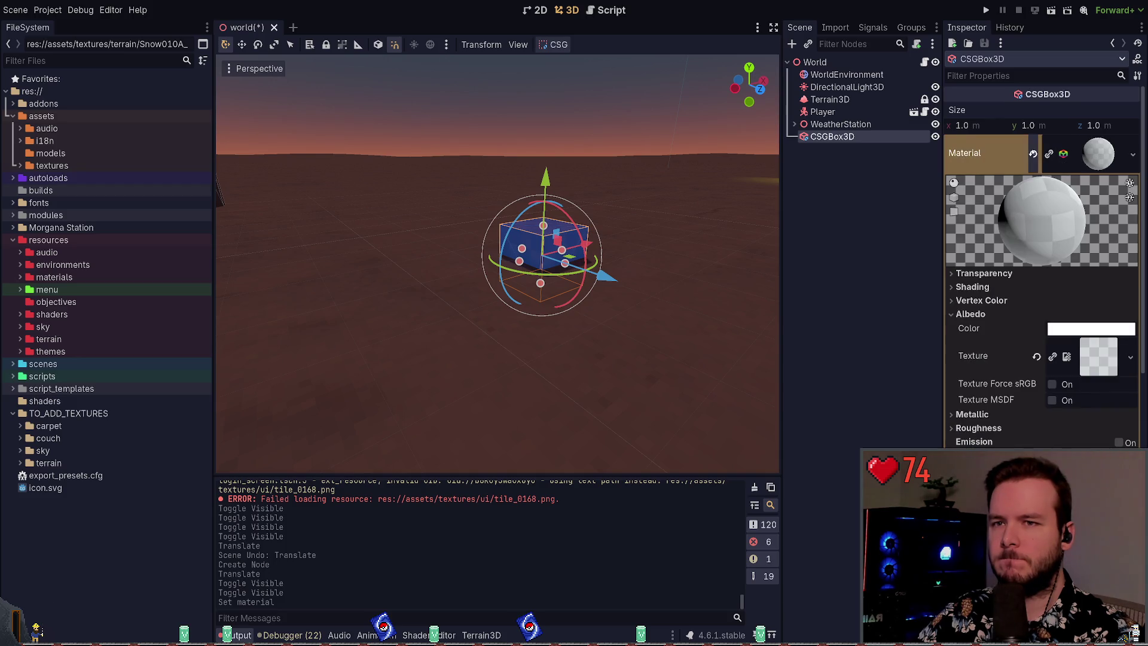
- Replace the CSG box's material with a dark material
{"action": "left_click", "coordinate": [1139, 154]}
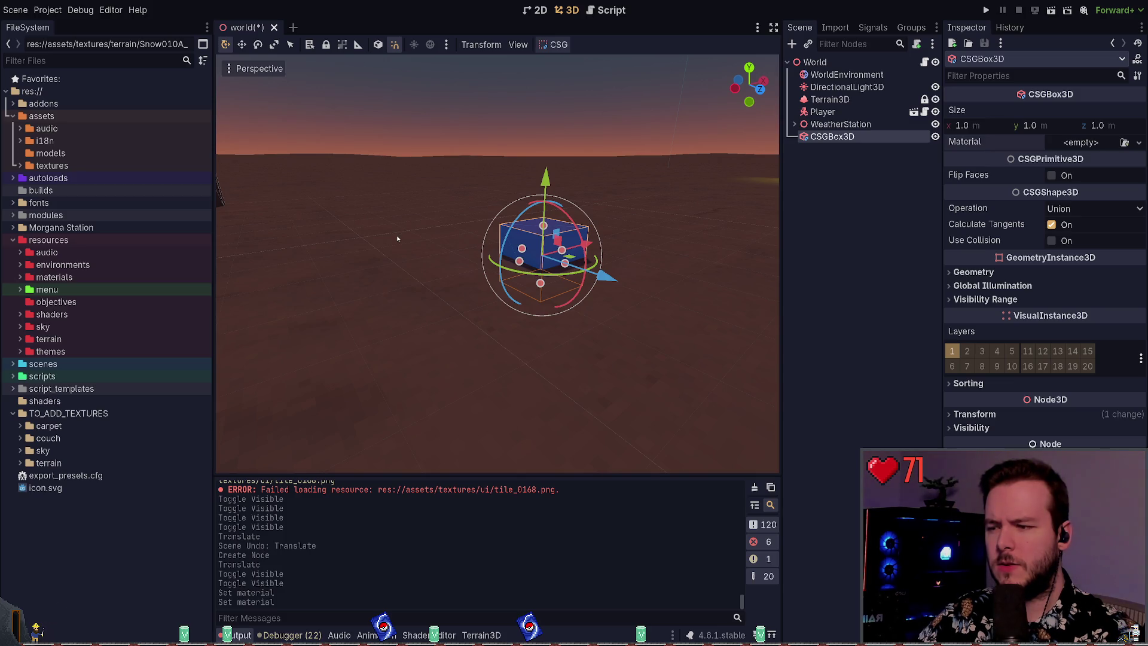
{"action": "mouse_move", "coordinate": [529, 219]}
{"action": "left_mouse_down"}
{"action": "mouse_move", "coordinate": [529, 192]}
{"action": "mouse_move", "coordinate": [546, 211]}
{"action": "mouse_move", "coordinate": [546, 198]}
{"action": "mouse_move", "coordinate": [545, 209]}
{"action": "mouse_move", "coordinate": [561, 206]}
{"action": "mouse_move", "coordinate": [556, 194]}
{"action": "mouse_move", "coordinate": [540, 222]}
{"action": "mouse_move", "coordinate": [541, 123]}
{"action": "left_mouse_up"}
{"action": "key", "text": "w"}
- Frame the box and stretch it to 6.0 × 2.2 × 2.1 m
{"action": "key", "text": "e"}
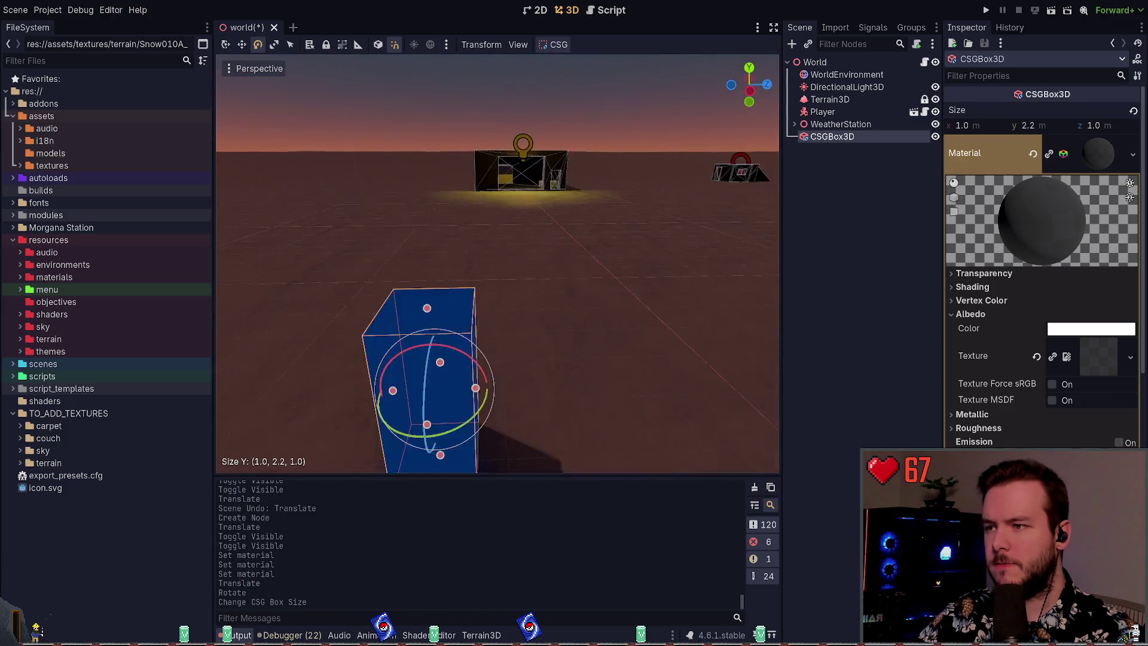
{"action": "mouse_move", "coordinate": [463, 309]}
{"action": "left_mouse_down"}
{"action": "mouse_move", "coordinate": [418, 299]}
{"action": "mouse_move", "coordinate": [463, 310]}
{"action": "left_mouse_up"}
{"action": "key", "text": "f"}
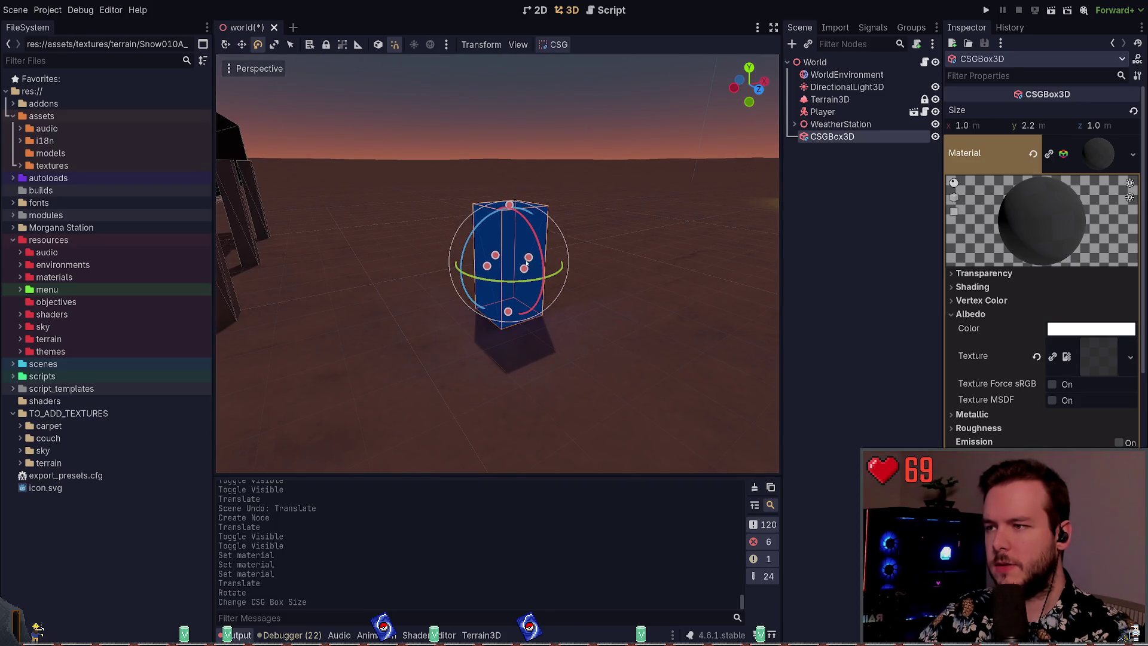
{"action": "mouse_move", "coordinate": [528, 257]}
{"action": "left_mouse_down"}
{"action": "mouse_move", "coordinate": [668, 245]}
{"action": "mouse_move", "coordinate": [628, 271]}
{"action": "mouse_move", "coordinate": [565, 231]}
{"action": "left_mouse_up"}
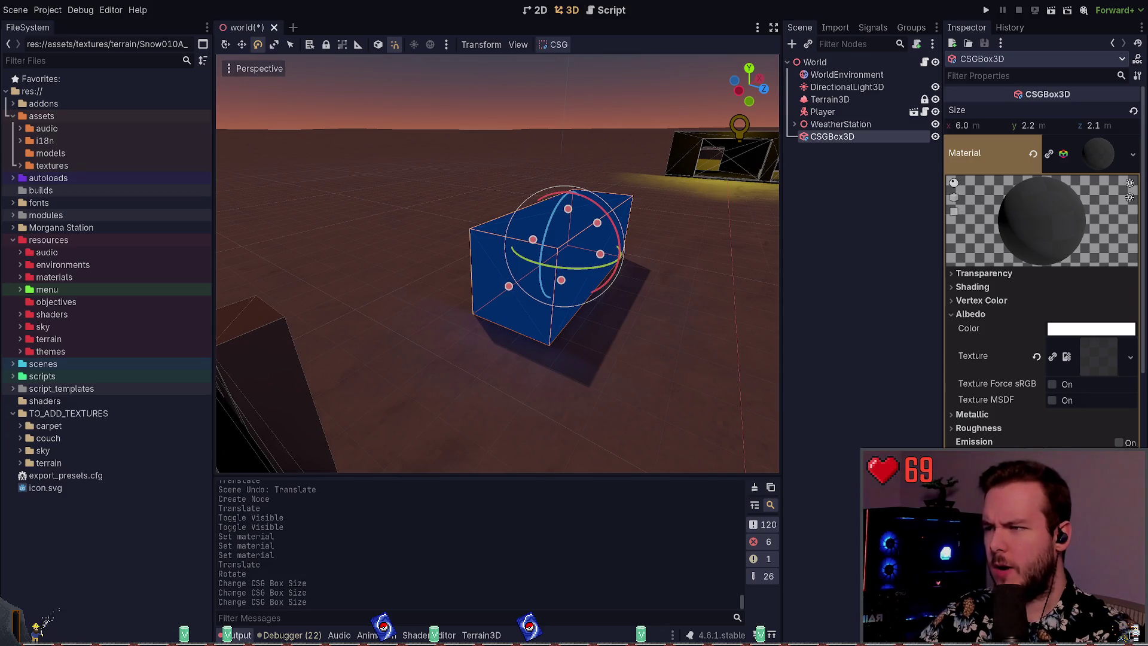
{"action": "key", "text": "alt+Tab"}
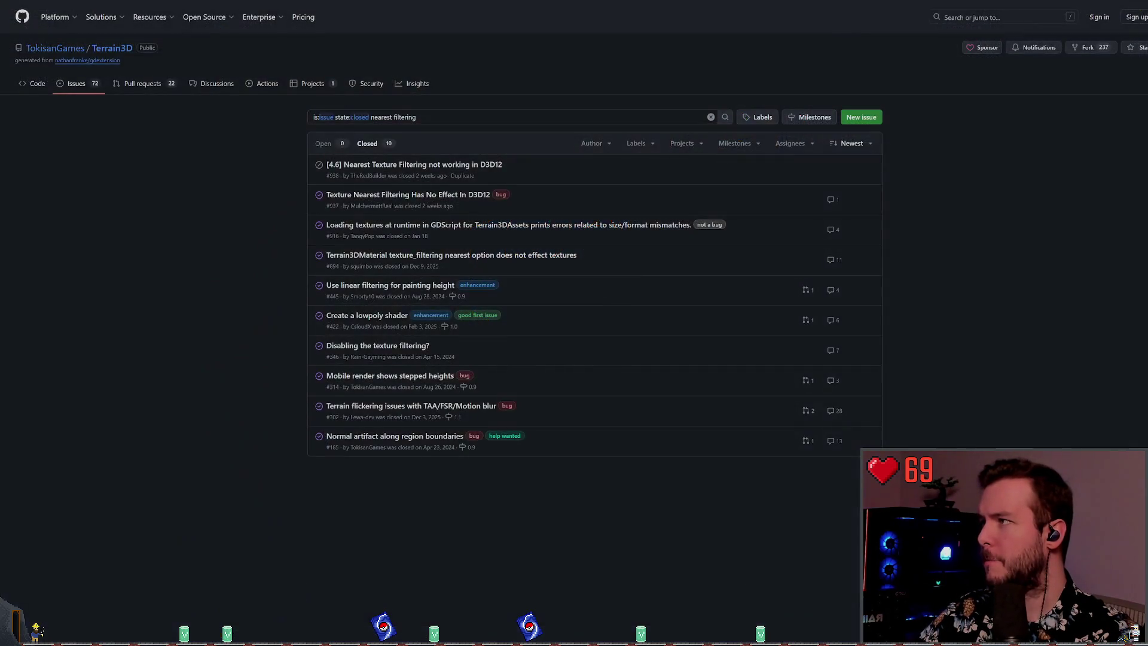
- In a private Brave window, search for 'cargo container dimensions'
{"action": "key", "text": "ctrl+shift+n"}
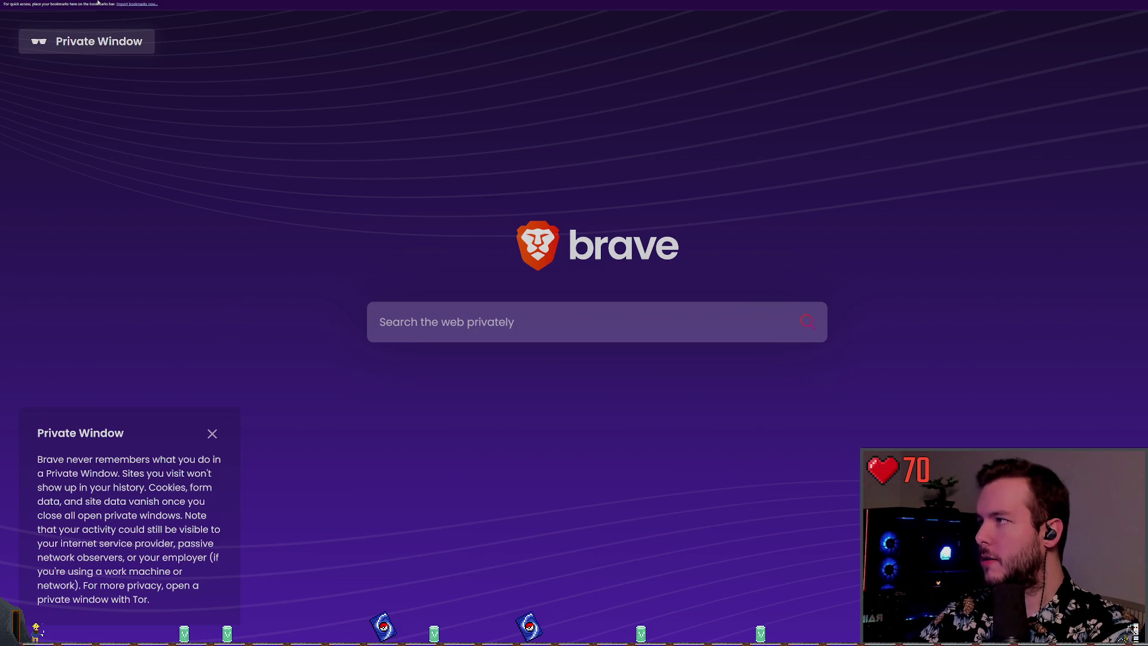
{"action": "type", "text": "cargo container dimeinos"}
{"action": "key", "text": "Return"}
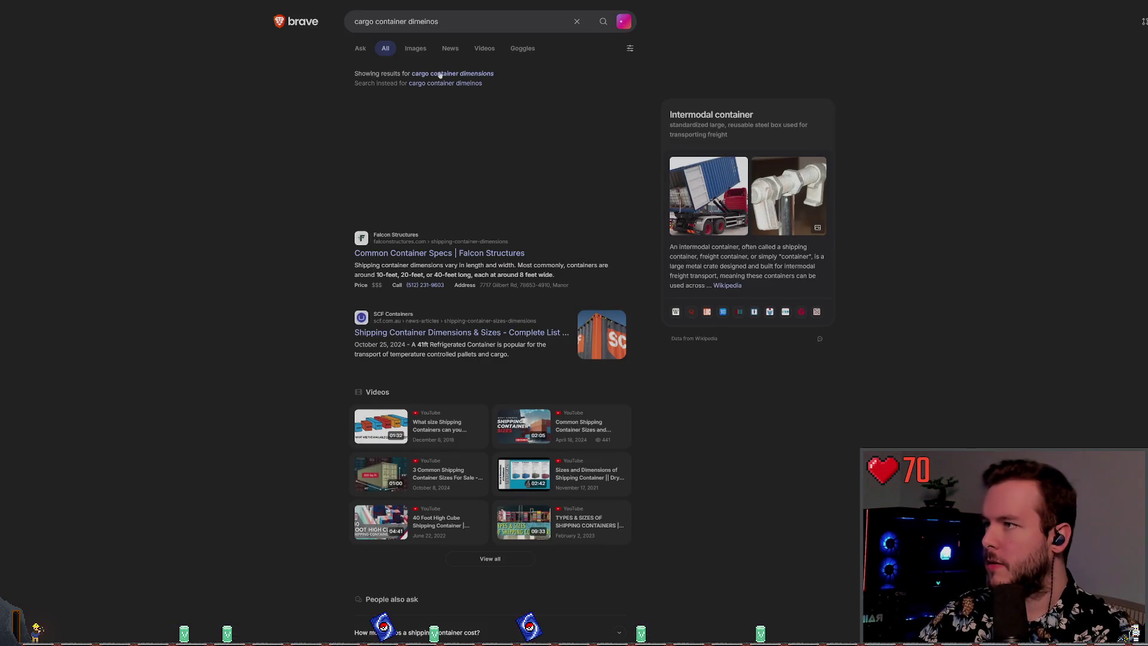
{"action": "left_click", "coordinate": [477, 74]}
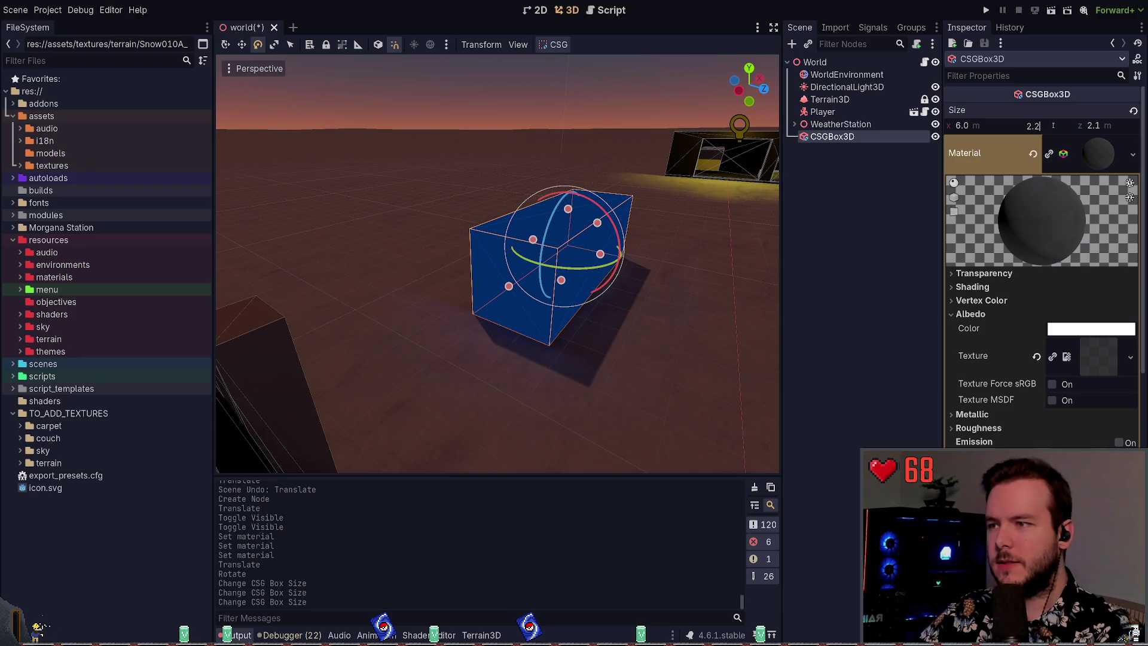
- Set the box's height to 2.5 m and depth to 2.4 m, then save the scene
{"action": "key", "text": "BackSpace"}
{"action": "type", "text": "5"}
{"action": "key", "text": "Tab"}
{"action": "type", "text": "2.5"}
{"action": "key", "text": "Return"}
{"action": "key", "text": "BackSpace"}
{"action": "type", "text": "4"}
{"action": "key", "text": "Return"}
{"action": "key", "text": "ctrl+s"}
- Try a 2.6 m height, revert to 2.5 m, raise the box slightly along Y, and save
{"action": "left_click", "coordinate": [1047, 124]}
{"action": "key", "text": "BackSpace"}
{"action": "type", "text": "6"}
{"action": "key", "text": "Return"}
{"action": "key", "text": "ctrl+z"}
{"action": "key", "text": "w"}
{"action": "left_click_drag", "start_coordinate": [572, 179], "coordinate": [572, 119]}
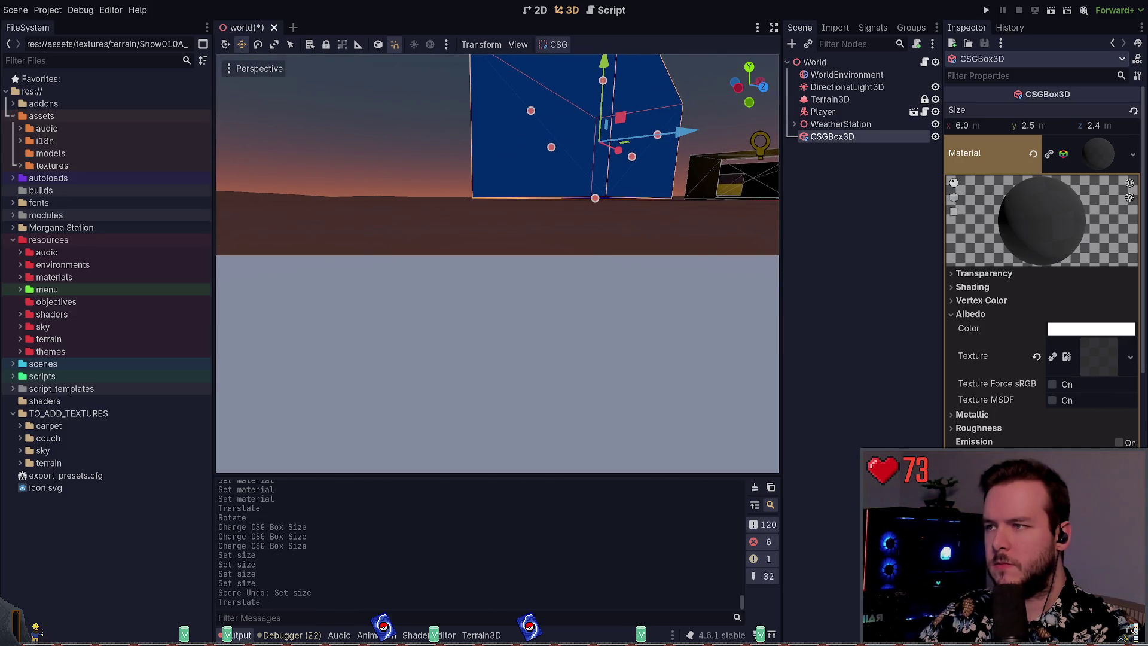
{"action": "key", "text": "ctrl+s"}
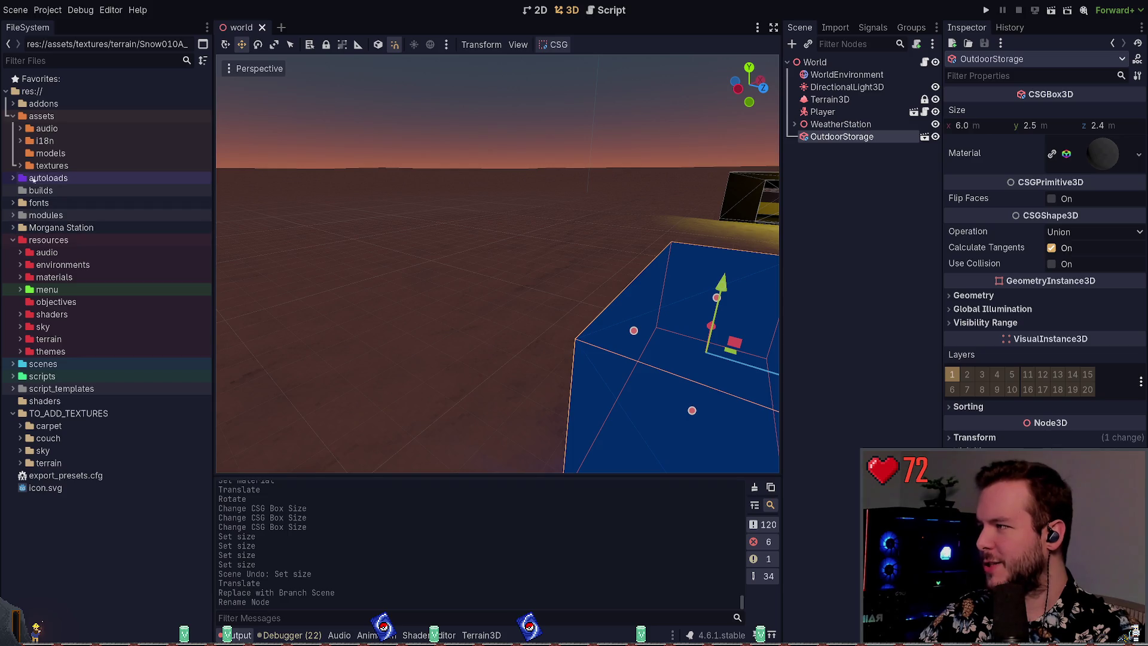
- Collapse the assets and resources folders, then select scenes/levels/buildings/outdoor_storage.tscn
{"action": "left_click", "coordinate": [13, 116]}
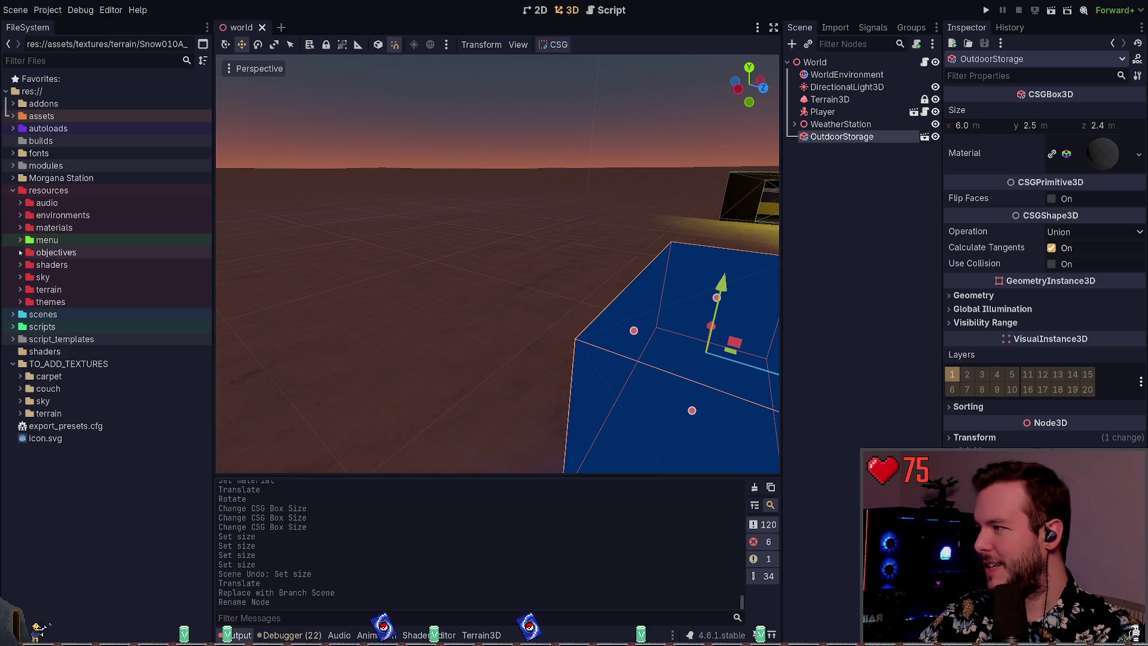
{"action": "left_click", "coordinate": [14, 190]}
{"action": "left_click", "coordinate": [12, 252]}
{"action": "left_click", "coordinate": [13, 178]}
{"action": "left_click", "coordinate": [12, 178]}
{"action": "left_click", "coordinate": [13, 214]}
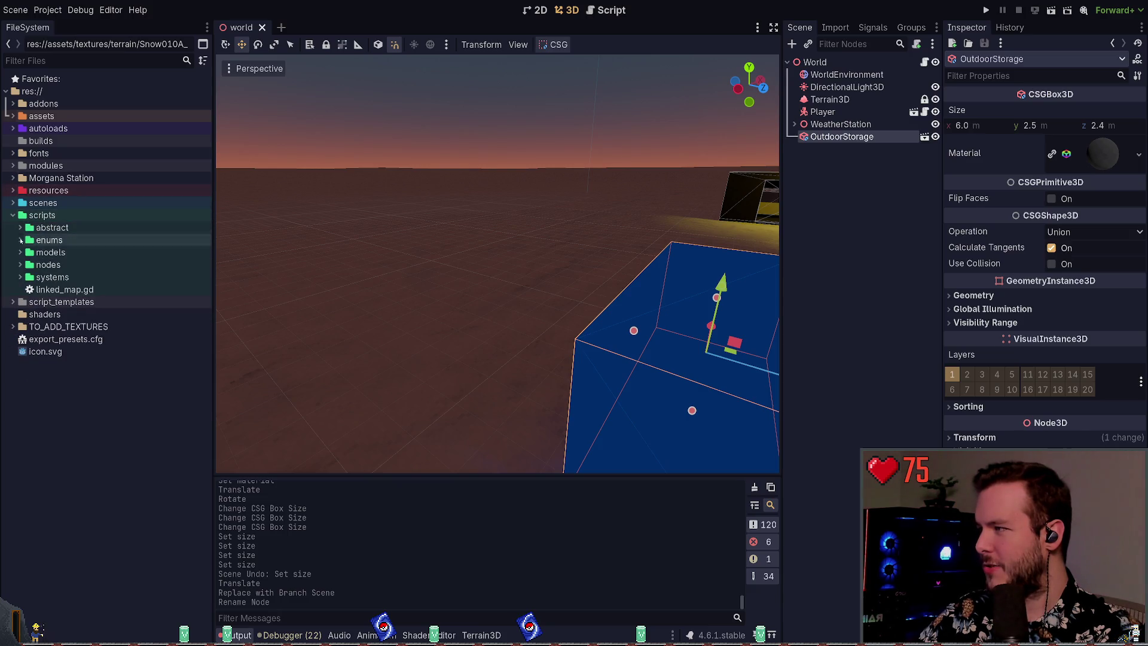
{"action": "left_click", "coordinate": [12, 202]}
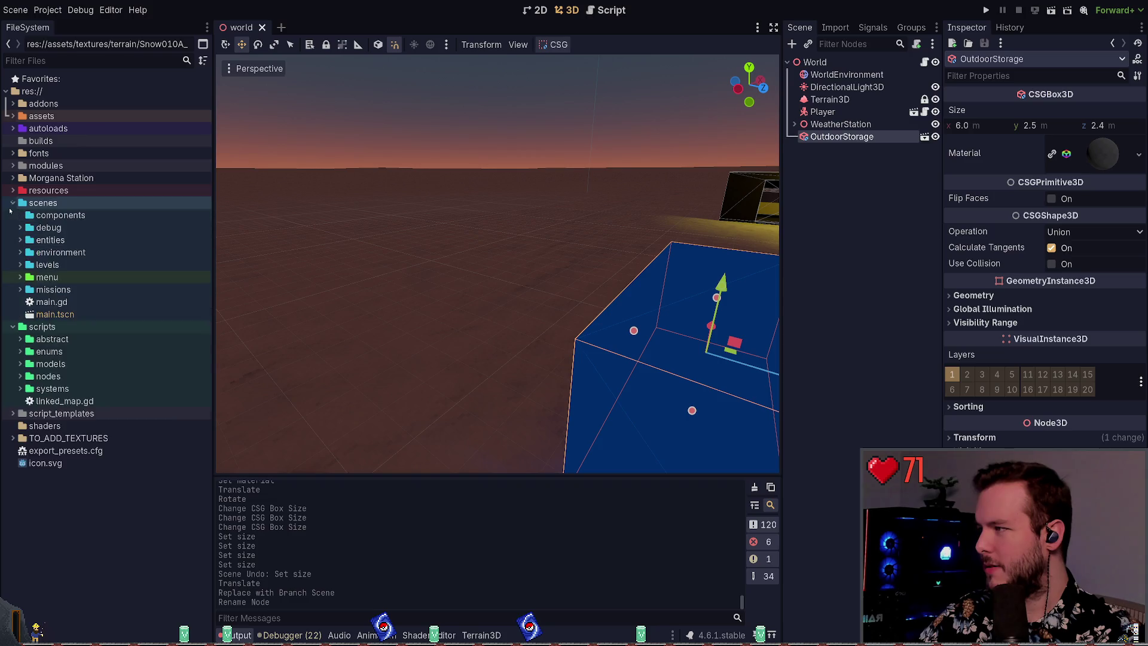
{"action": "left_click", "coordinate": [13, 326]}
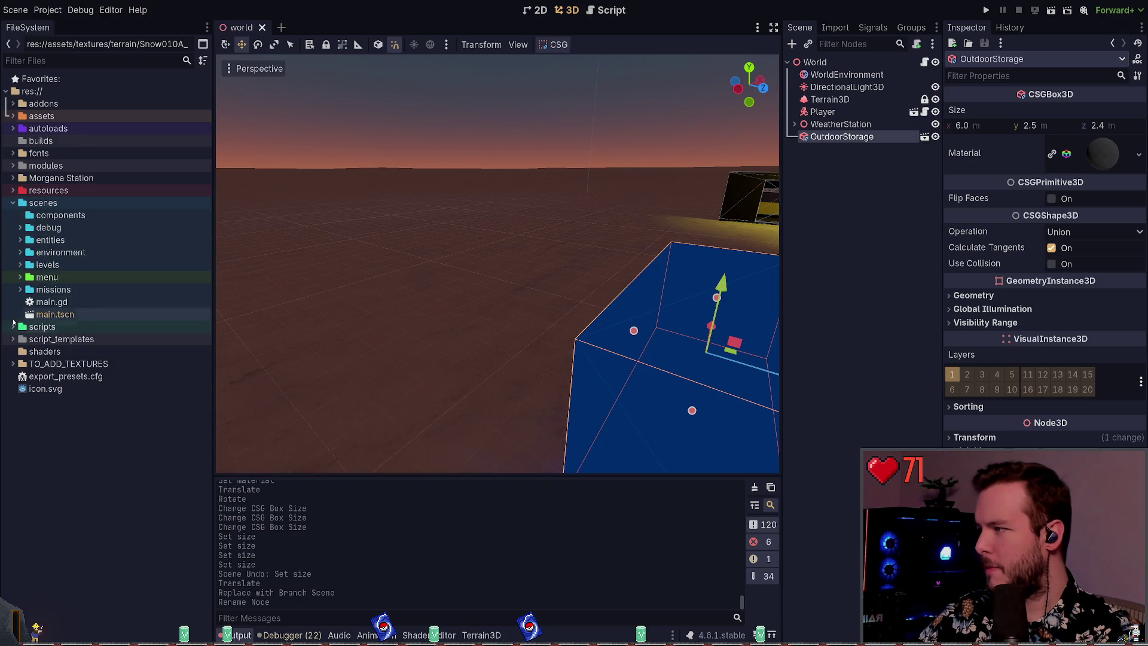
{"action": "left_click", "coordinate": [19, 265]}
{"action": "left_click", "coordinate": [27, 277]}
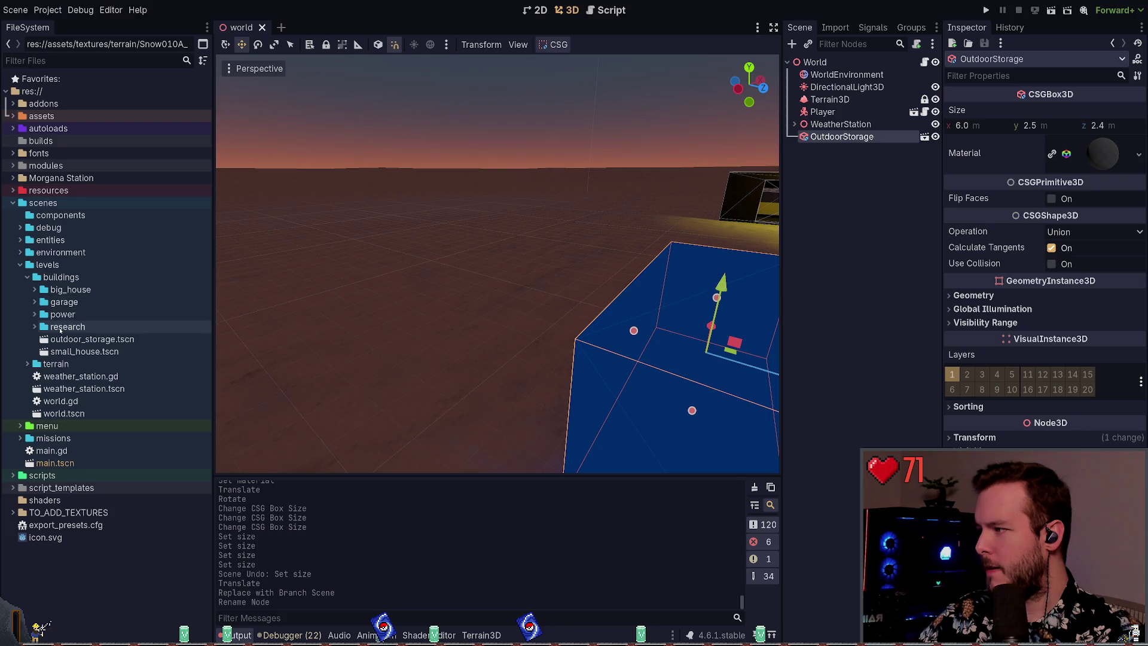
{"action": "left_click", "coordinate": [76, 339]}
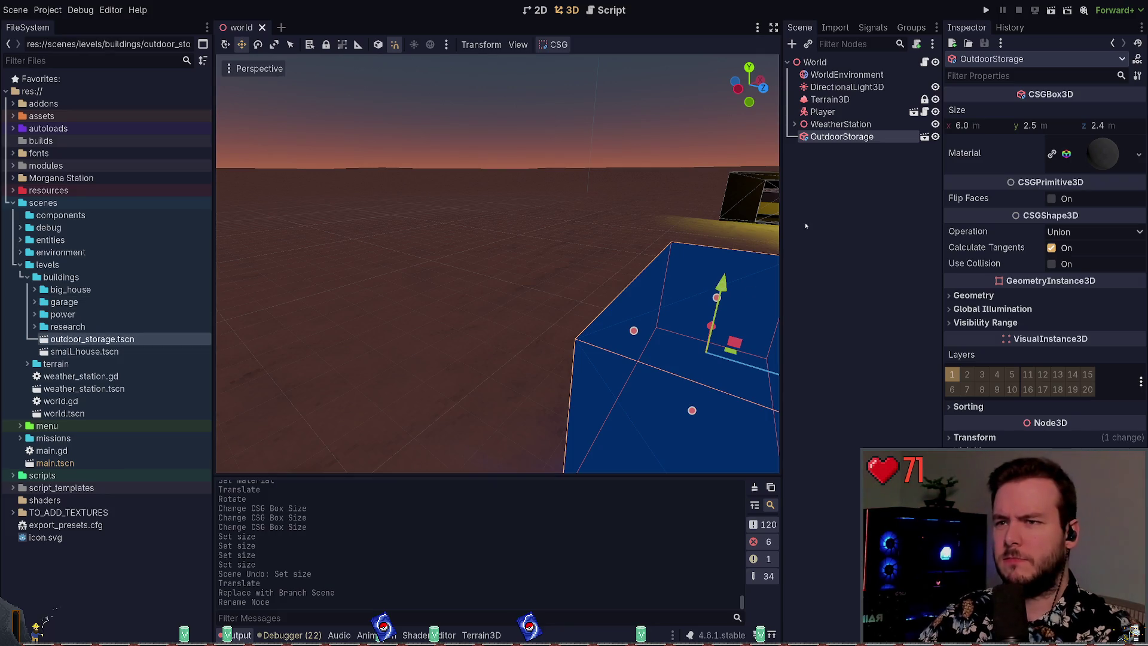
- Deselect the OutdoorStorage box and orbit the view around the scene
{"action": "left_click", "coordinate": [673, 223]}
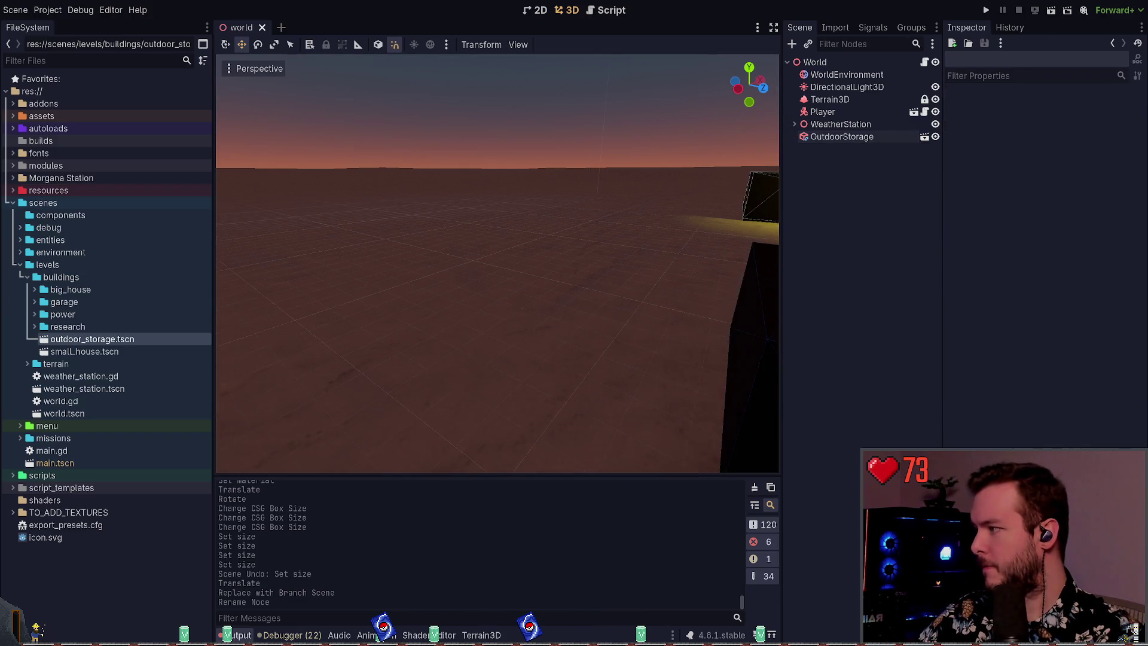
{"action": "left_click_drag", "start_coordinate": [673, 223], "coordinate": [681, 233]}
{"action": "left_click_drag", "start_coordinate": [602, 257], "coordinate": [663, 237]}
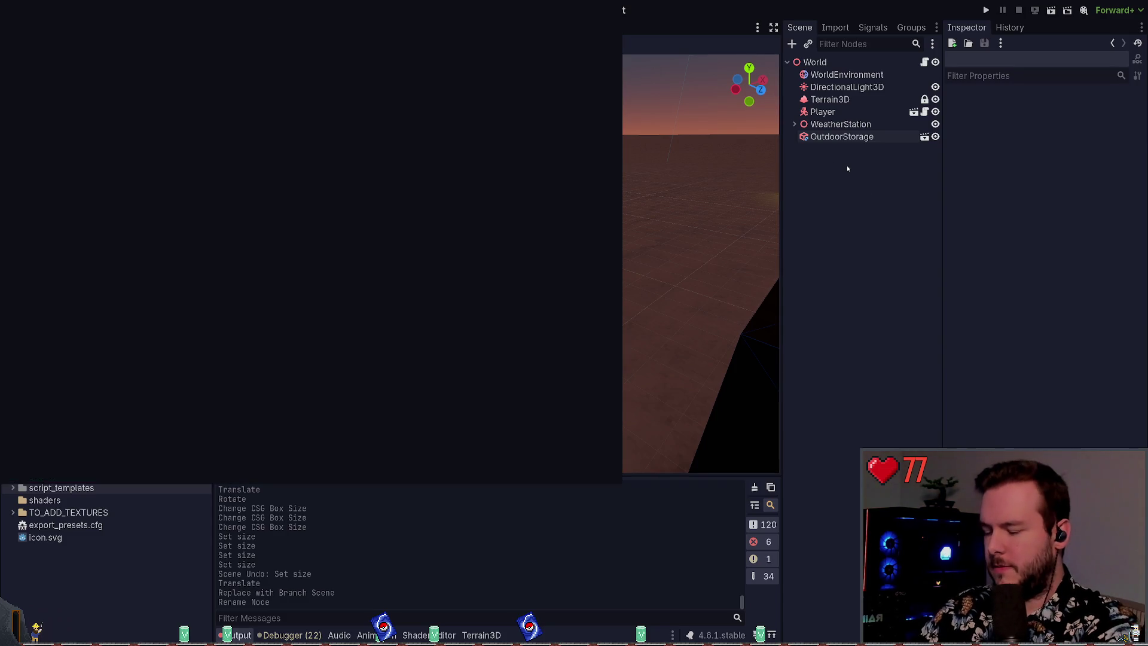
- Add a new CSGBox3D, frame it, and nudge it along one axis
{"action": "key", "text": "Return"}
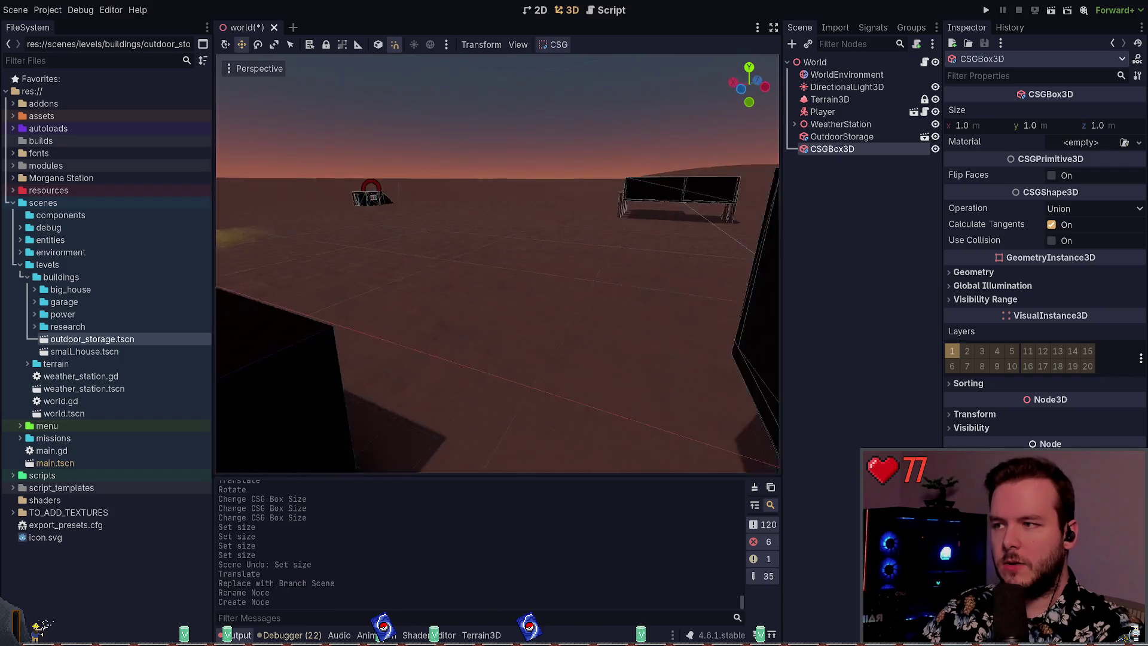
{"action": "key", "text": "g"}
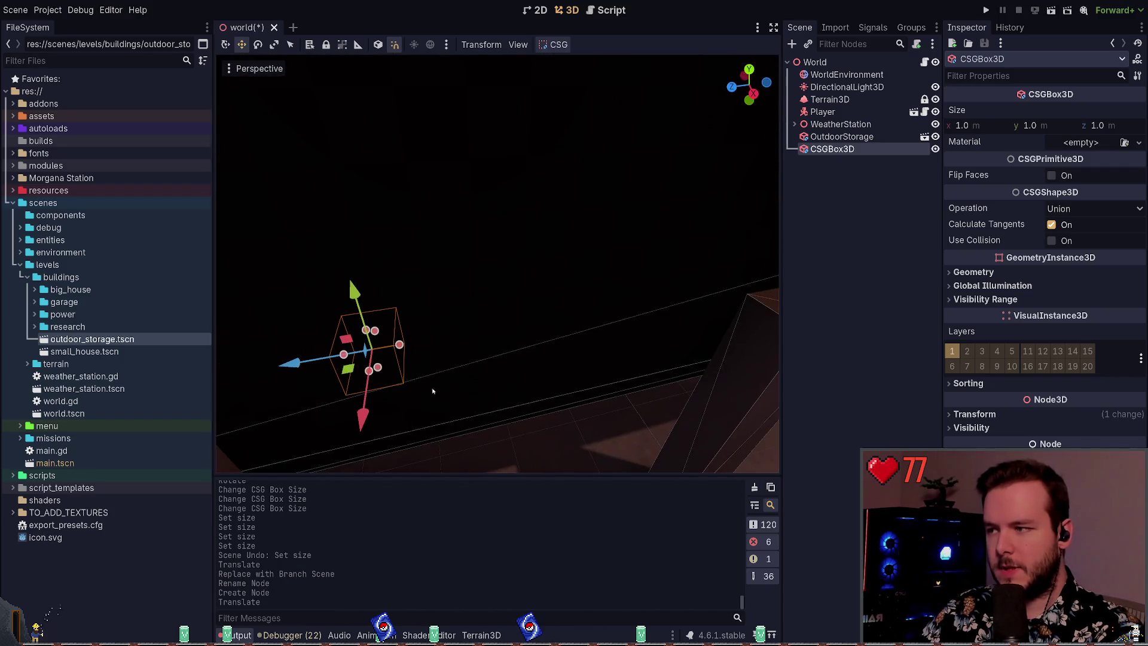
{"action": "key", "text": "f"}
{"action": "key", "text": "g"}
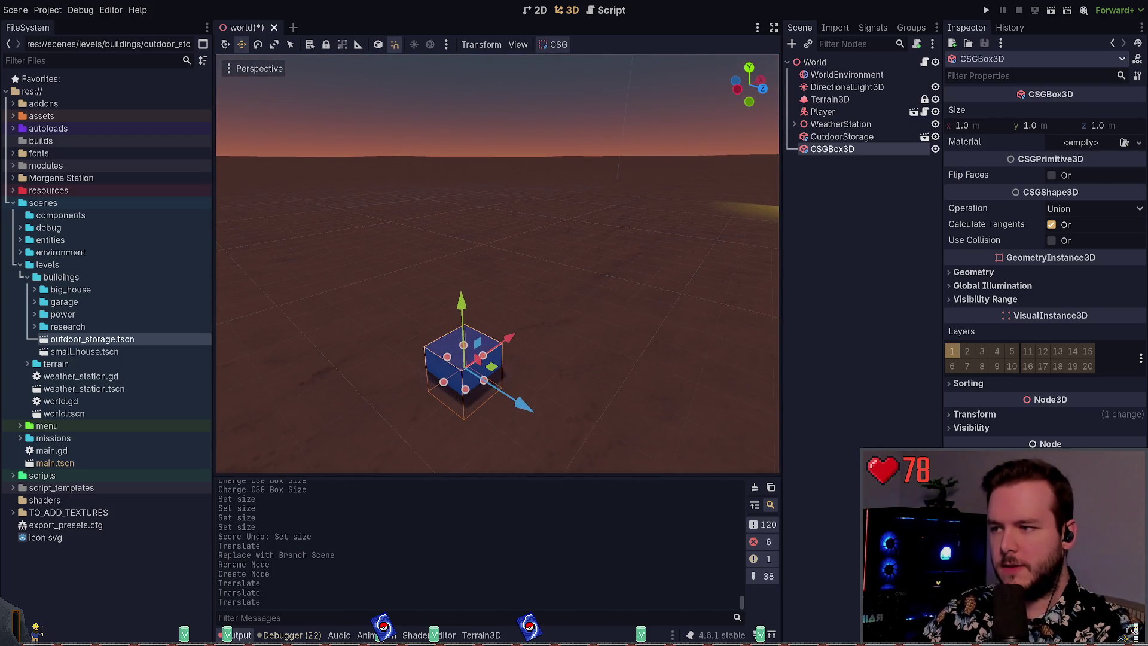
{"action": "key", "text": "g"}
{"action": "key", "text": "y"}
{"action": "key", "text": "Return"}
- Move the new box across the ground plane to its final spot, redoing the placement once
{"action": "key", "text": "g"}
{"action": "key", "text": "shift+y"}
{"action": "left_click", "coordinate": [543, 315]}
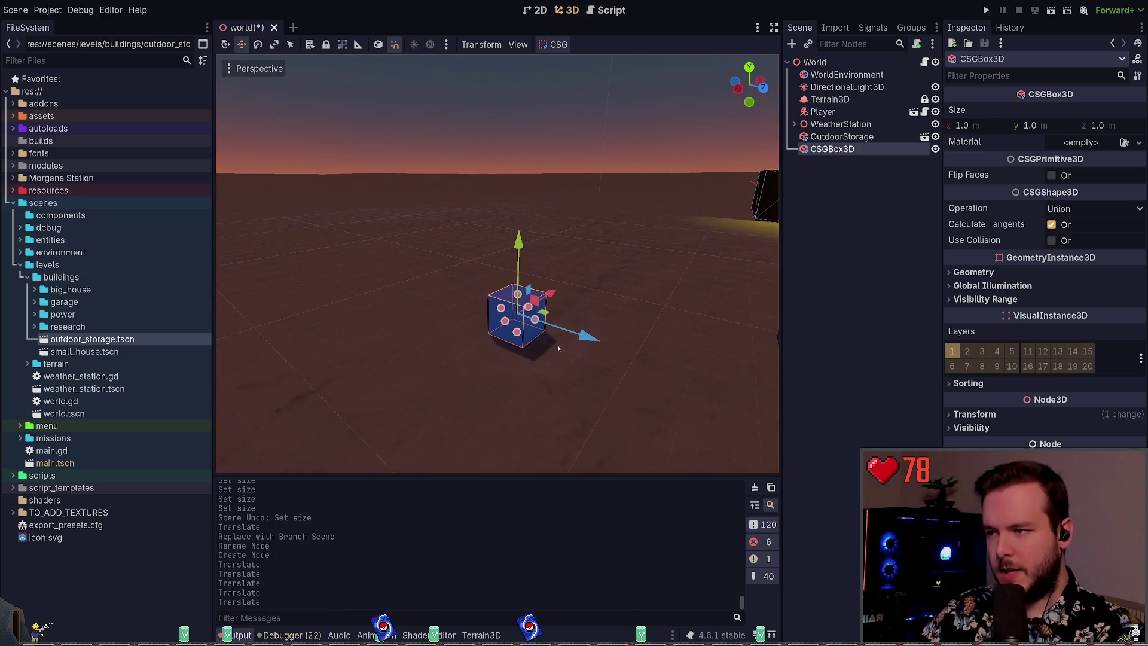
{"action": "key", "text": "g"}
{"action": "key", "text": "shift+y"}
{"action": "left_click", "coordinate": [498, 306]}
{"action": "key", "text": "ctrl+z"}
{"action": "key", "text": "g"}
{"action": "key", "text": "shift+y"}
{"action": "left_click", "coordinate": [498, 306]}
- Rotate the box about its vertical Y axis and save the world scene
{"action": "key", "text": "e"}
{"action": "key", "text": "r"}
{"action": "key", "text": "y"}
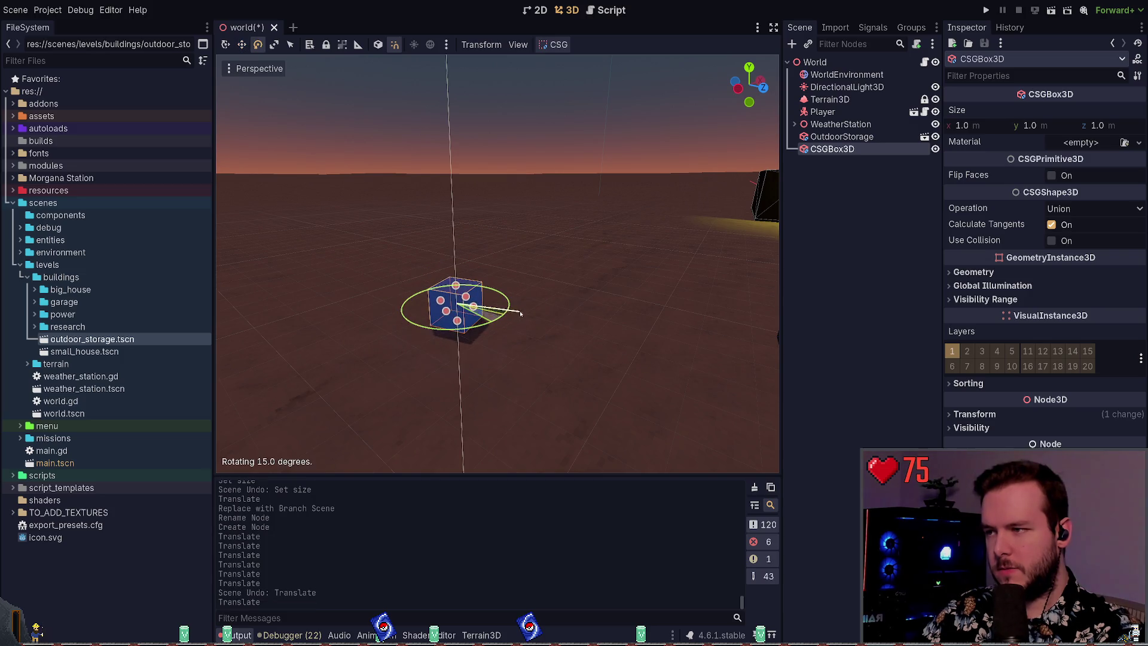
{"action": "left_click", "coordinate": [481, 312]}
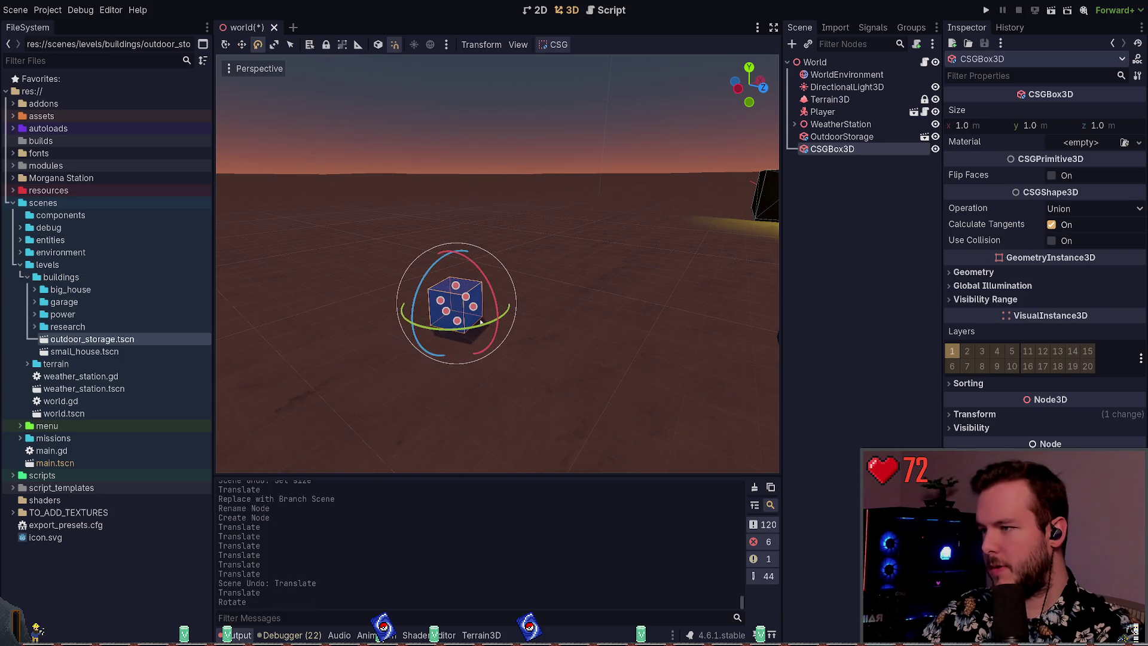
{"action": "key", "text": "w"}
{"action": "key", "text": "ctrl+s"}
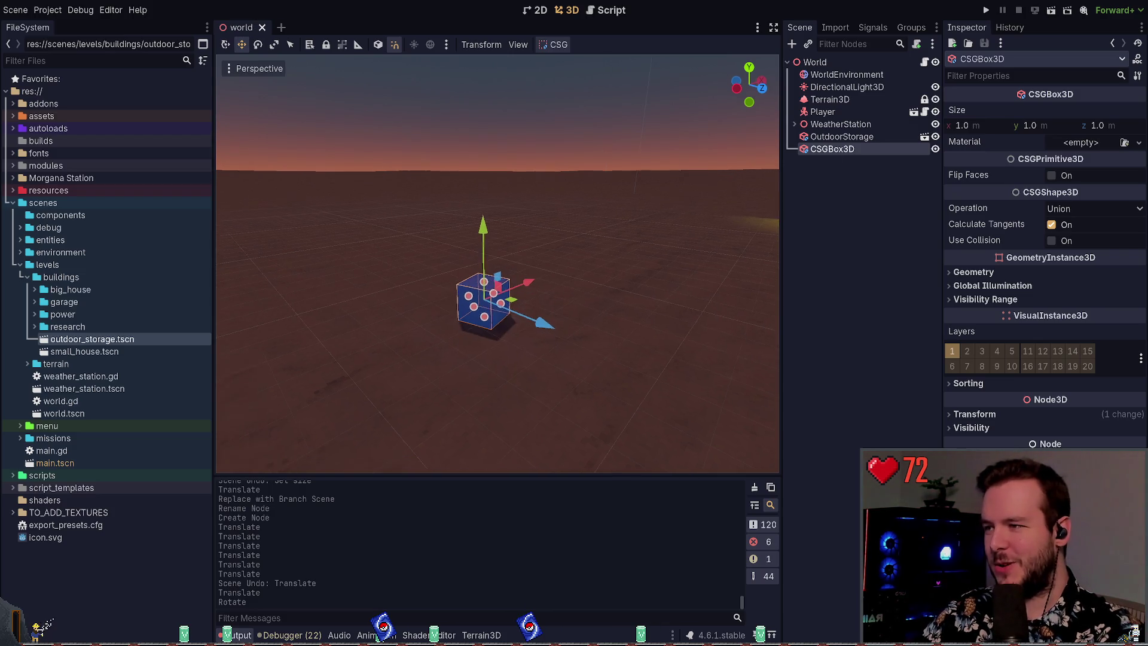
{"action": "scroll", "coordinate": [457, 286], "scroll_direction": "up", "scroll_amount": 5}
{"action": "scroll", "coordinate": [457, 286], "scroll_direction": "down", "scroll_amount": 4}
{"action": "key", "text": "alt+Tab"}
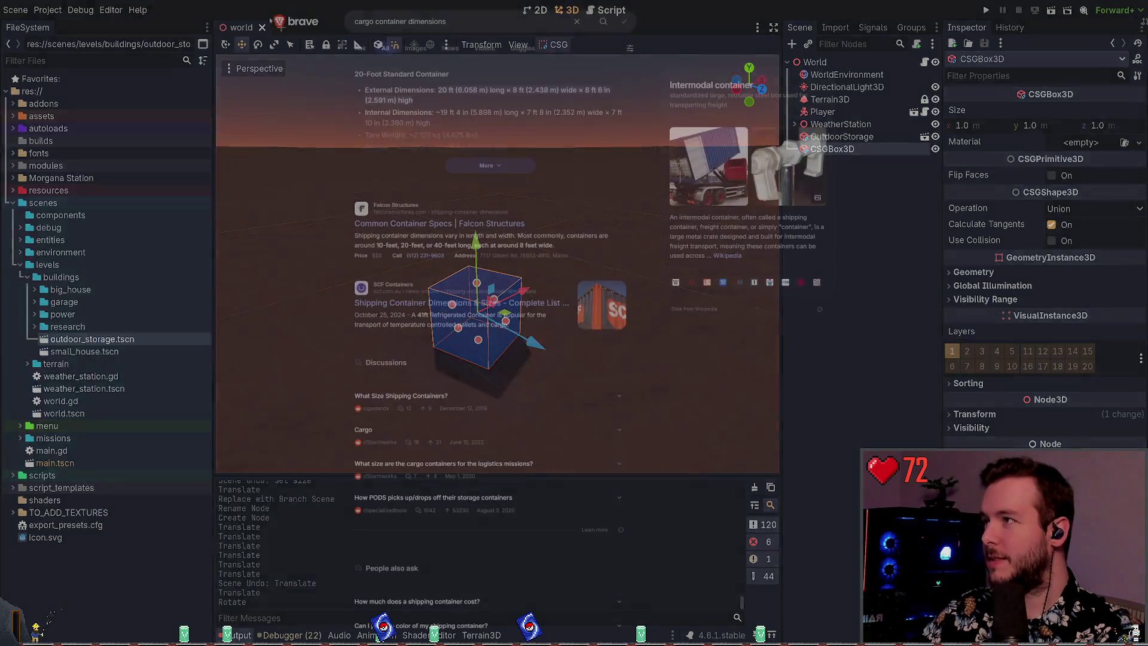
- Search Brave for 'arctic snow melter' and skim the results
{"action": "left_click", "coordinate": [453, 21]}
{"action": "type", "text": "snow mel"}
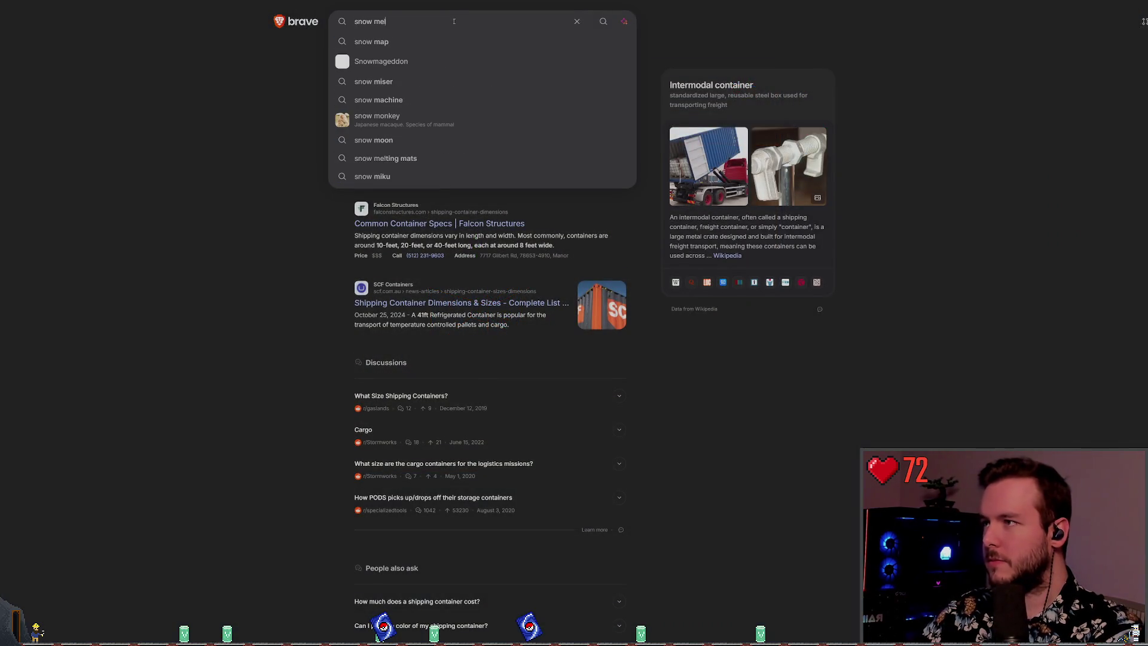
{"action": "key", "text": "Return"}
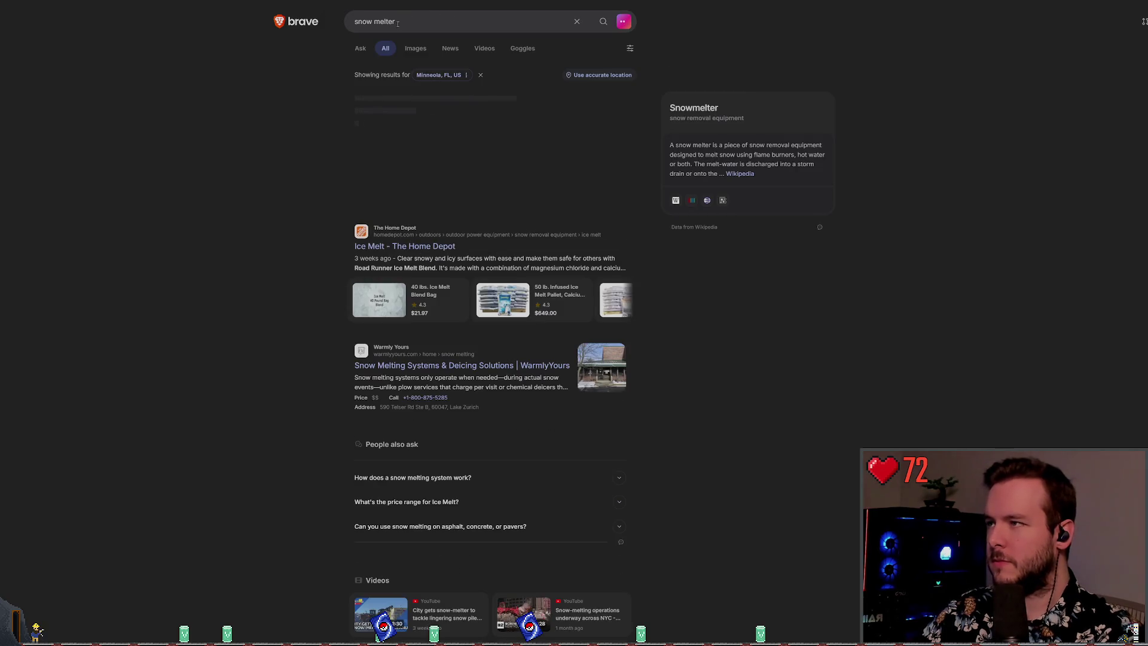
{"action": "left_click", "coordinate": [398, 23]}
{"action": "type", "text": "arctic "}
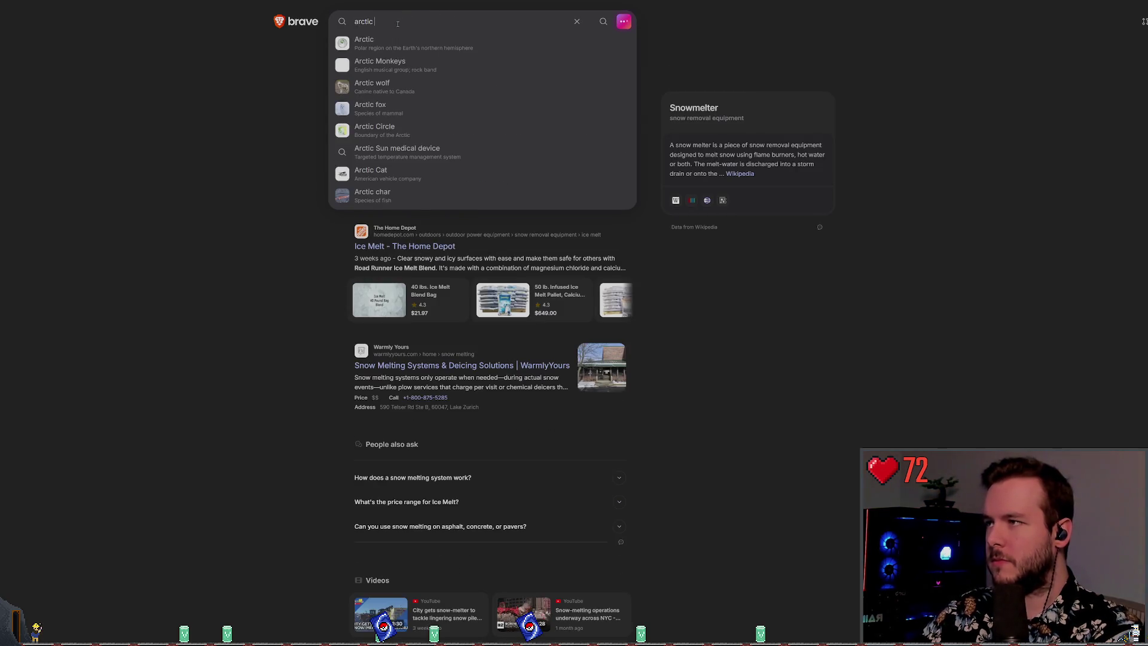
{"action": "type", "text": "snow melter"}
{"action": "key", "text": "Return"}
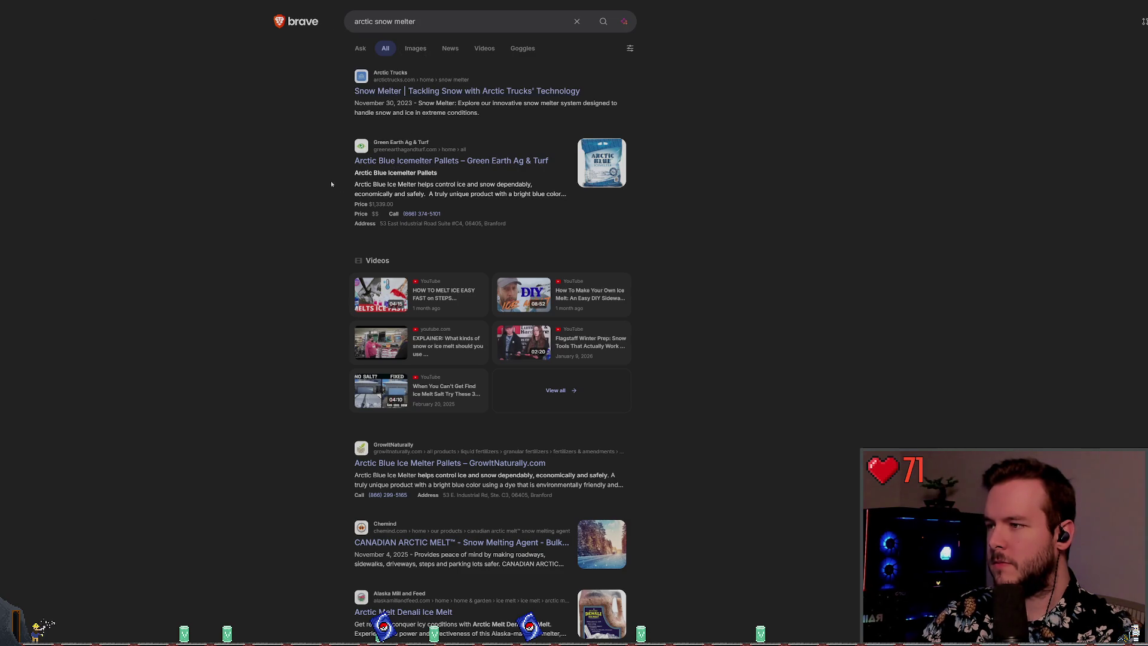
{"action": "scroll", "coordinate": [333, 182], "scroll_direction": "down", "scroll_amount": 2}
{"action": "scroll", "coordinate": [230, 204], "scroll_direction": "up", "scroll_amount": 2}
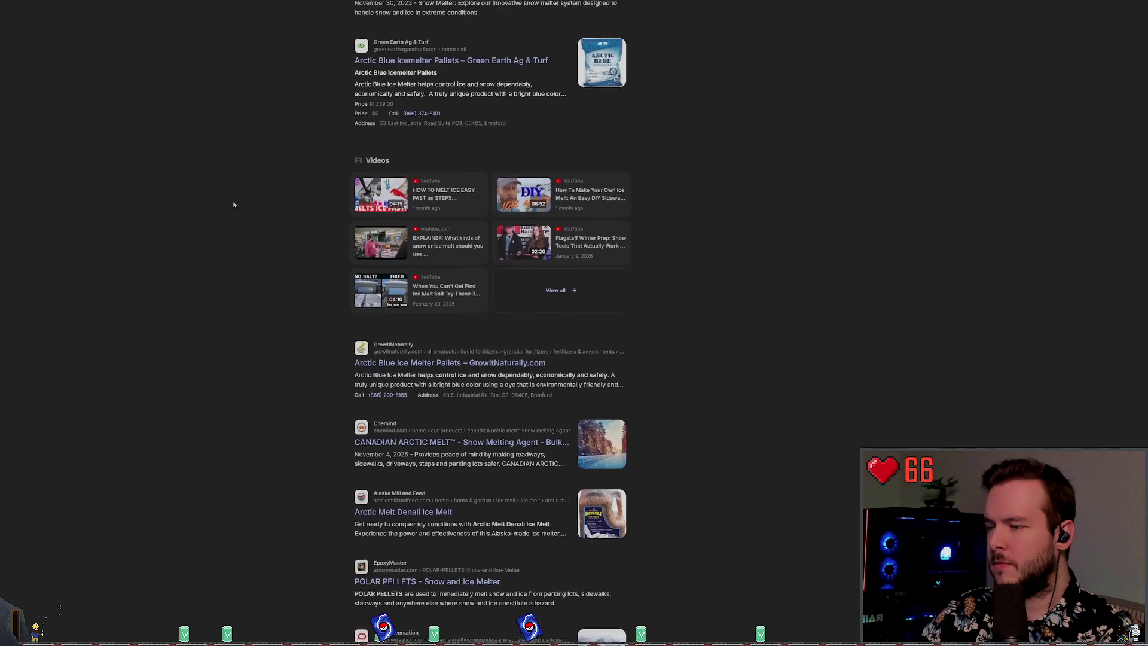
- Look over the image results for arctic snow melter, then return to the web results
{"action": "left_click", "coordinate": [416, 48]}
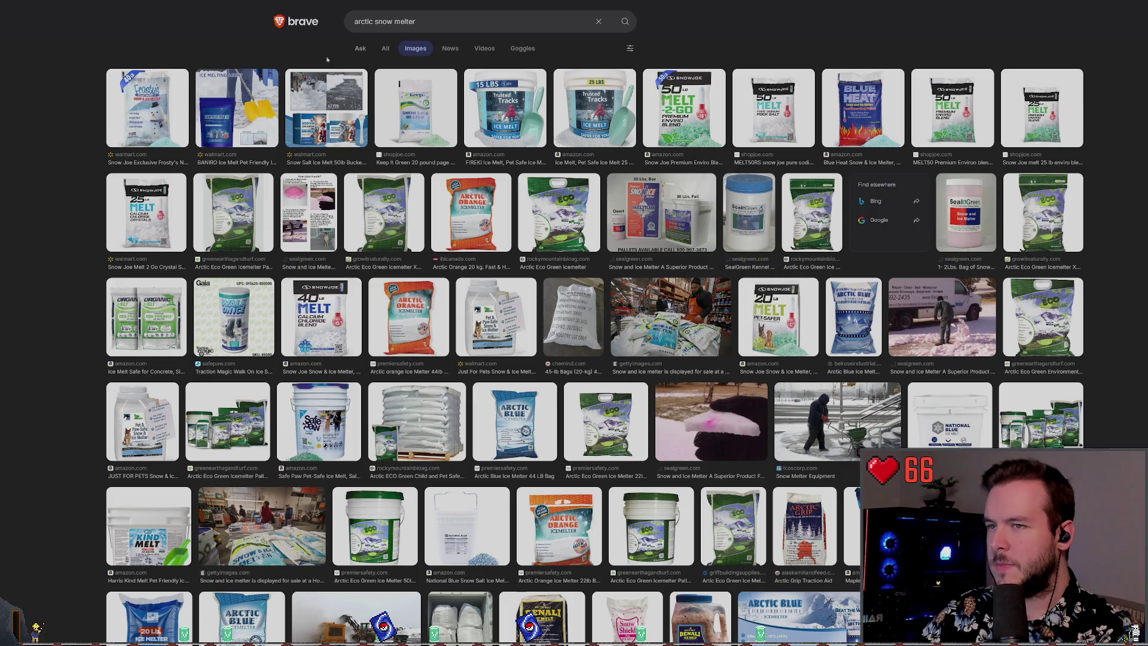
{"action": "left_click", "coordinate": [385, 48]}
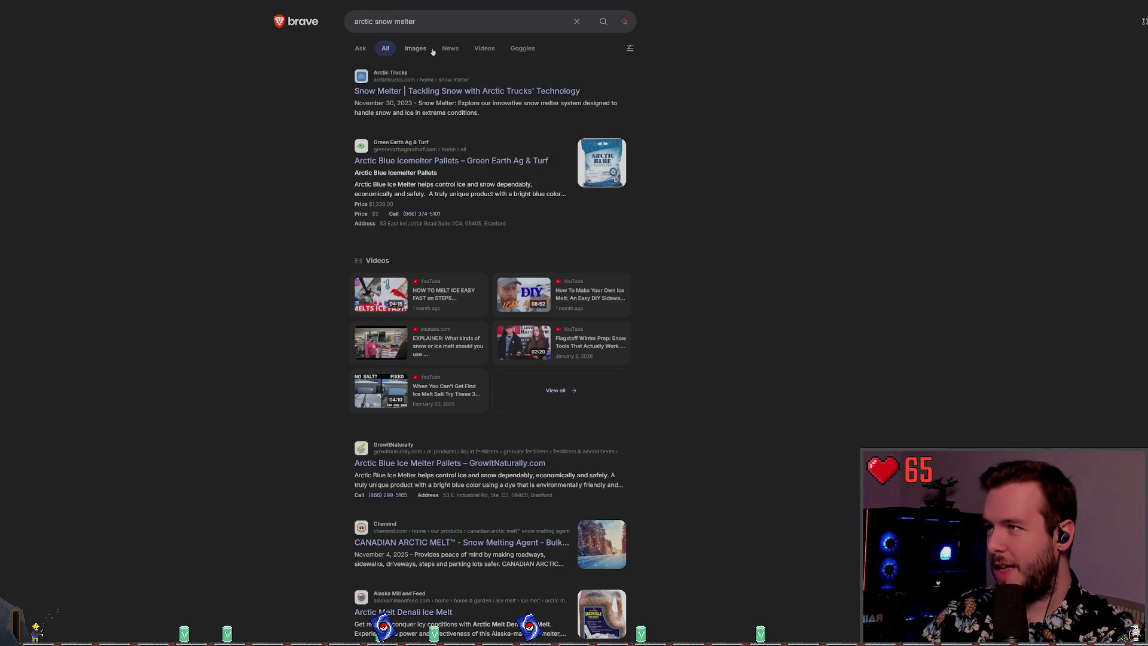
{"action": "key", "text": "alt+Tab"}
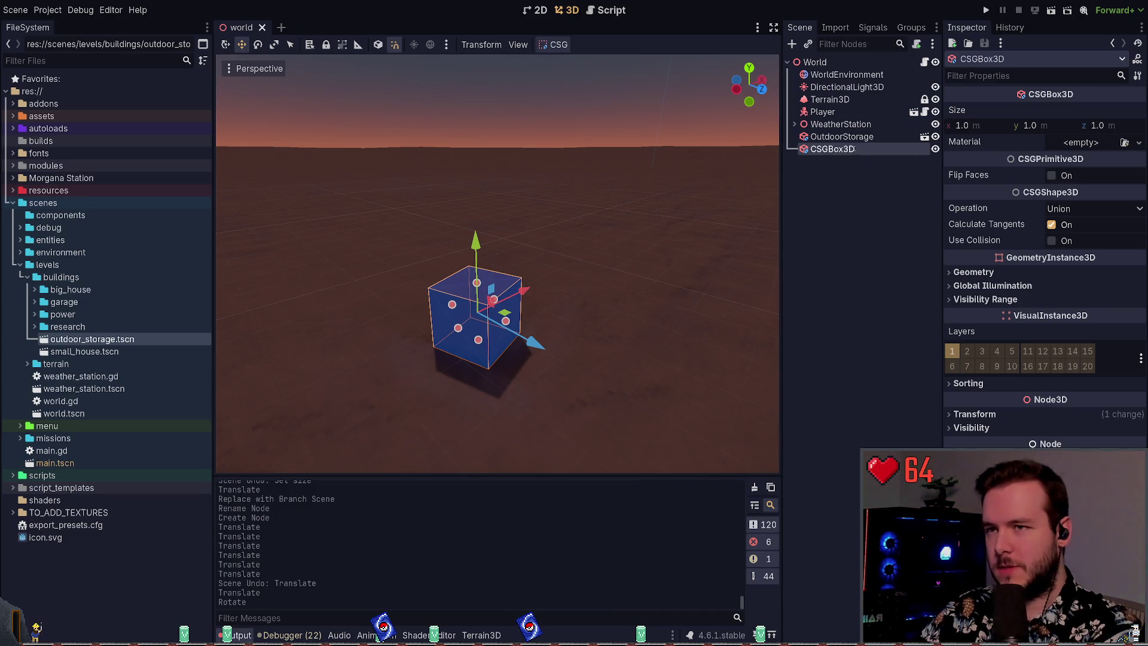
- Rename the box SnowMelter and give it a dark material, keeping its original height
{"action": "type", "text": "SnowMelter"}
{"action": "key", "text": "Return"}
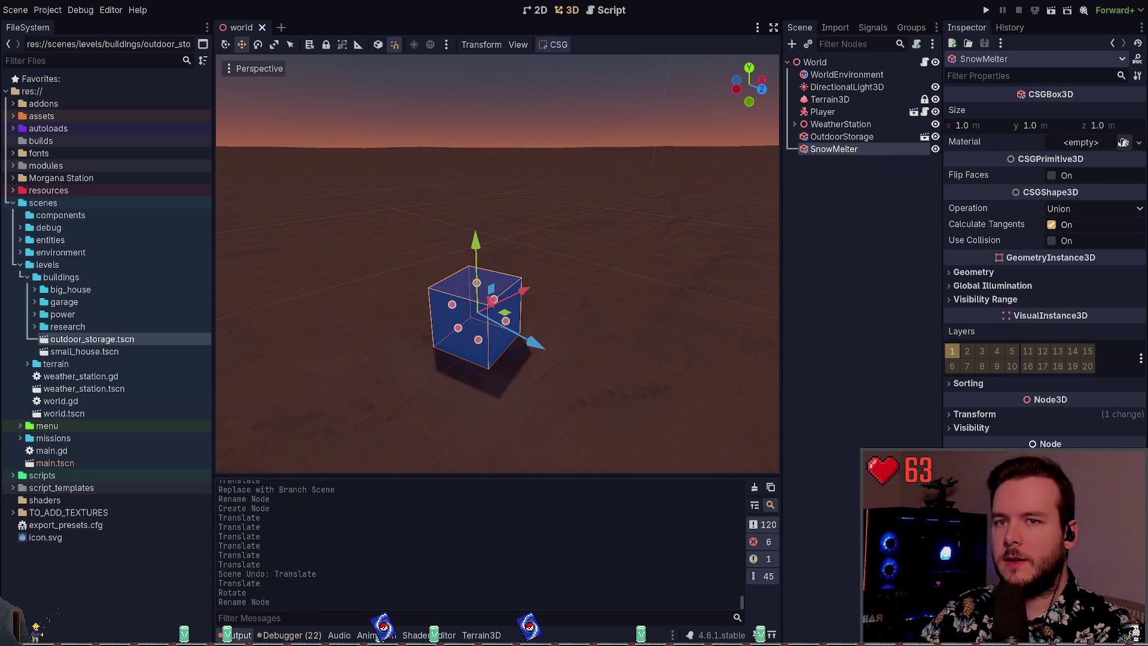
{"action": "left_click_drag", "start_coordinate": [691, 252], "coordinate": [598, 269]}
{"action": "key", "text": "f"}
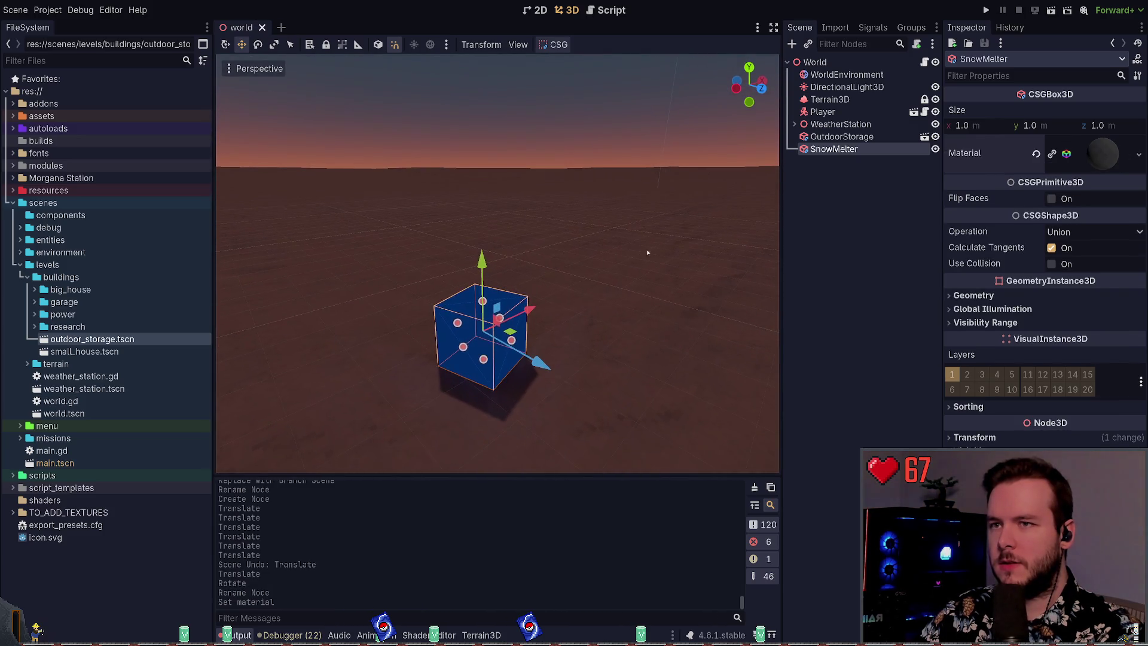
{"action": "left_click_drag", "start_coordinate": [483, 300], "coordinate": [487, 231]}
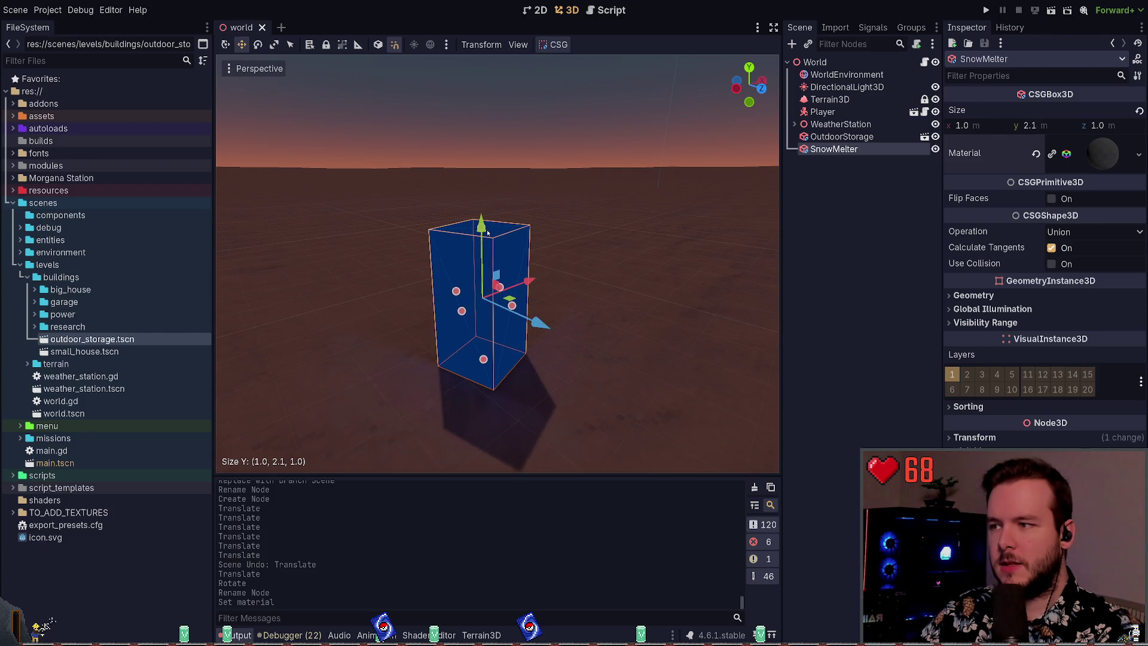
{"action": "key", "text": "ctrl+z"}
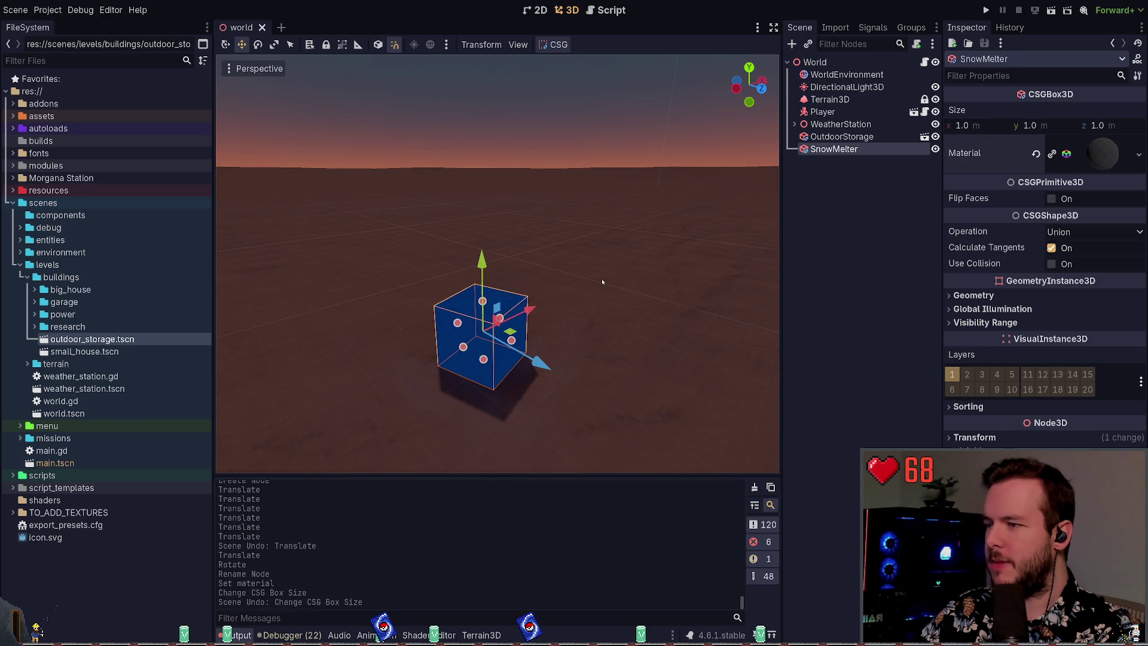
{"action": "left_click", "coordinate": [604, 284]}
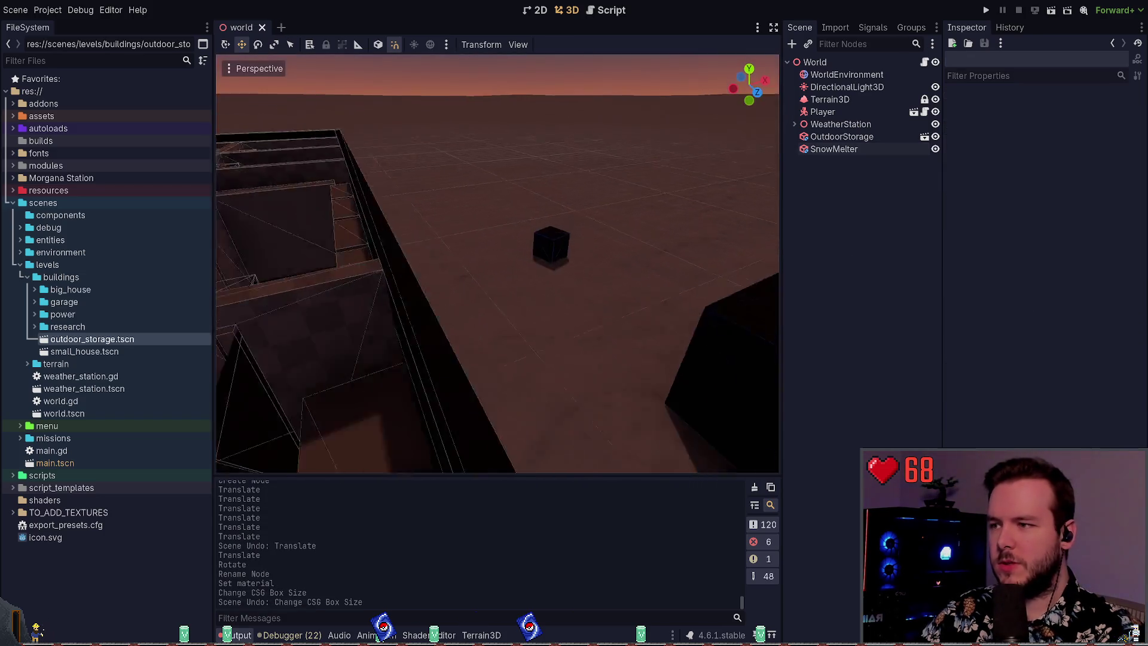
{"action": "key", "text": "s"}
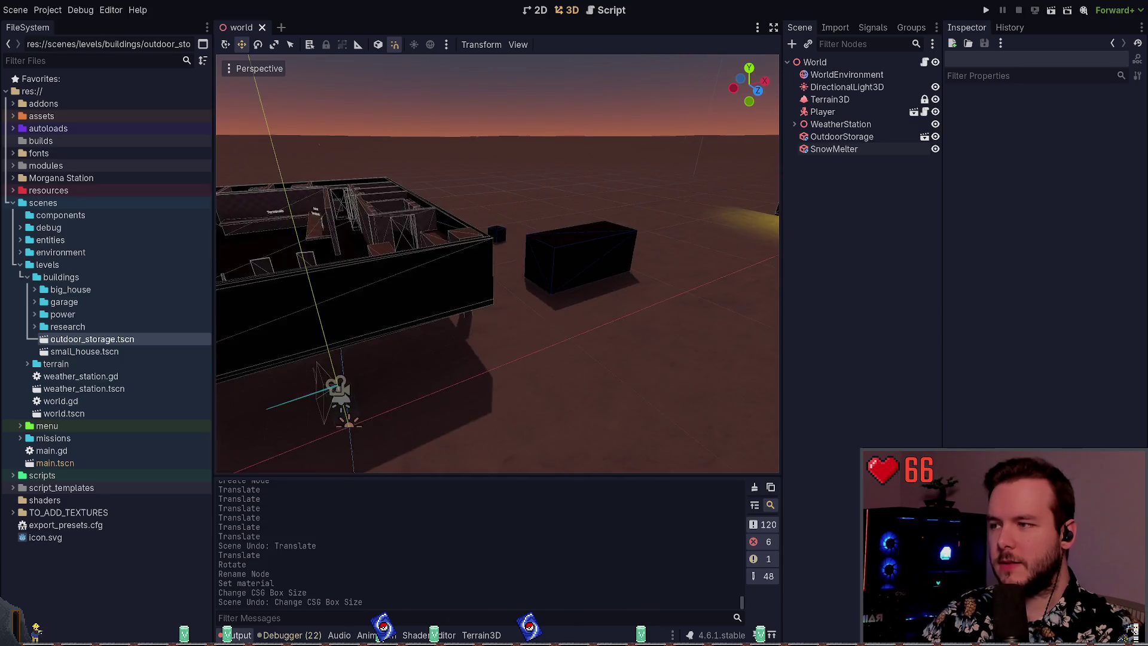
{"action": "key", "text": "d"}
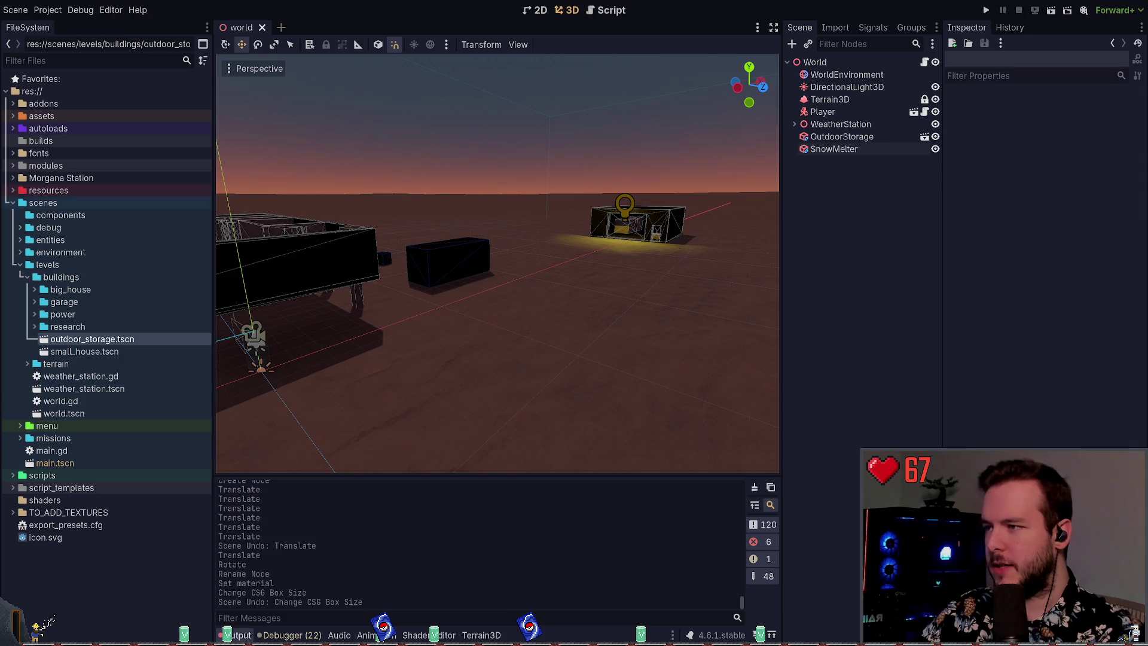
- After checking the Obsidian TODO note, move WeatherStation below SnowMelter in the scene tree
{"action": "key", "text": "alt+Tab"}
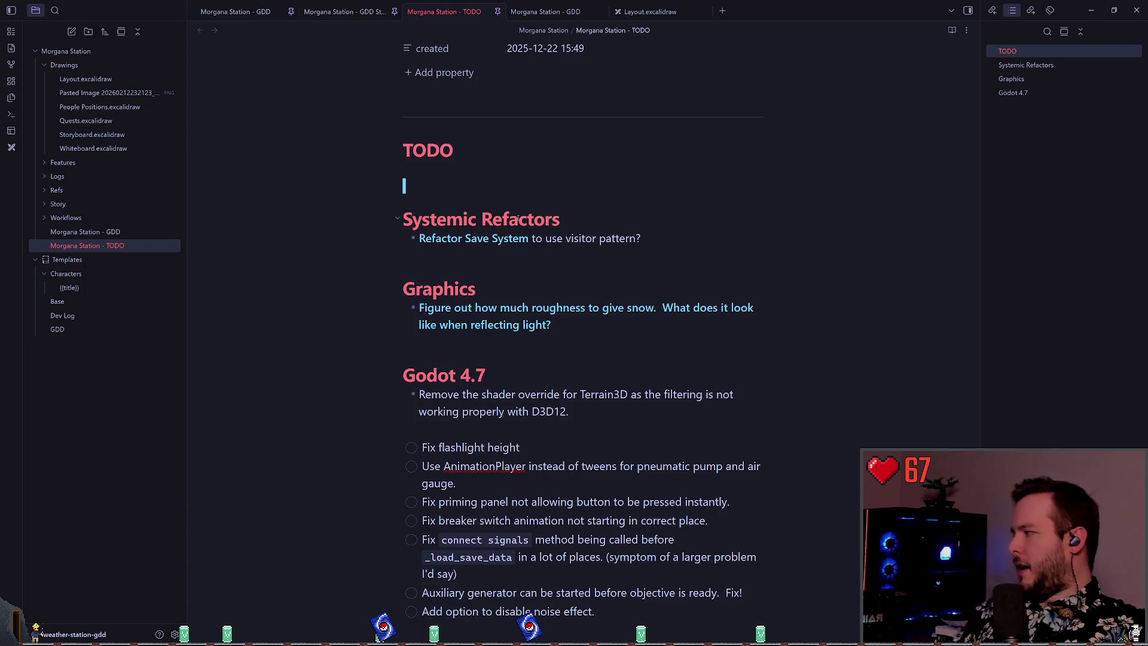
{"action": "key", "text": "alt+Tab"}
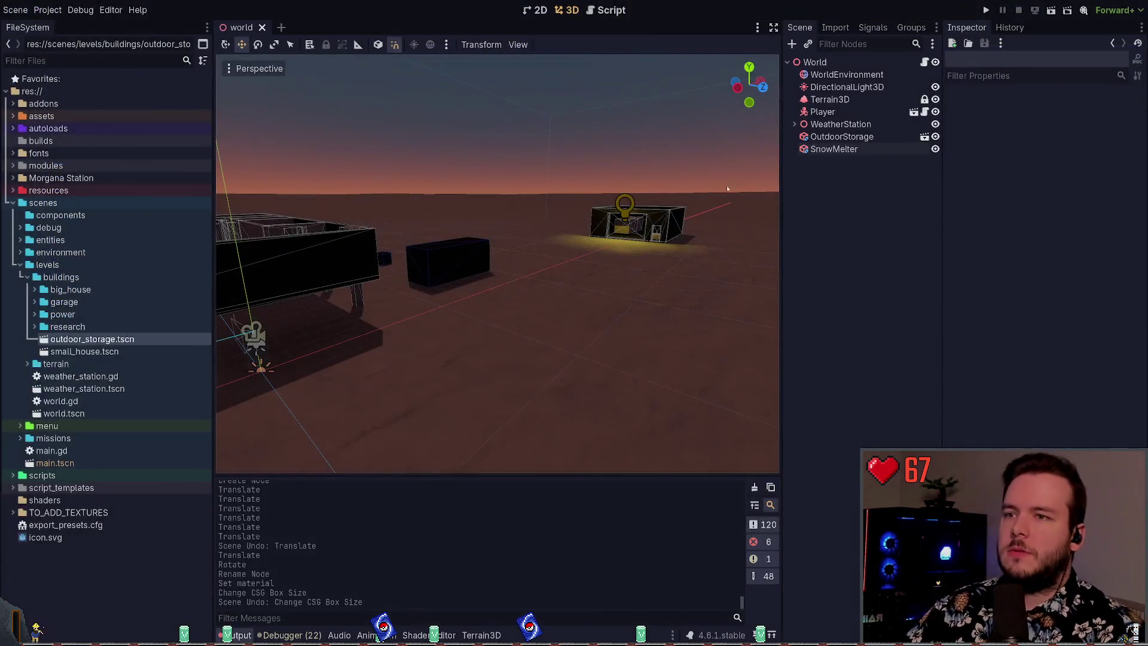
{"action": "left_click_drag", "start_coordinate": [840, 124], "coordinate": [837, 153]}
{"action": "left_click", "coordinate": [823, 126]}
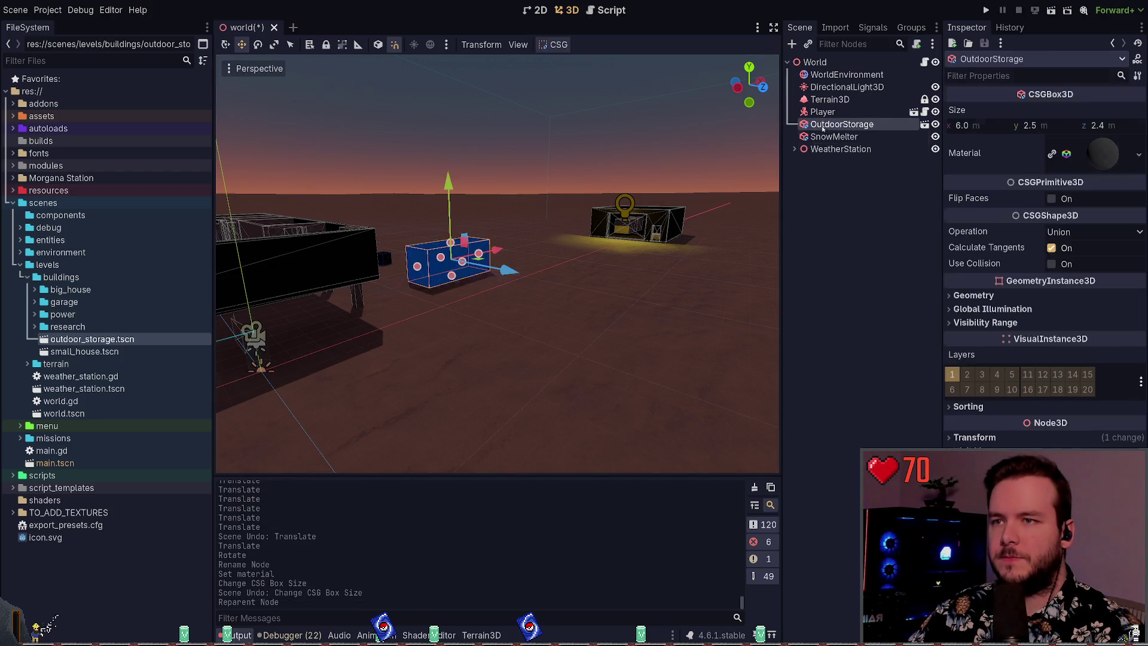
- Save the world scene, then orbit and zoom around the outdoor storage box
{"action": "key", "text": "ctrl+s"}
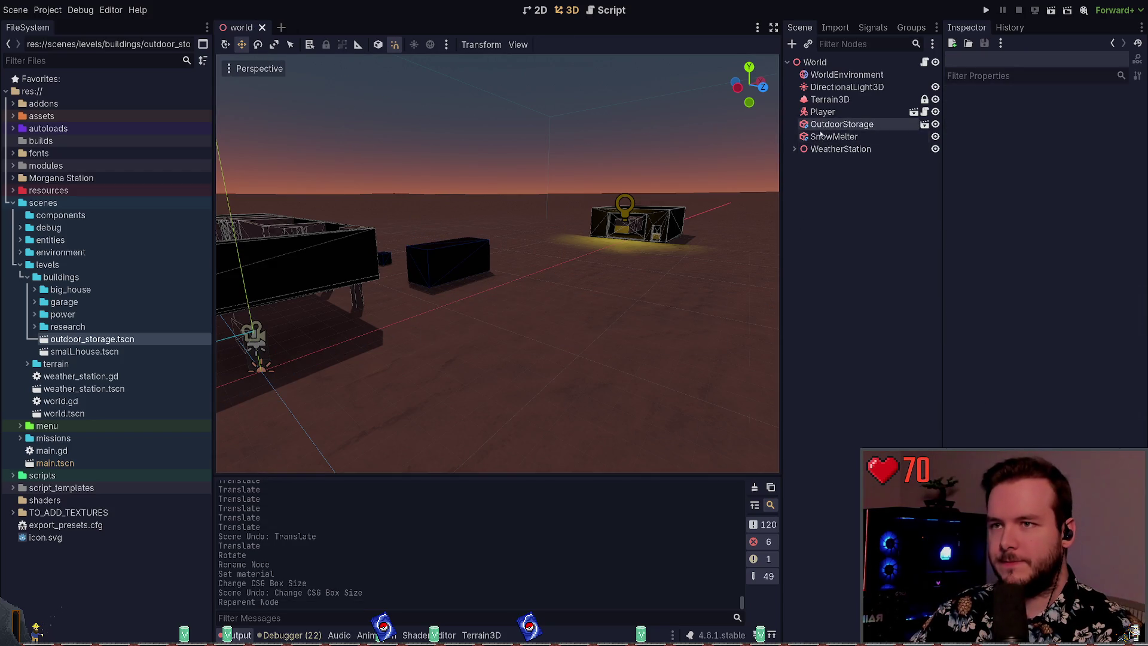
{"action": "left_click_drag", "start_coordinate": [656, 213], "coordinate": [358, 218]}
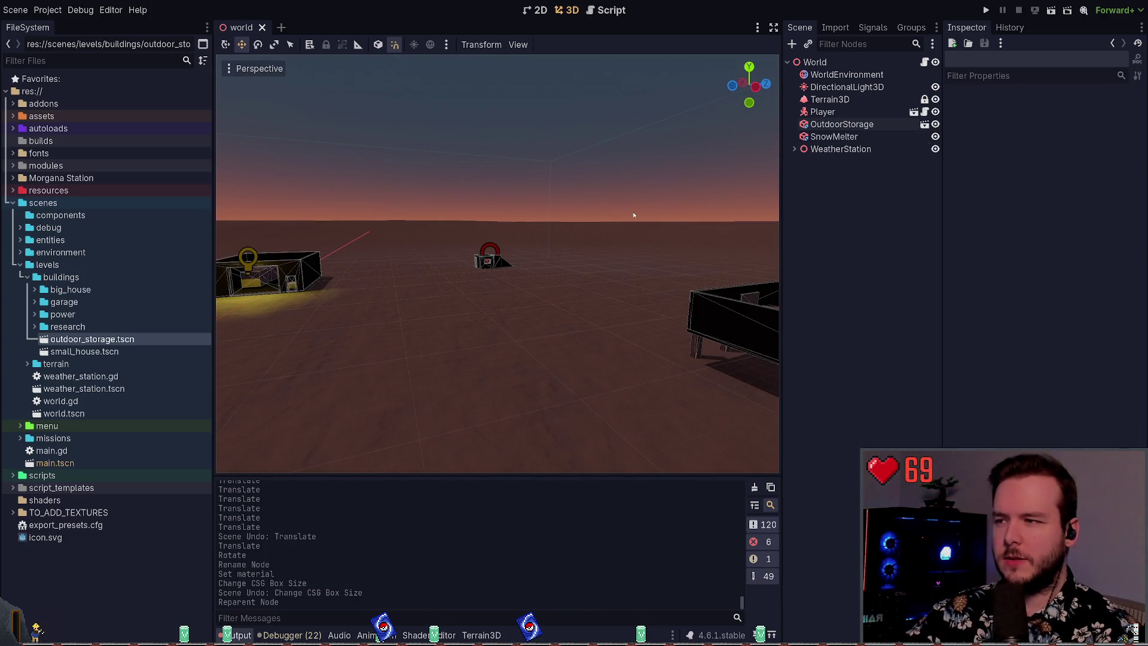
{"action": "mouse_move", "coordinate": [633, 215]}
{"action": "left_mouse_down"}
{"action": "mouse_move", "coordinate": [633, 251]}
{"action": "mouse_move", "coordinate": [612, 257]}
{"action": "mouse_move", "coordinate": [581, 328]}
{"action": "left_mouse_up"}
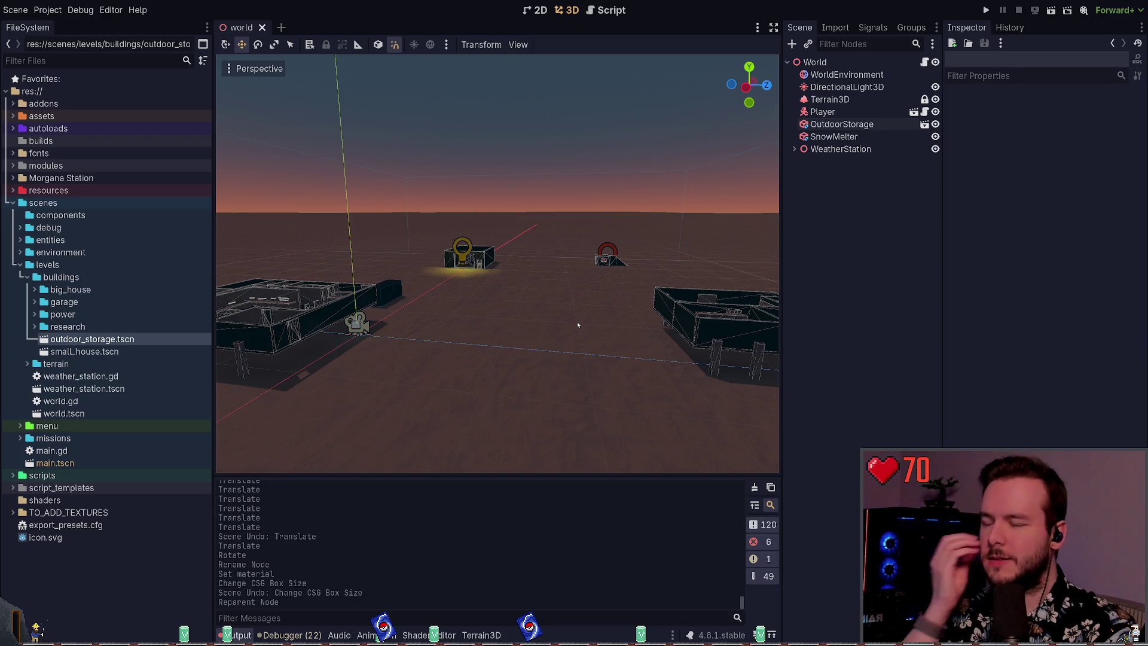
{"action": "scroll", "coordinate": [557, 314], "scroll_direction": "up", "scroll_amount": 3}
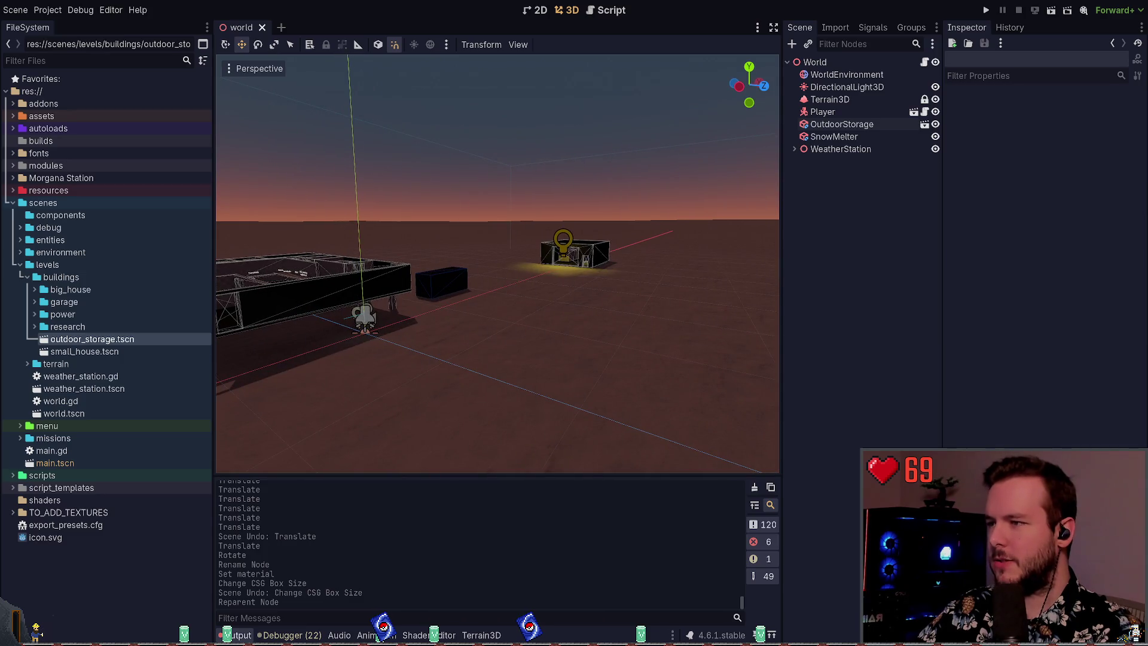
{"action": "key", "text": "alt+Tab"}
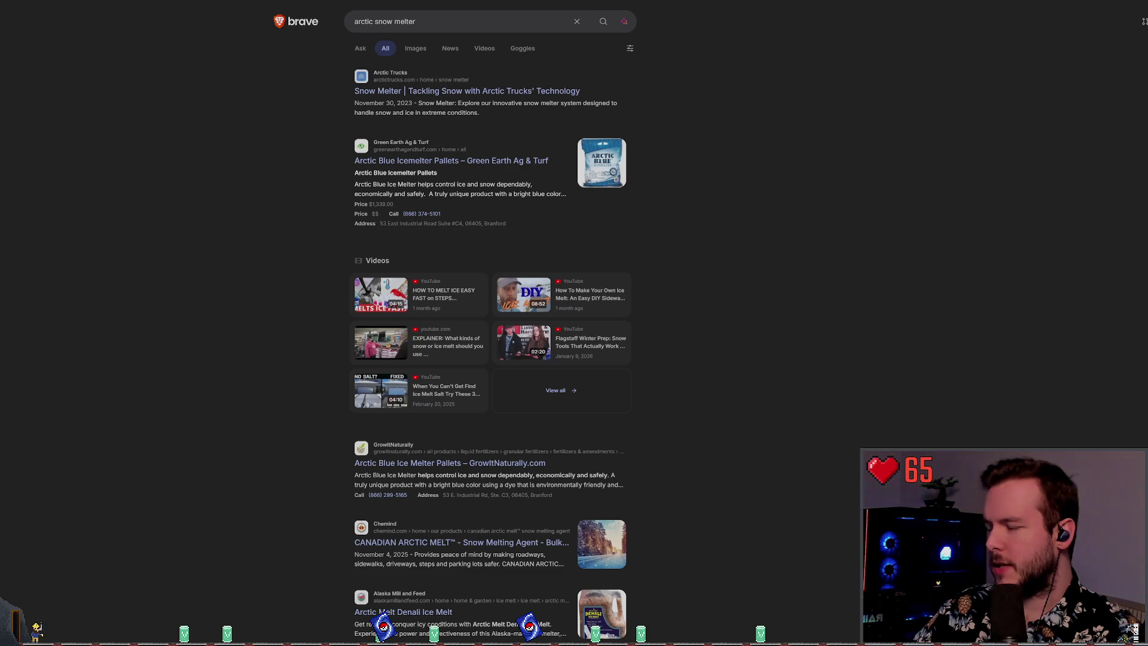
- Leave the arctic snow melter results and go back to Godot's world scene
{"action": "key", "text": "alt+Tab"}
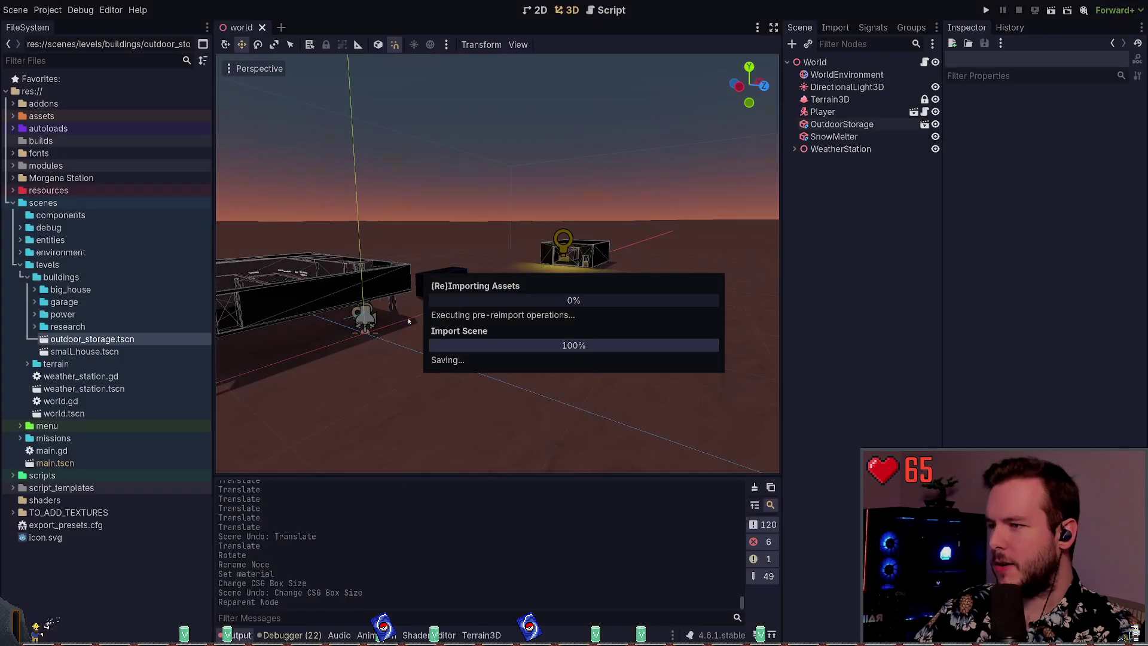
- Fly toward the storage building, collapse levels, and expand assets/models to reveal the stairs files
{"action": "key", "text": "w"}
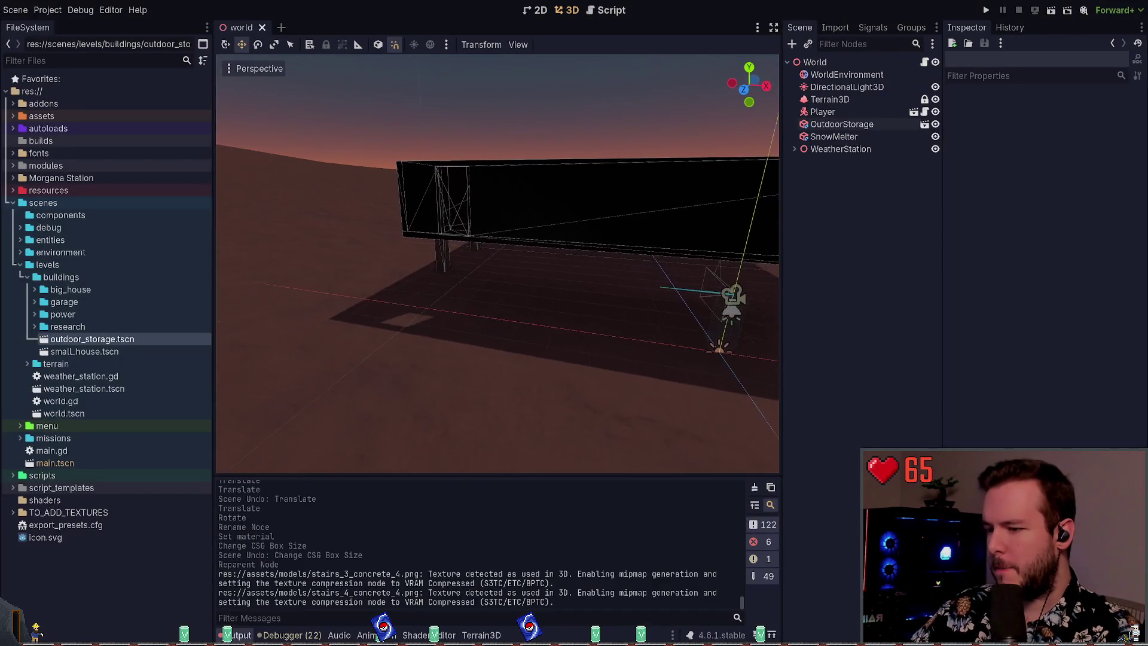
{"action": "key", "text": "w"}
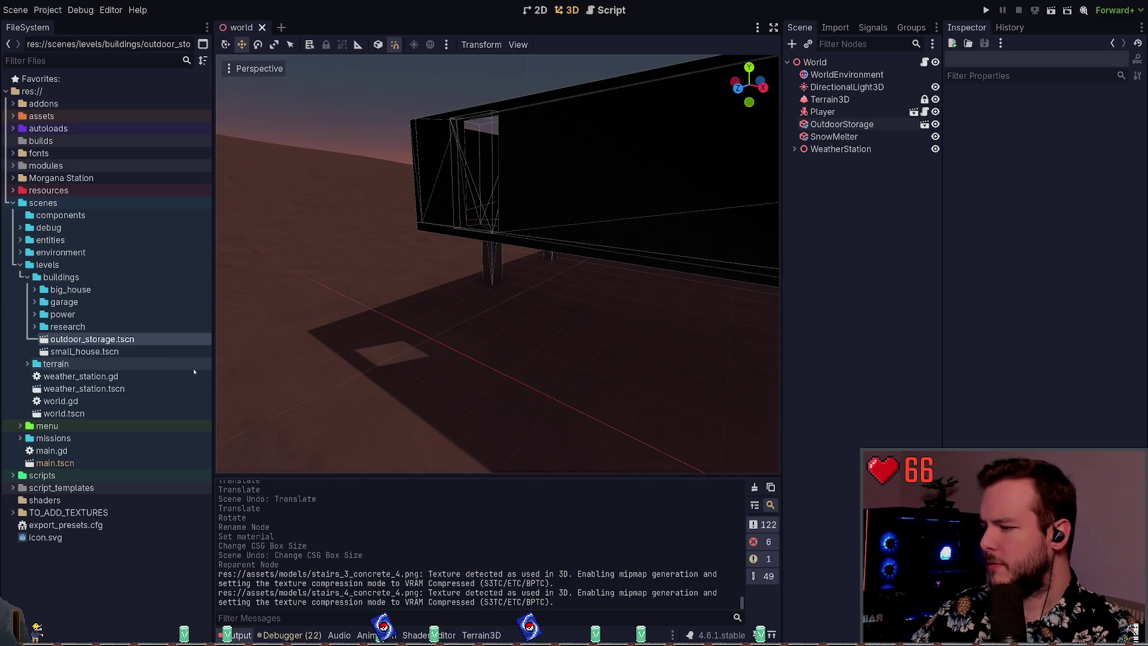
{"action": "left_click", "coordinate": [21, 264]}
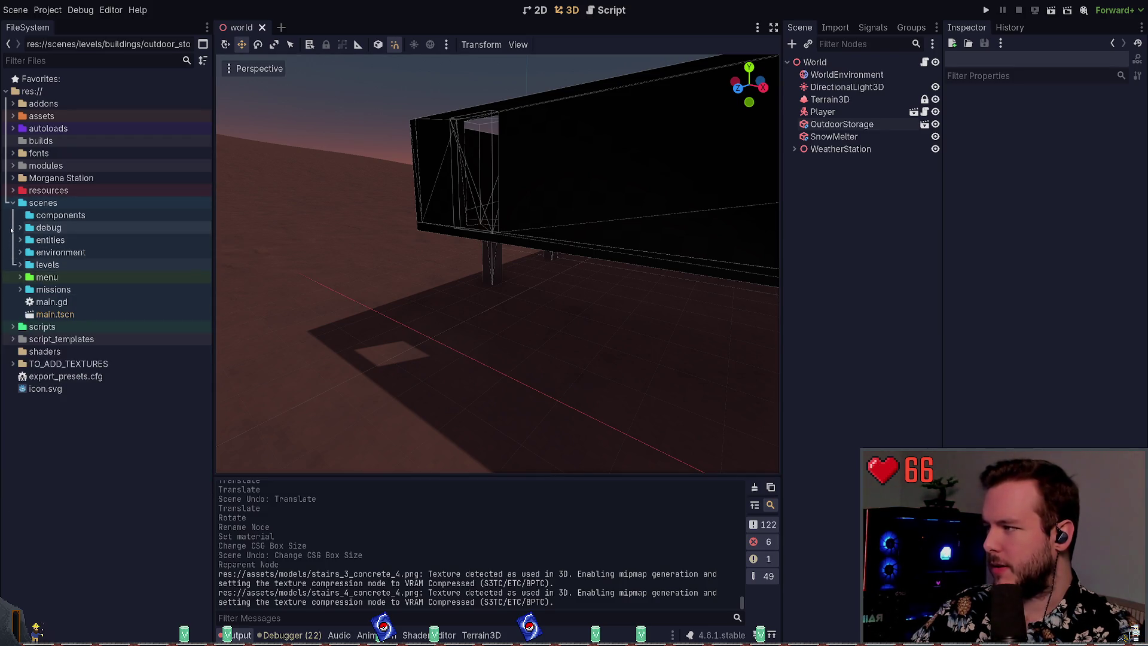
{"action": "left_click", "coordinate": [13, 116]}
{"action": "left_click", "coordinate": [21, 154]}
{"action": "mouse_move", "coordinate": [44, 167]}
{"action": "left_mouse_down"}
{"action": "mouse_move", "coordinate": [173, 301]}
{"action": "mouse_move", "coordinate": [406, 360]}
{"action": "mouse_move", "coordinate": [450, 333]}
{"action": "mouse_move", "coordinate": [120, 226]}
{"action": "mouse_move", "coordinate": [66, 174]}
{"action": "mouse_move", "coordinate": [227, 272]}
{"action": "mouse_move", "coordinate": [407, 350]}
{"action": "mouse_move", "coordinate": [66, 185]}
{"action": "mouse_move", "coordinate": [397, 335]}
{"action": "mouse_move", "coordinate": [77, 170]}
{"action": "left_mouse_up"}
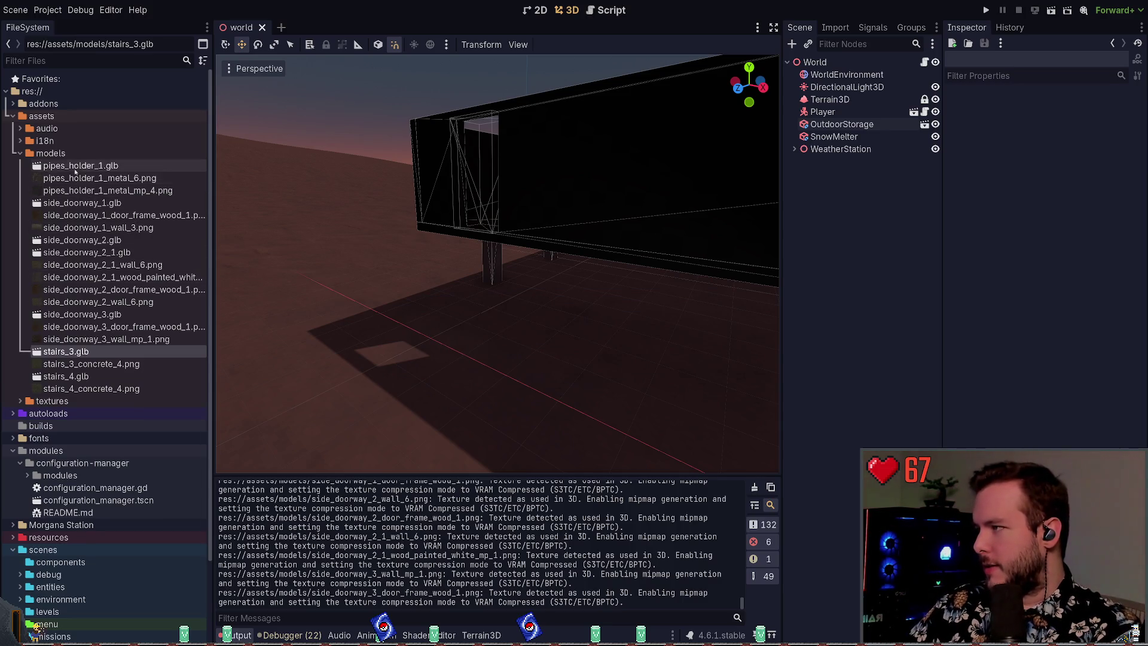
- Trial-place pipes_holder_1 and each side_doorway model in the viewport, undoing every drop
{"action": "mouse_move", "coordinate": [76, 172]}
{"action": "left_mouse_down"}
{"action": "mouse_move", "coordinate": [149, 188]}
{"action": "mouse_move", "coordinate": [491, 342]}
{"action": "mouse_move", "coordinate": [505, 376]}
{"action": "left_mouse_up"}
{"action": "key", "text": "ctrl+z"}
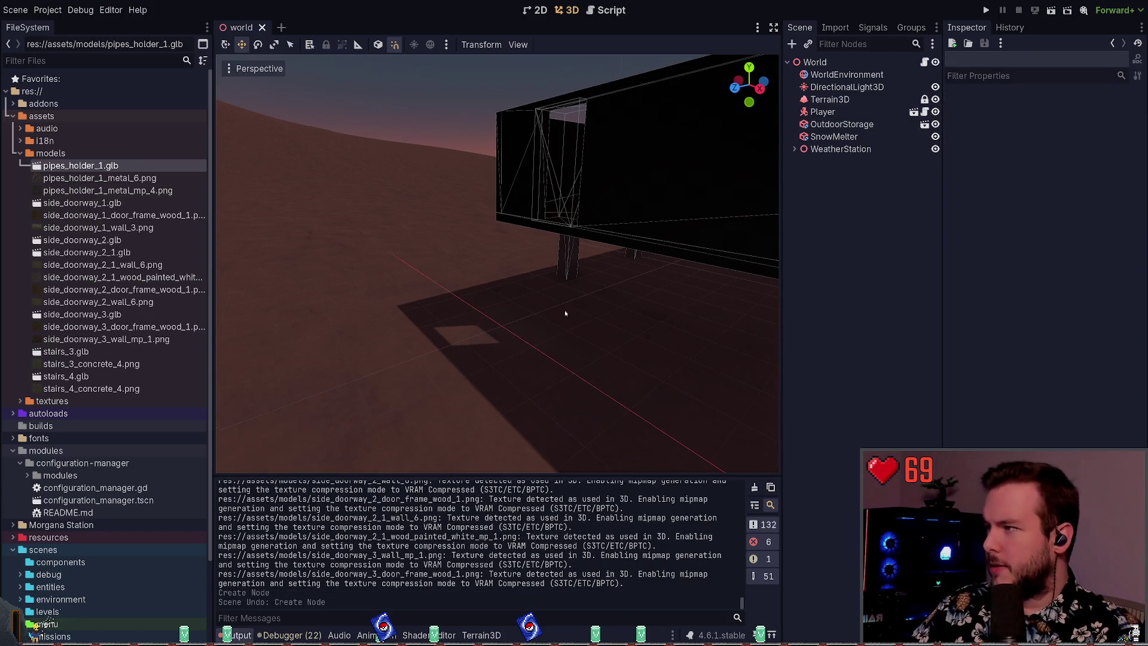
{"action": "mouse_move", "coordinate": [78, 202]}
{"action": "left_mouse_down"}
{"action": "mouse_move", "coordinate": [303, 312]}
{"action": "mouse_move", "coordinate": [529, 356]}
{"action": "left_mouse_up"}
{"action": "key", "text": "ctrl+z"}
{"action": "left_click", "coordinate": [82, 239]}
{"action": "mouse_move", "coordinate": [59, 240]}
{"action": "left_mouse_down"}
{"action": "mouse_move", "coordinate": [491, 324]}
{"action": "mouse_move", "coordinate": [472, 341]}
{"action": "left_mouse_up"}
{"action": "key", "text": "ctrl+z"}
{"action": "left_click", "coordinate": [132, 254]}
{"action": "mouse_move", "coordinate": [132, 254]}
{"action": "left_mouse_down"}
{"action": "mouse_move", "coordinate": [254, 272]}
{"action": "mouse_move", "coordinate": [473, 335]}
{"action": "left_mouse_up"}
{"action": "key", "text": "ctrl+z"}
{"action": "left_click", "coordinate": [83, 313]}
{"action": "left_click_drag", "start_coordinate": [82, 314], "coordinate": [410, 351]}
{"action": "key", "text": "ctrl+z"}
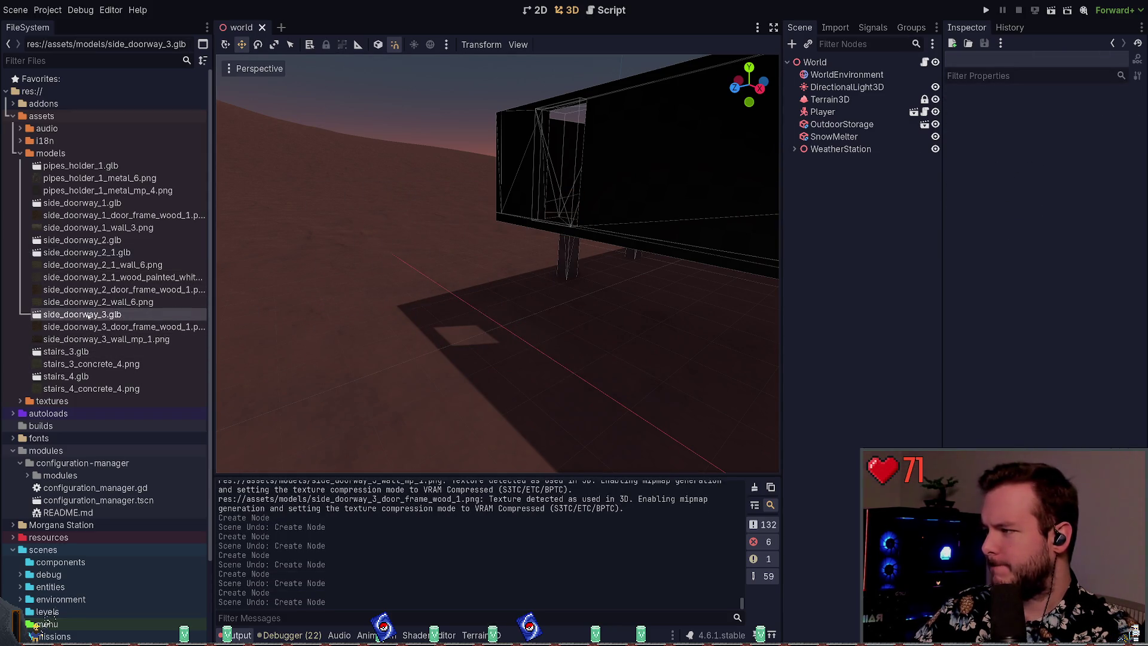
- Select the unused pipe and doorway files and drop a stairs_3 instance beside the raised building
{"action": "key", "text": "Down"}
{"action": "key", "text": "Down"}
{"action": "left_click", "coordinate": [84, 166], "text": "shift"}
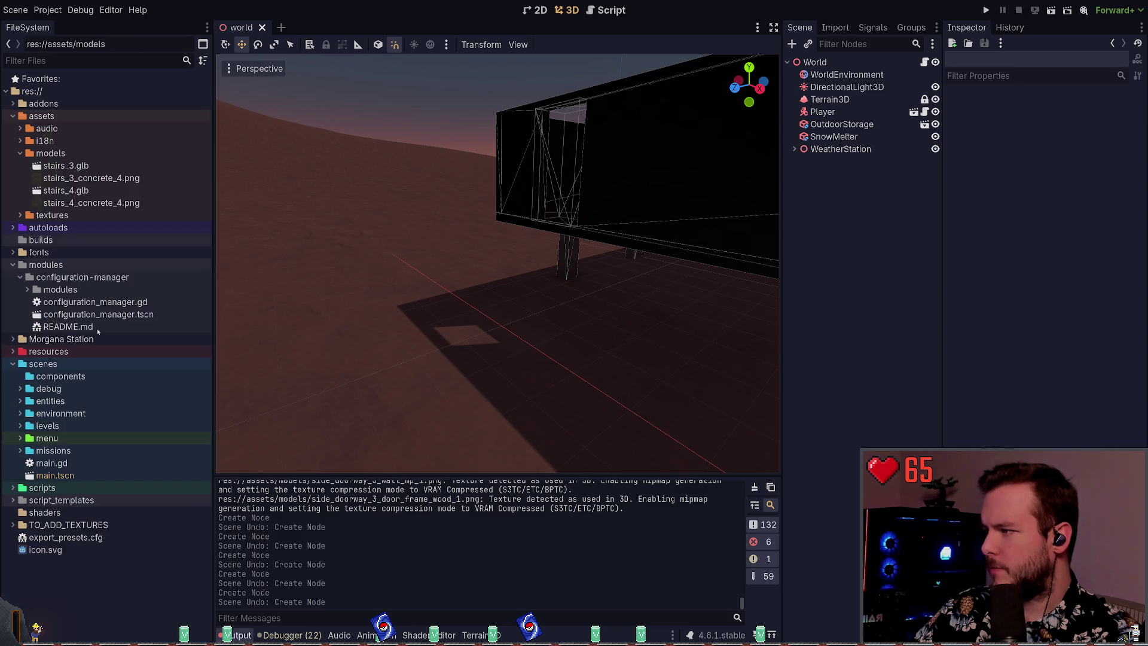
{"action": "mouse_move", "coordinate": [87, 203]}
{"action": "left_mouse_down"}
{"action": "mouse_move", "coordinate": [491, 323]}
{"action": "mouse_move", "coordinate": [101, 197]}
{"action": "mouse_move", "coordinate": [515, 323]}
{"action": "mouse_move", "coordinate": [508, 295]}
{"action": "mouse_move", "coordinate": [436, 311]}
{"action": "mouse_move", "coordinate": [467, 317]}
{"action": "mouse_move", "coordinate": [679, 302]}
{"action": "left_mouse_up"}
{"action": "left_click", "coordinate": [77, 177]}
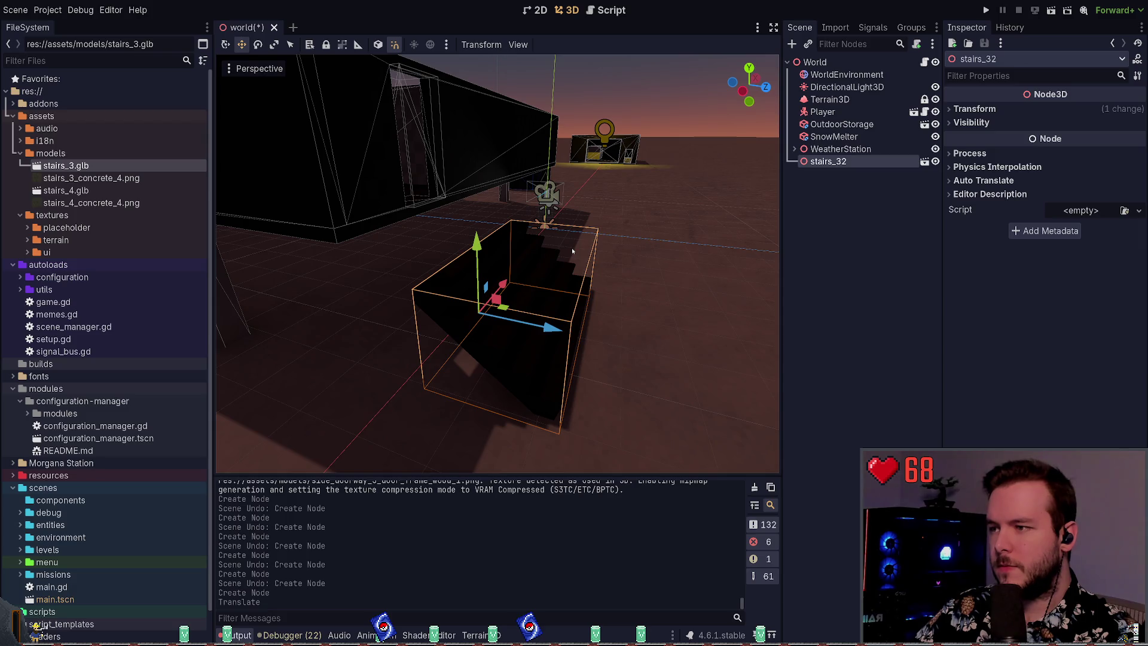
- Scale stairs_32 up to 2.0 with the Scale tool, undoing the oversized first attempt
{"action": "left_click", "coordinate": [432, 172]}
{"action": "left_click", "coordinate": [514, 359]}
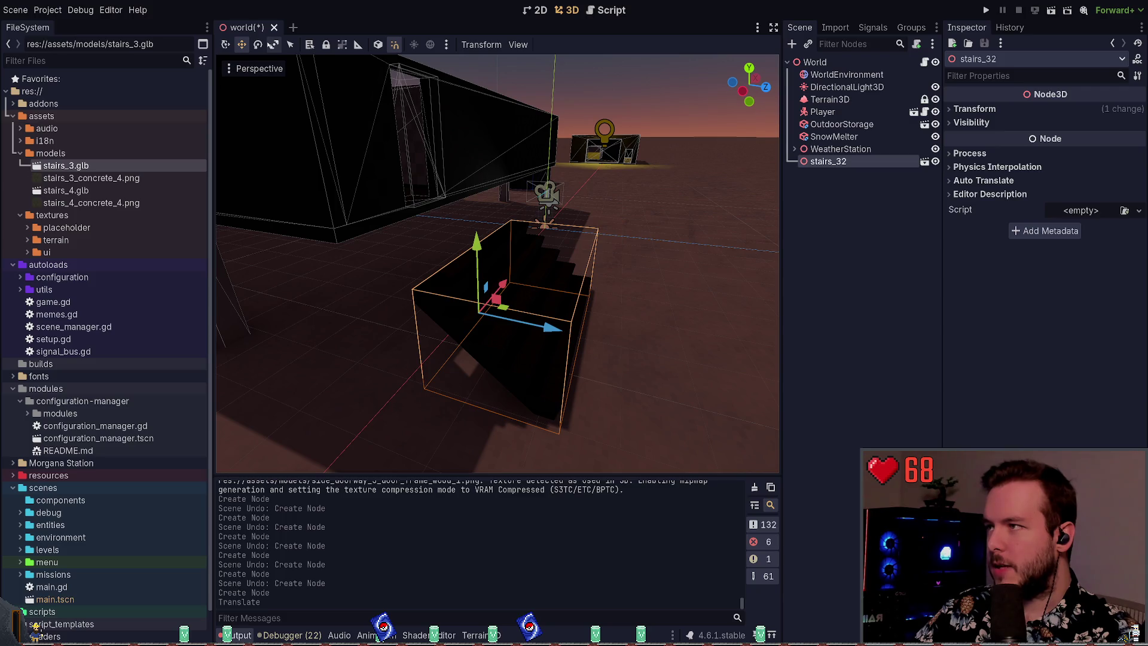
{"action": "left_click", "coordinate": [273, 44]}
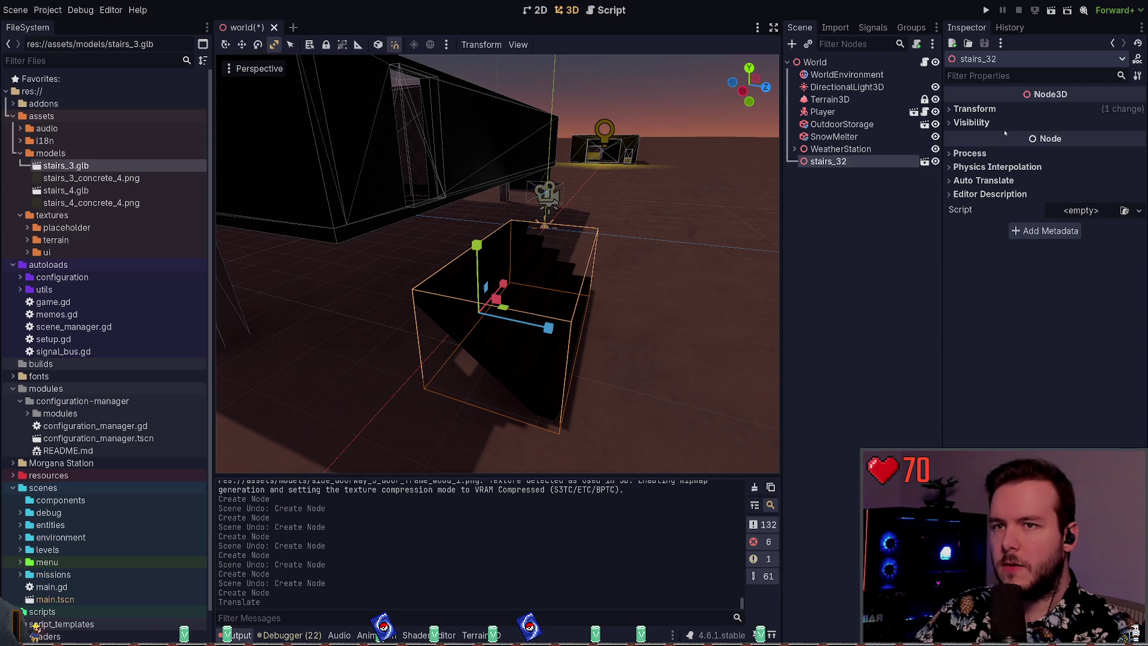
{"action": "left_click", "coordinate": [974, 108]}
{"action": "left_click_drag", "start_coordinate": [994, 207], "coordinate": [1016, 207]}
{"action": "key", "text": "ctrl+z"}
{"action": "mouse_move", "coordinate": [557, 244]}
{"action": "left_mouse_down"}
{"action": "mouse_move", "coordinate": [530, 256]}
{"action": "mouse_move", "coordinate": [726, 228]}
{"action": "left_mouse_up"}
- Duplicate the stairs as stairs_33, raise it toward the building, and duplicate DirectionalLight3D
{"action": "key", "text": "ctrl+d"}
{"action": "key", "text": "w"}
{"action": "mouse_move", "coordinate": [477, 293]}
{"action": "left_mouse_down"}
{"action": "mouse_move", "coordinate": [373, 218]}
{"action": "mouse_move", "coordinate": [383, 192]}
{"action": "left_mouse_up"}
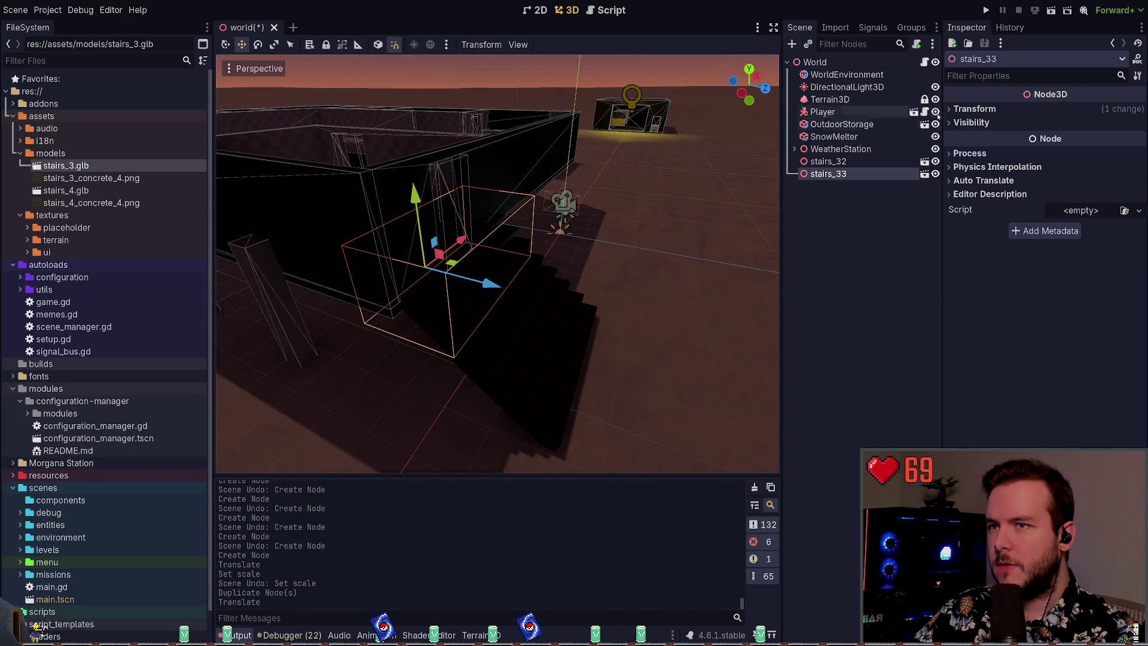
{"action": "left_click", "coordinate": [867, 86]}
{"action": "key", "text": "ctrl+d"}
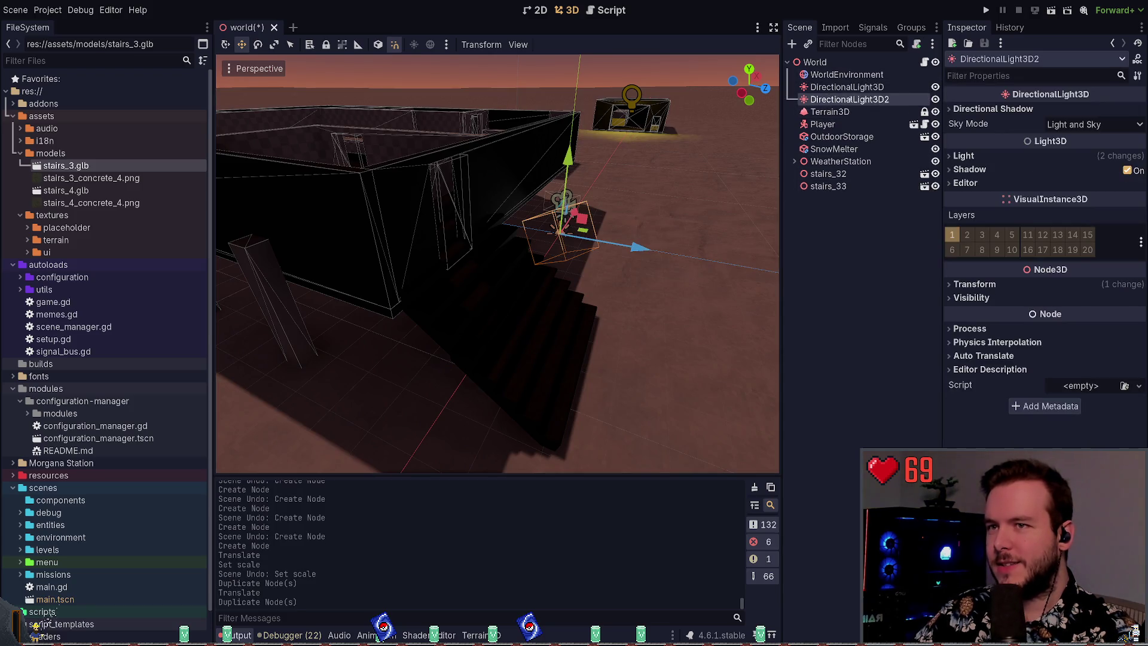
- Reset the duplicated light's colour to white, set its energy to 1.0, and save
{"action": "left_click", "coordinate": [1004, 108]}
{"action": "left_click", "coordinate": [1008, 108]}
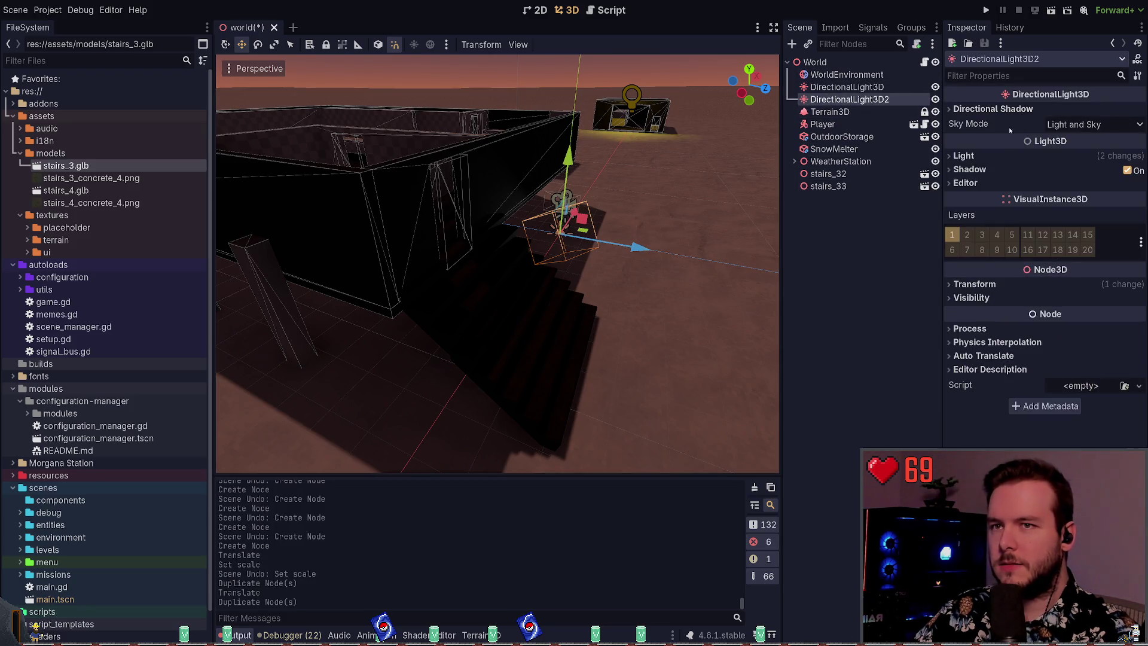
{"action": "left_click", "coordinate": [995, 155]}
{"action": "left_click", "coordinate": [1039, 170]}
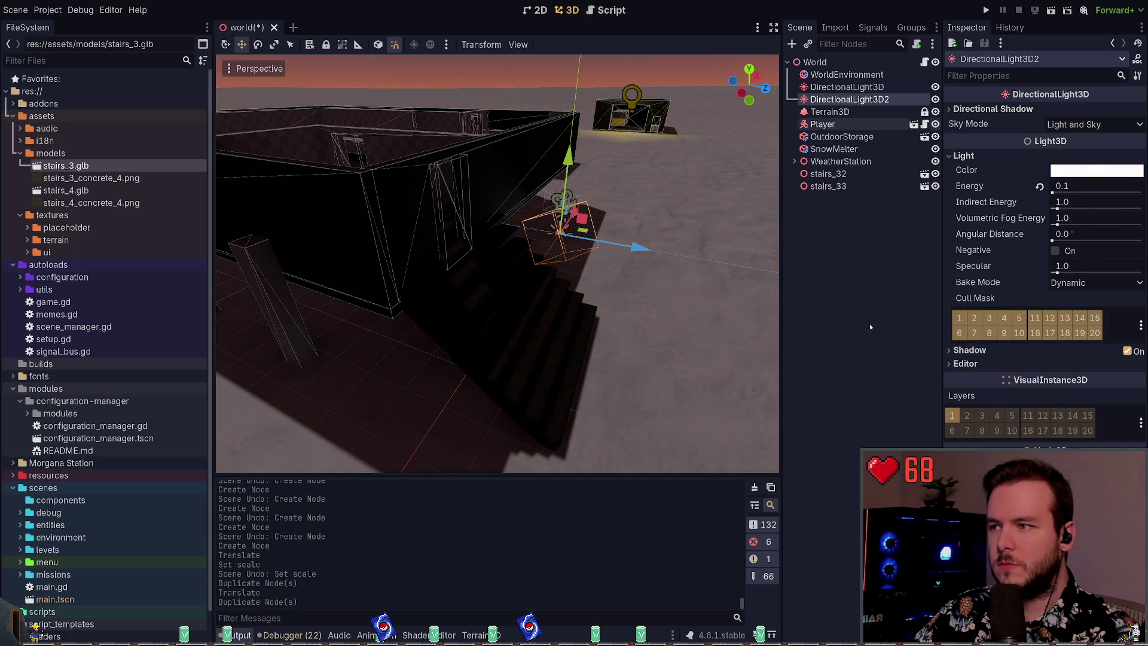
{"action": "key", "text": "ctrl+s"}
{"action": "left_click_drag", "start_coordinate": [1086, 186], "coordinate": [1114, 184]}
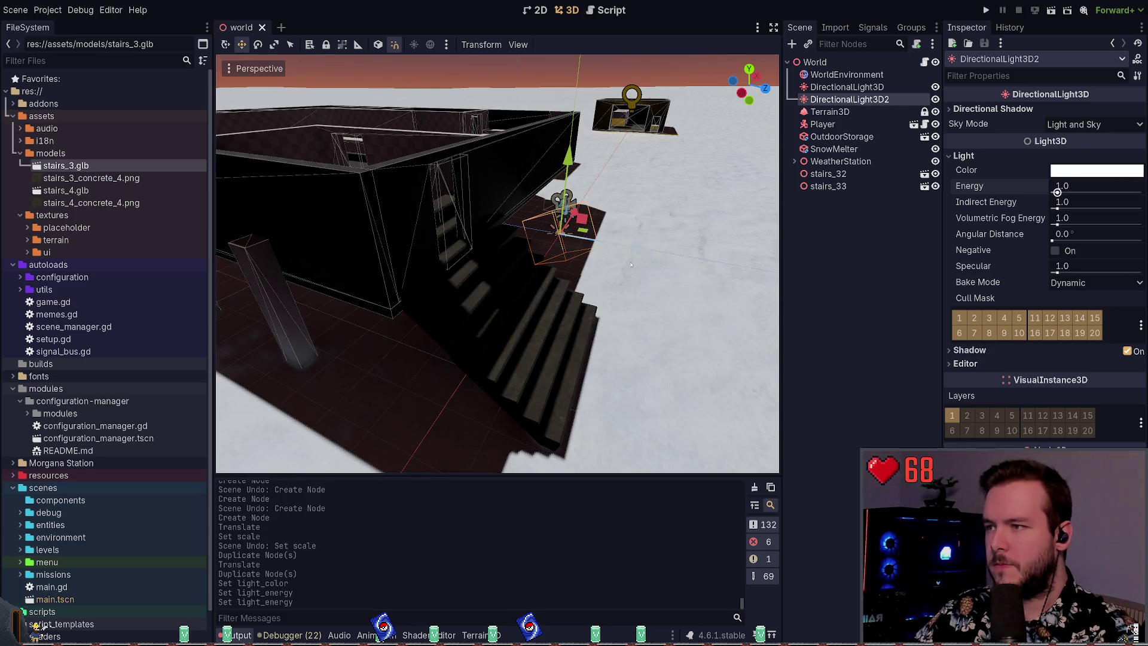
{"action": "key", "text": "ctrl+s"}
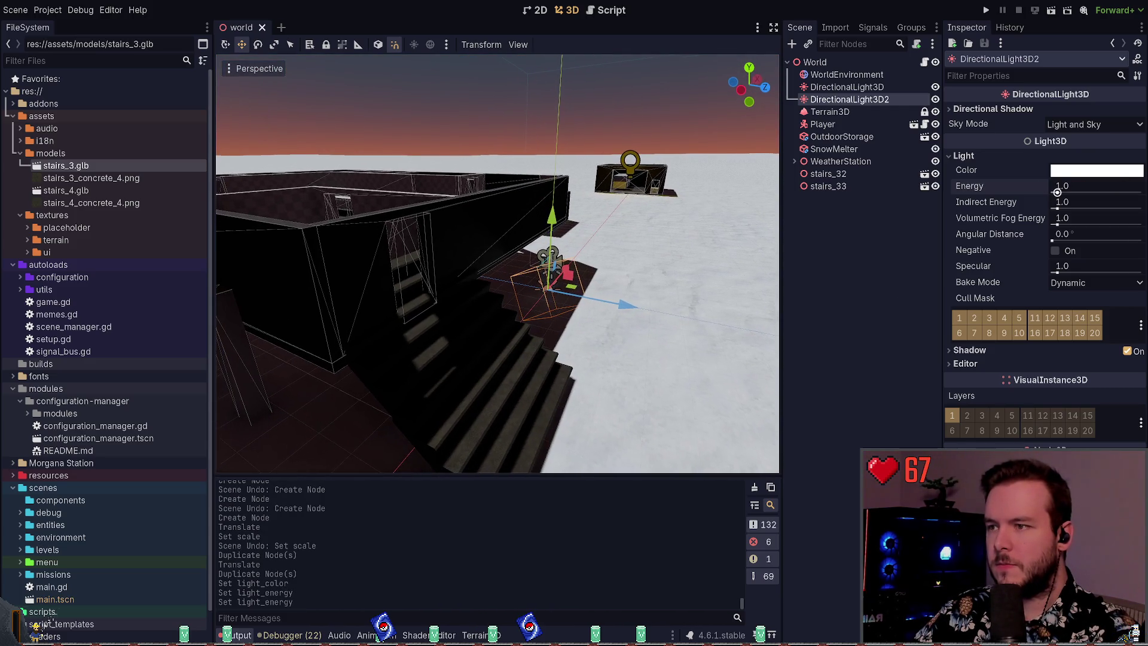
- Tilt the light 30° with the Rotate tool, save, and reselect stairs_32
{"action": "key", "text": "e"}
{"action": "left_click_drag", "start_coordinate": [587, 273], "coordinate": [658, 299]}
{"action": "key", "text": "ctrl+s"}
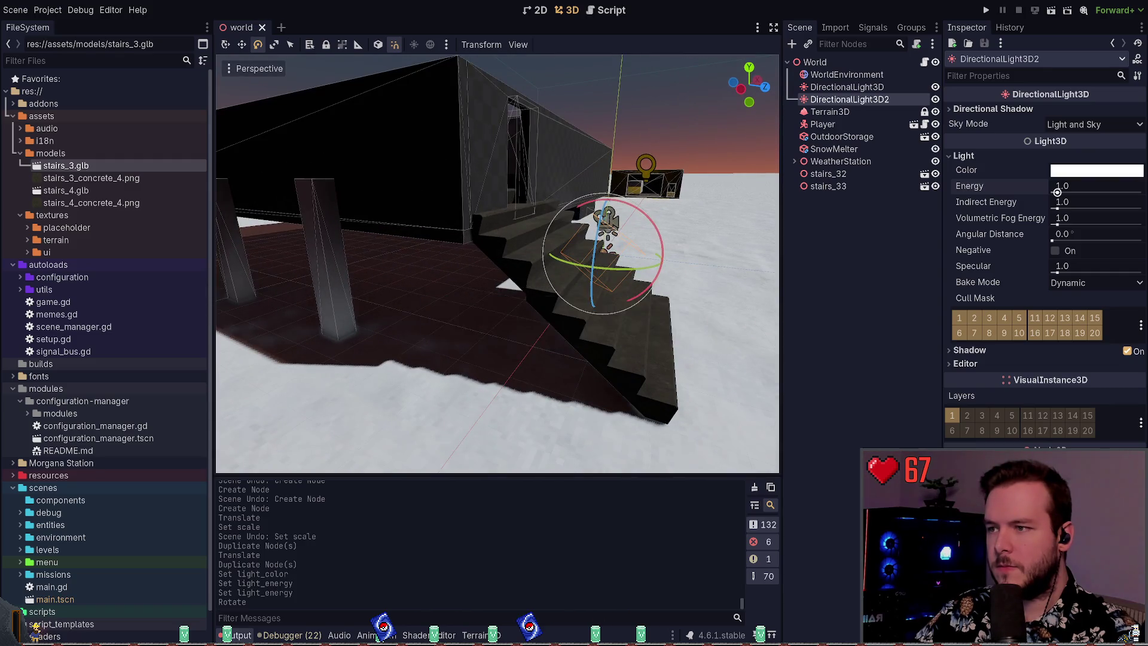
{"action": "left_click", "coordinate": [854, 193]}
{"action": "left_click", "coordinate": [831, 186]}
{"action": "left_click", "coordinate": [831, 174]}
{"action": "left_click", "coordinate": [831, 186]}
{"action": "left_click", "coordinate": [849, 224]}
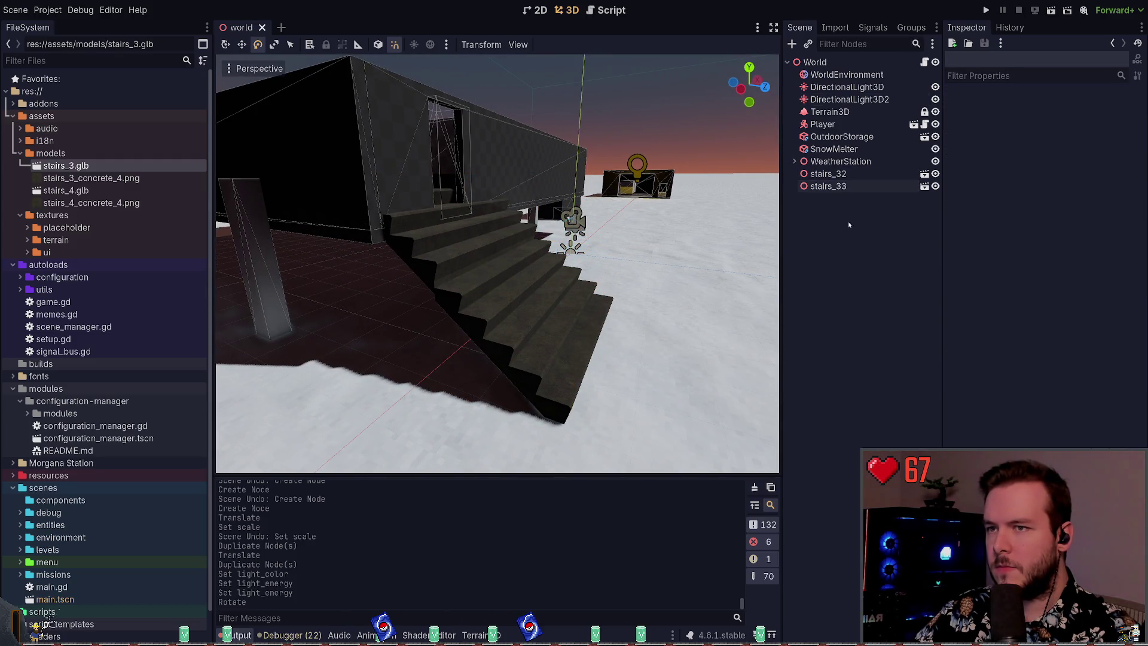
{"action": "left_click", "coordinate": [843, 174]}
- Lower stairs_33 slightly, then move both stair flights together under the doorway and save
{"action": "left_click", "coordinate": [834, 186]}
{"action": "key", "text": "w"}
{"action": "left_click_drag", "start_coordinate": [413, 167], "coordinate": [412, 174]}
{"action": "key", "text": "ctrl+s"}
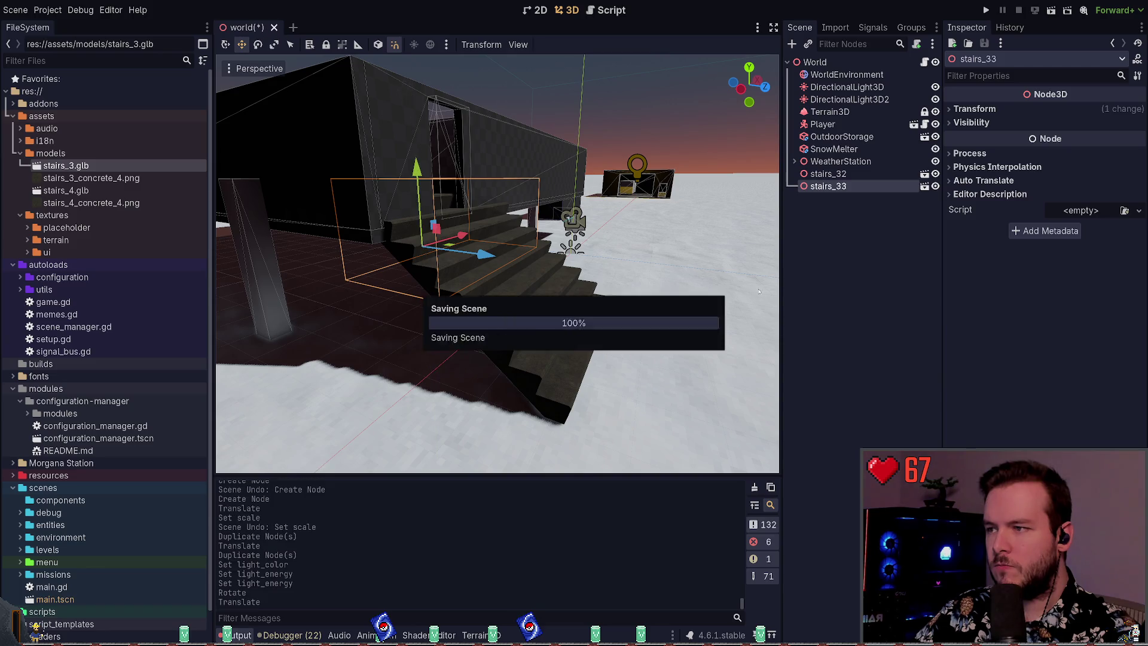
{"action": "left_click", "coordinate": [844, 174], "text": "ctrl"}
{"action": "mouse_move", "coordinate": [474, 267]}
{"action": "left_mouse_down"}
{"action": "mouse_move", "coordinate": [460, 303]}
{"action": "mouse_move", "coordinate": [510, 322]}
{"action": "mouse_move", "coordinate": [511, 310]}
{"action": "left_mouse_up"}
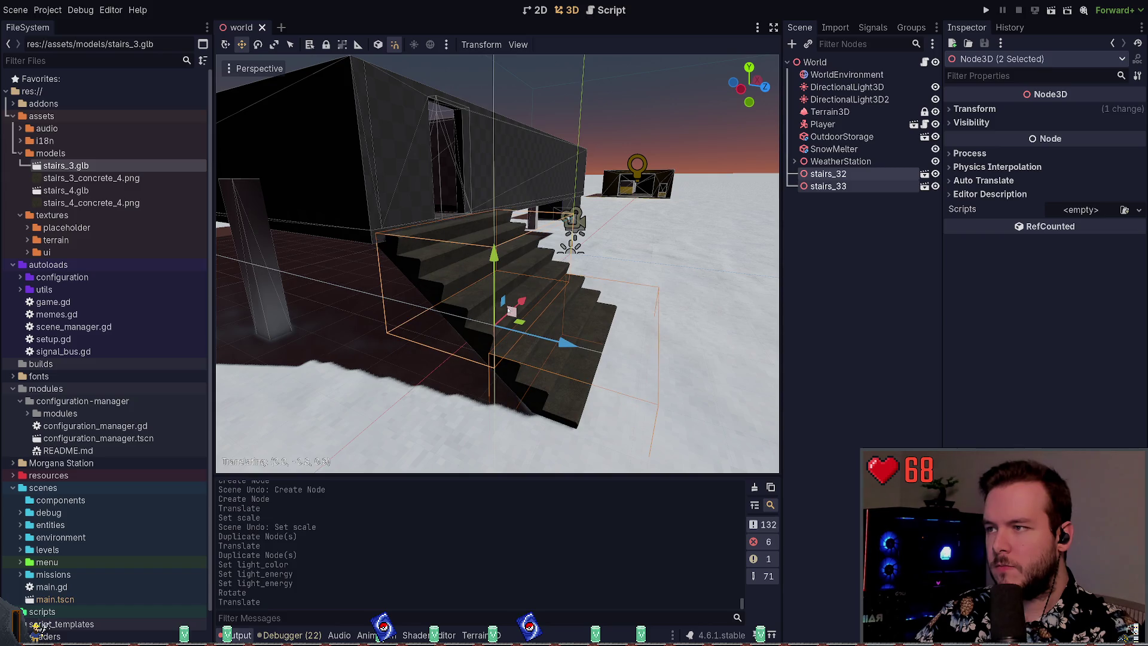
{"action": "left_click_drag", "start_coordinate": [607, 366], "coordinate": [580, 366]}
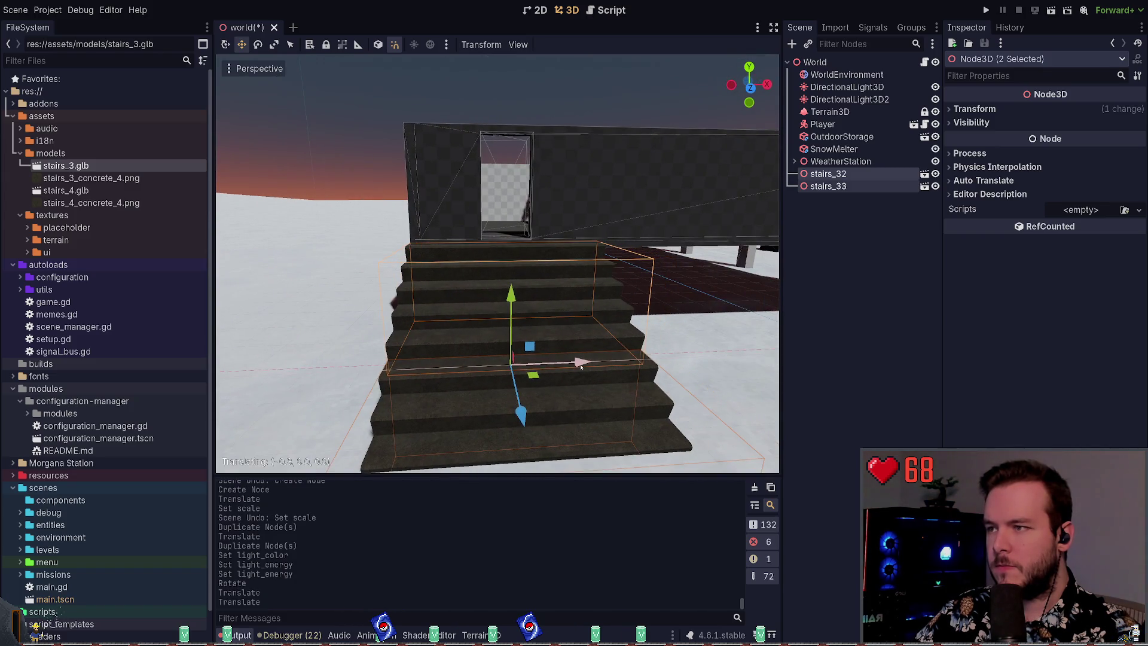
{"action": "key", "text": "ctrl+s"}
- Make the stairs_32 and stairs_33 instances local to expose their stairs_3 meshes
{"action": "left_click", "coordinate": [867, 239]}
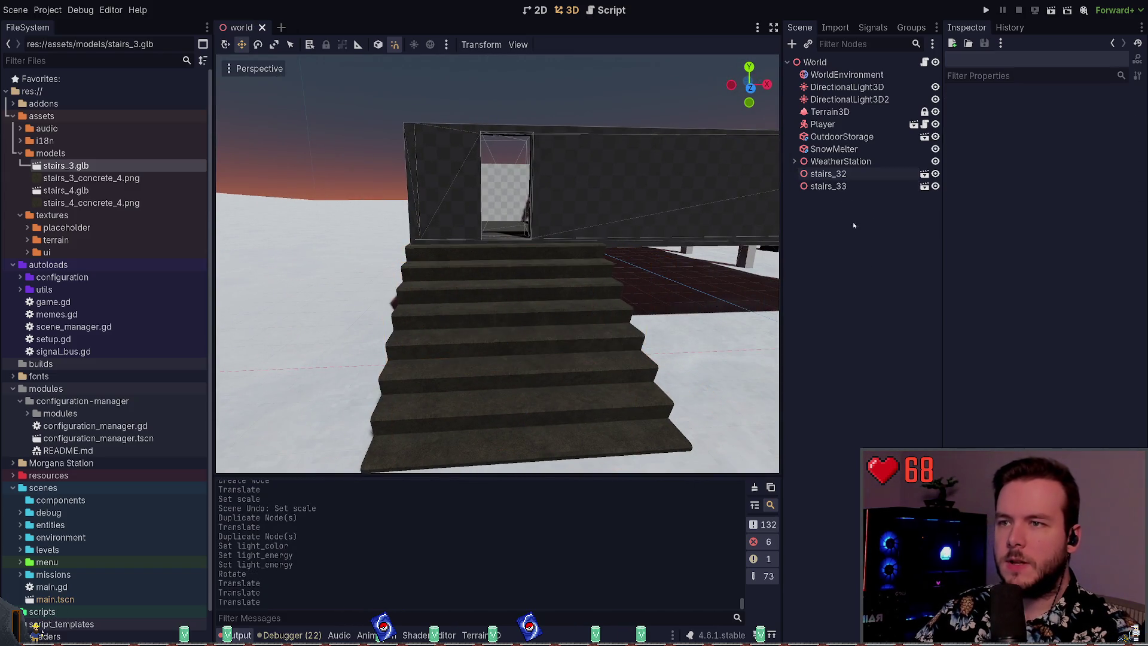
{"action": "left_click", "coordinate": [900, 174]}
{"action": "left_click", "coordinate": [859, 185]}
{"action": "left_click", "coordinate": [855, 174]}
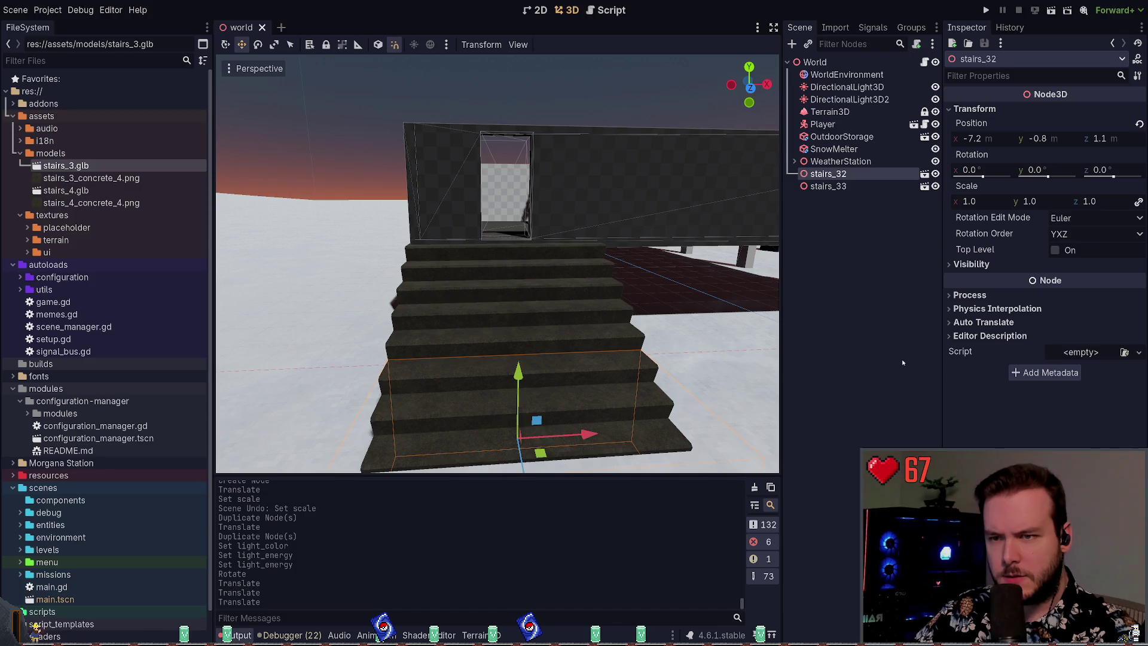
{"action": "right_click", "coordinate": [828, 173]}
{"action": "left_click", "coordinate": [872, 418]}
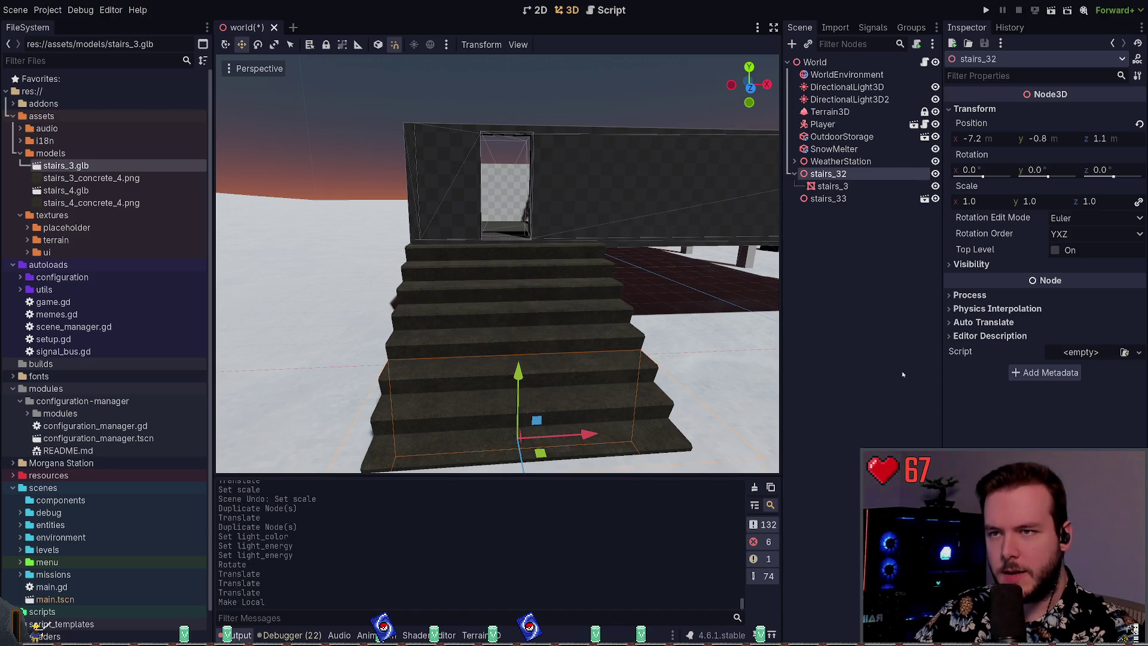
{"action": "left_click", "coordinate": [840, 202]}
{"action": "right_click", "coordinate": [827, 198]}
{"action": "left_click", "coordinate": [872, 443]}
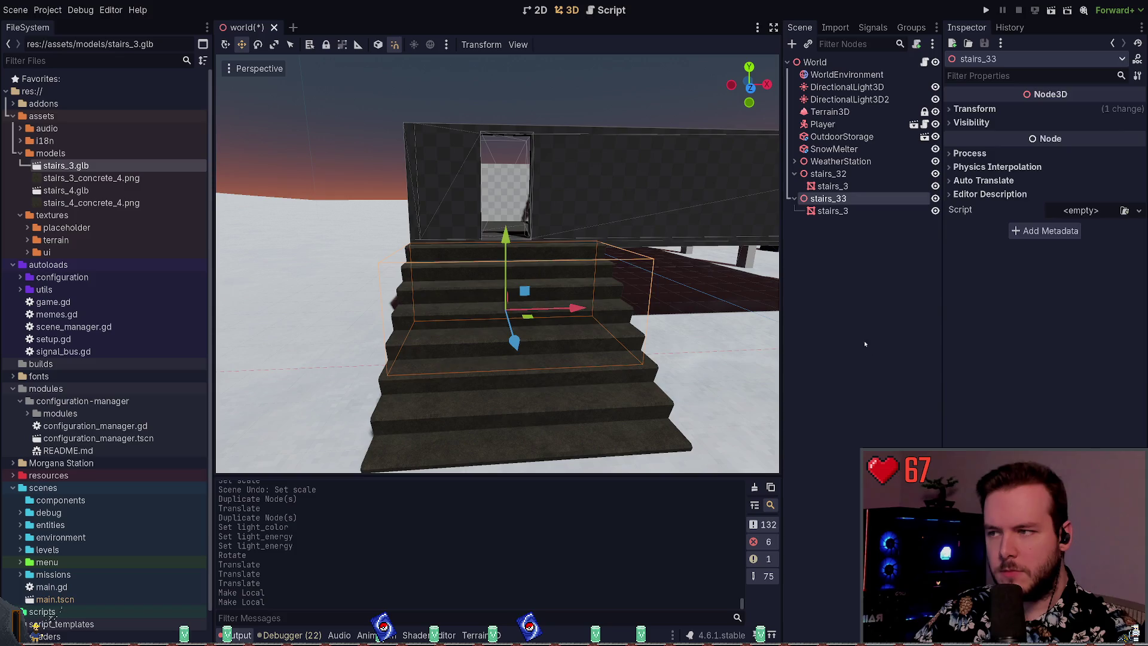
{"action": "left_click", "coordinate": [833, 186]}
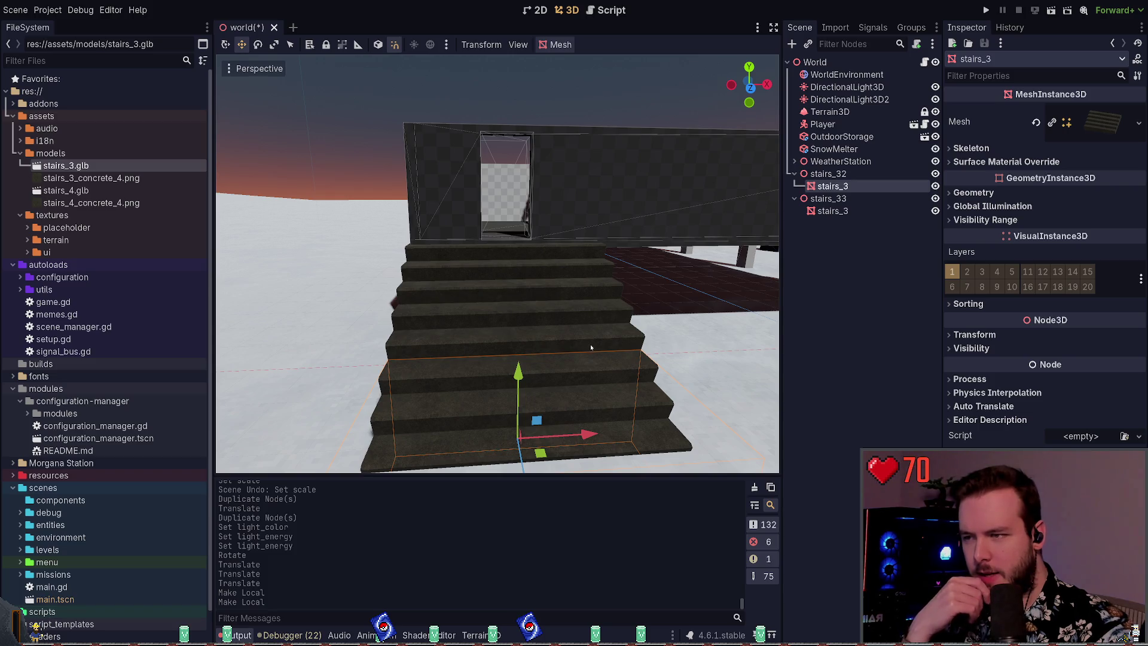
- Generate convex collision shapes for the stair meshes, then undo and redo the first one
{"action": "key", "text": "ctrl+shift+c"}
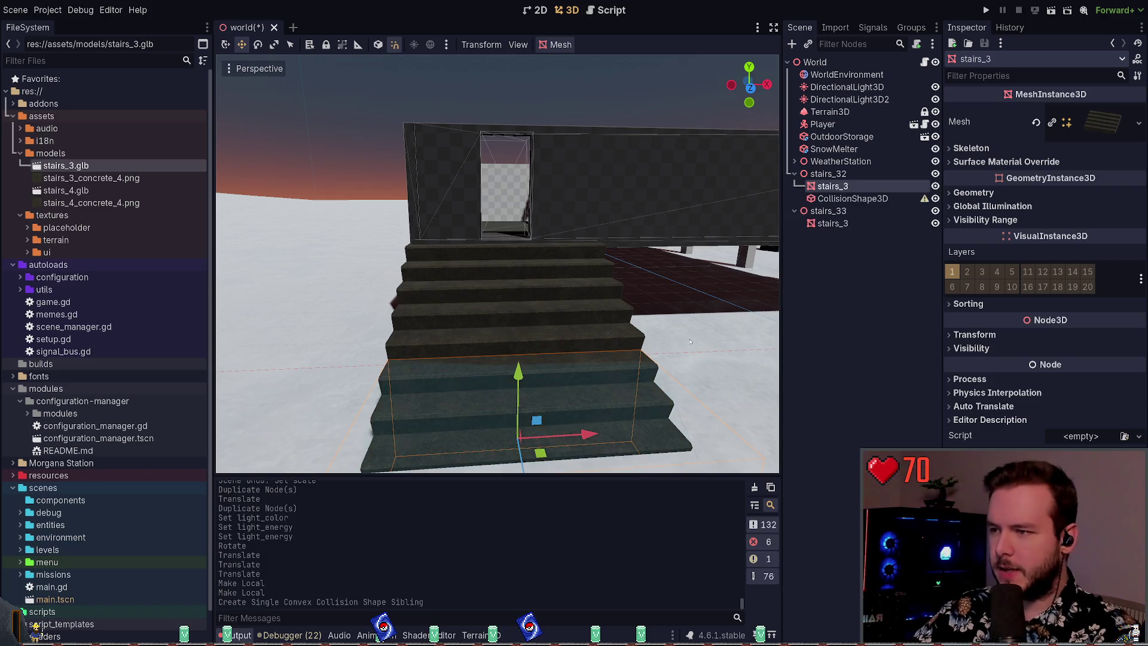
{"action": "left_click_drag", "start_coordinate": [692, 337], "coordinate": [692, 338]}
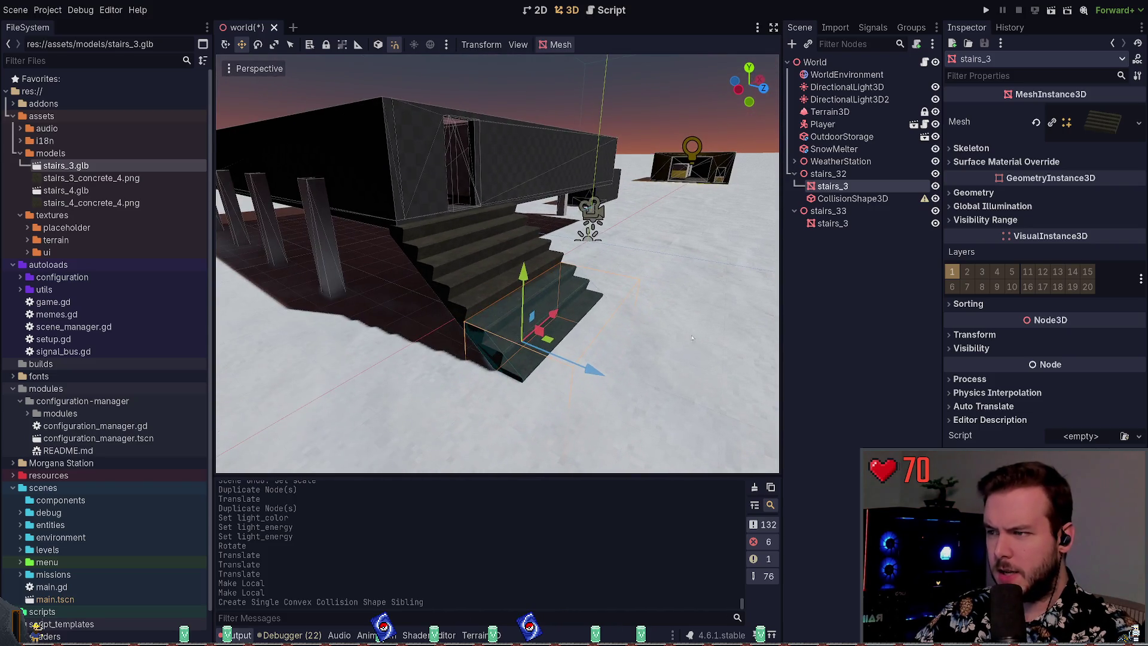
{"action": "left_click", "coordinate": [864, 199]}
{"action": "left_click", "coordinate": [856, 293]}
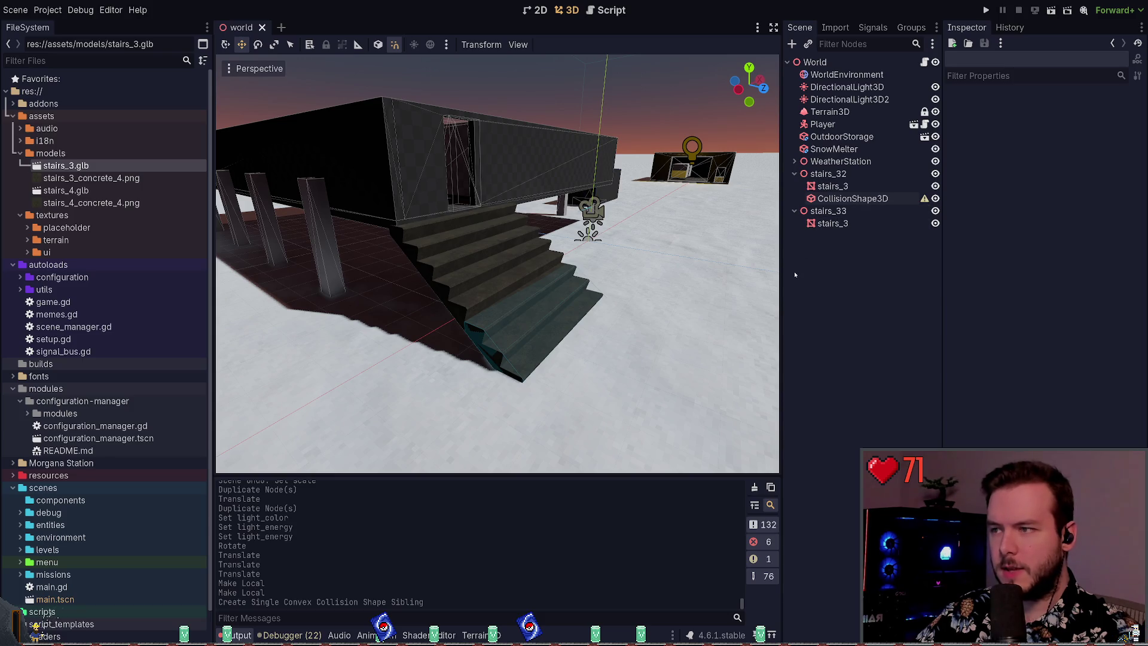
{"action": "left_click", "coordinate": [832, 223]}
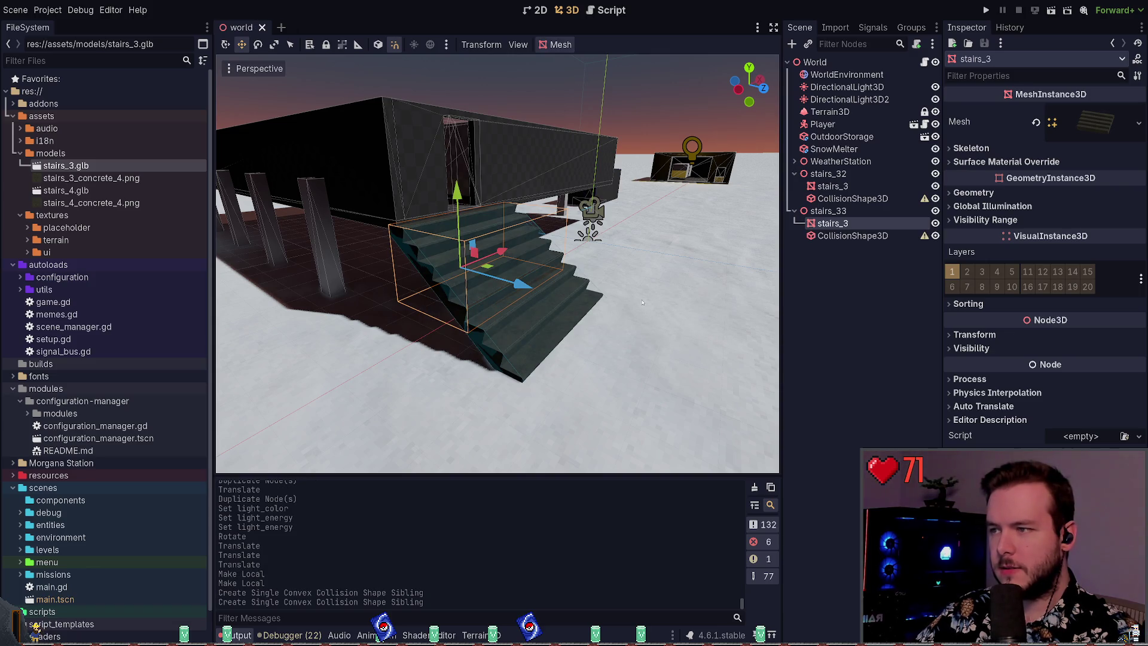
{"action": "key", "text": "ctrl+z"}
{"action": "key", "text": "ctrl+z"}
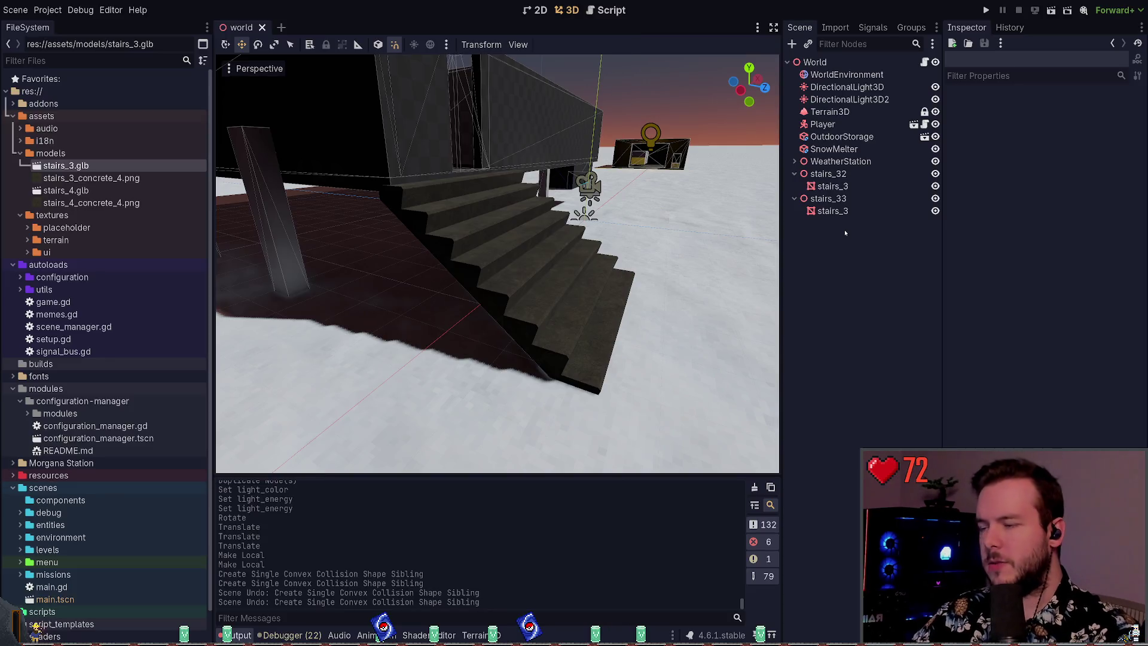
{"action": "key", "text": "ctrl+shift+z"}
- Inspect the collision shape under stairs_32 and delete it
{"action": "left_click", "coordinate": [548, 313]}
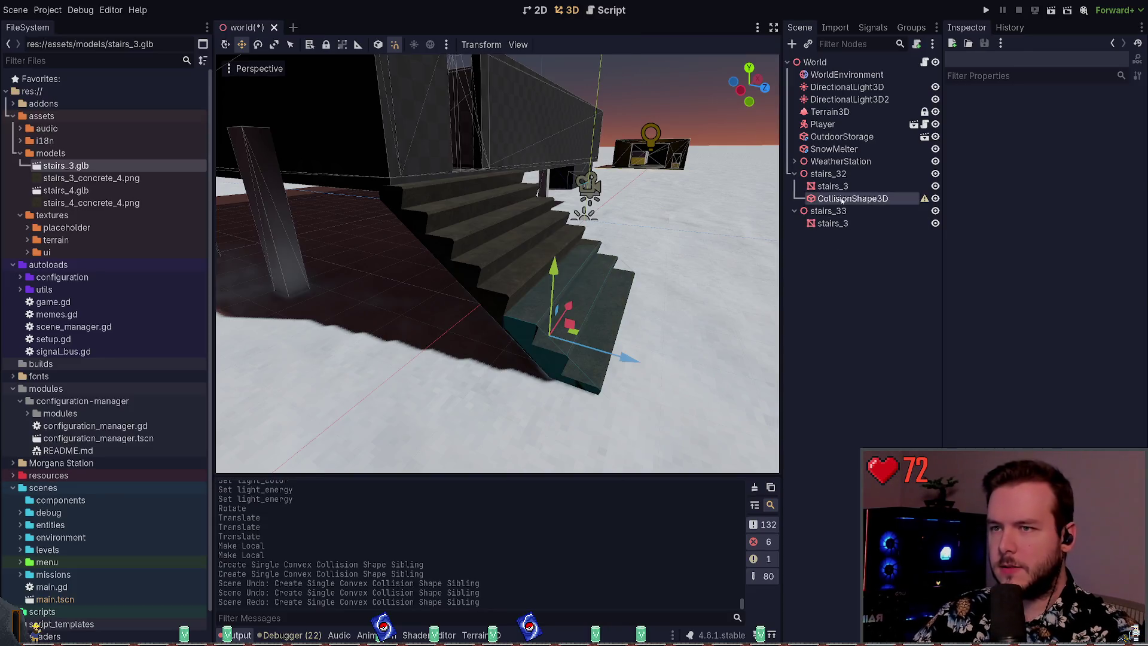
{"action": "left_click", "coordinate": [1076, 111]}
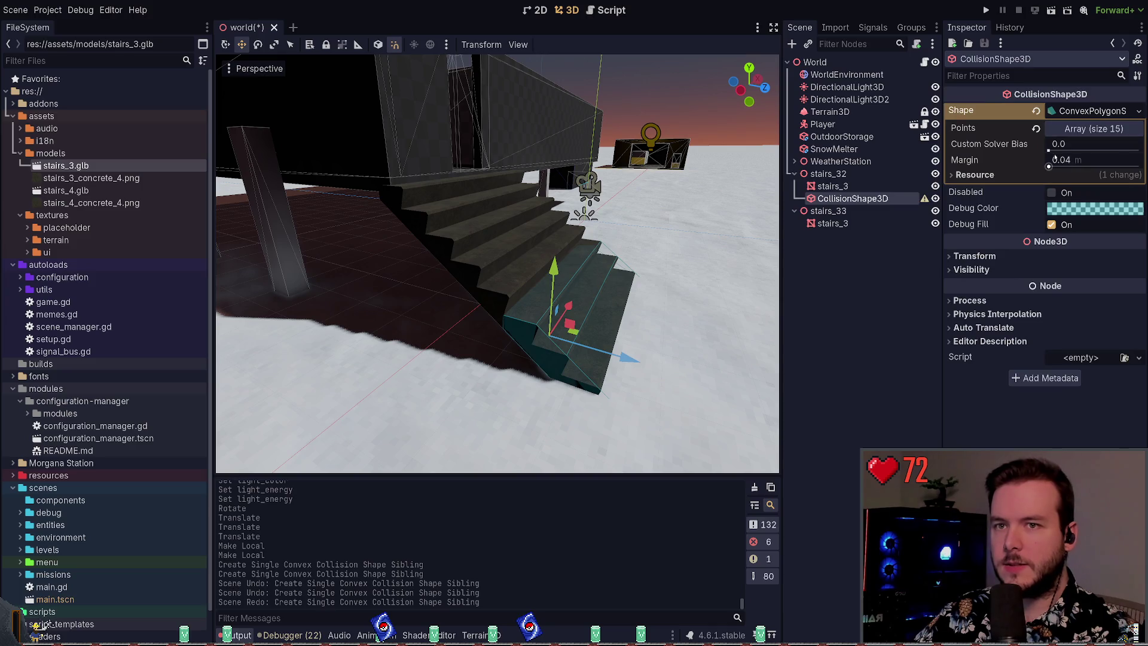
{"action": "left_click", "coordinate": [992, 128]}
{"action": "left_click", "coordinate": [993, 128]}
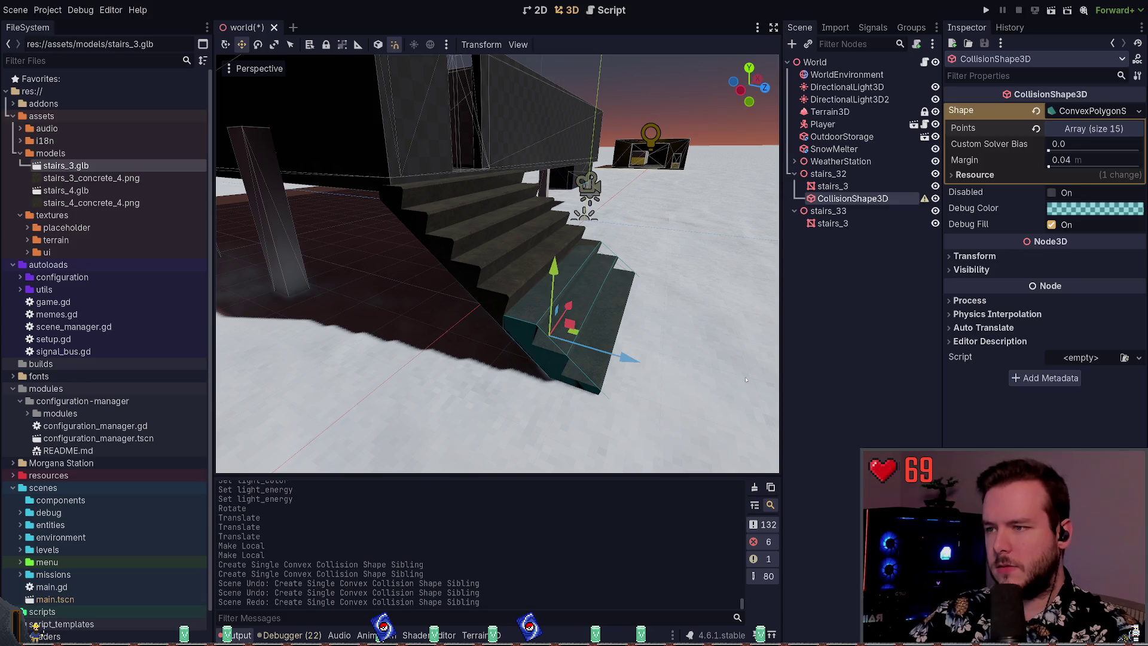
{"action": "key", "text": "Delete"}
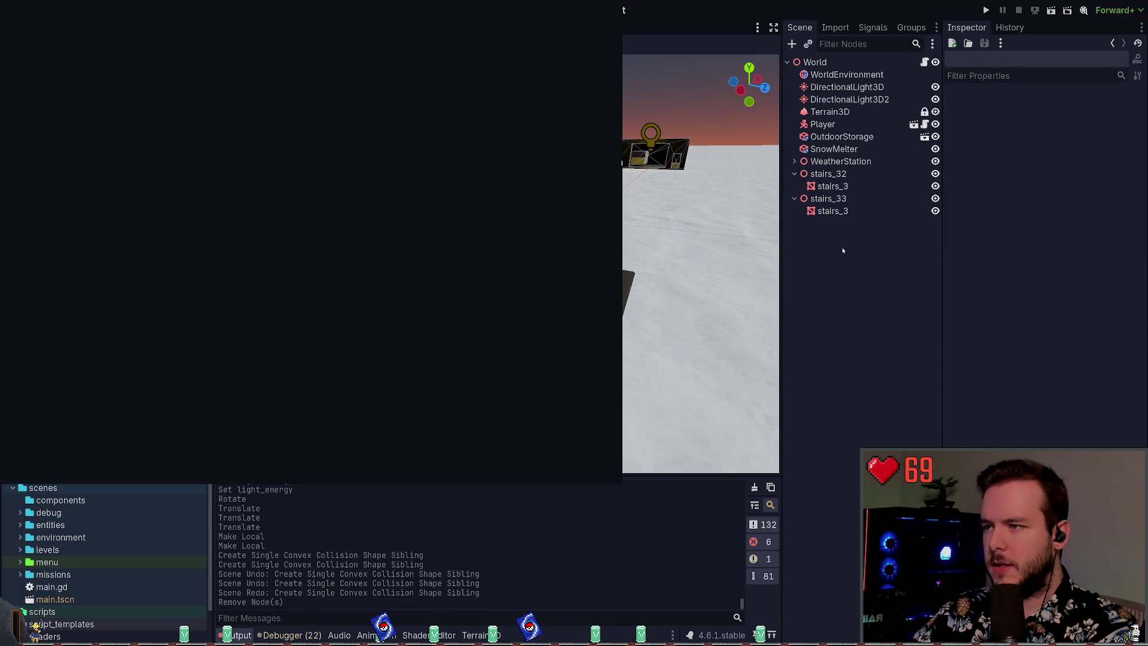
{"action": "key", "text": "Return"}
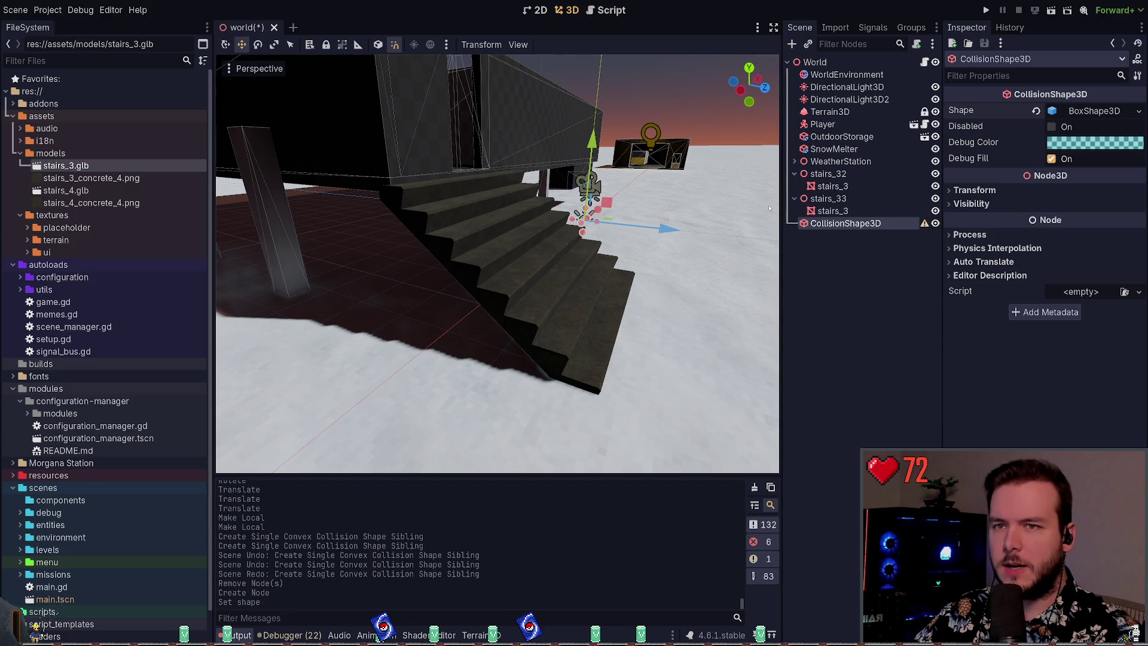
{"action": "mouse_move", "coordinate": [613, 217]}
{"action": "left_mouse_down"}
{"action": "mouse_move", "coordinate": [622, 293]}
{"action": "mouse_move", "coordinate": [645, 300]}
{"action": "mouse_move", "coordinate": [639, 281]}
{"action": "mouse_move", "coordinate": [610, 278]}
{"action": "left_mouse_up"}
{"action": "key", "text": "e"}
{"action": "key", "text": "w"}
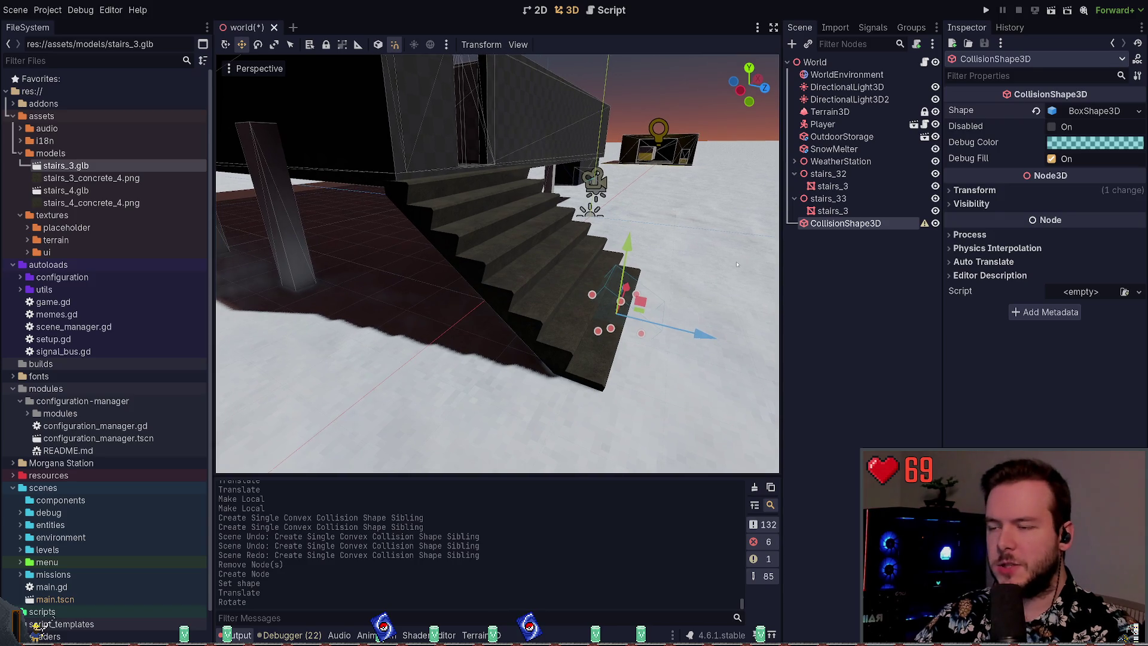
{"action": "key", "text": "ctrl+z"}
{"action": "key", "text": "ctrl+z"}
{"action": "key", "text": "ctrl+z"}
{"action": "key", "text": "ctrl+z"}
{"action": "key", "text": "ctrl+z"}
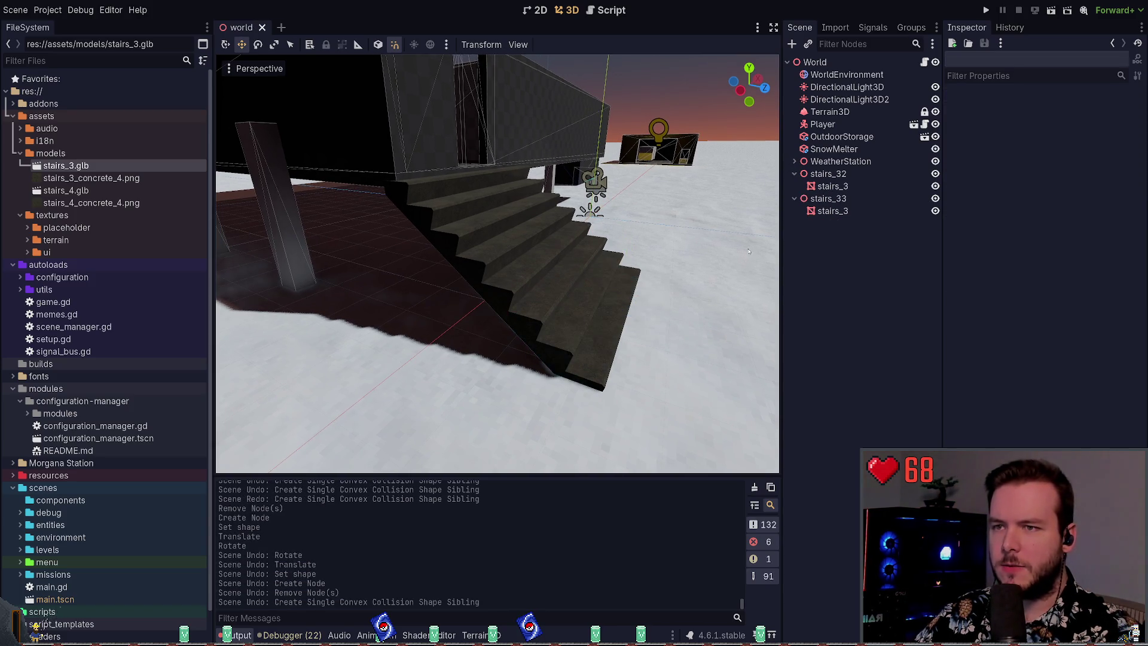
{"action": "key", "text": "ctrl+shift+z"}
{"action": "key", "text": "ctrl+shift+z"}
{"action": "key", "text": "ctrl+shift+z"}
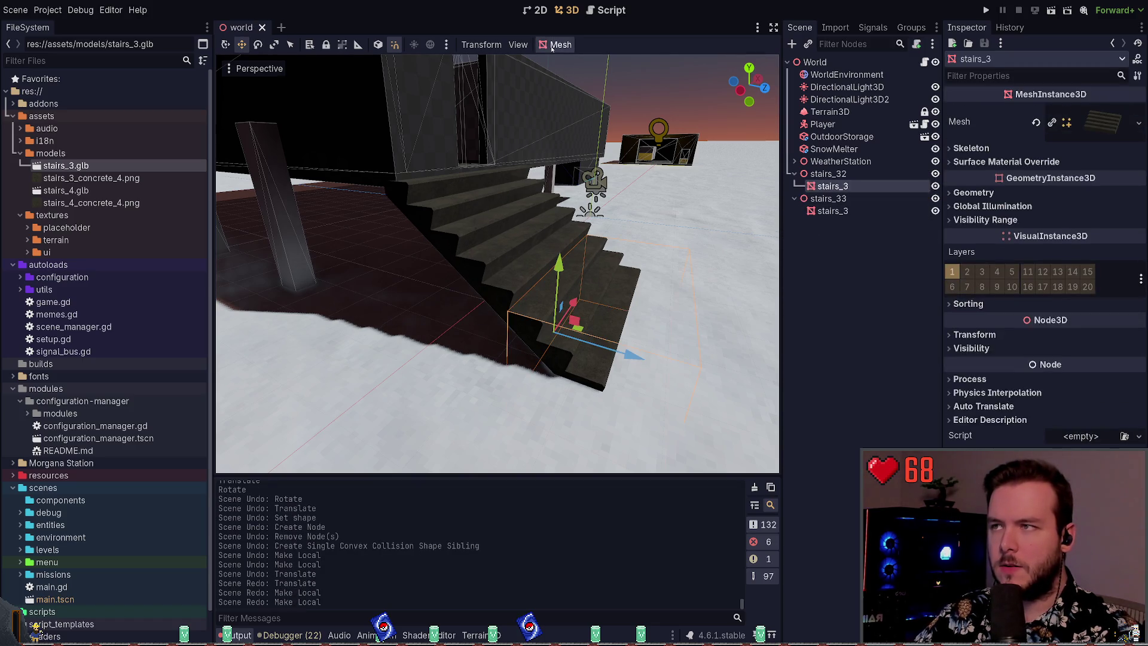
{"action": "left_click", "coordinate": [756, 226]}
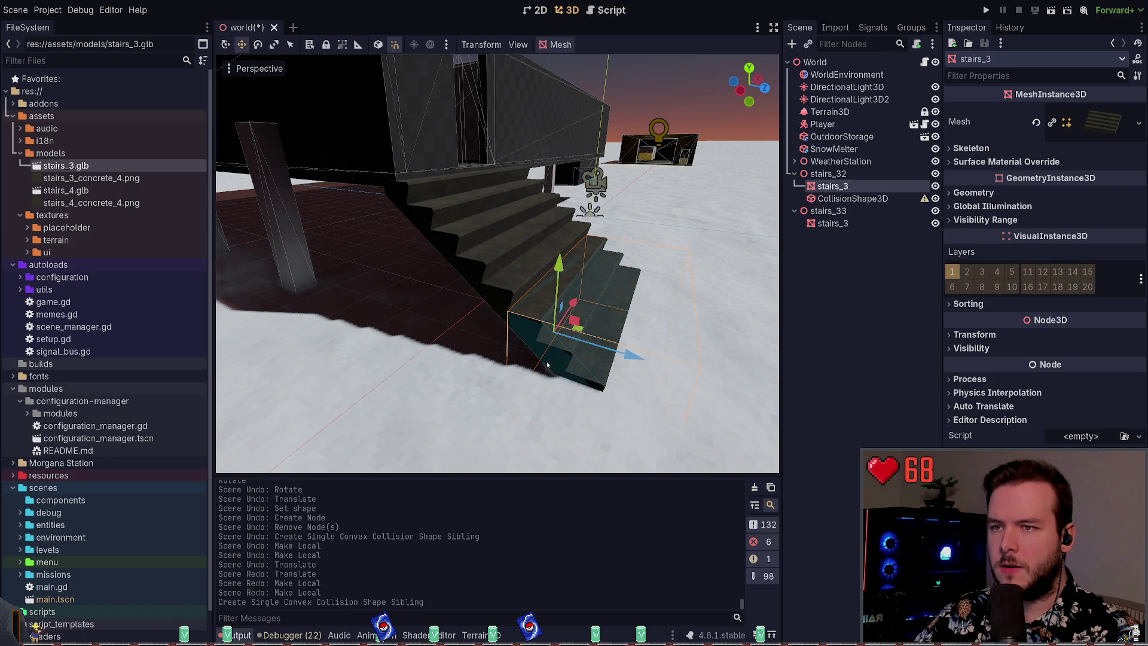
{"action": "left_click", "coordinate": [833, 223]}
{"action": "left_click", "coordinate": [552, 46]}
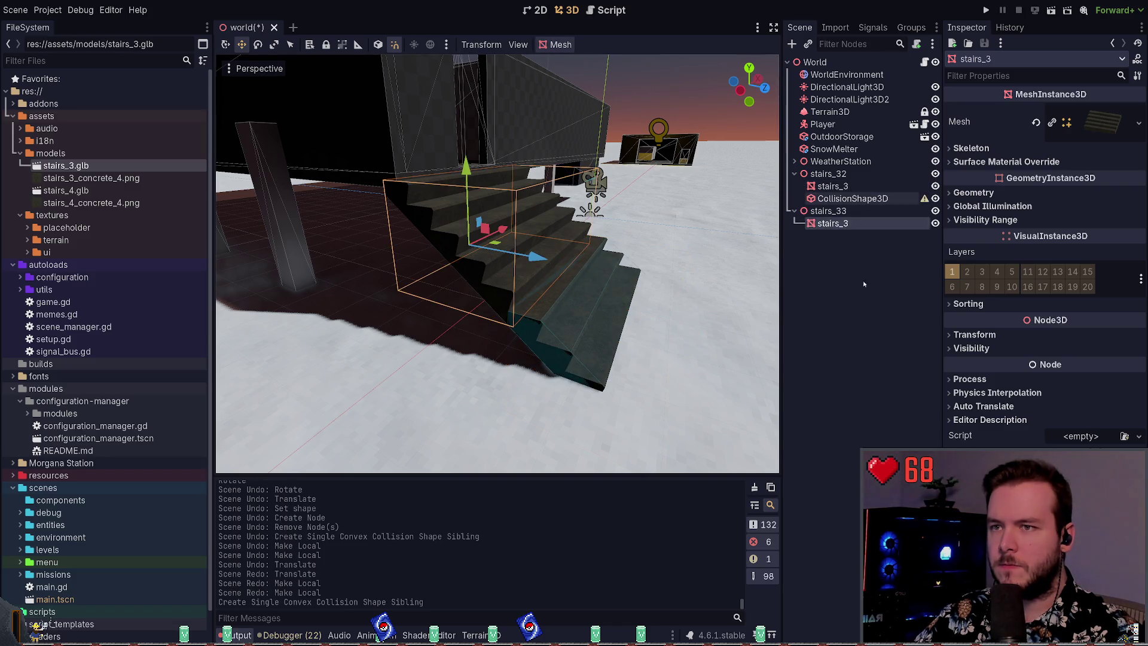
{"action": "left_click", "coordinate": [756, 226]}
{"action": "key", "text": "ctrl+s"}
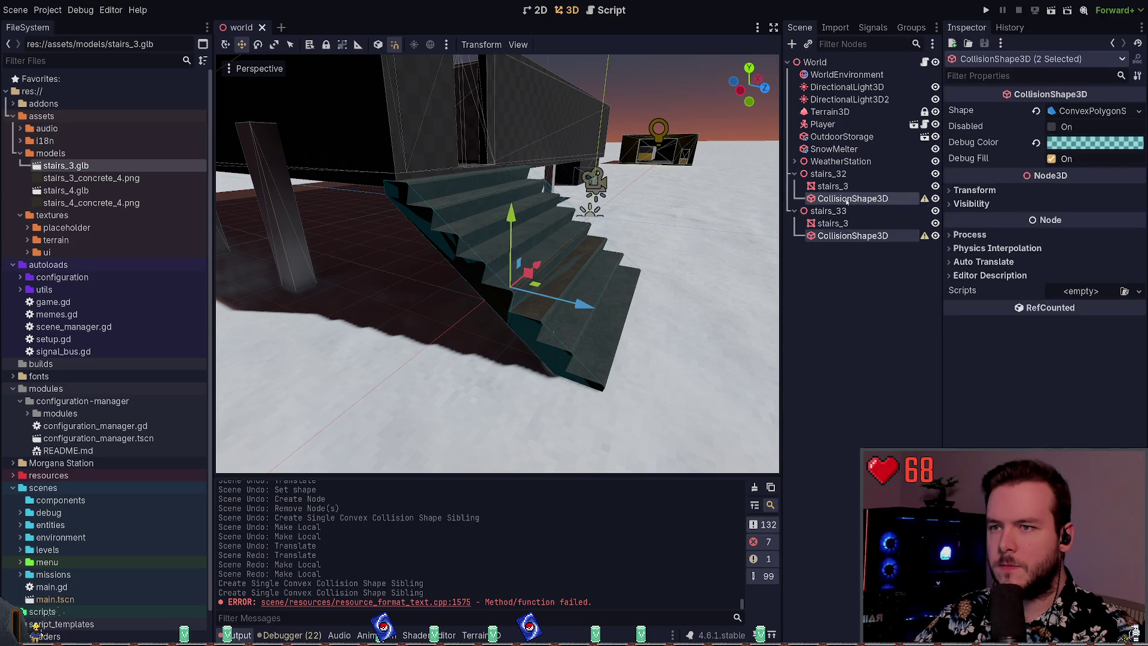
{"action": "left_click", "coordinate": [860, 198]}
{"action": "left_click", "coordinate": [1092, 110]}
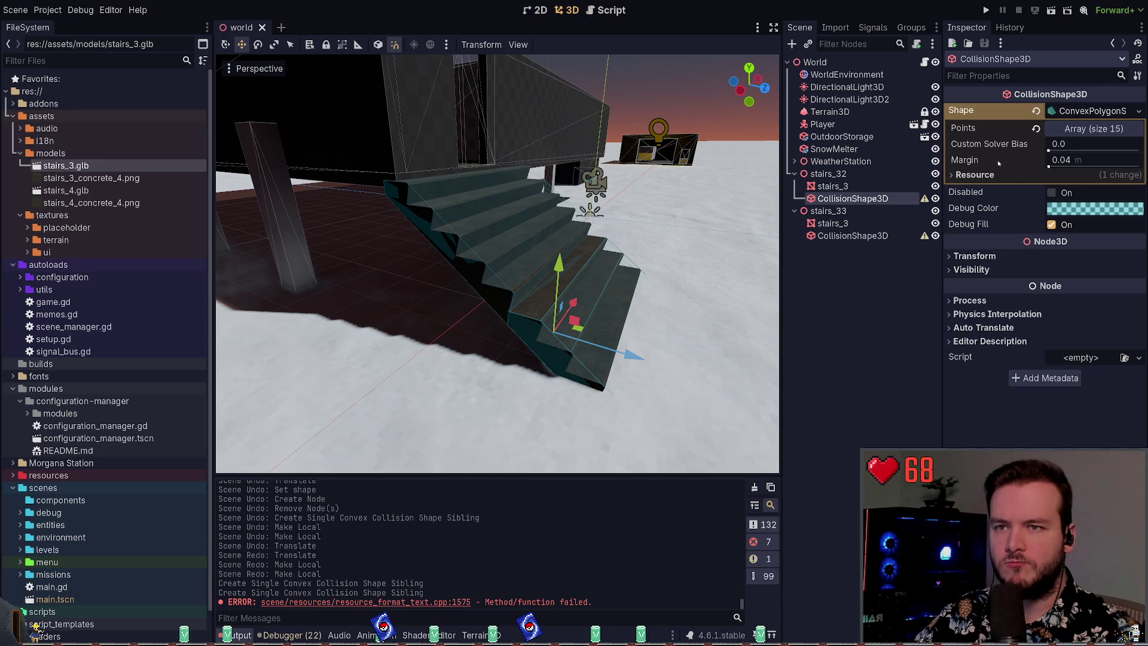
{"action": "left_click", "coordinate": [1105, 129]}
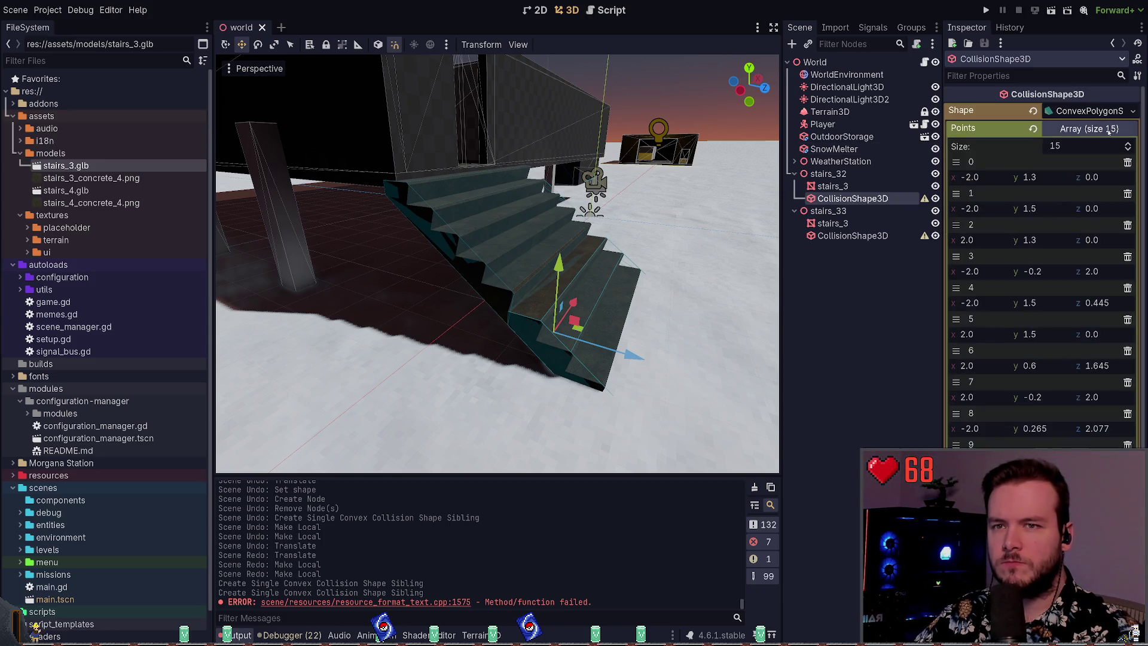
{"action": "scroll", "coordinate": [1038, 264], "scroll_direction": "down", "scroll_amount": 5}
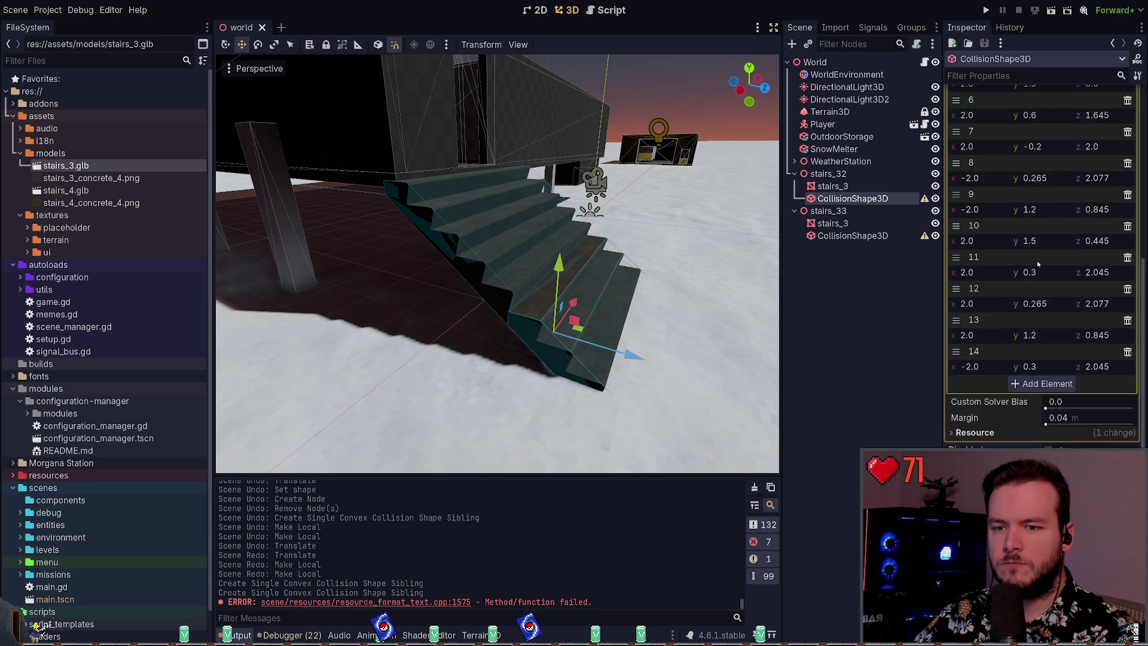
{"action": "scroll", "coordinate": [1039, 267], "scroll_direction": "up", "scroll_amount": 5}
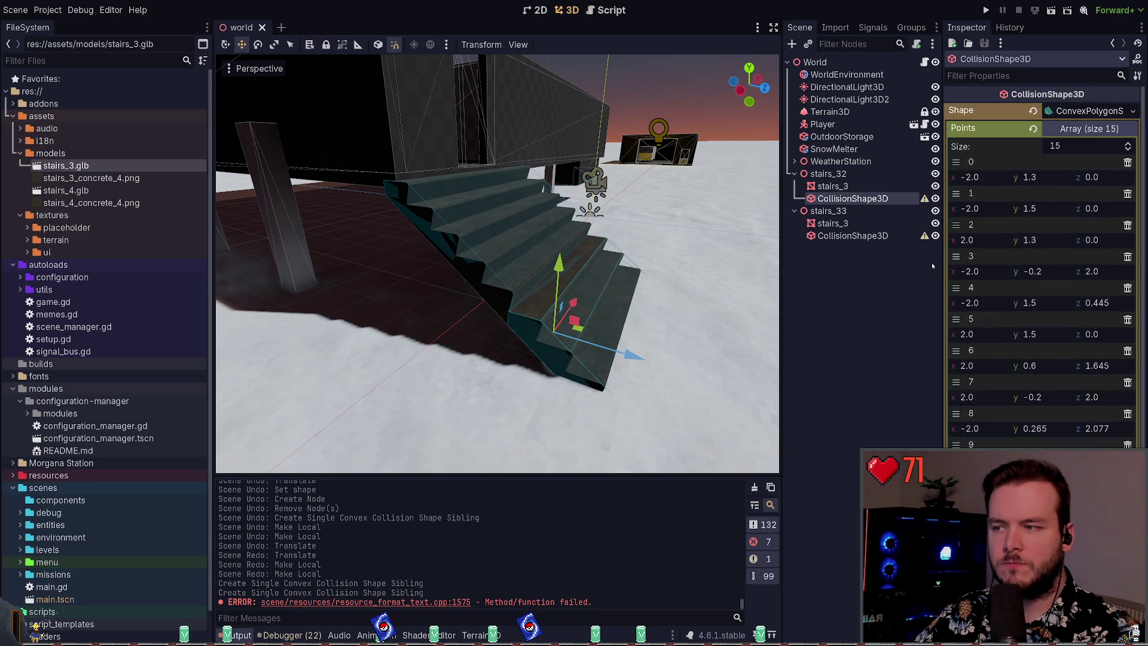
{"action": "left_click", "coordinate": [861, 235]}
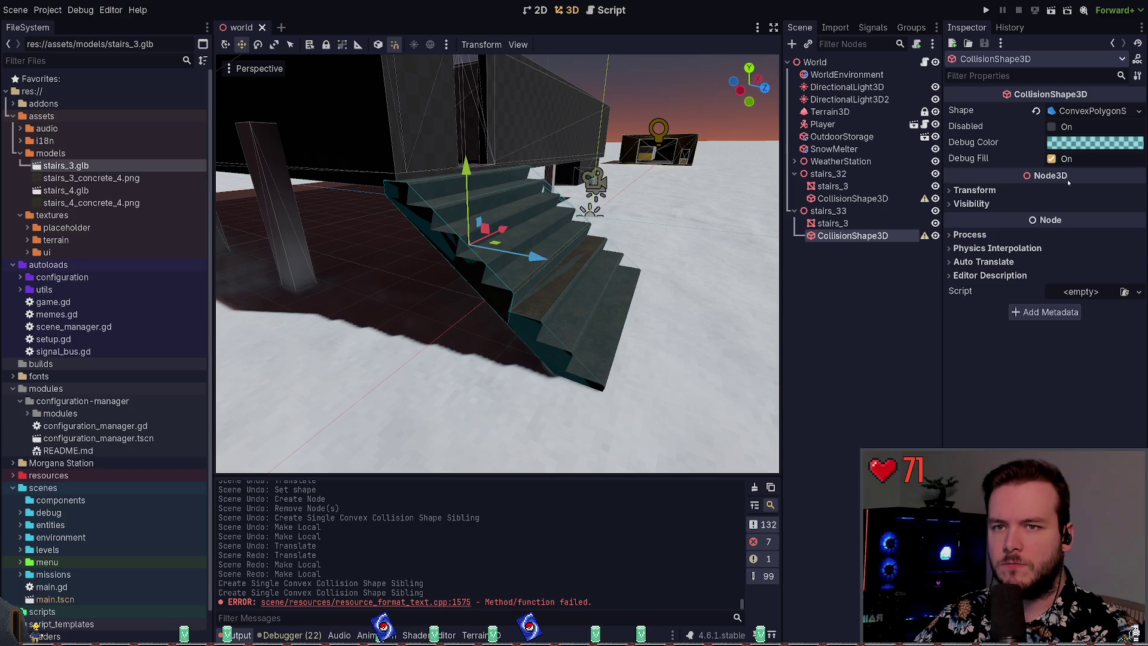
{"action": "left_click", "coordinate": [1078, 112]}
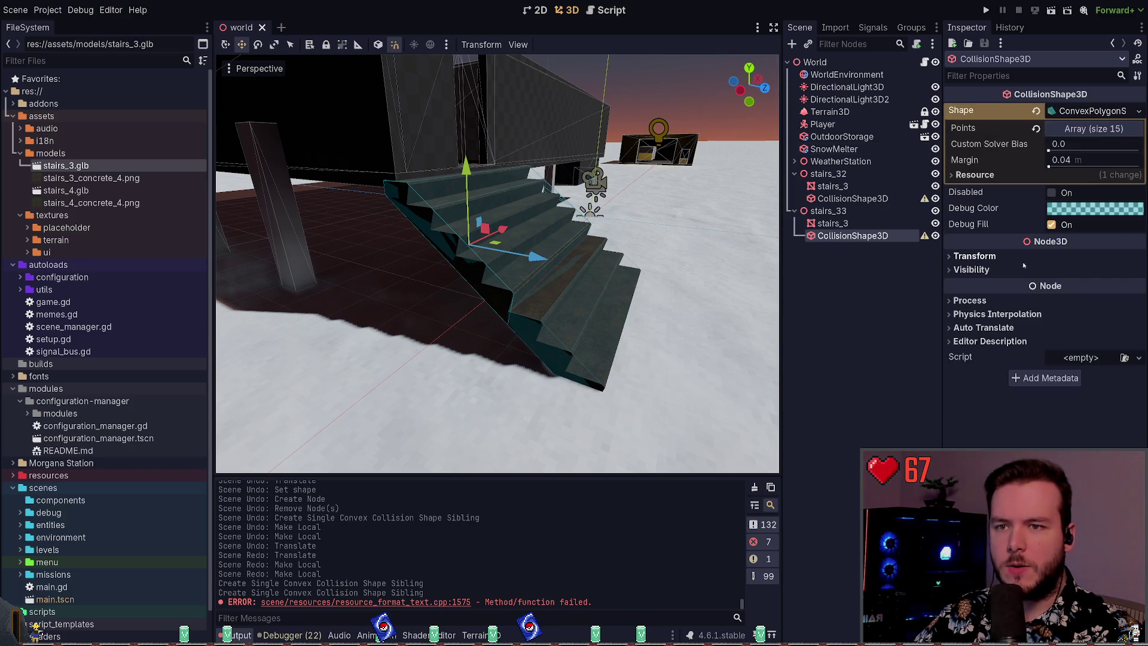
{"action": "left_click", "coordinate": [1093, 128]}
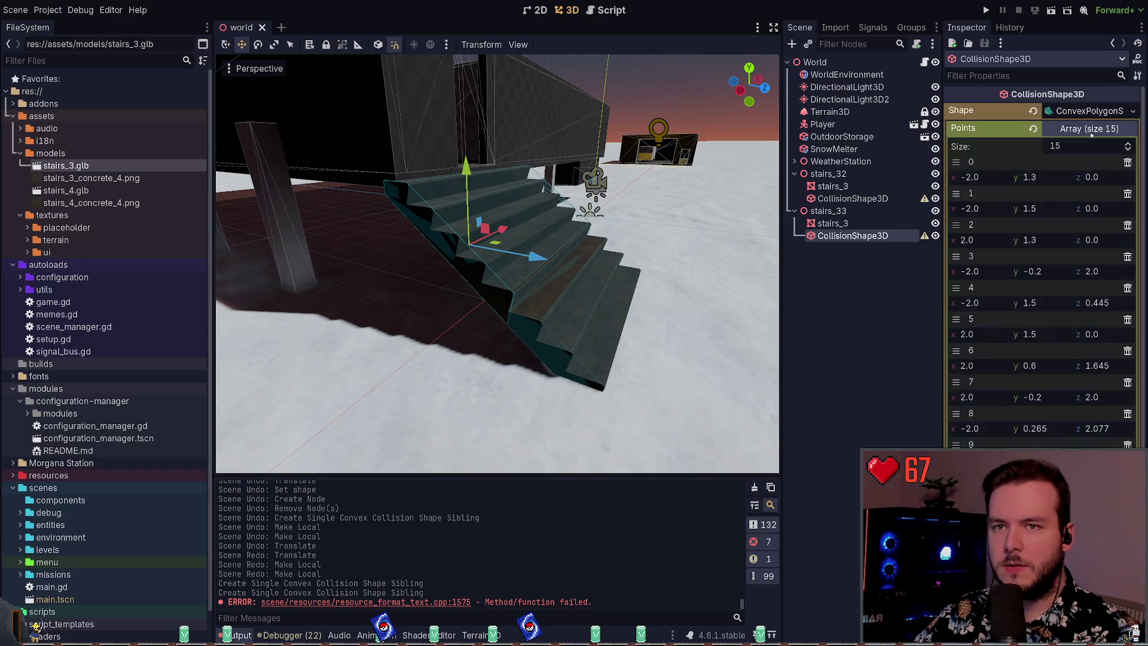
{"action": "scroll", "coordinate": [1066, 283], "scroll_direction": "down", "scroll_amount": 4}
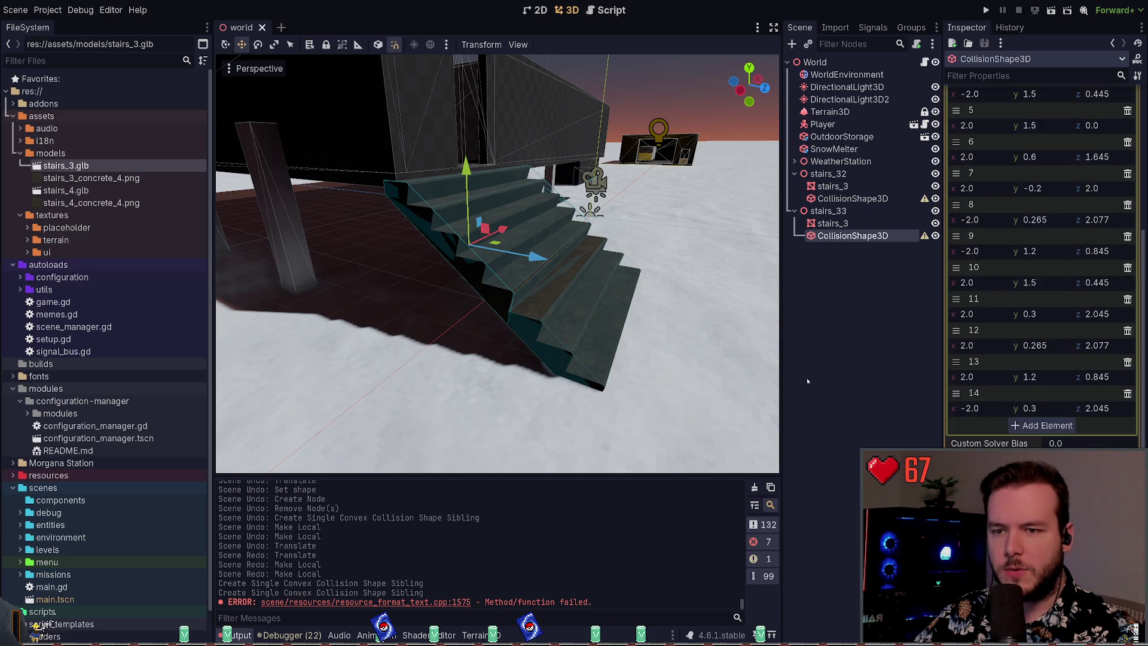
{"action": "scroll", "coordinate": [1040, 269], "scroll_direction": "up", "scroll_amount": 5}
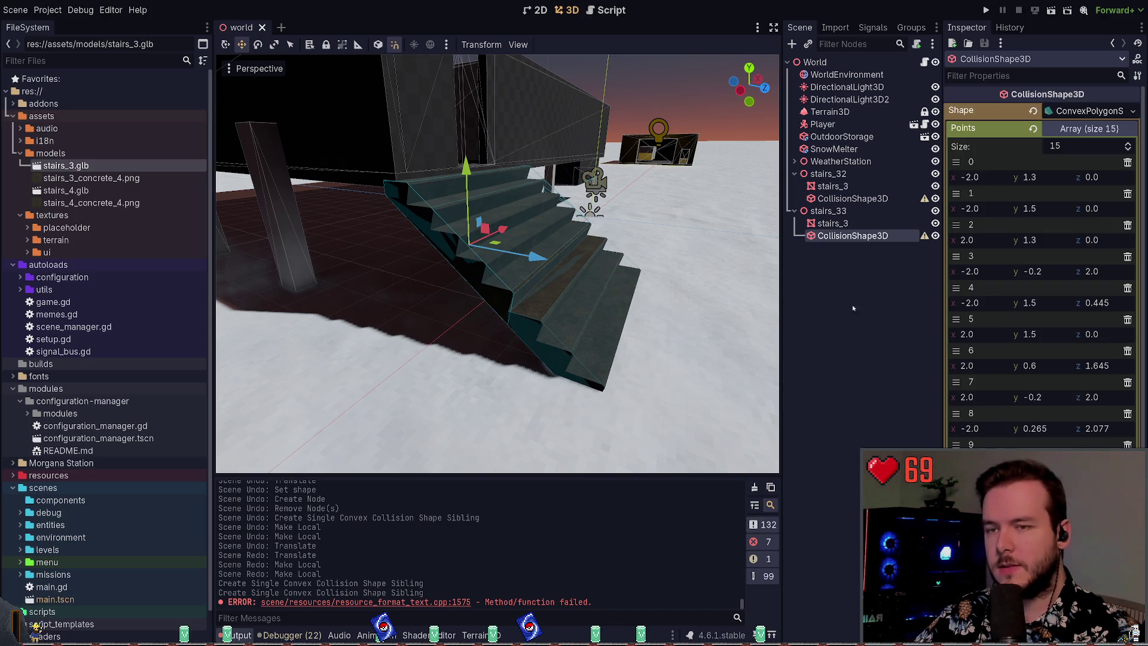
{"action": "left_click", "coordinate": [1051, 111]}
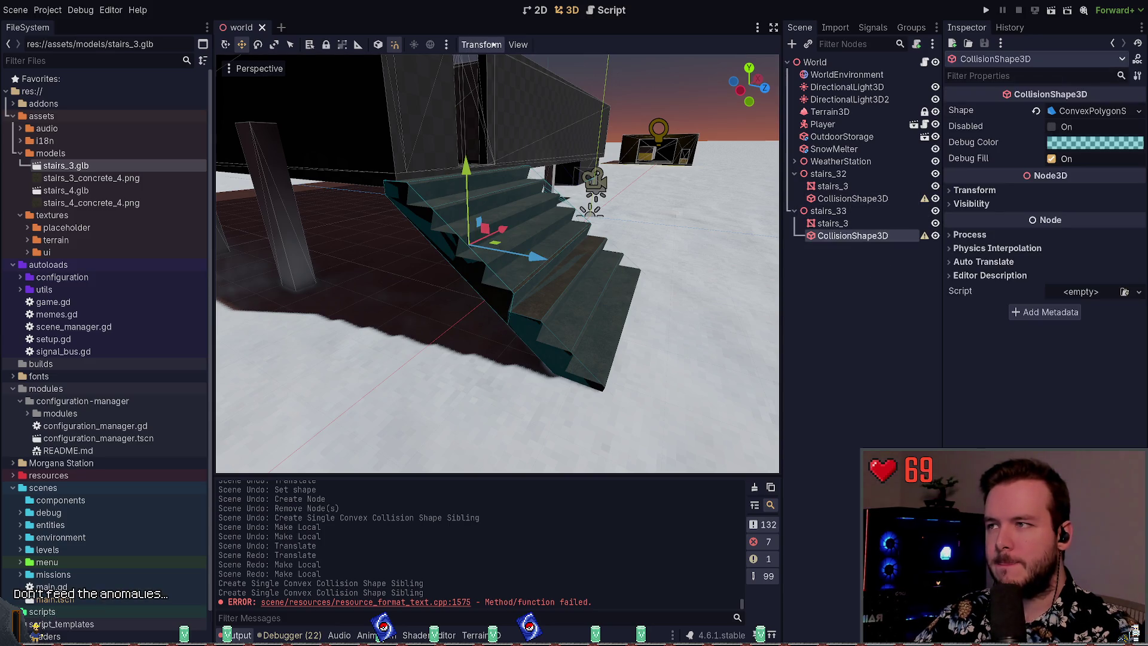
{"action": "left_click", "coordinate": [841, 199], "text": "ctrl"}
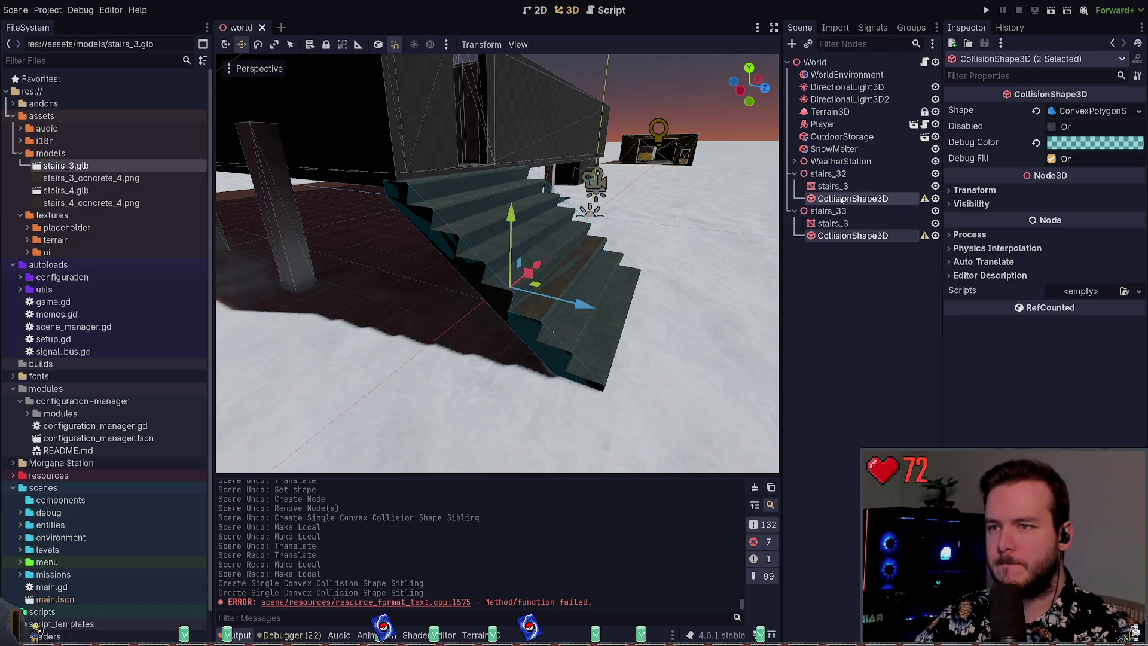
{"action": "key", "text": "Delete"}
{"action": "left_click", "coordinate": [833, 185]}
{"action": "key", "text": "ctrl+s"}
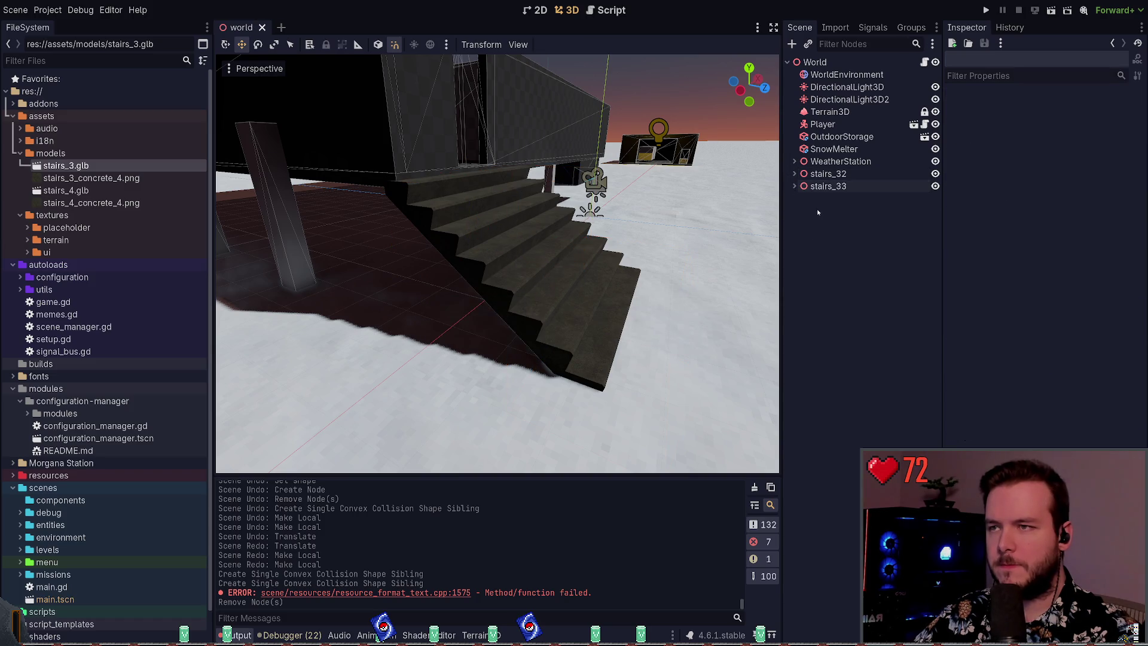
- Add a CollisionShape3D with a BoxShape3D and move it down onto the stairs
{"action": "key", "text": "ctrl+a"}
{"action": "key", "text": "Return"}
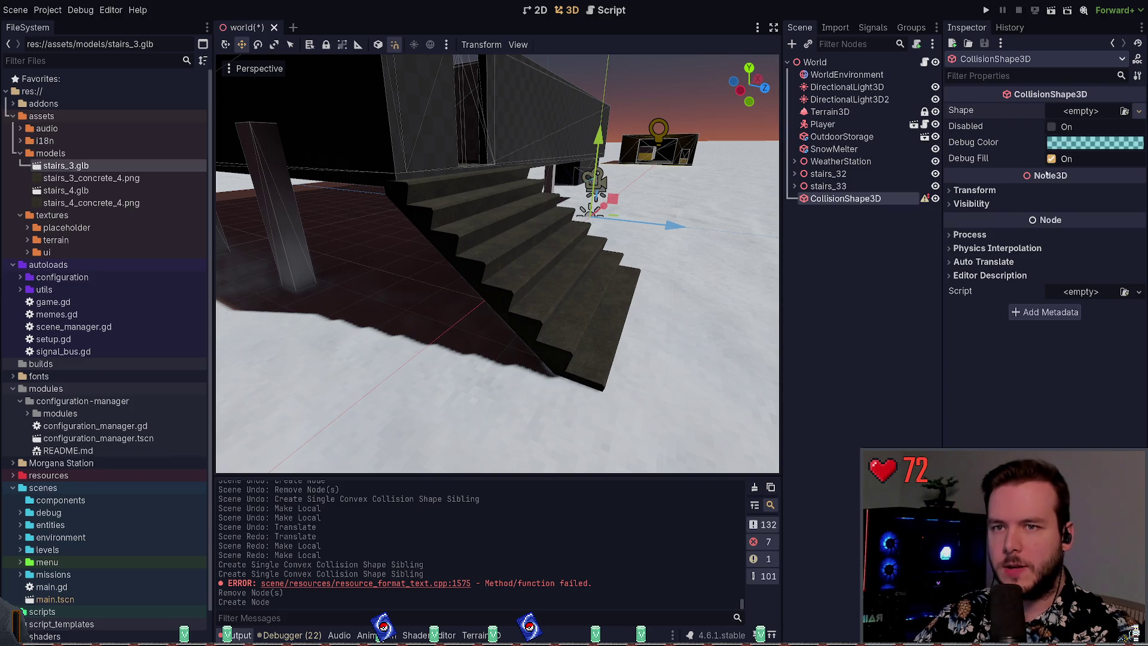
{"action": "left_click", "coordinate": [1139, 111]}
{"action": "mouse_move", "coordinate": [601, 206]}
{"action": "left_mouse_down"}
{"action": "mouse_move", "coordinate": [660, 347]}
{"action": "mouse_move", "coordinate": [735, 341]}
{"action": "mouse_move", "coordinate": [574, 242]}
{"action": "mouse_move", "coordinate": [489, 160]}
{"action": "left_mouse_up"}
{"action": "key", "text": "e"}
{"action": "key", "text": "w"}
{"action": "left_click_drag", "start_coordinate": [625, 230], "coordinate": [620, 234]}
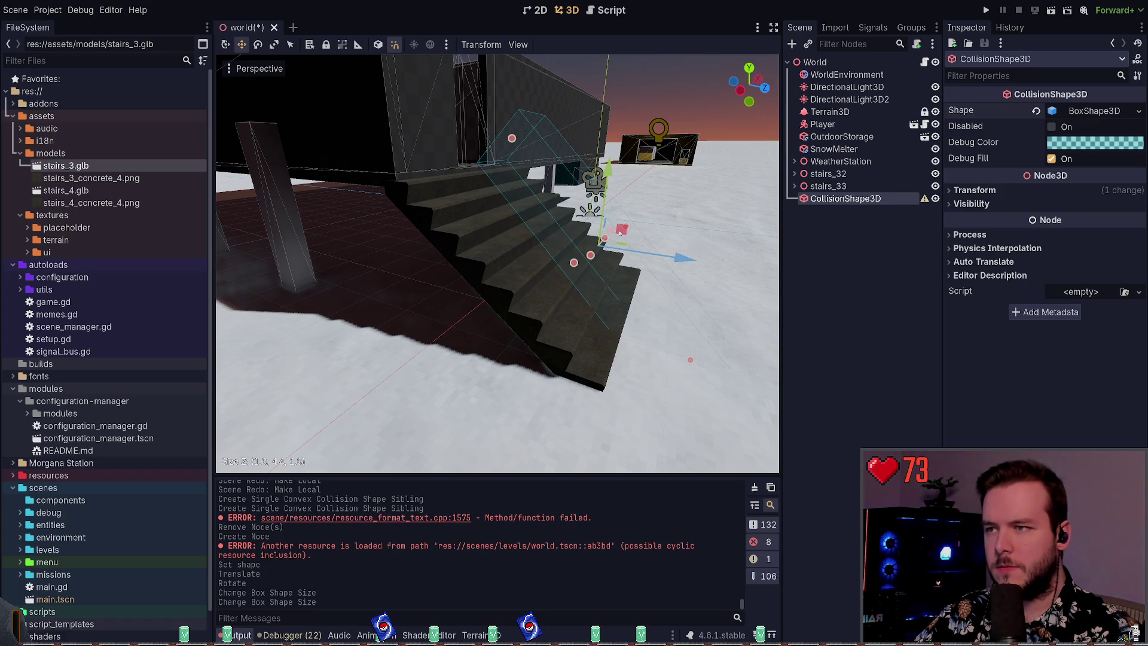
- Resize the collision box to 3.5 × 4.4 × 1.0
{"action": "left_click", "coordinate": [572, 272]}
{"action": "left_click", "coordinate": [532, 259]}
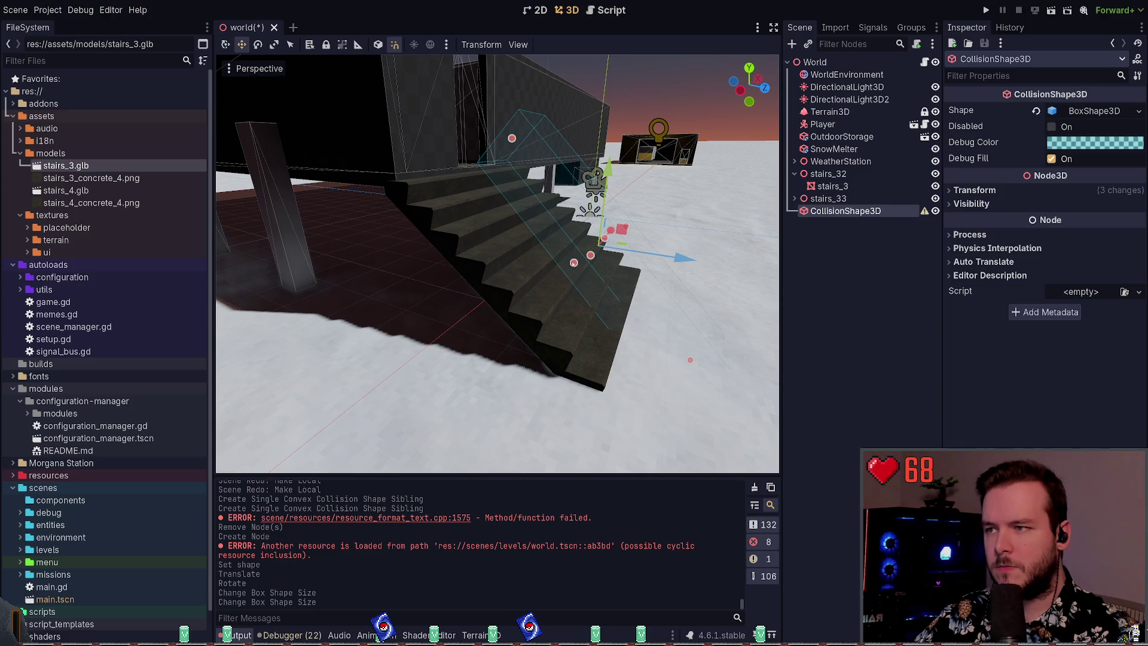
{"action": "left_click", "coordinate": [572, 263]}
{"action": "key", "text": "ctrl+z"}
{"action": "mouse_move", "coordinate": [591, 259]}
{"action": "left_mouse_down"}
{"action": "mouse_move", "coordinate": [563, 289]}
{"action": "mouse_move", "coordinate": [496, 272]}
{"action": "left_mouse_up"}
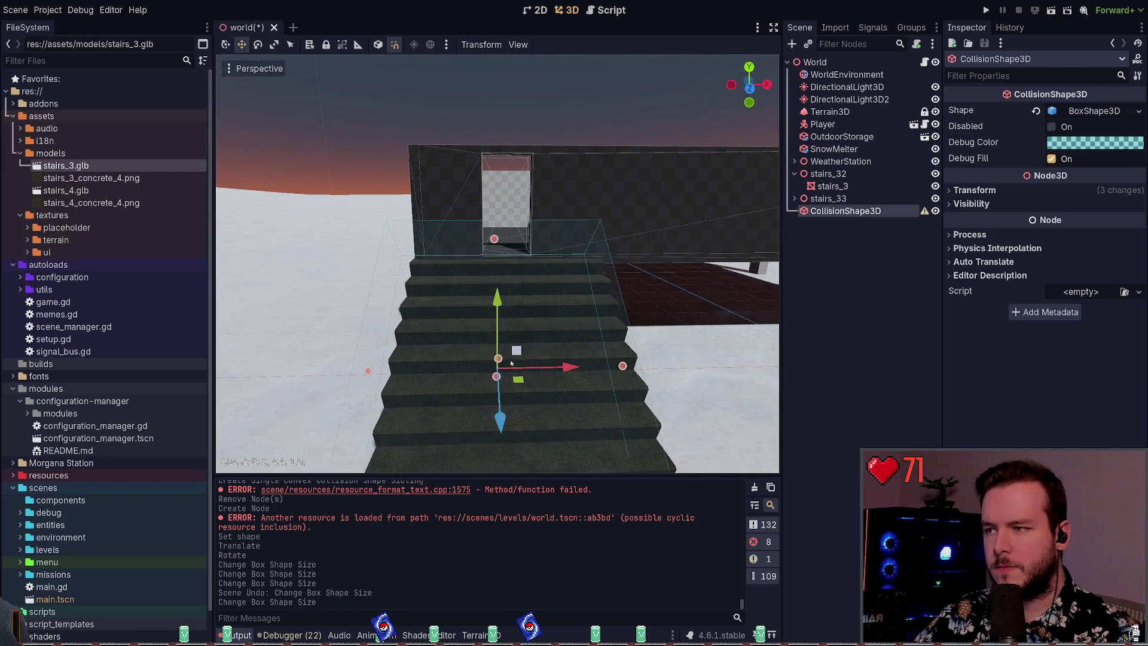
- Lower the box 0.7, move it 0.5 back on Z, tilt it along the slope, and save
{"action": "mouse_move", "coordinate": [564, 367]}
{"action": "left_mouse_down"}
{"action": "mouse_move", "coordinate": [587, 368]}
{"action": "mouse_move", "coordinate": [571, 297]}
{"action": "left_mouse_up"}
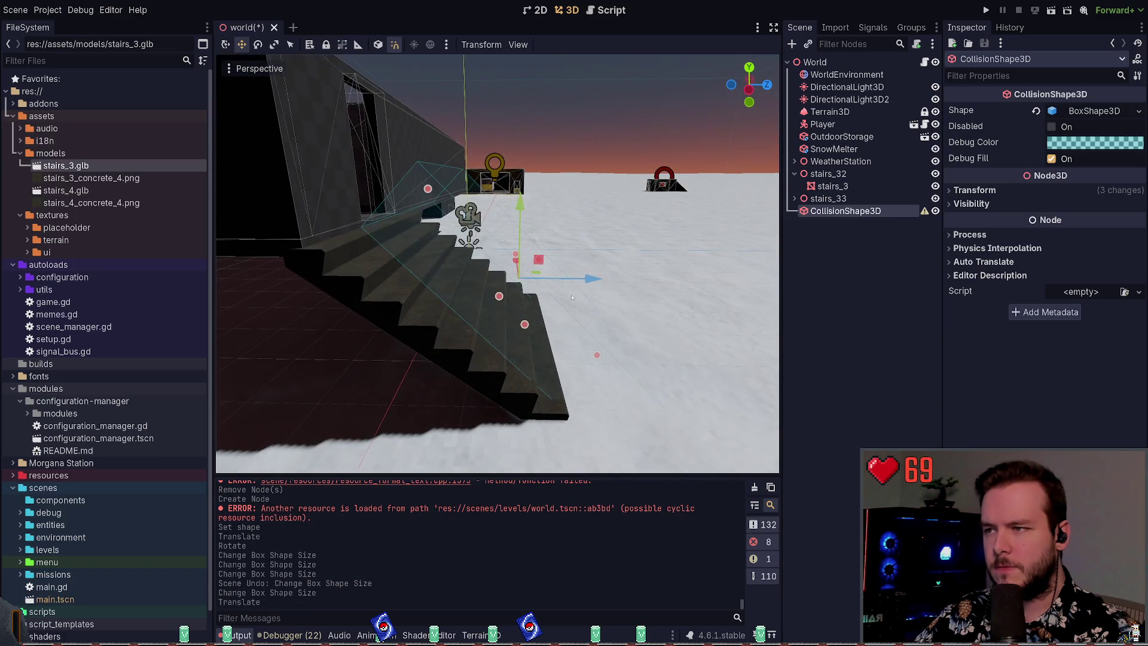
{"action": "left_click_drag", "start_coordinate": [519, 209], "coordinate": [478, 250]}
{"action": "mouse_move", "coordinate": [553, 315]}
{"action": "left_mouse_down"}
{"action": "mouse_move", "coordinate": [518, 313]}
{"action": "mouse_move", "coordinate": [489, 291]}
{"action": "left_mouse_up"}
{"action": "key", "text": "e"}
{"action": "key", "text": "w"}
{"action": "key", "text": "ctrl+s"}
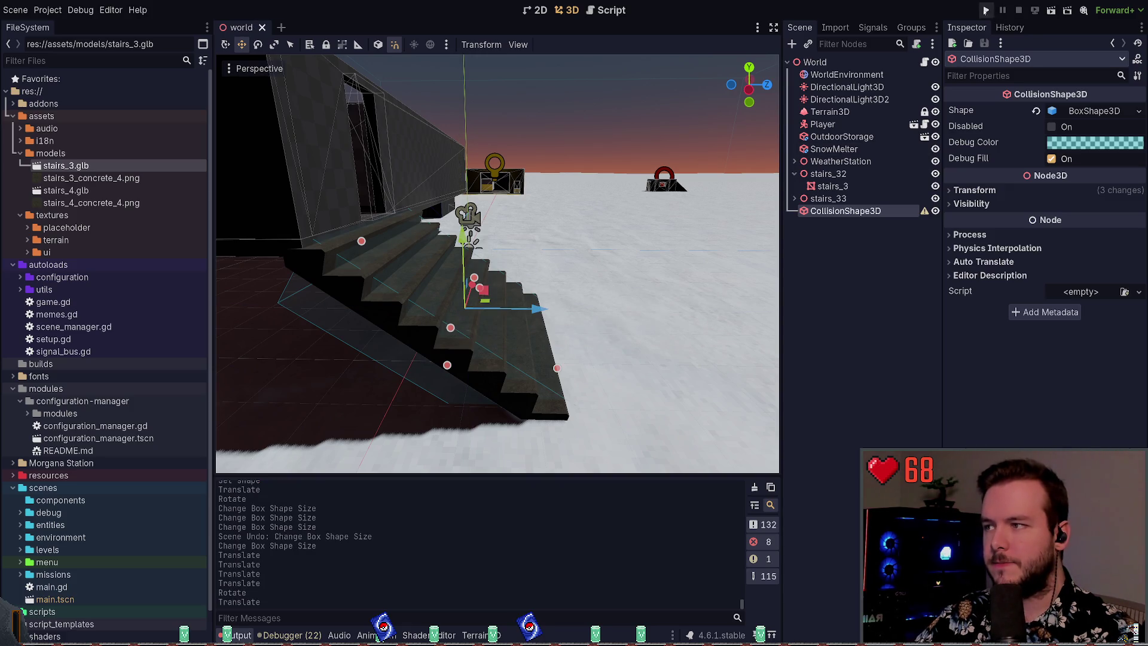
- Nudge the collision box up slightly along the stairs and reselect the collision shape
{"action": "key", "text": "w"}
{"action": "key", "text": "s"}
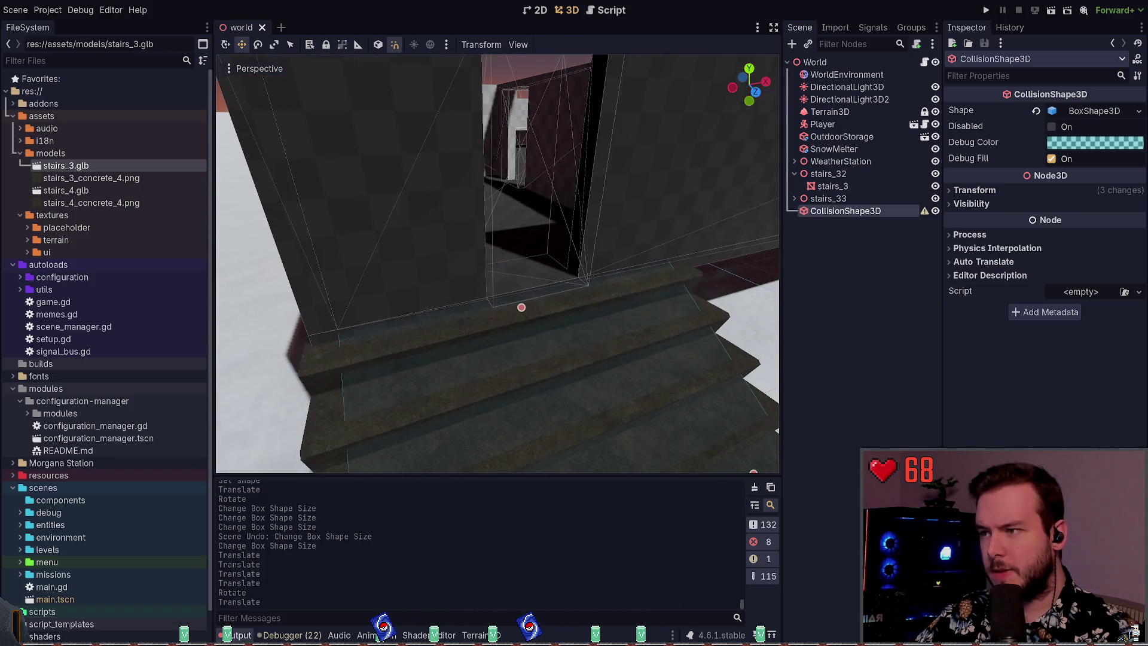
{"action": "key", "text": "s"}
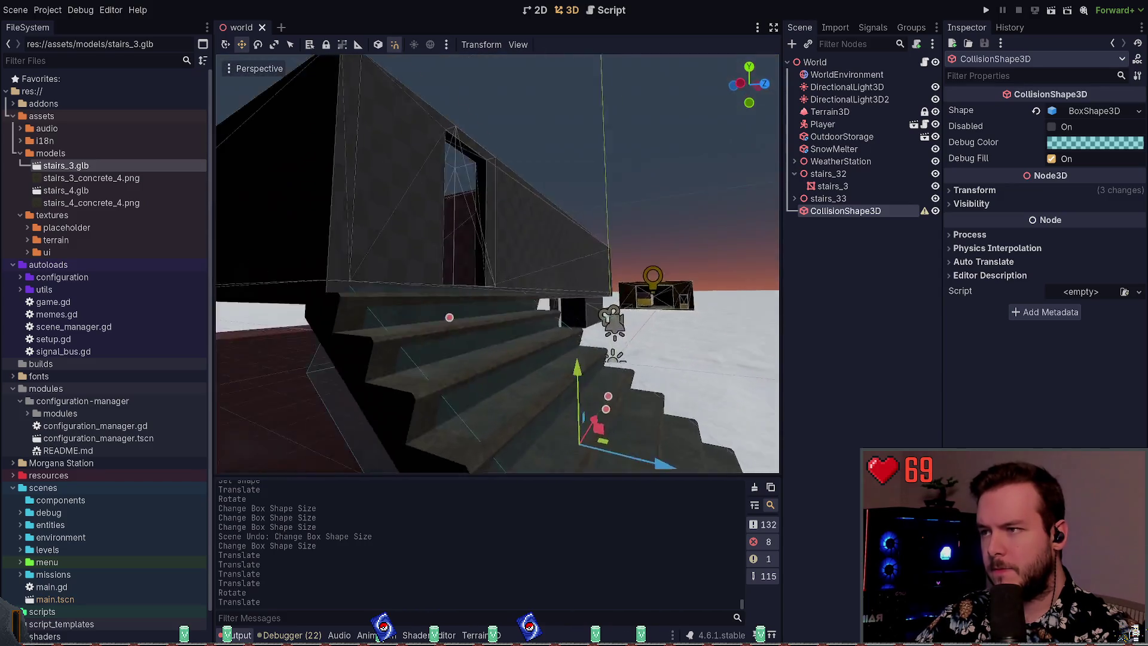
{"action": "key", "text": "a"}
{"action": "left_click_drag", "start_coordinate": [640, 392], "coordinate": [645, 387]}
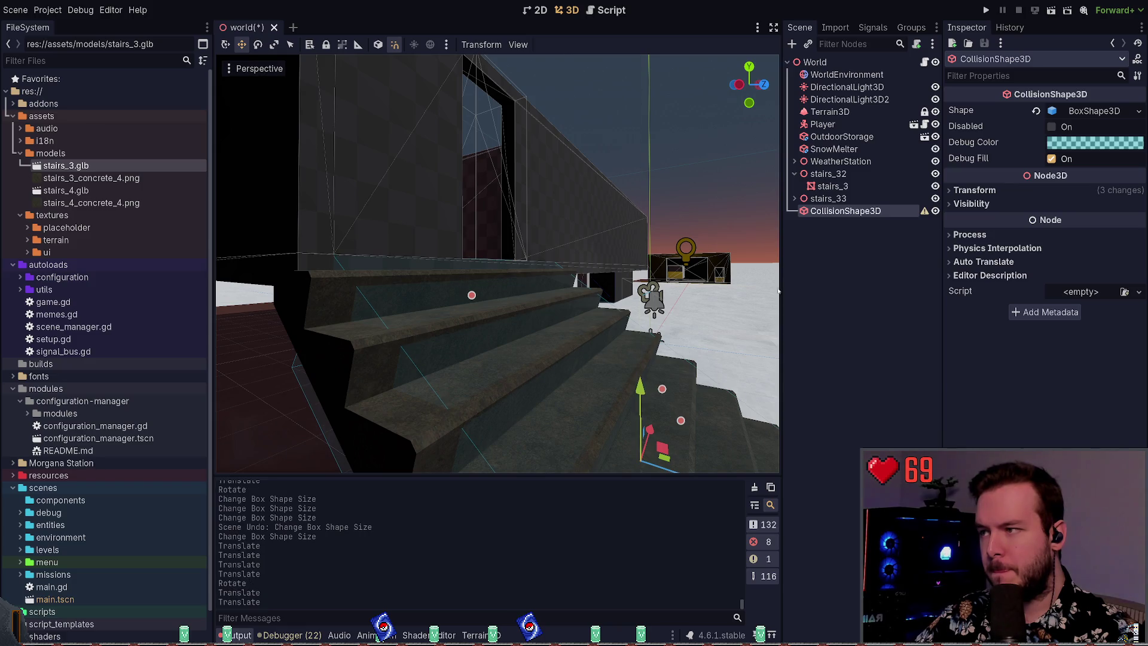
{"action": "left_click", "coordinate": [714, 269]}
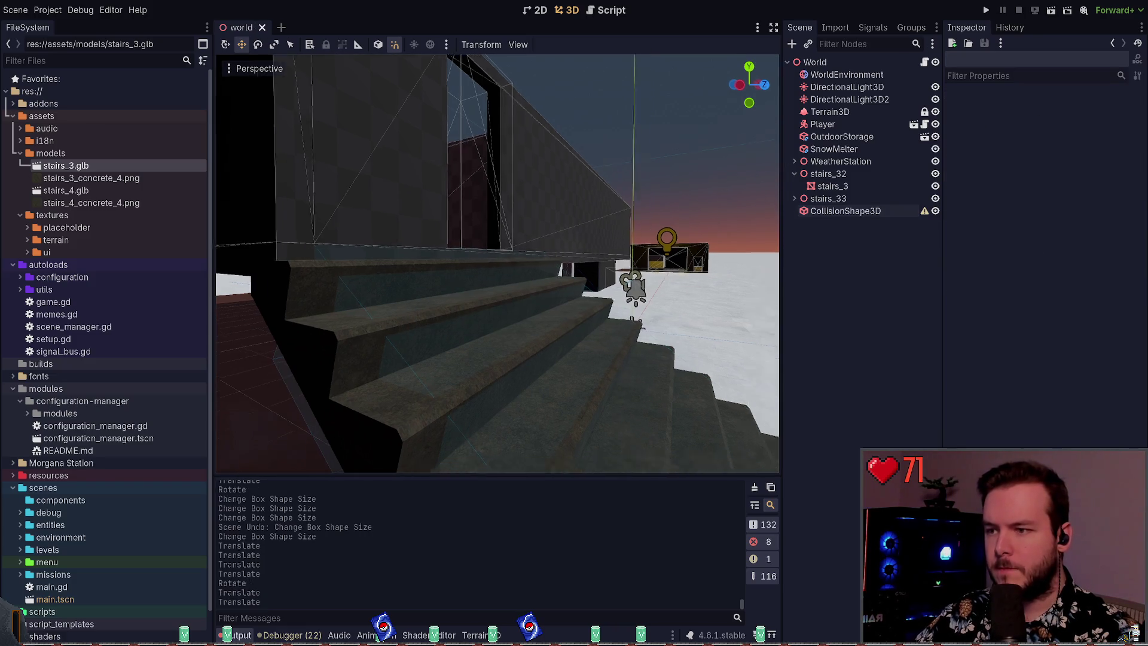
{"action": "scroll", "coordinate": [714, 269], "scroll_direction": "down", "scroll_amount": 5}
{"action": "left_click", "coordinate": [845, 210]}
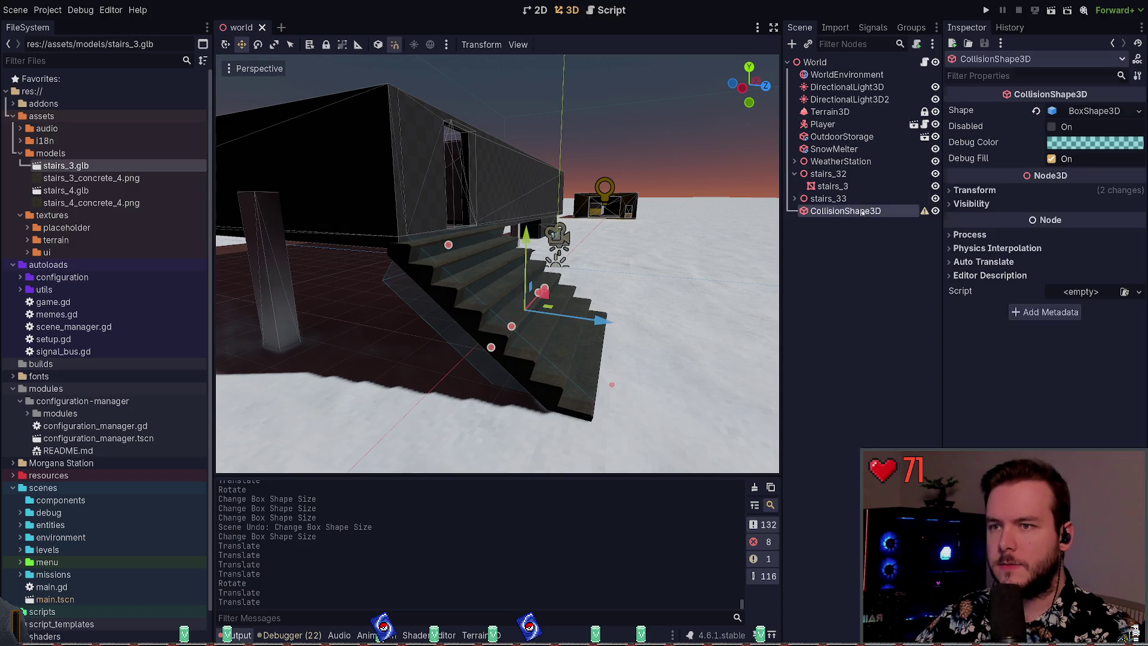
- Create a StaticBody3D and reparent the stair CollisionShape3D under it
{"action": "left_click", "coordinate": [857, 233]}
{"action": "key", "text": "ctrl+a"}
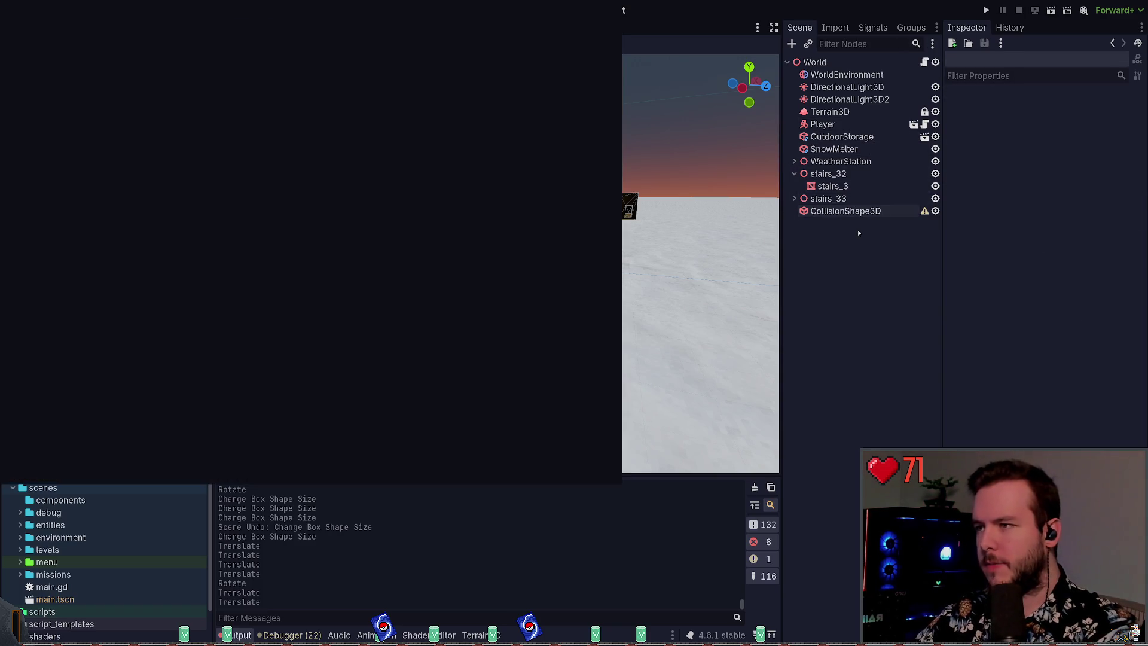
{"action": "key", "text": "Return"}
{"action": "mouse_move", "coordinate": [842, 212]}
{"action": "left_mouse_down"}
{"action": "mouse_move", "coordinate": [835, 223]}
{"action": "mouse_move", "coordinate": [835, 210]}
{"action": "left_mouse_up"}
{"action": "left_click", "coordinate": [830, 223]}
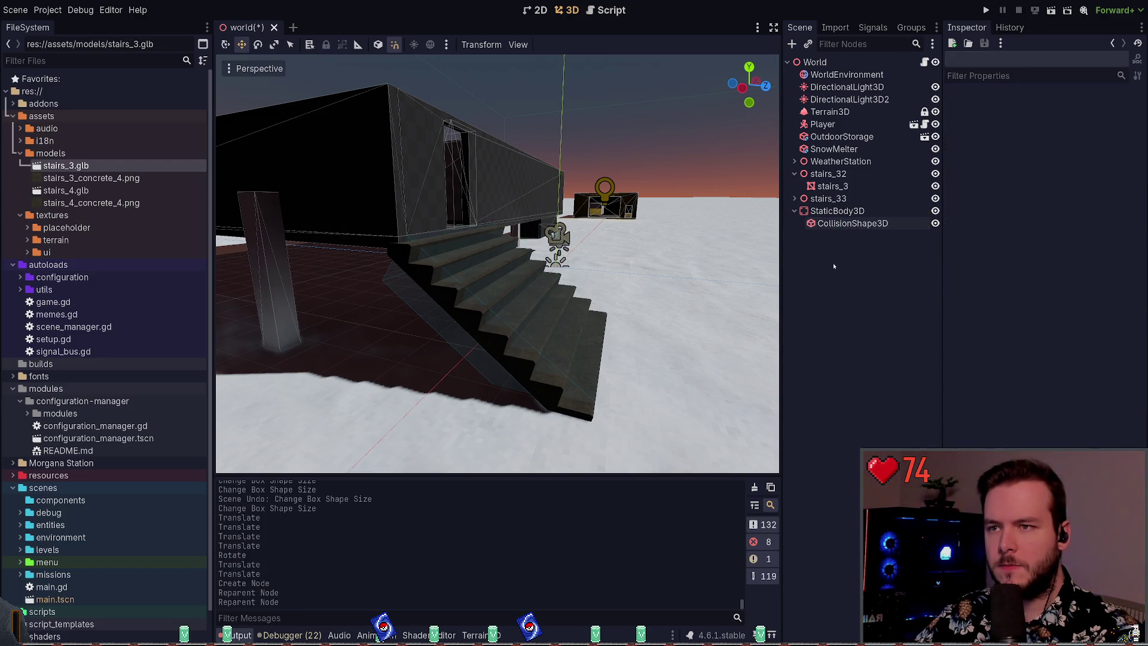
- Run the project, then check the StaticBody3D and Player collision settings
{"action": "left_click", "coordinate": [983, 11]}
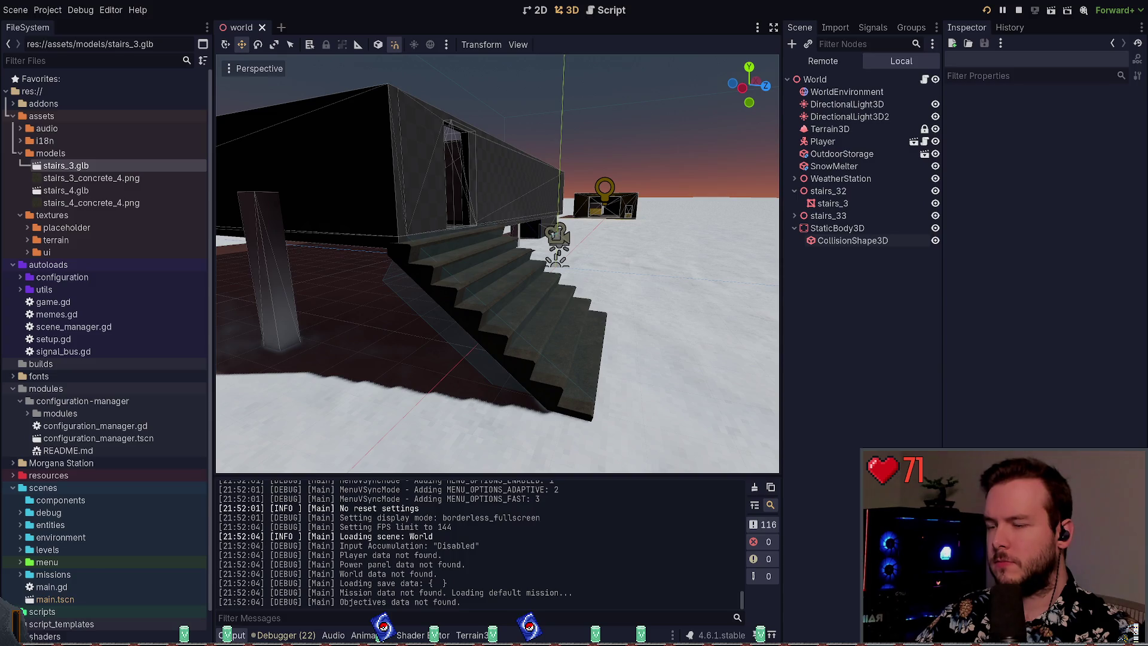
{"action": "key", "text": "Escape"}
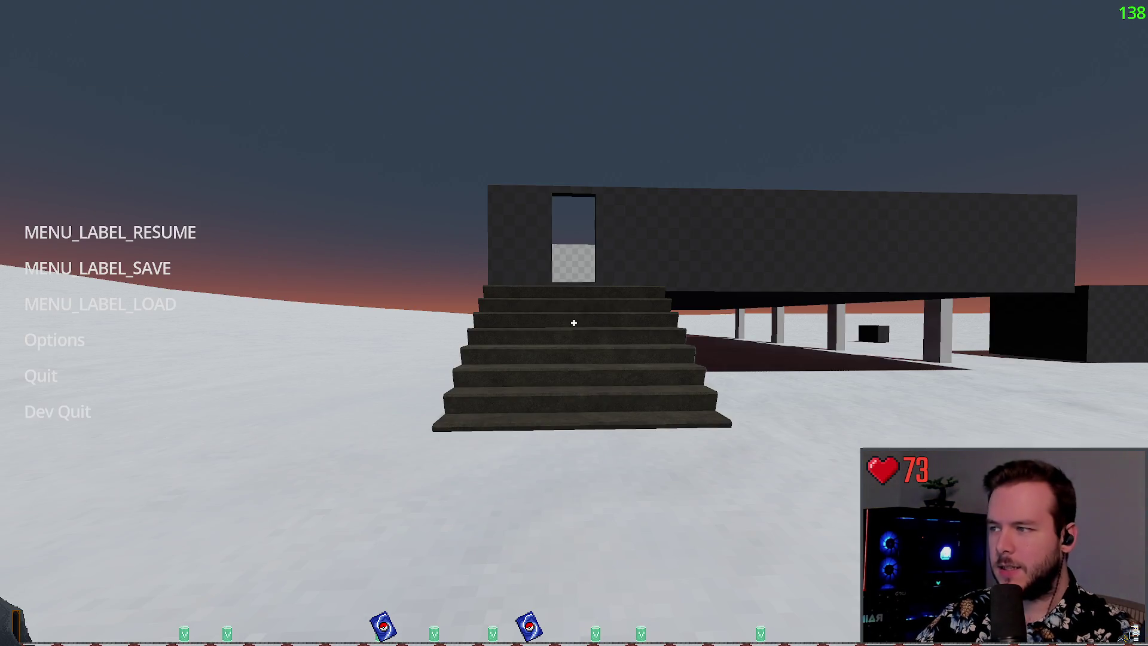
{"action": "key", "text": "alt+Tab"}
{"action": "left_click", "coordinate": [837, 228]}
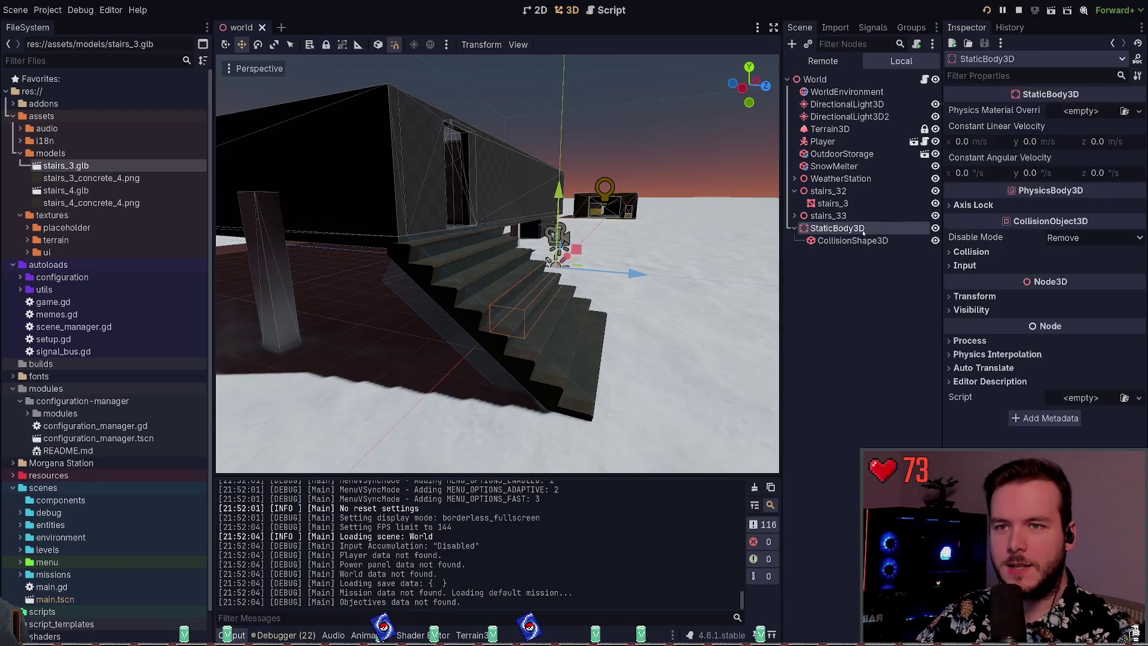
{"action": "scroll", "coordinate": [996, 259], "scroll_direction": "down", "scroll_amount": 2}
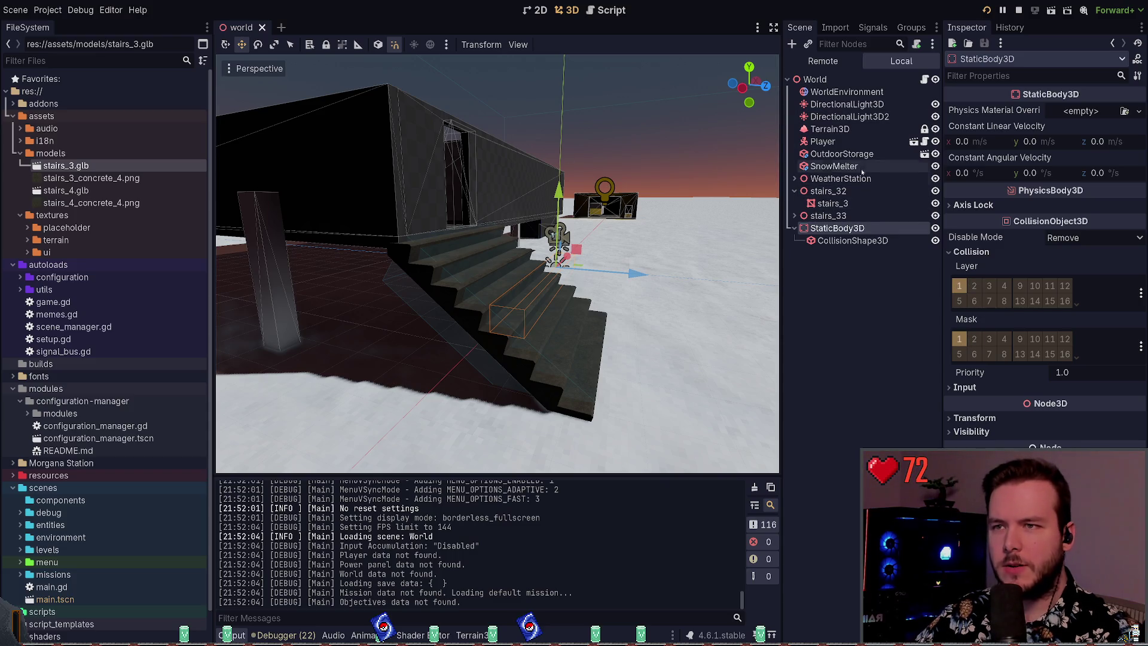
{"action": "left_click", "coordinate": [850, 144]}
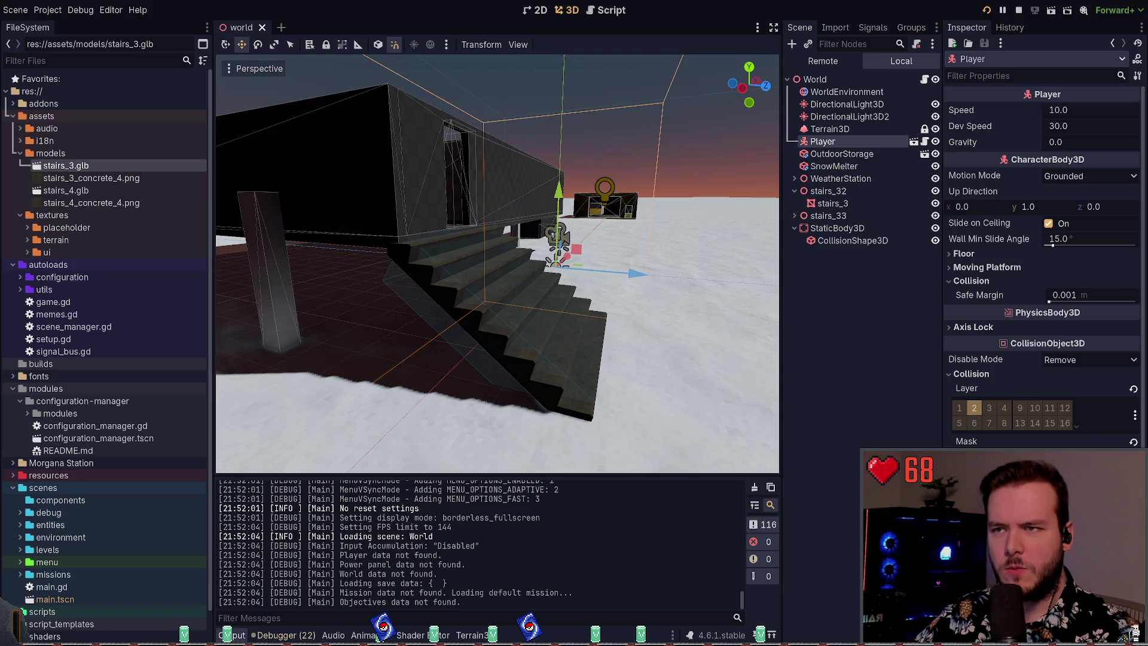
- Apply the Player's collision mask change, save the world scene, and launch with F5
{"action": "key", "text": "ctrl+z"}
{"action": "key", "text": "ctrl+s"}
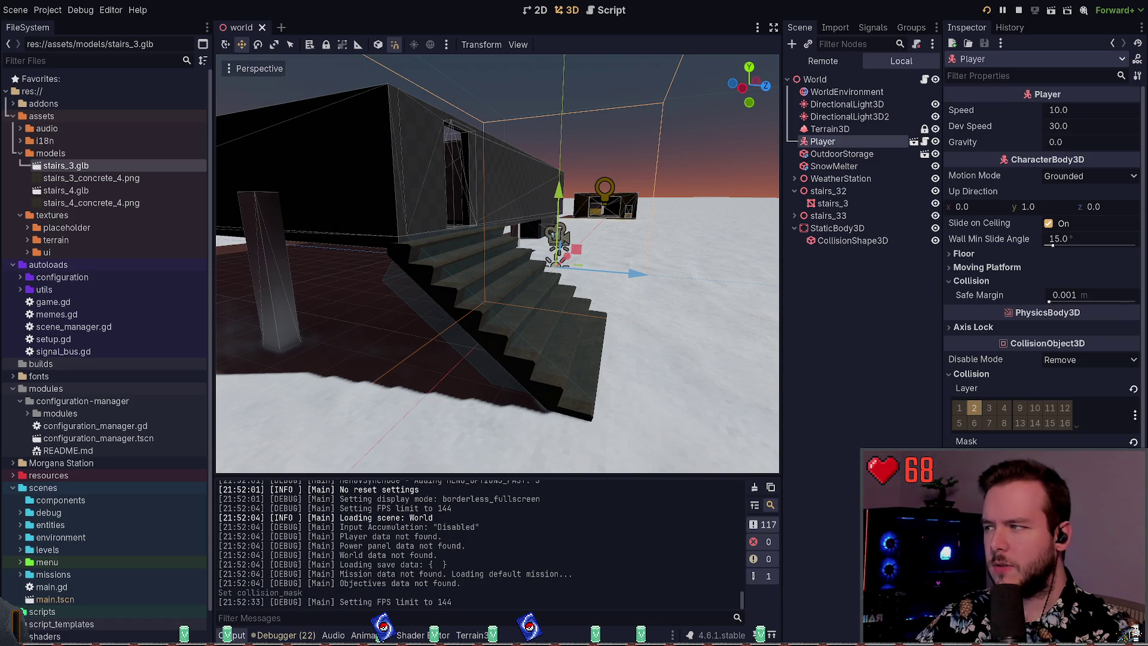
{"action": "key", "text": "F5"}
- Walk through the snow and dark building, then climb the compound's concrete stairs
{"action": "key", "text": "w"}
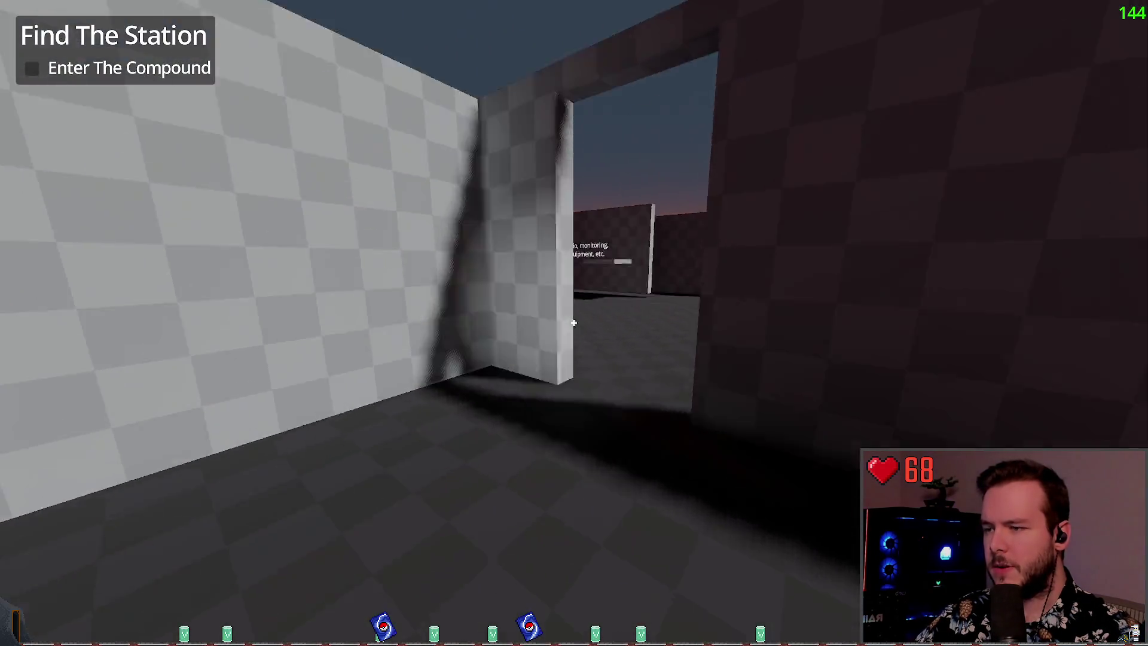
{"action": "key", "text": "w"}
{"action": "key", "text": "w"}
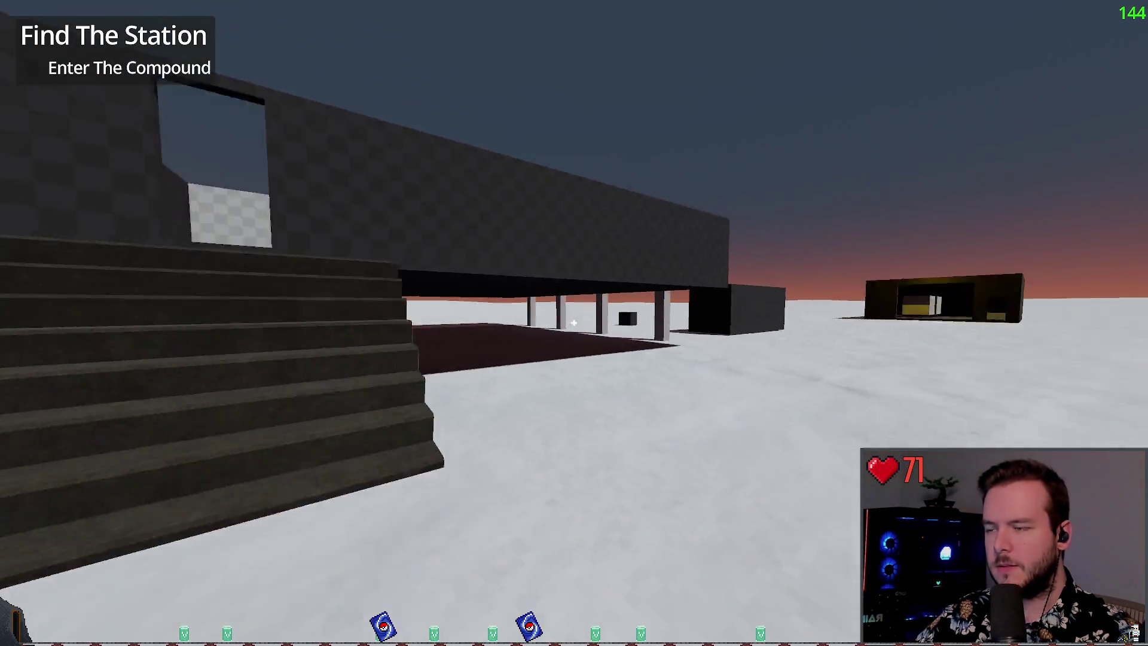
{"action": "key", "text": "w"}
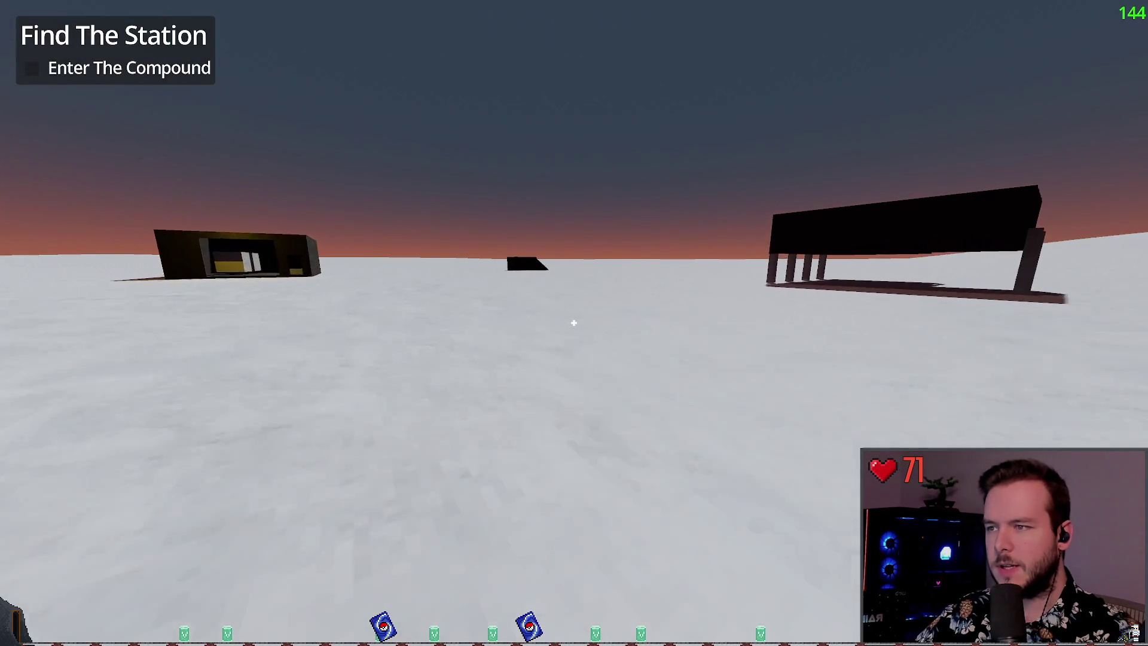
{"action": "key", "text": "w"}
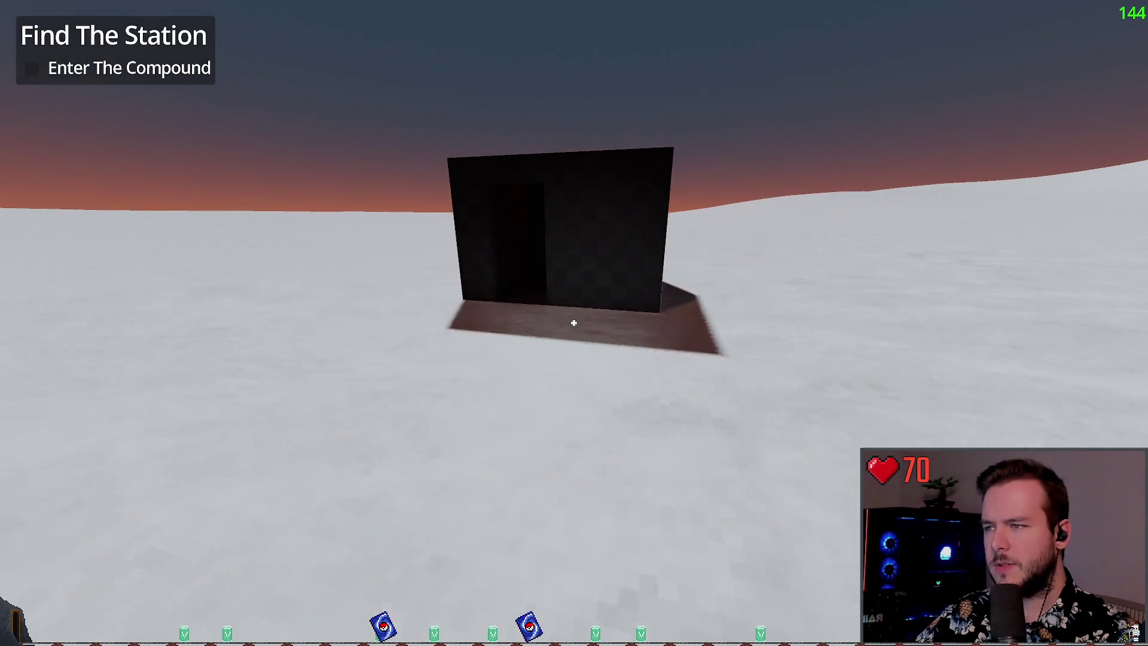
{"action": "key", "text": "w"}
{"action": "key", "text": "w"}
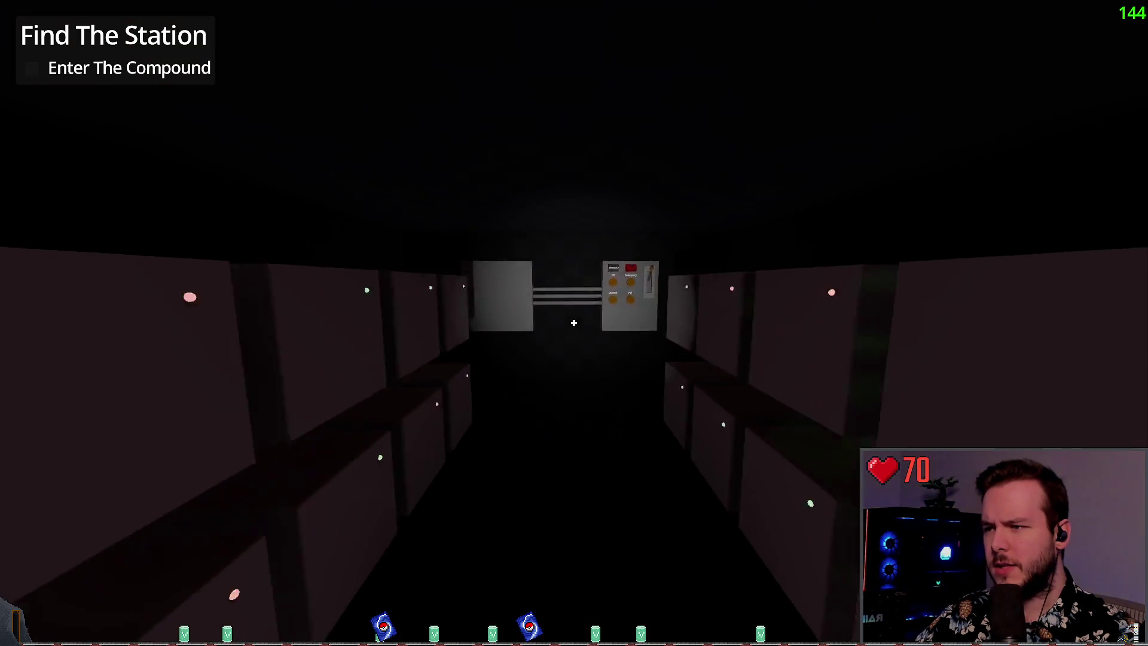
{"action": "key", "text": "w"}
{"action": "key", "text": "w"}
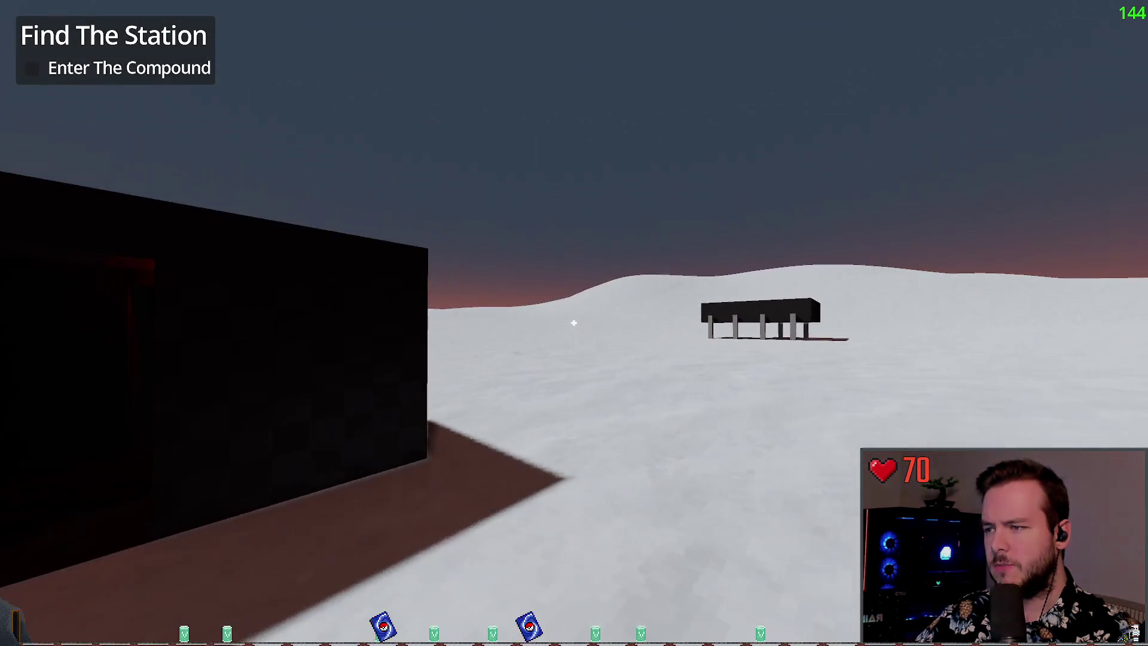
{"action": "key", "text": "w"}
{"action": "key", "text": "w"}
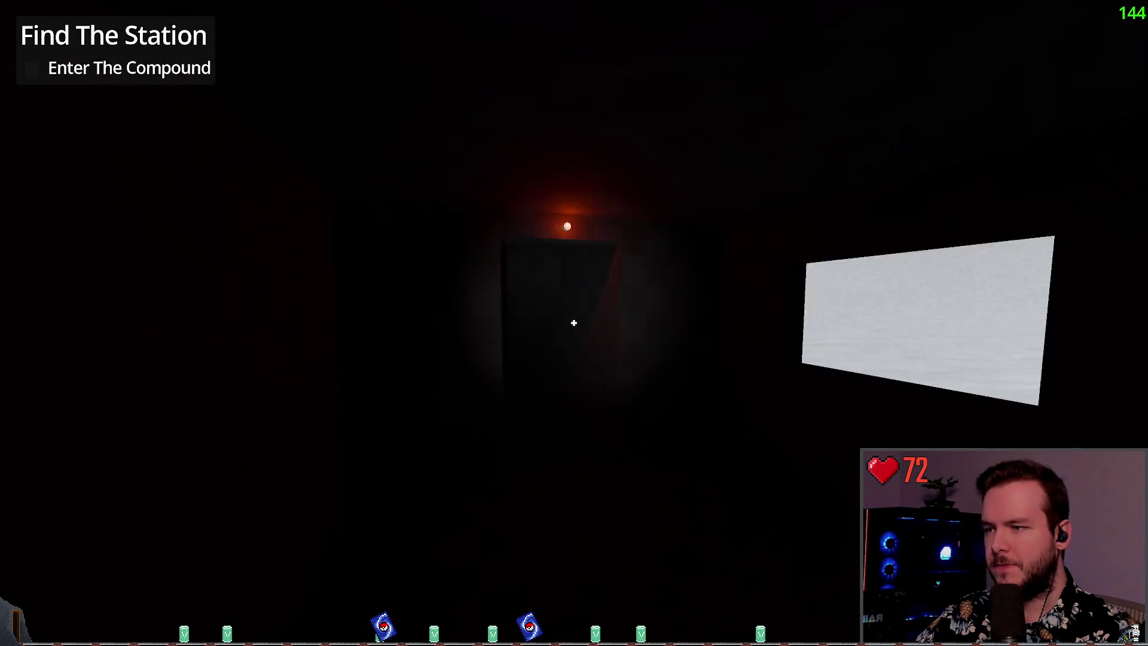
{"action": "key", "text": "w"}
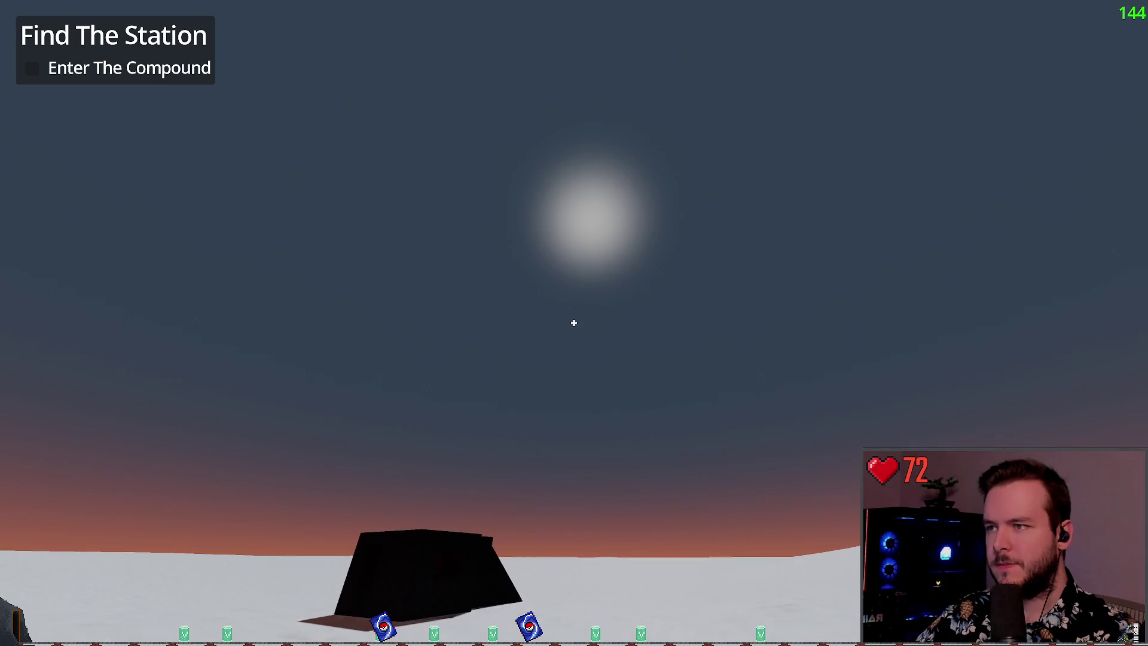
{"action": "key", "text": "w"}
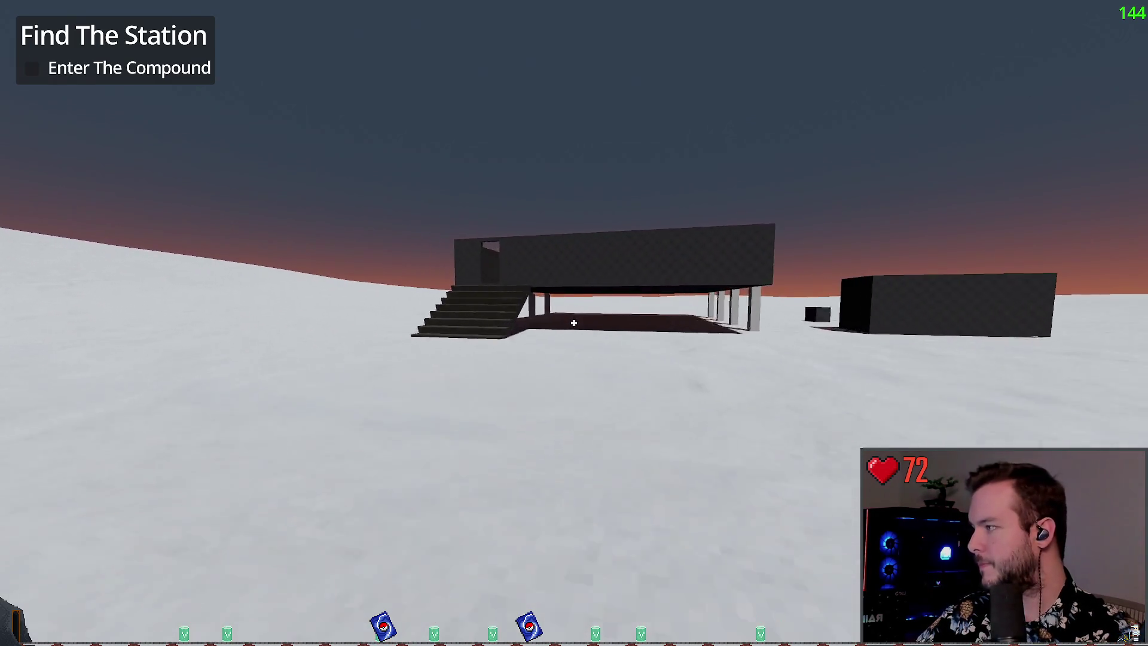
{"action": "key", "text": "w"}
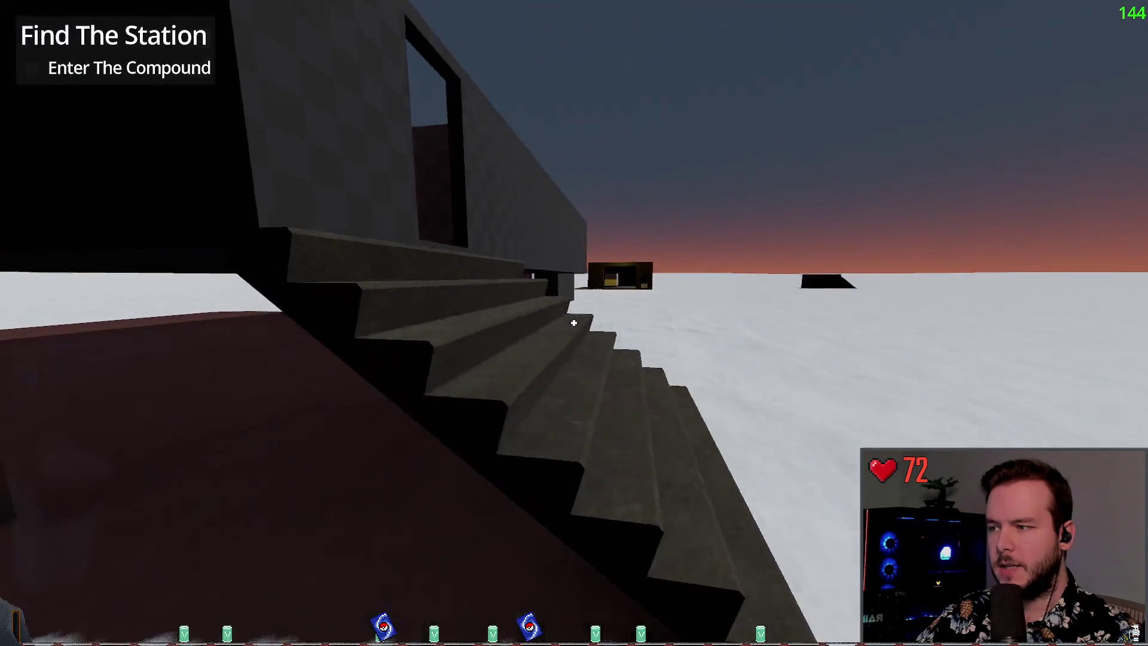
{"action": "key", "text": "w"}
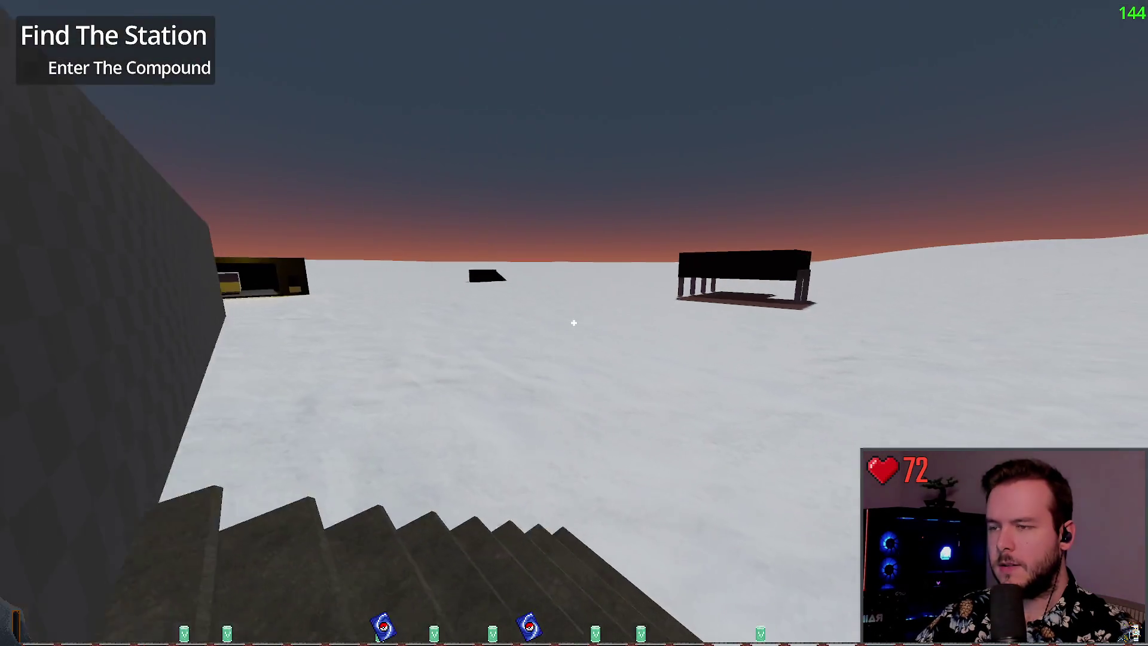
{"action": "key", "text": "w"}
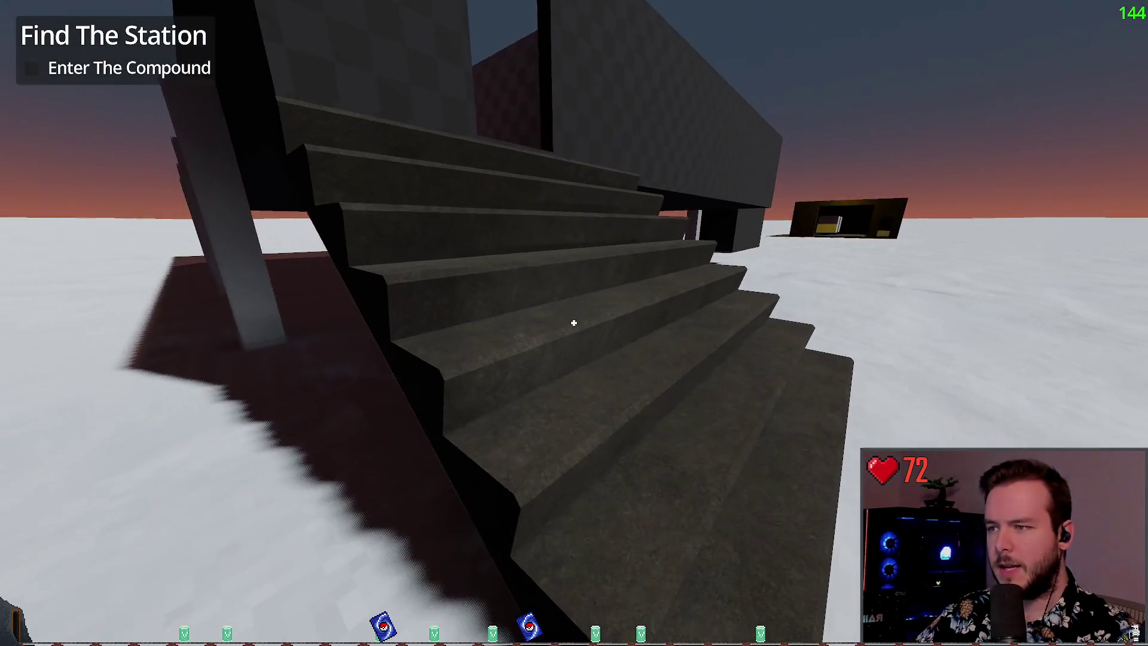
{"action": "key", "text": "w"}
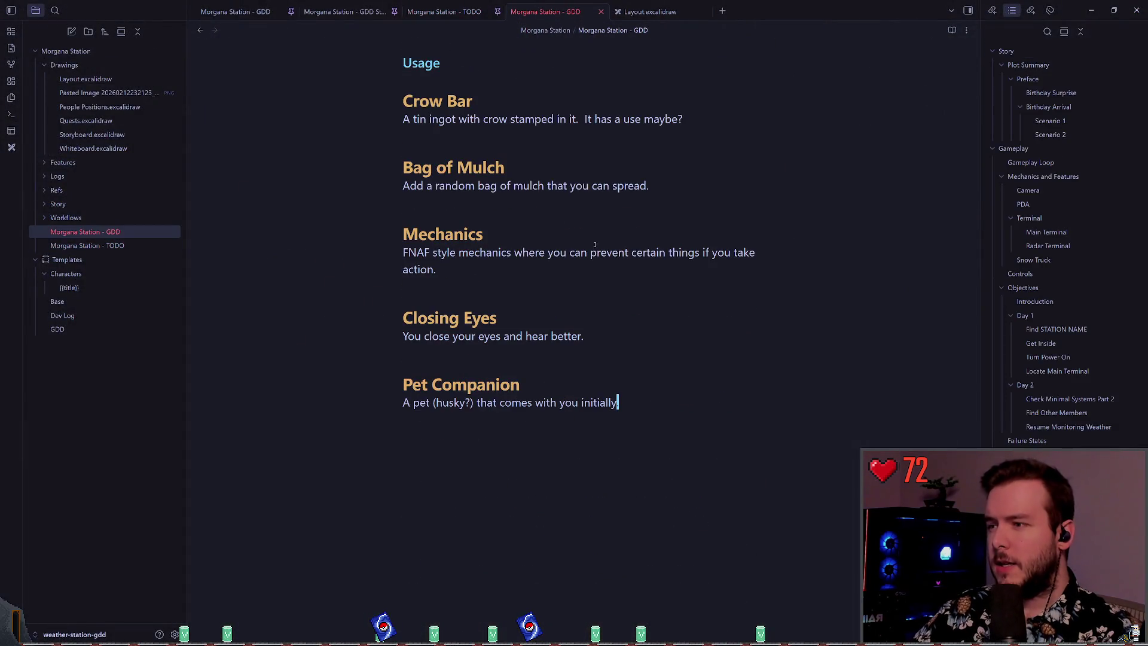
{"action": "left_click", "coordinate": [344, 18]}
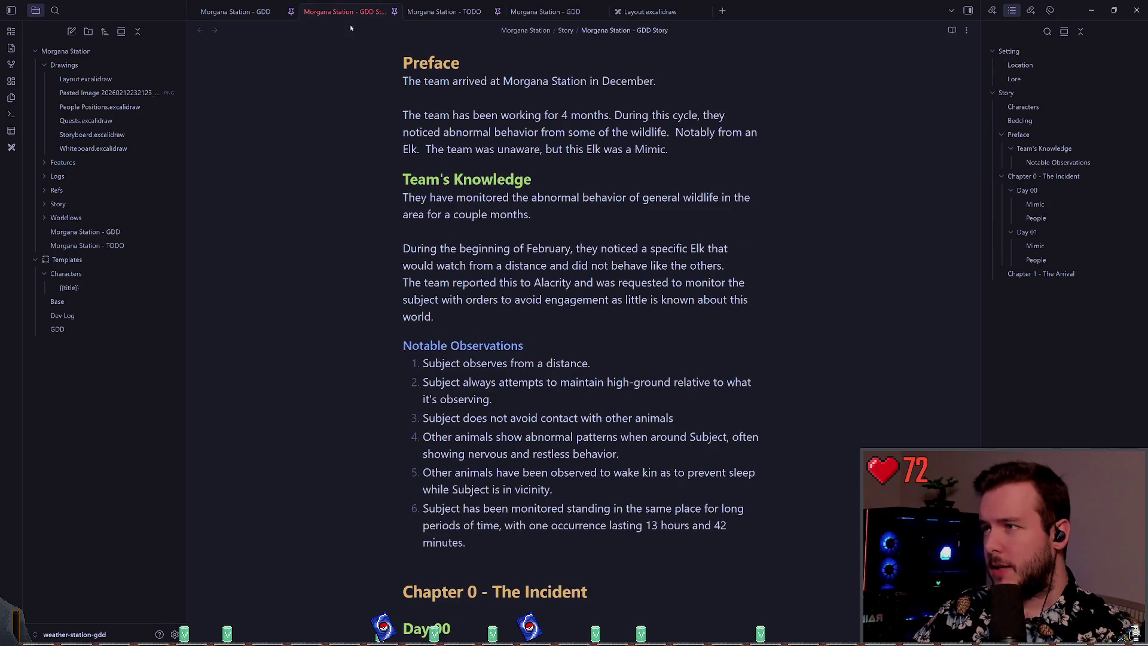
{"action": "left_click", "coordinate": [269, 12]}
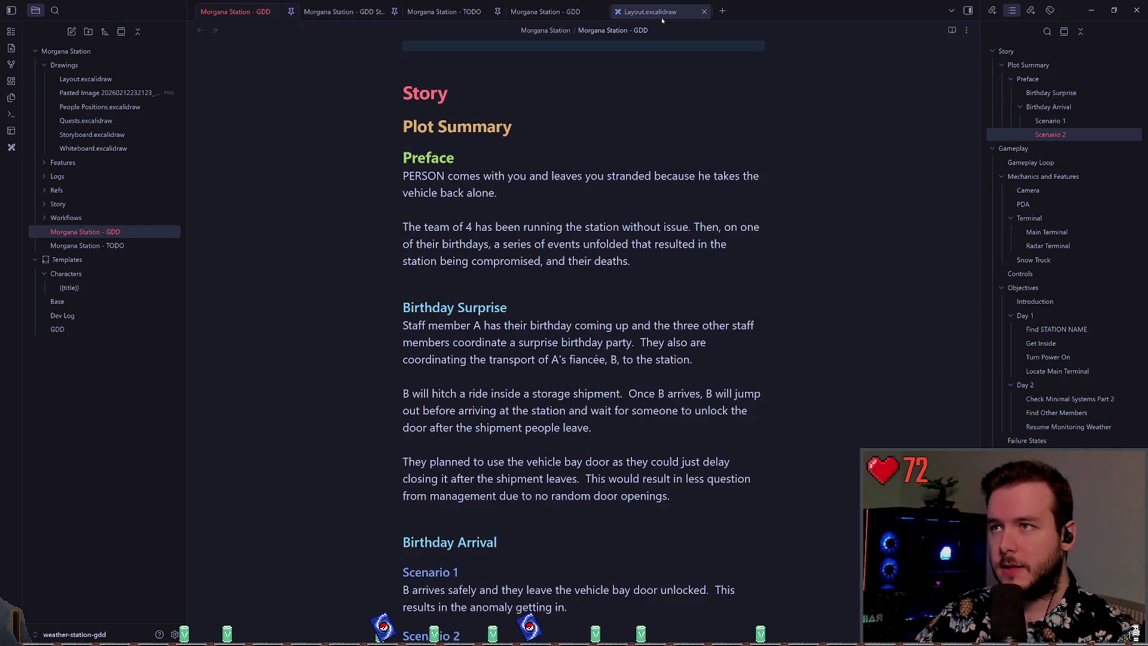
{"action": "left_click", "coordinate": [649, 12]}
{"action": "left_click", "coordinate": [545, 12]}
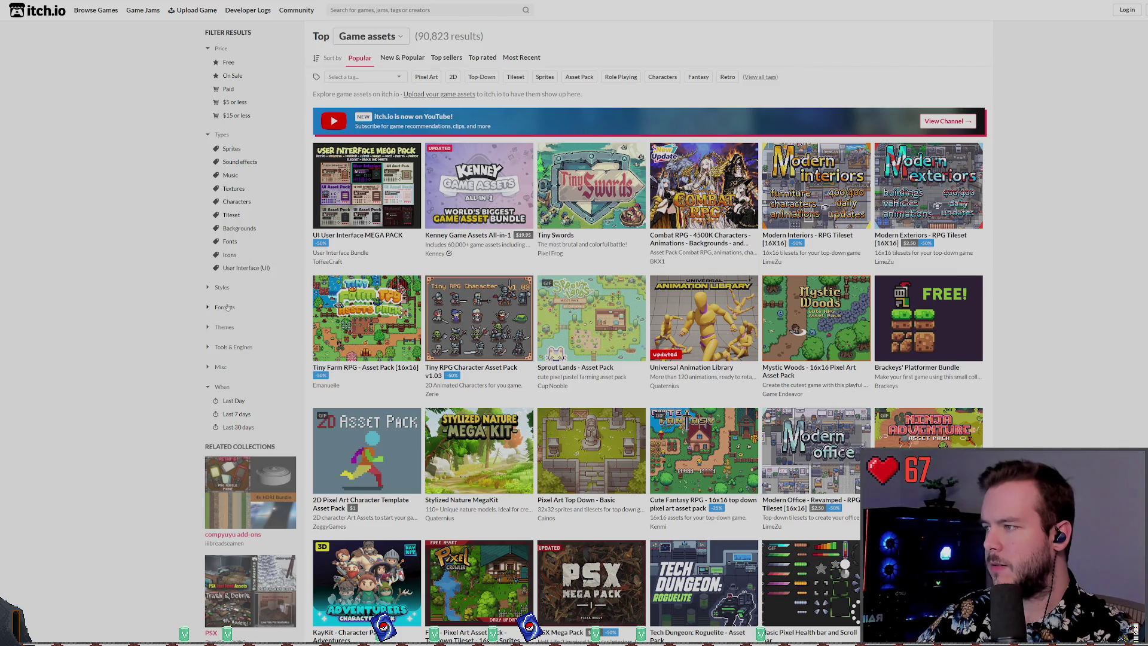
- Browse the asset tag list without picking a tag
{"action": "left_click", "coordinate": [358, 76]}
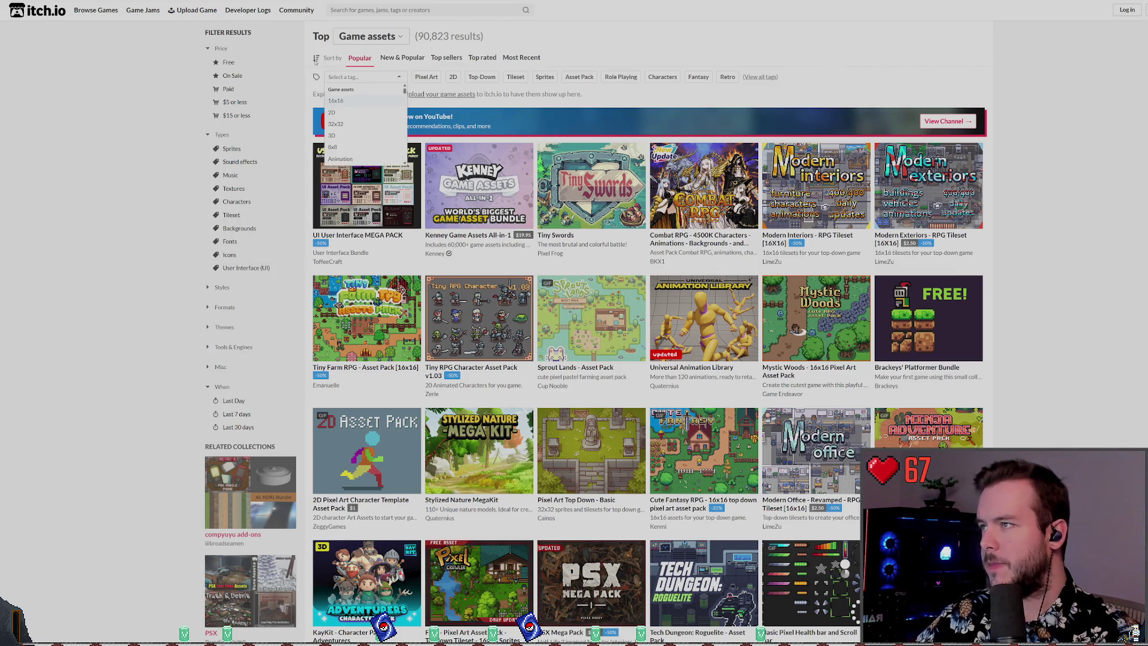
{"action": "left_click", "coordinate": [426, 10]}
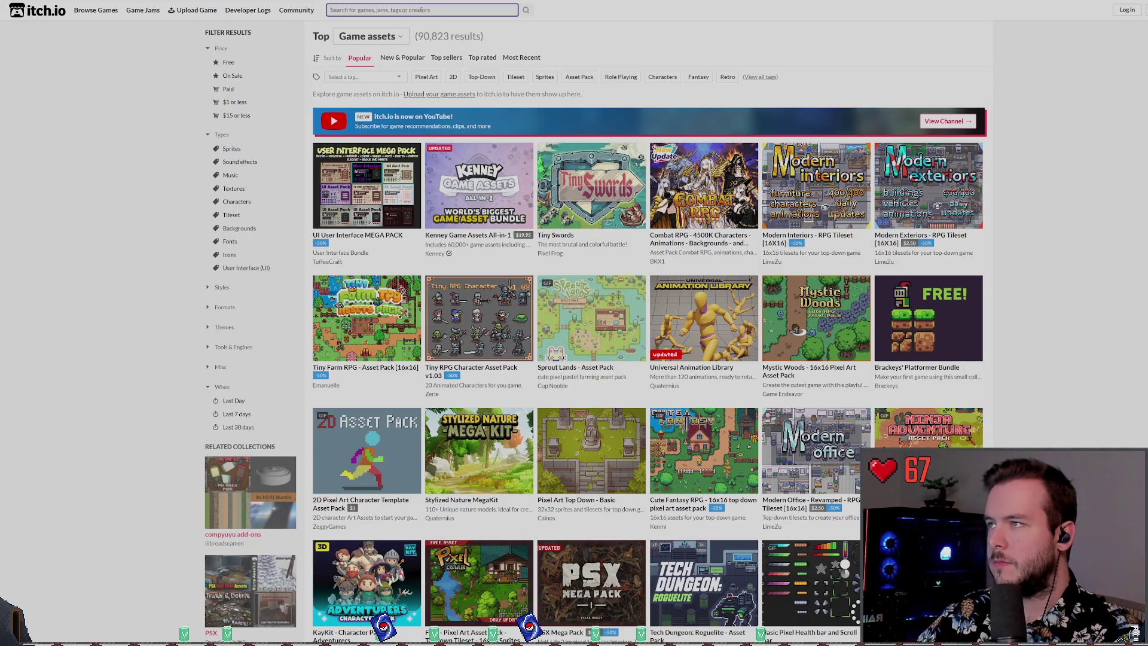
{"action": "left_click", "coordinate": [349, 78]}
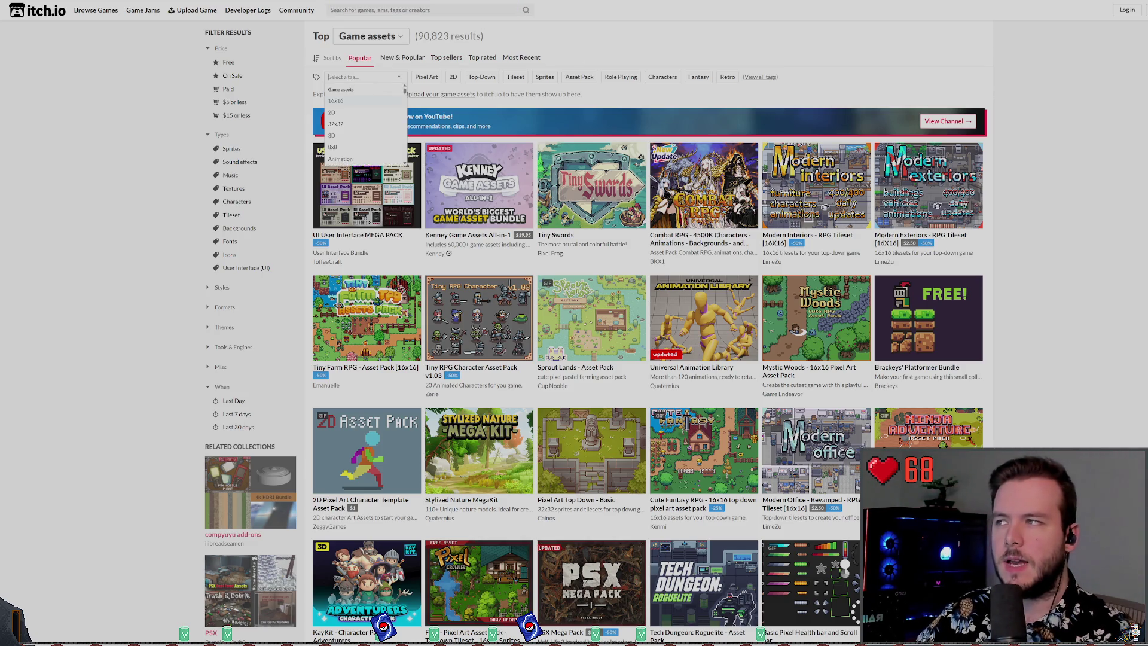
{"action": "scroll", "coordinate": [342, 140], "scroll_direction": "down", "scroll_amount": 5}
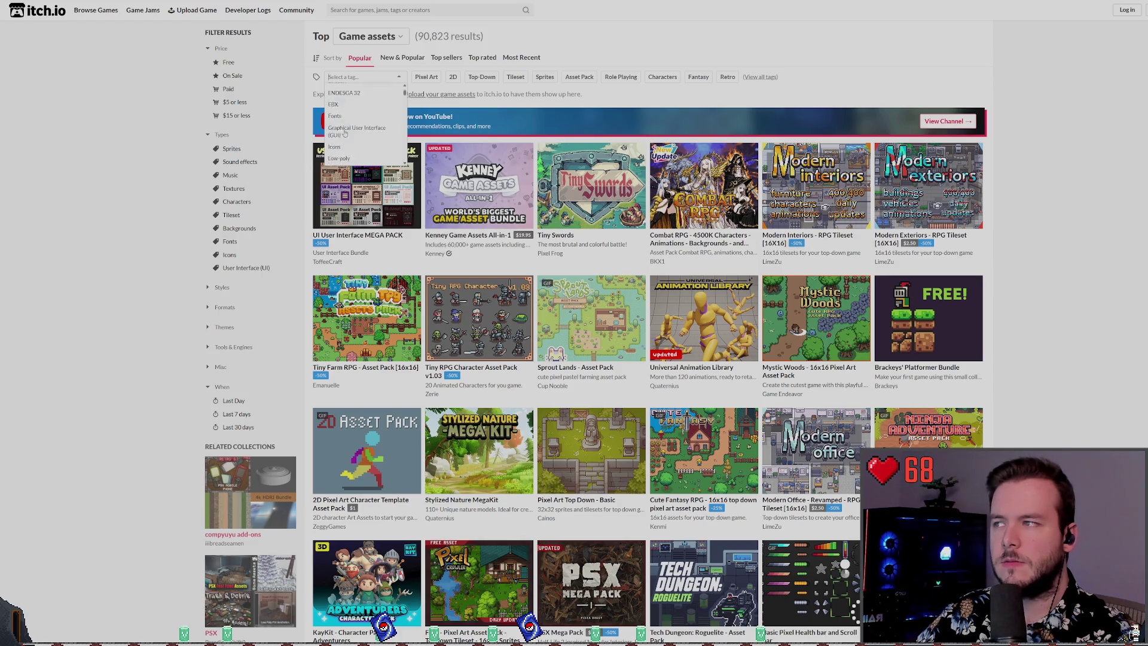
{"action": "scroll", "coordinate": [365, 119], "scroll_direction": "down", "scroll_amount": 3}
{"action": "left_click_drag", "start_coordinate": [405, 104], "coordinate": [404, 134]}
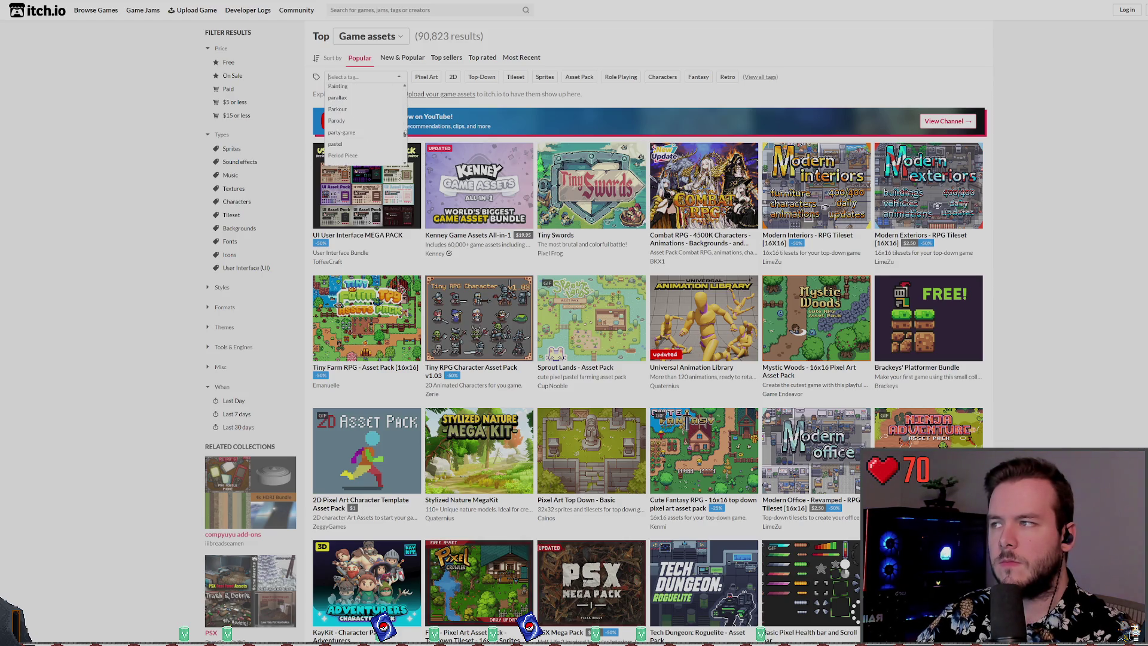
{"action": "left_click", "coordinate": [374, 72]}
{"action": "left_click", "coordinate": [381, 72]}
{"action": "left_click", "coordinate": [381, 72]}
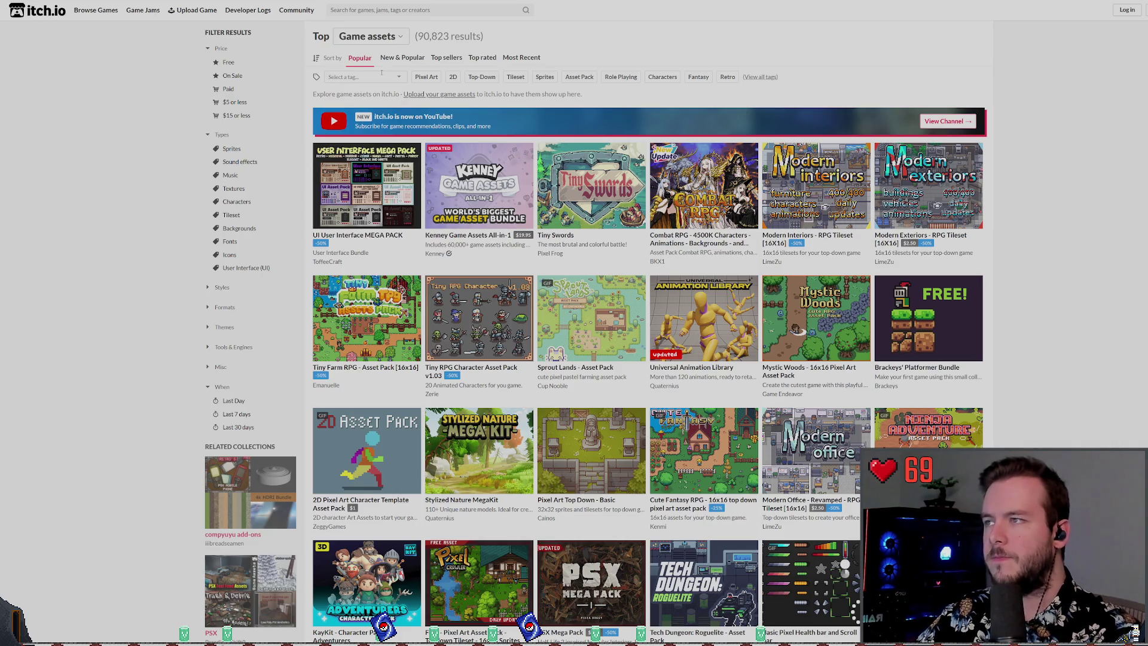
{"action": "left_click", "coordinate": [358, 76]}
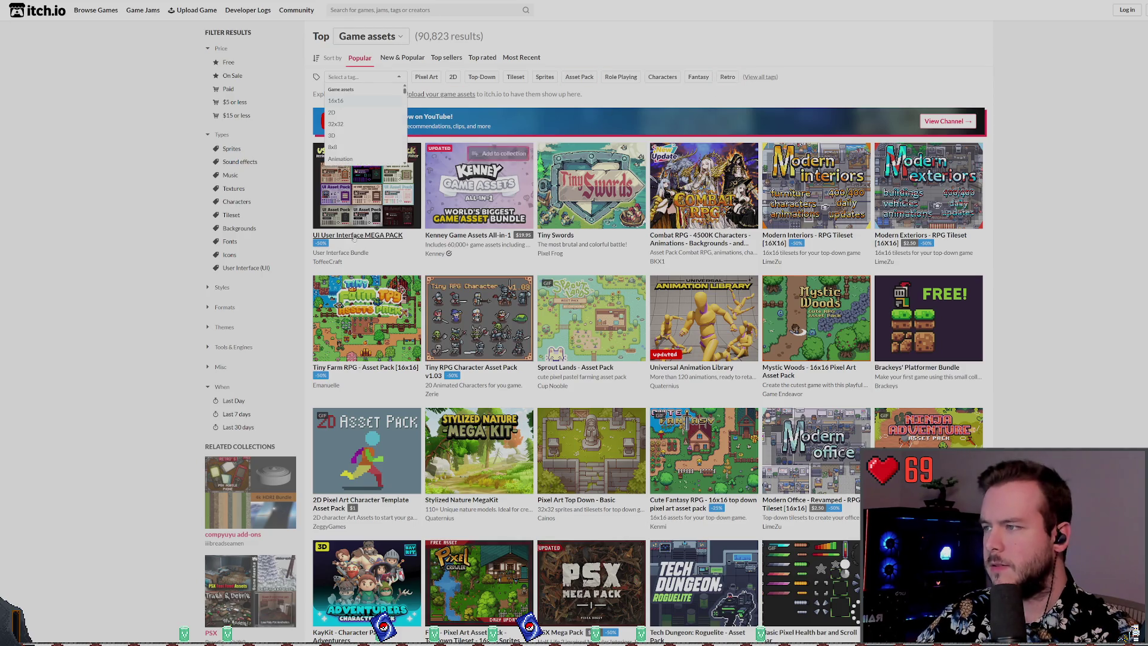
{"action": "left_click", "coordinate": [179, 134]}
{"action": "scroll", "coordinate": [180, 133], "scroll_direction": "down", "scroll_amount": 2}
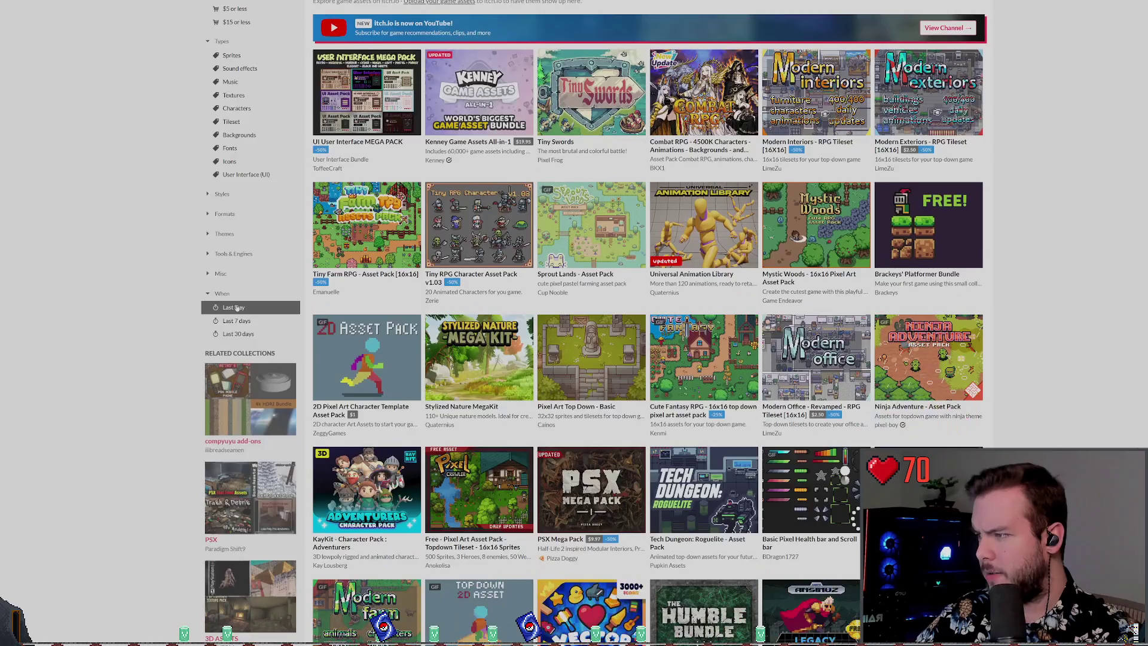
{"action": "scroll", "coordinate": [565, 121], "scroll_direction": "up", "scroll_amount": 2}
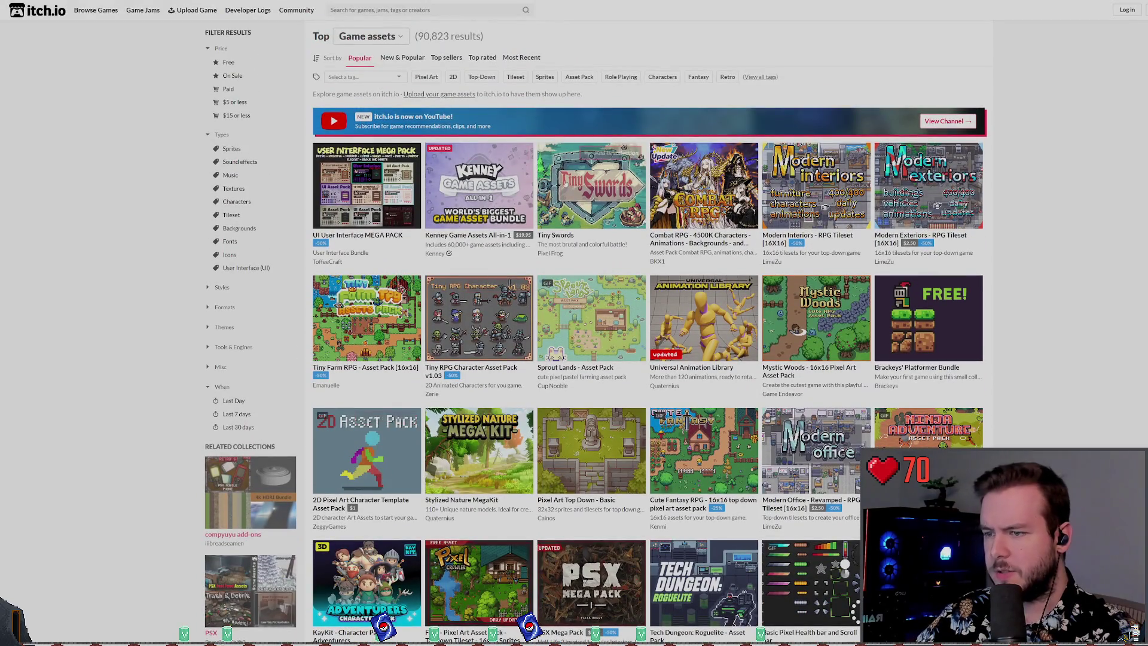
- Filter the game assets listing by the 'stairs' tag
{"action": "left_click", "coordinate": [385, 10]}
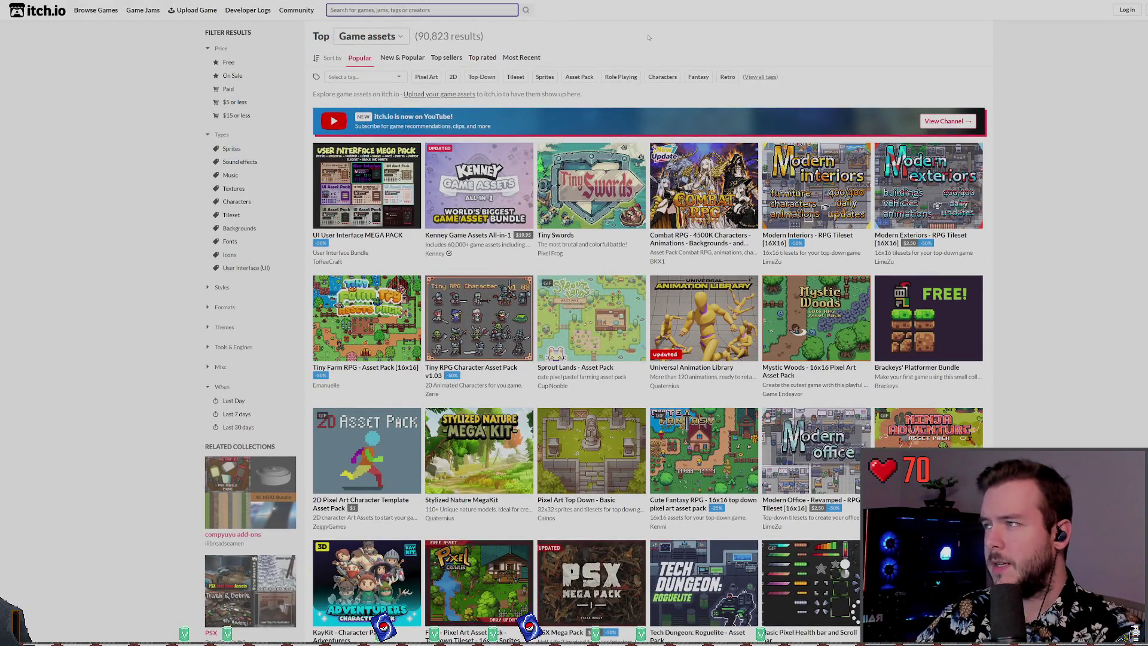
{"action": "type", "text": "stairs"}
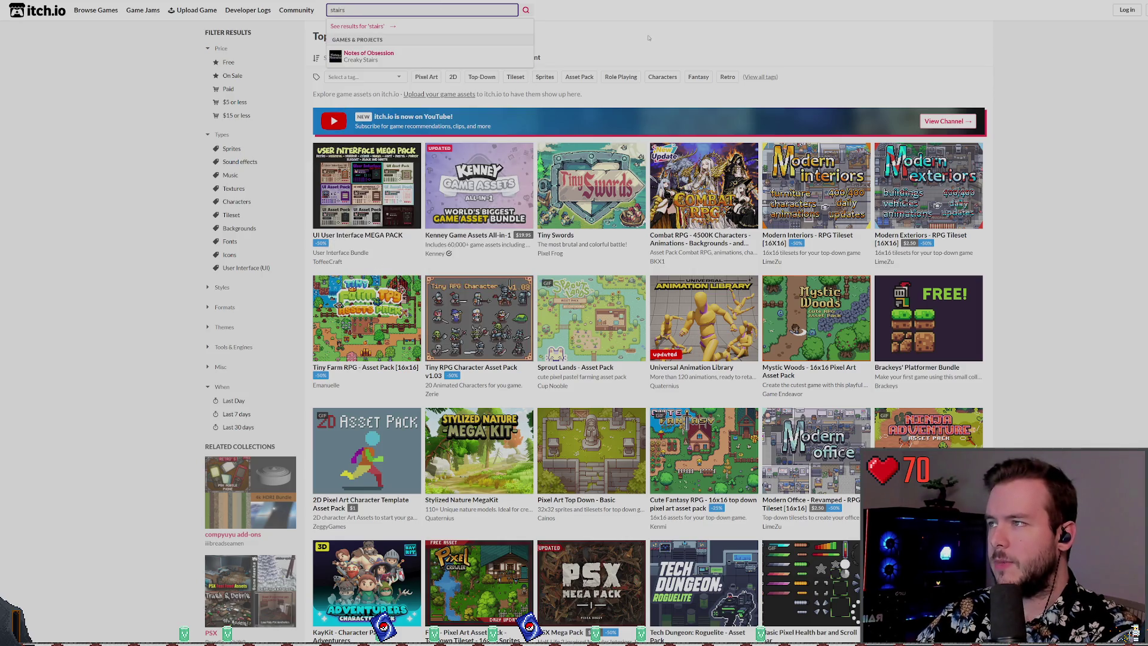
{"action": "key", "text": "BackSpace"}
{"action": "key", "text": "BackSpace"}
{"action": "key", "text": "BackSpace"}
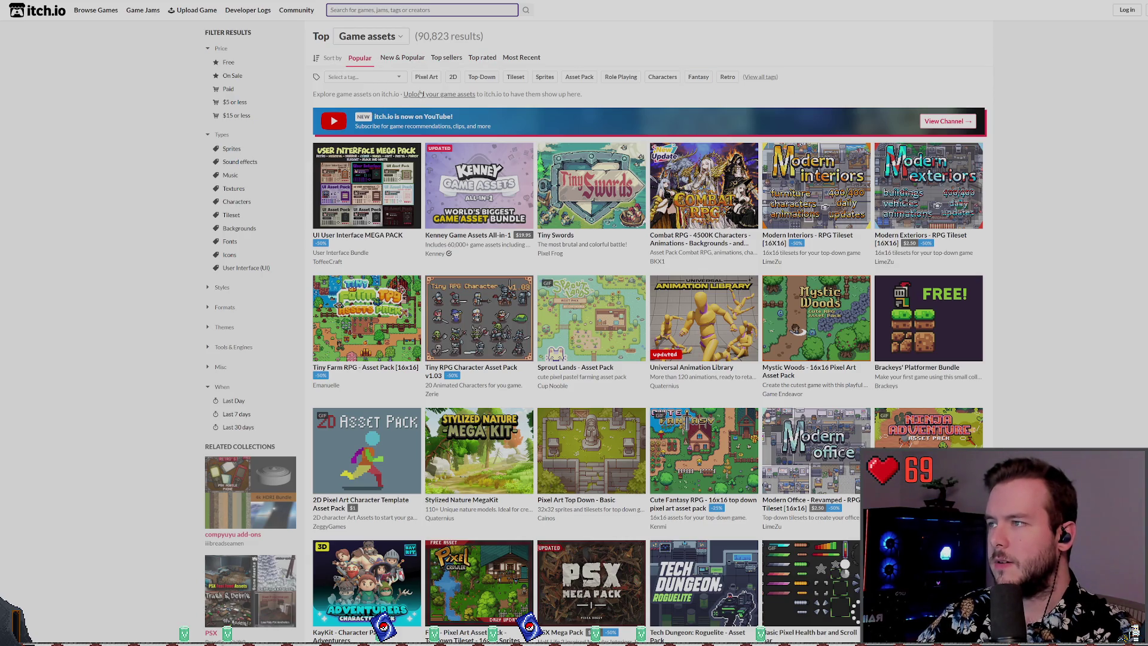
{"action": "left_click", "coordinate": [369, 77]}
{"action": "type", "text": "stairs"}
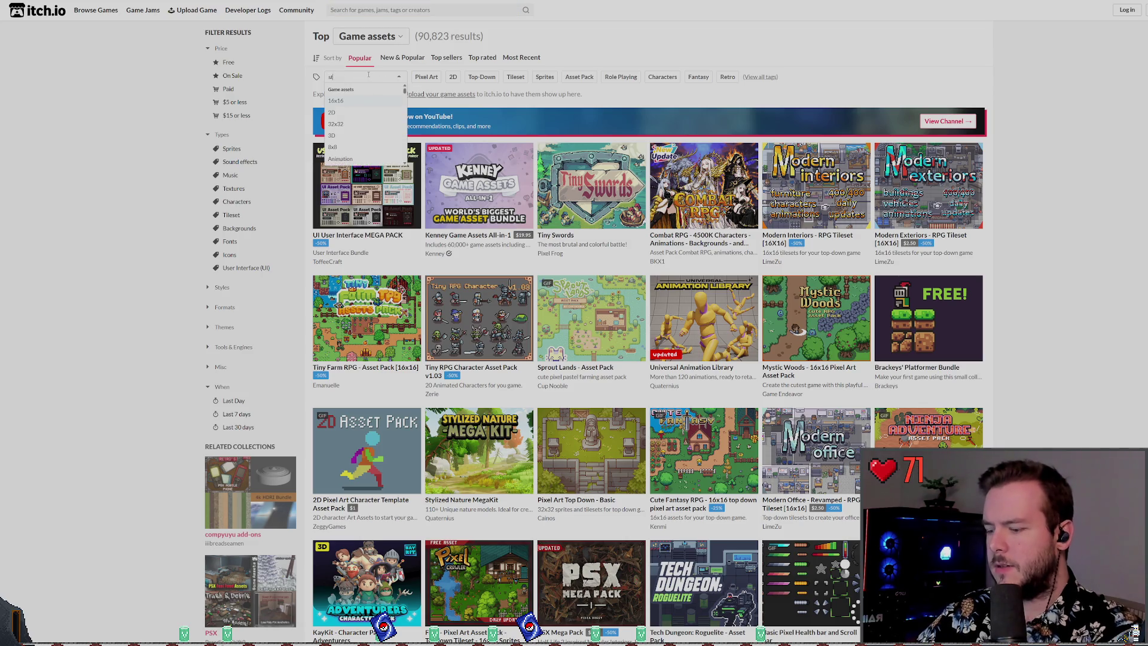
{"action": "key", "text": "Return"}
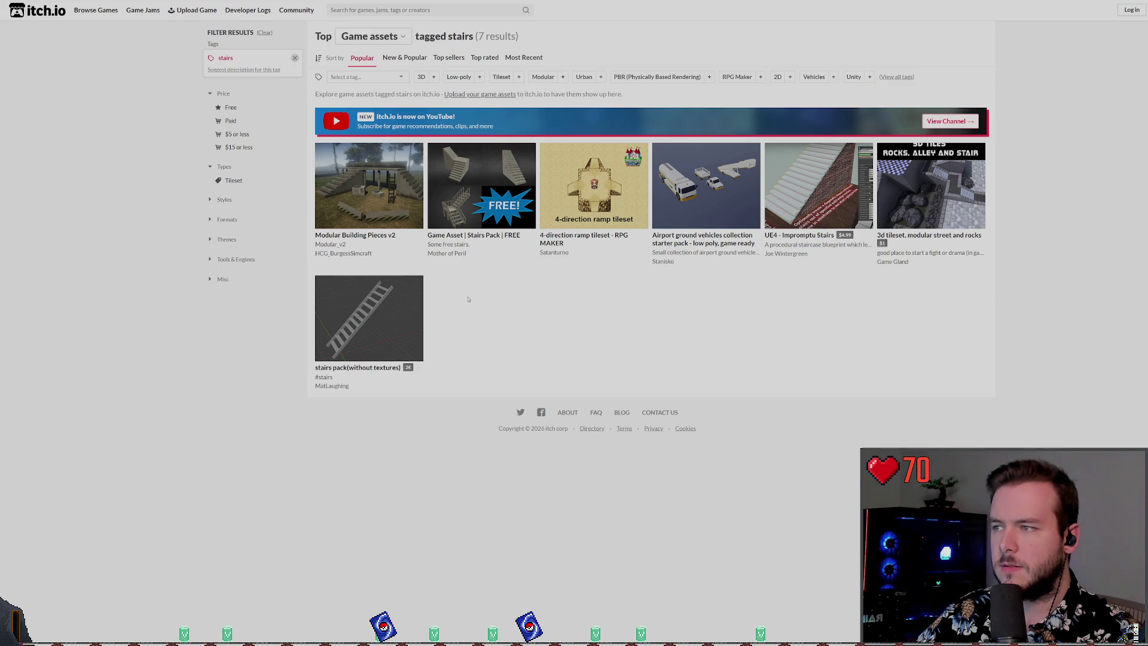
{"action": "left_click", "coordinate": [475, 234]}
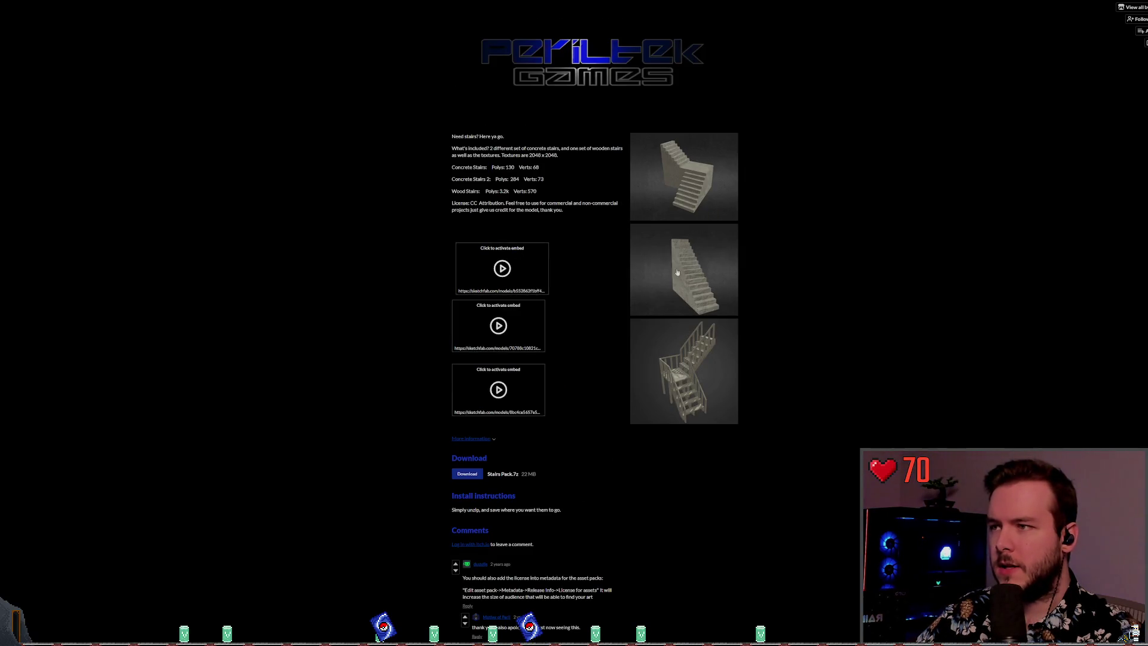
{"action": "key", "text": "ctrl+plus"}
{"action": "key", "text": "ctrl+plus"}
{"action": "key", "text": "ctrl+plus"}
{"action": "scroll", "coordinate": [612, 297], "scroll_direction": "down", "scroll_amount": 3}
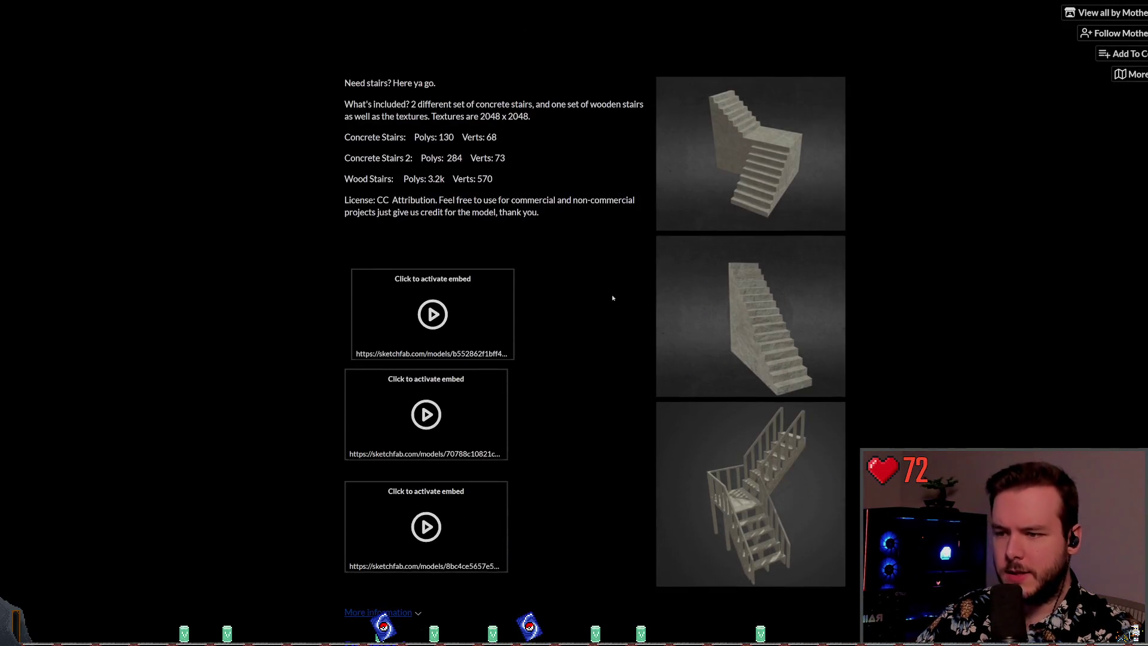
{"action": "scroll", "coordinate": [612, 297], "scroll_direction": "down", "scroll_amount": 4}
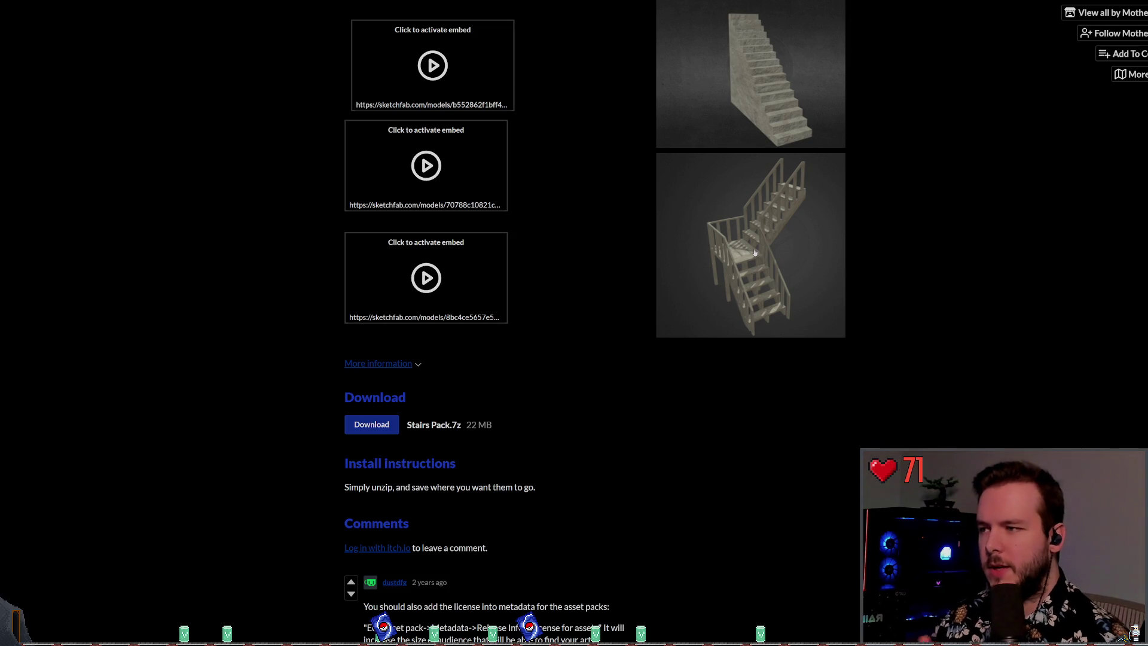
{"action": "key", "text": "alt+Left"}
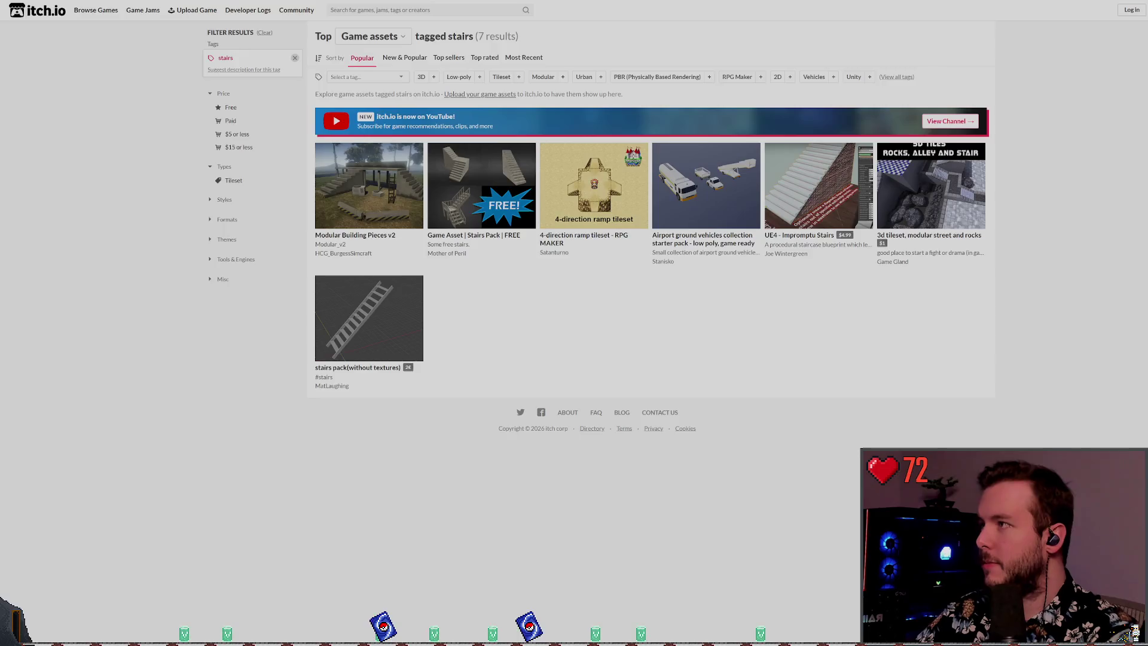
{"action": "mouse_move", "coordinate": [366, 313]}
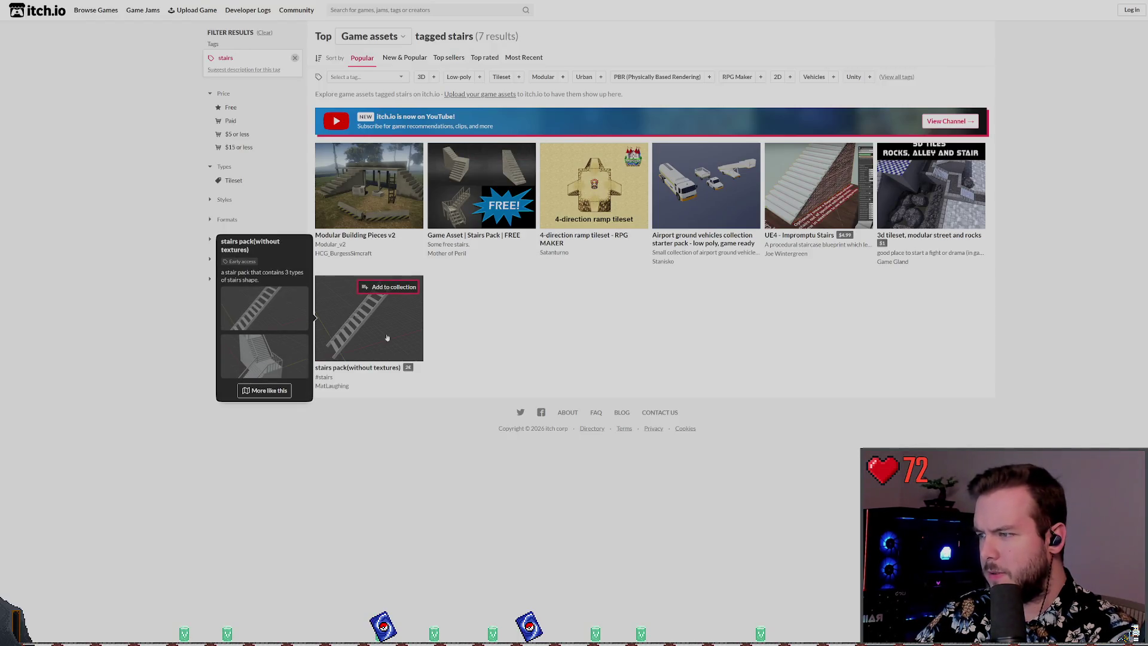
{"action": "left_click", "coordinate": [374, 321]}
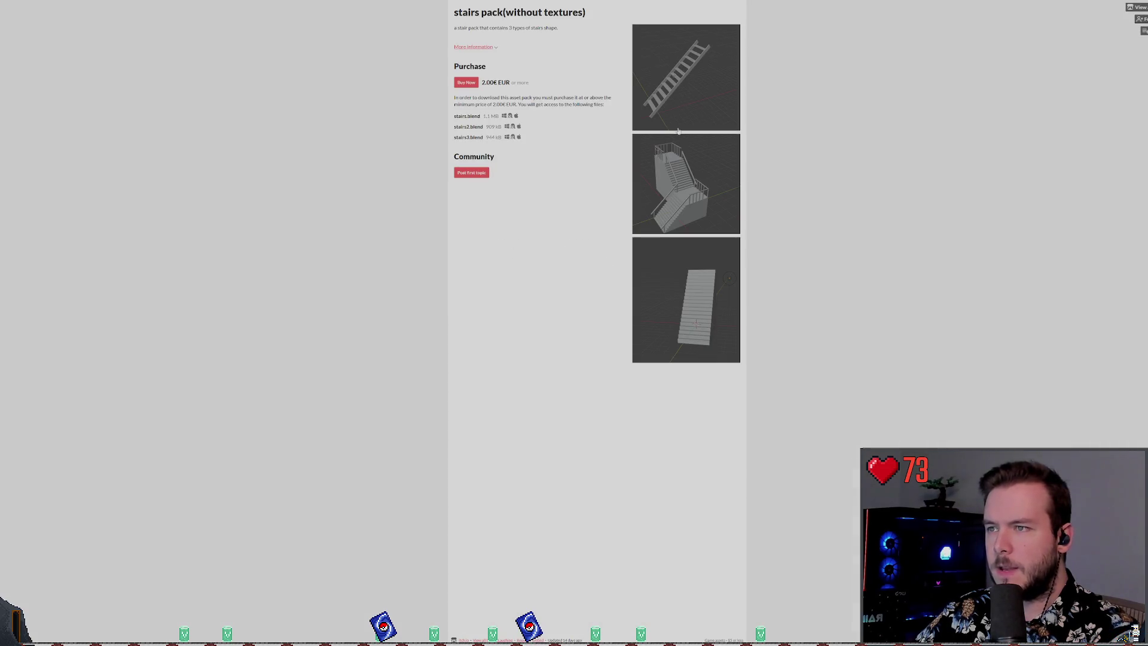
{"action": "left_click", "coordinate": [481, 48]}
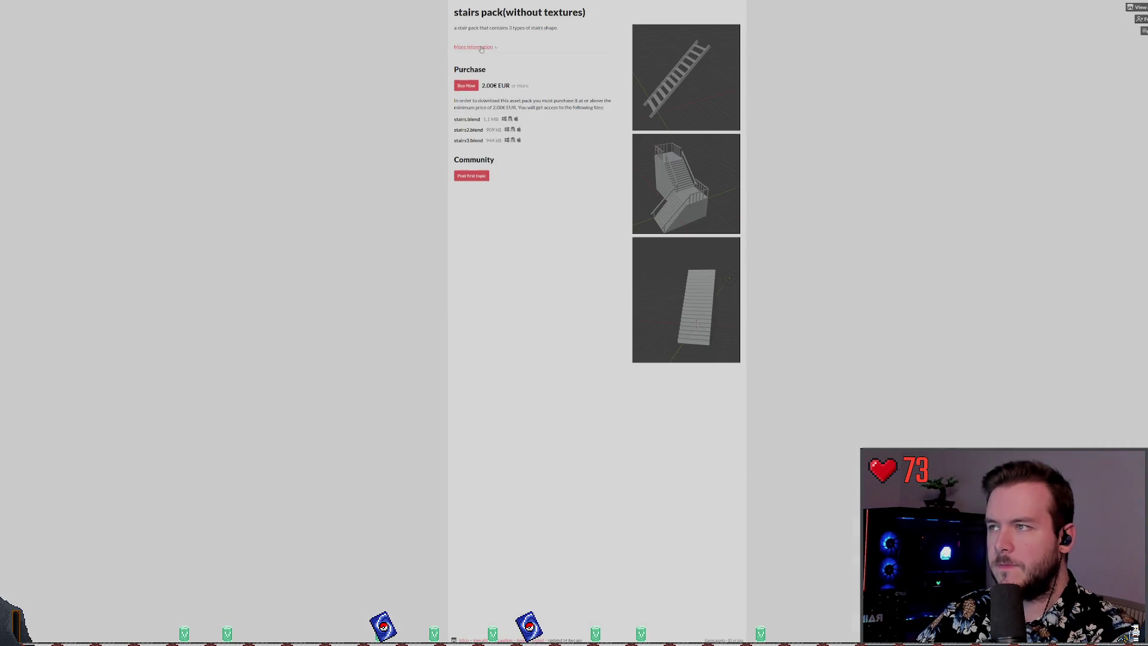
{"action": "left_click", "coordinate": [482, 48]}
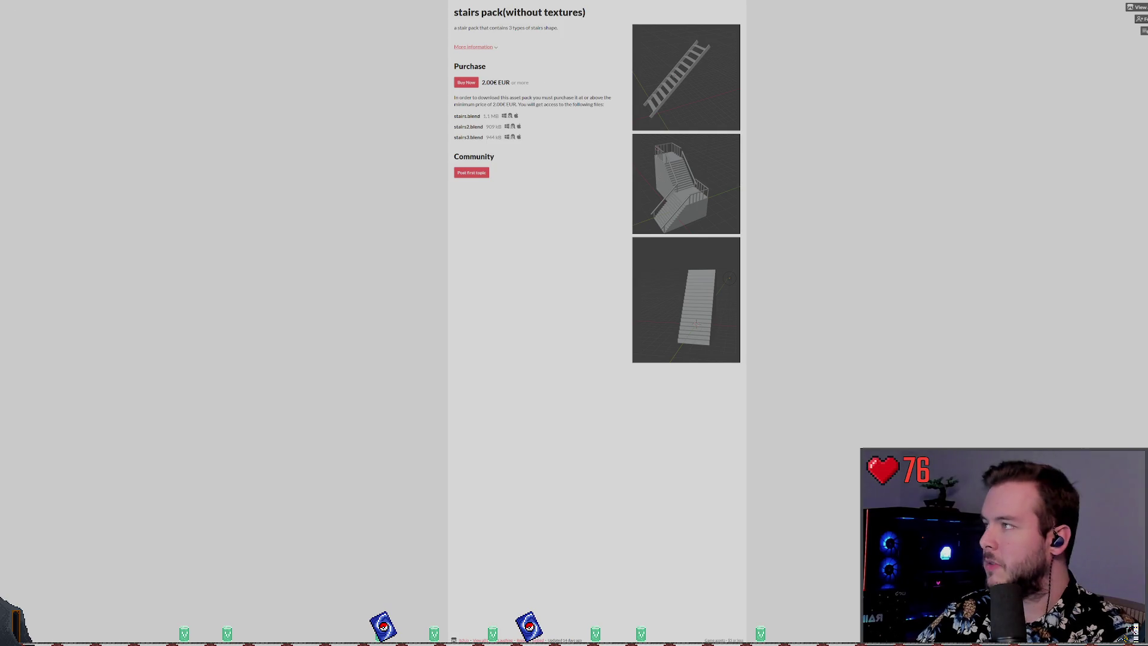
{"action": "key", "text": "alt+Left"}
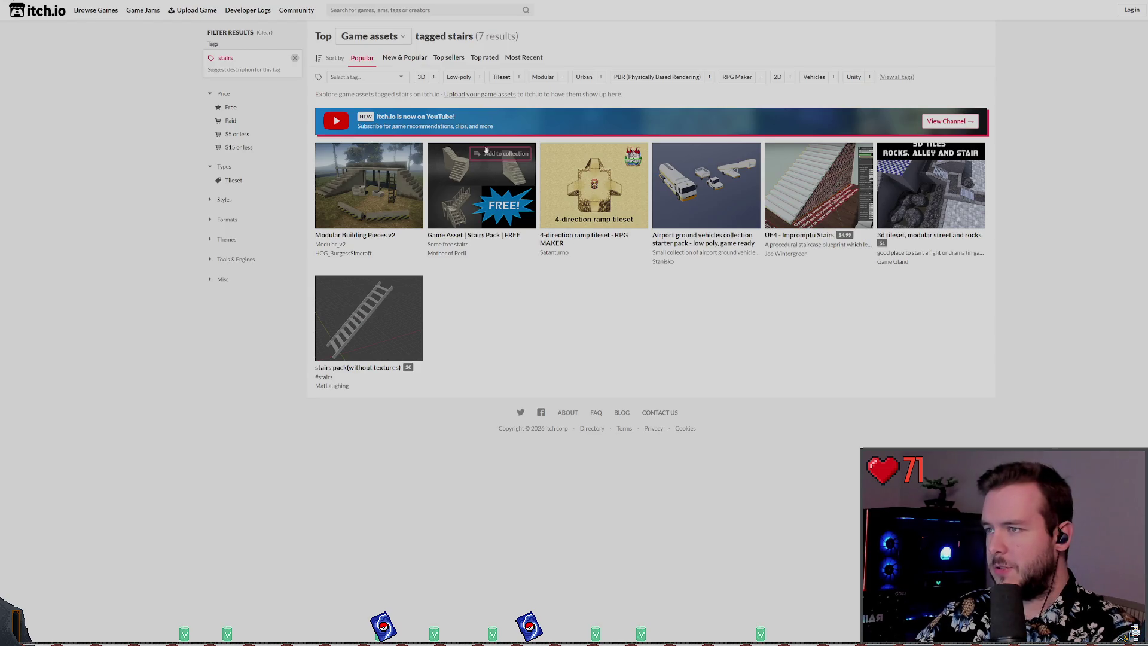
{"action": "left_click", "coordinate": [351, 76]}
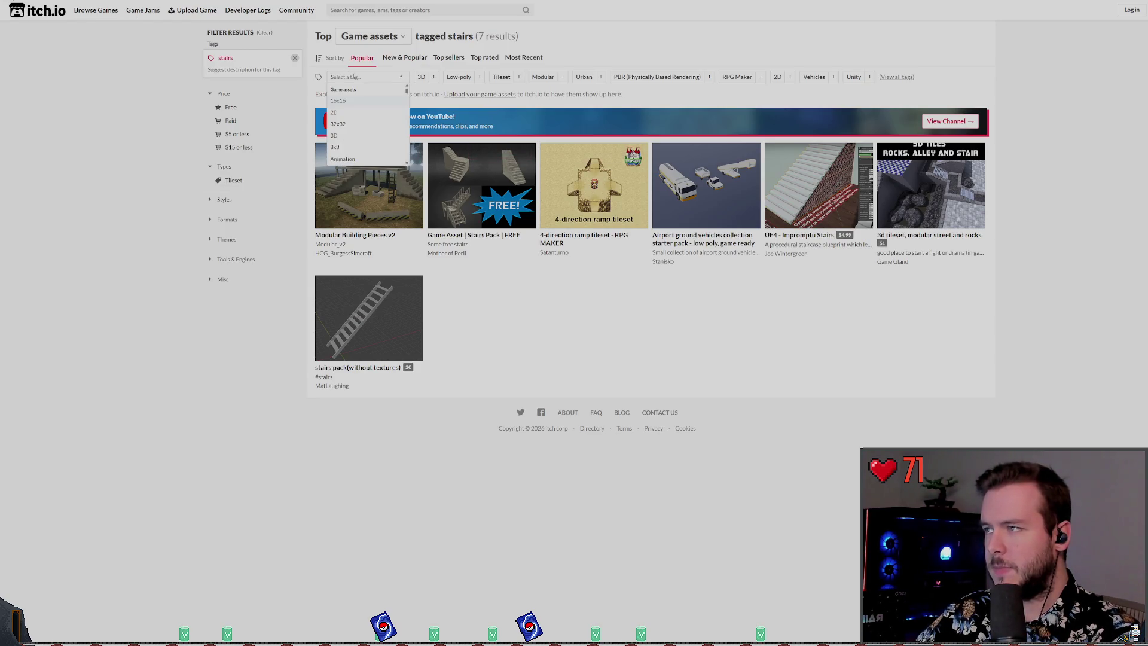
{"action": "left_click", "coordinate": [561, 283]}
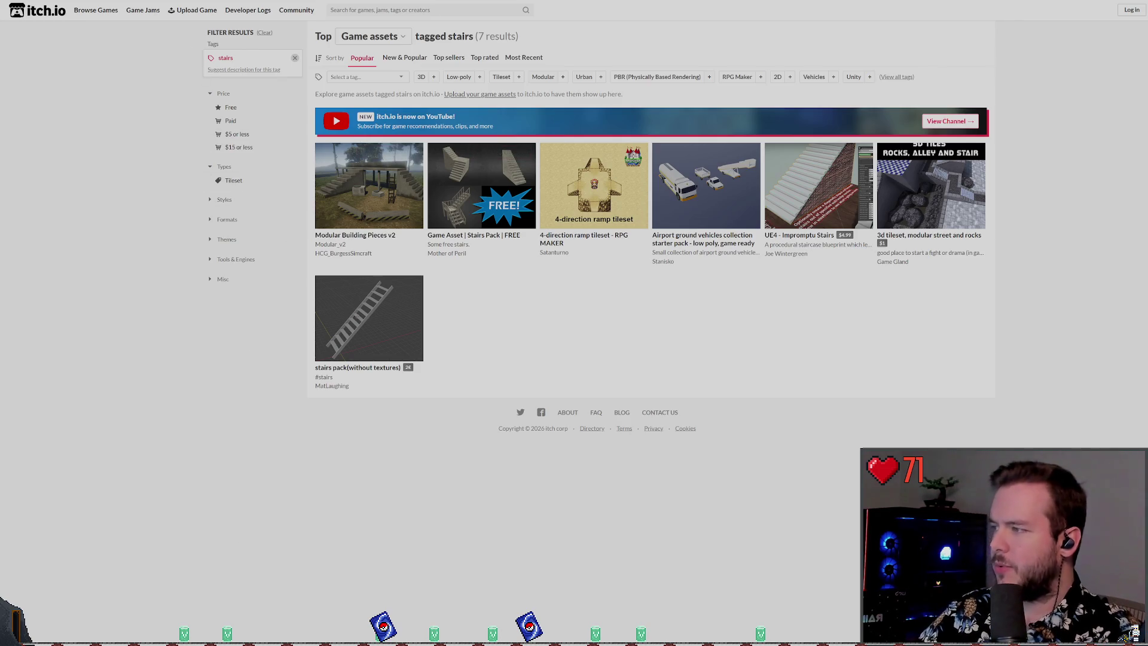
{"action": "key", "text": "alt+Tab"}
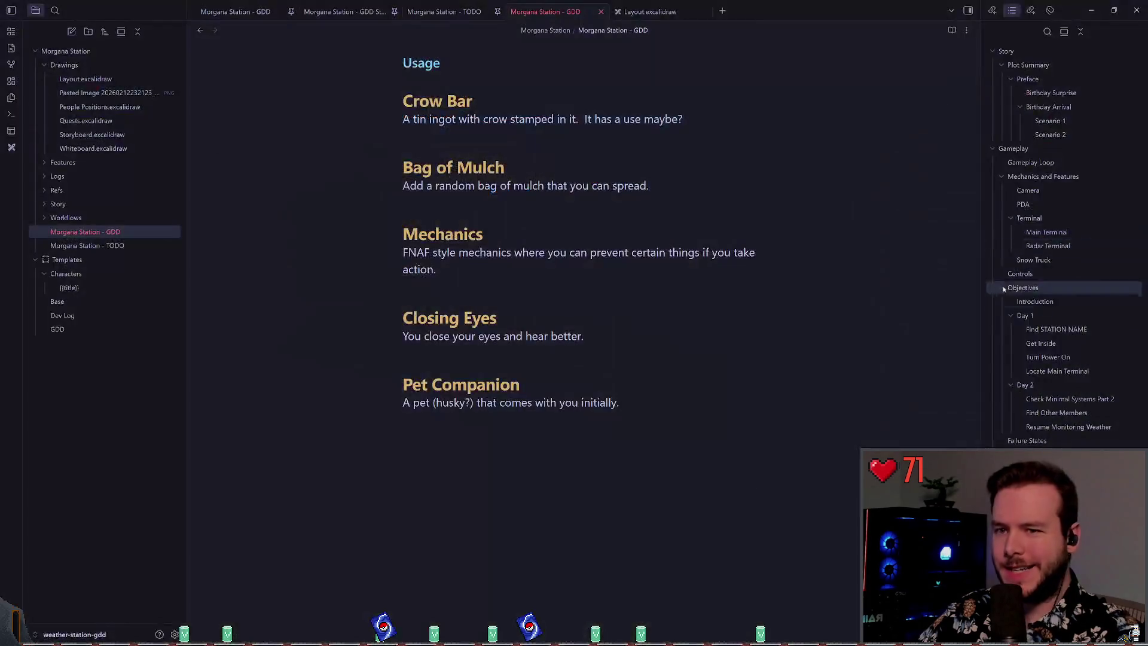
- Jump to the General section and scroll through the tunnel, grated-stair and polar station images
{"action": "scroll", "coordinate": [1062, 367], "scroll_direction": "down", "scroll_amount": 3}
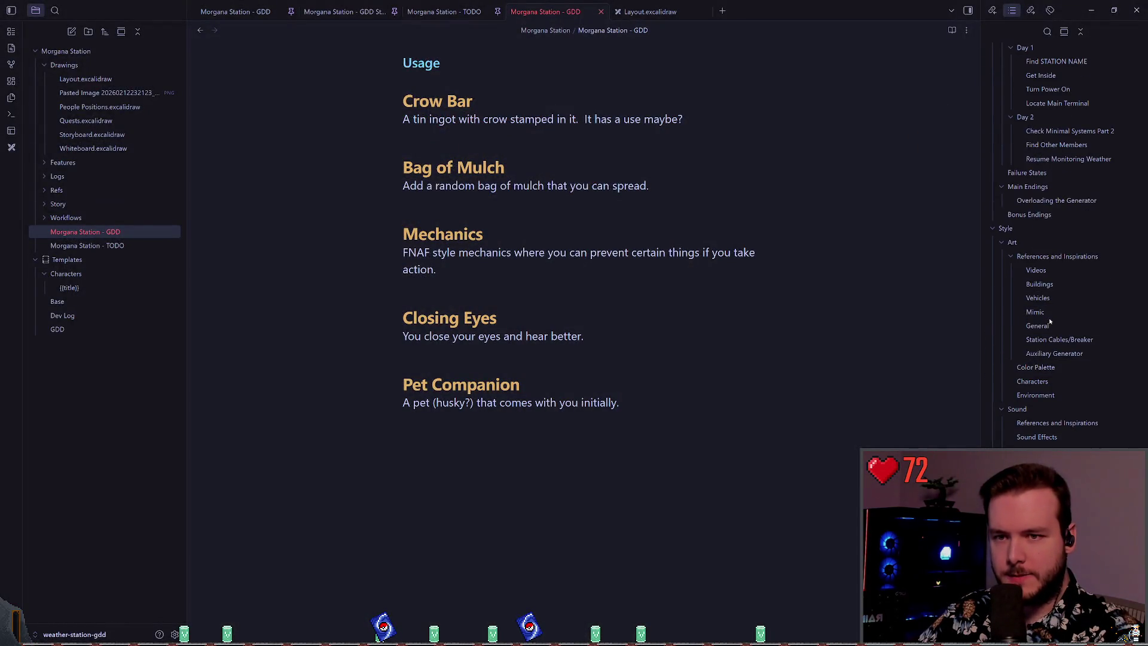
{"action": "left_click", "coordinate": [1039, 325]}
{"action": "scroll", "coordinate": [619, 318], "scroll_direction": "down", "scroll_amount": 15}
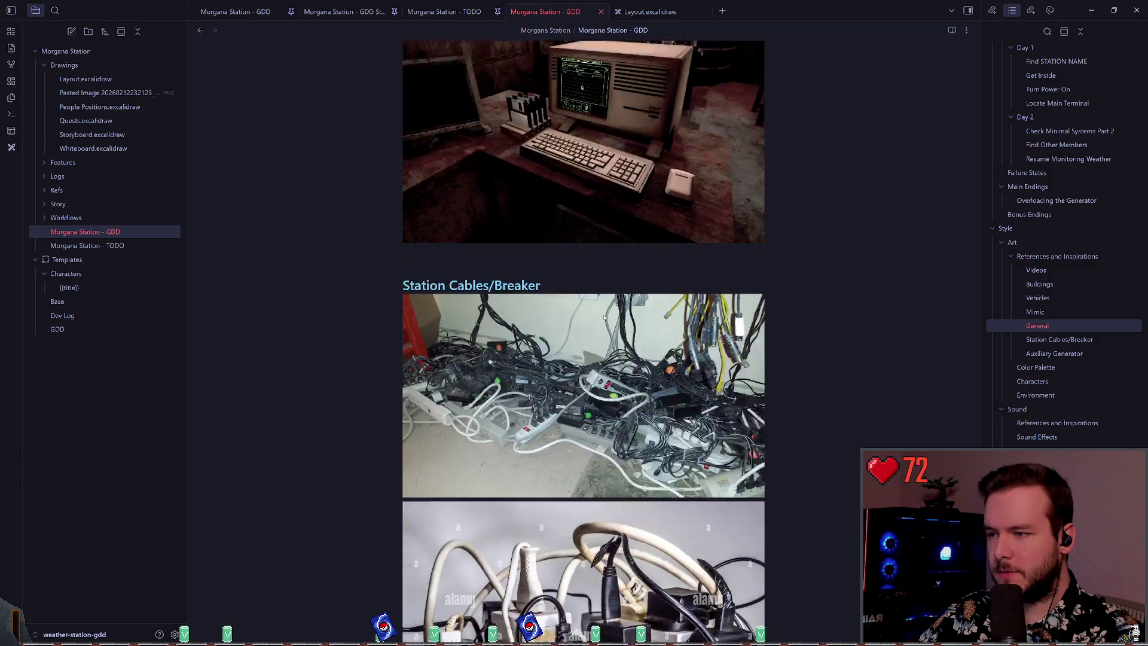
{"action": "scroll", "coordinate": [806, 372], "scroll_direction": "down", "scroll_amount": 5}
{"action": "scroll", "coordinate": [809, 303], "scroll_direction": "up", "scroll_amount": 15}
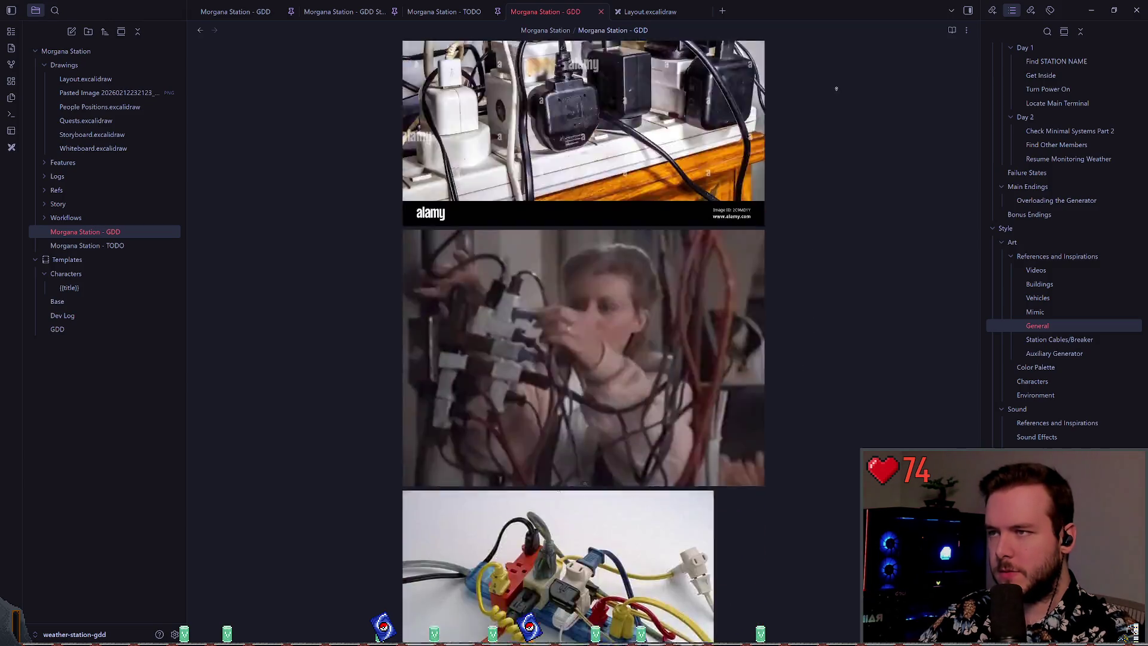
{"action": "scroll", "coordinate": [758, 215], "scroll_direction": "up", "scroll_amount": 10}
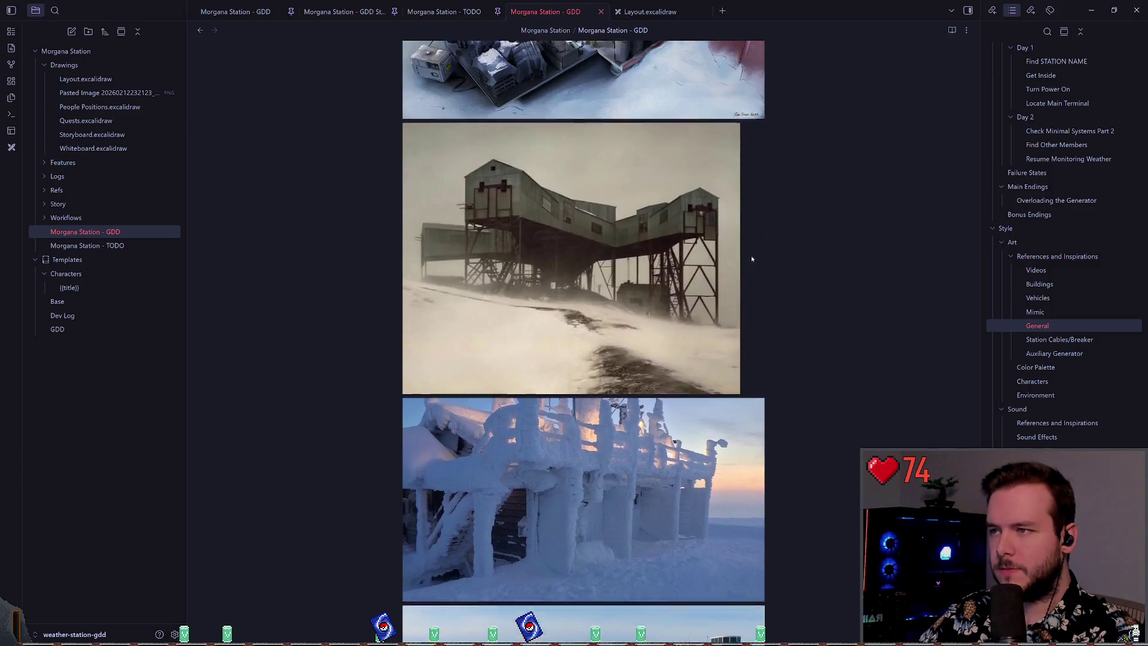
{"action": "scroll", "coordinate": [734, 287], "scroll_direction": "up", "scroll_amount": 15}
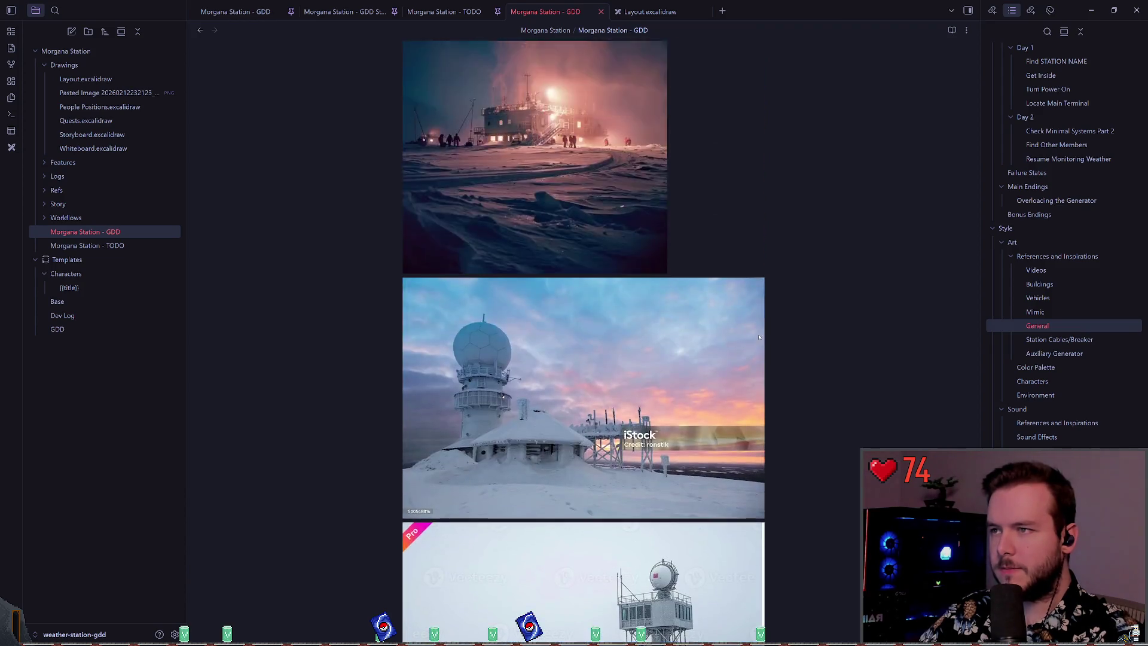
{"action": "scroll", "coordinate": [751, 398], "scroll_direction": "down", "scroll_amount": 2}
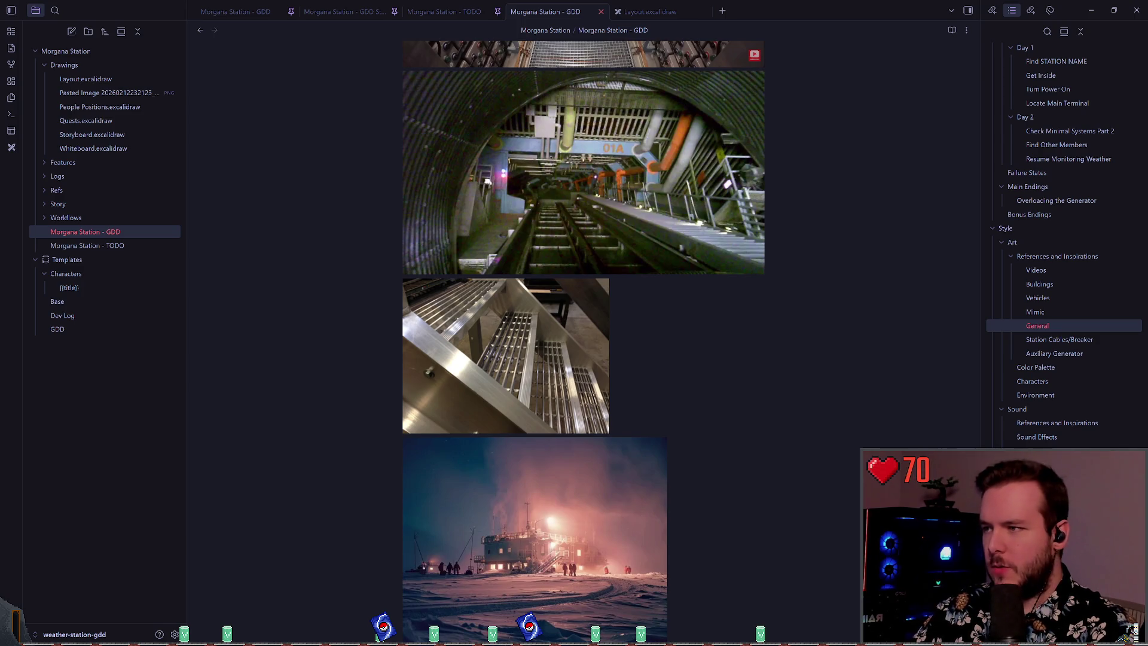
{"action": "scroll", "coordinate": [583, 299], "scroll_direction": "up", "scroll_amount": 3}
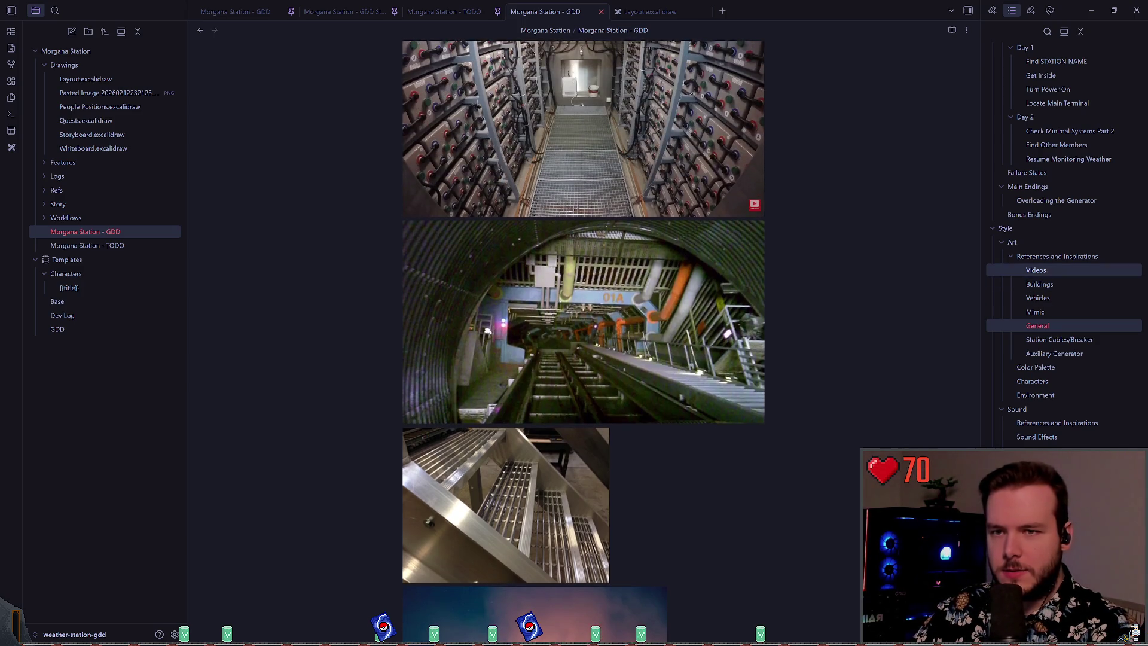
- Jump to the GDD's Videos section, check the first video link's options and select its full text
{"action": "left_click", "coordinate": [1036, 270]}
{"action": "right_click", "coordinate": [540, 366]}
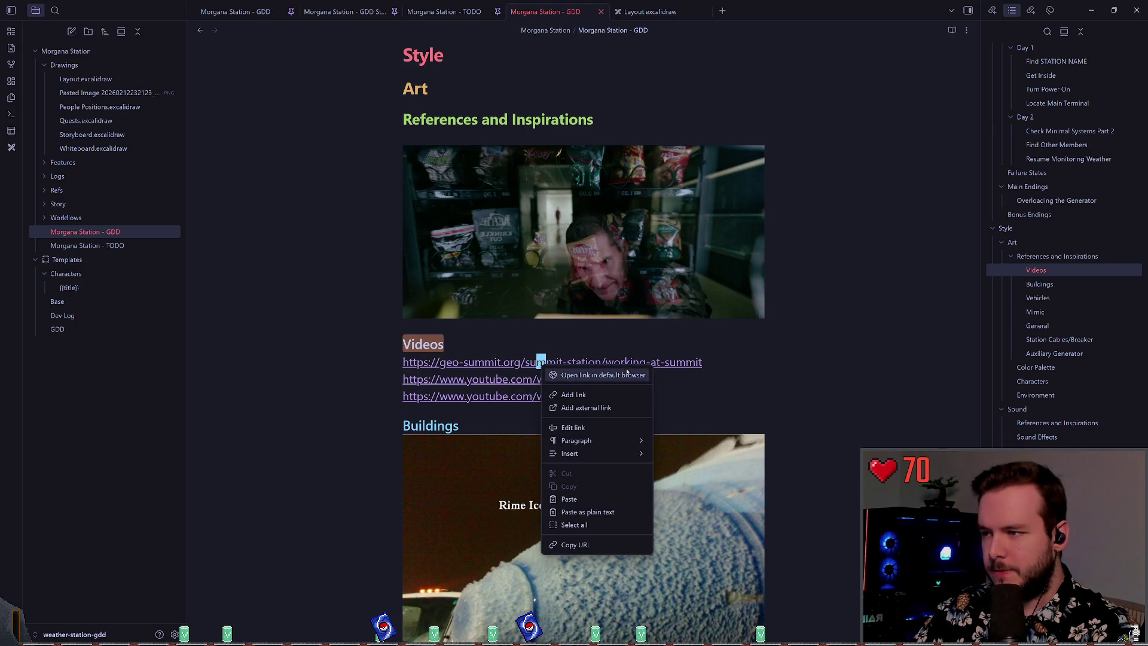
{"action": "key", "text": "Escape"}
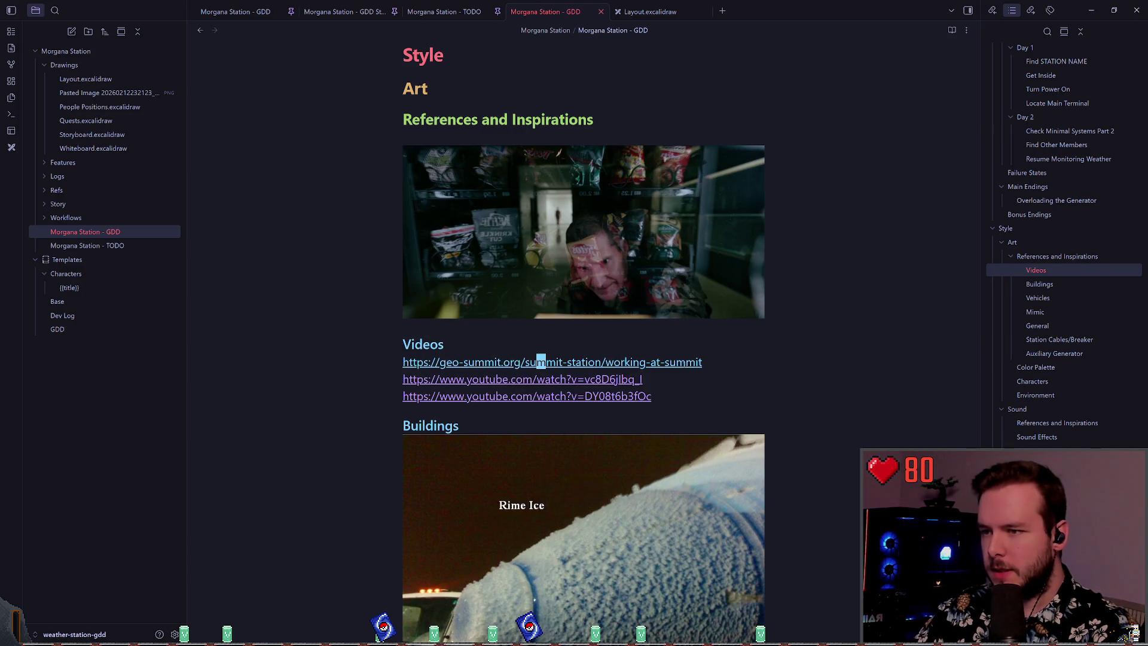
{"action": "left_click", "coordinate": [707, 362]}
{"action": "right_click", "coordinate": [642, 362]}
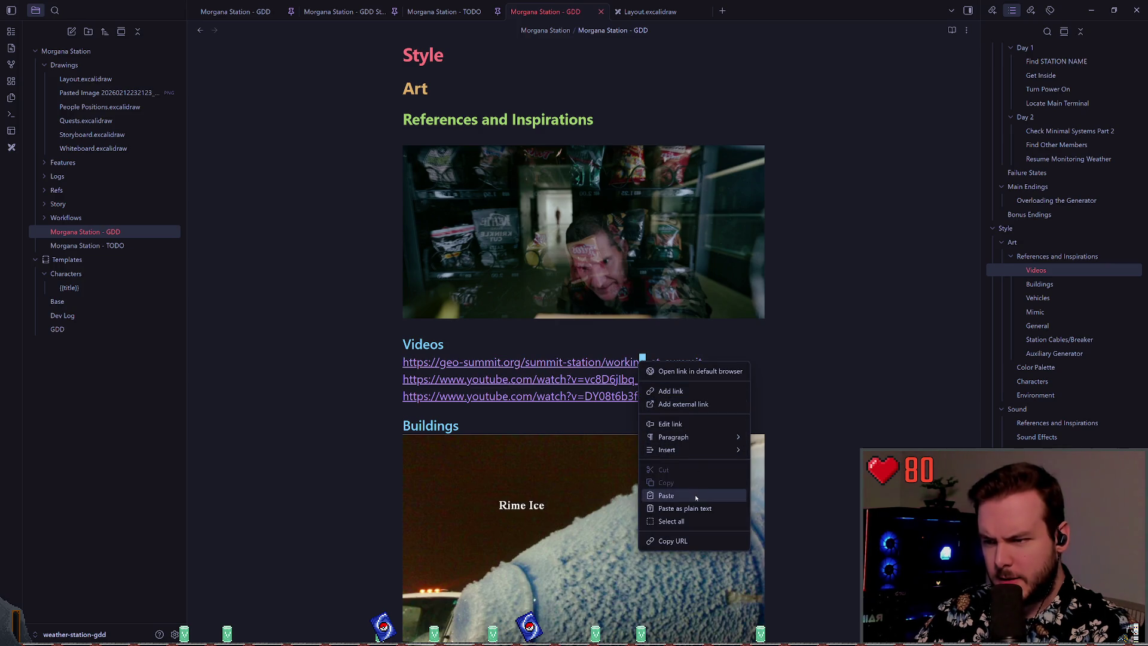
{"action": "left_click", "coordinate": [685, 424]}
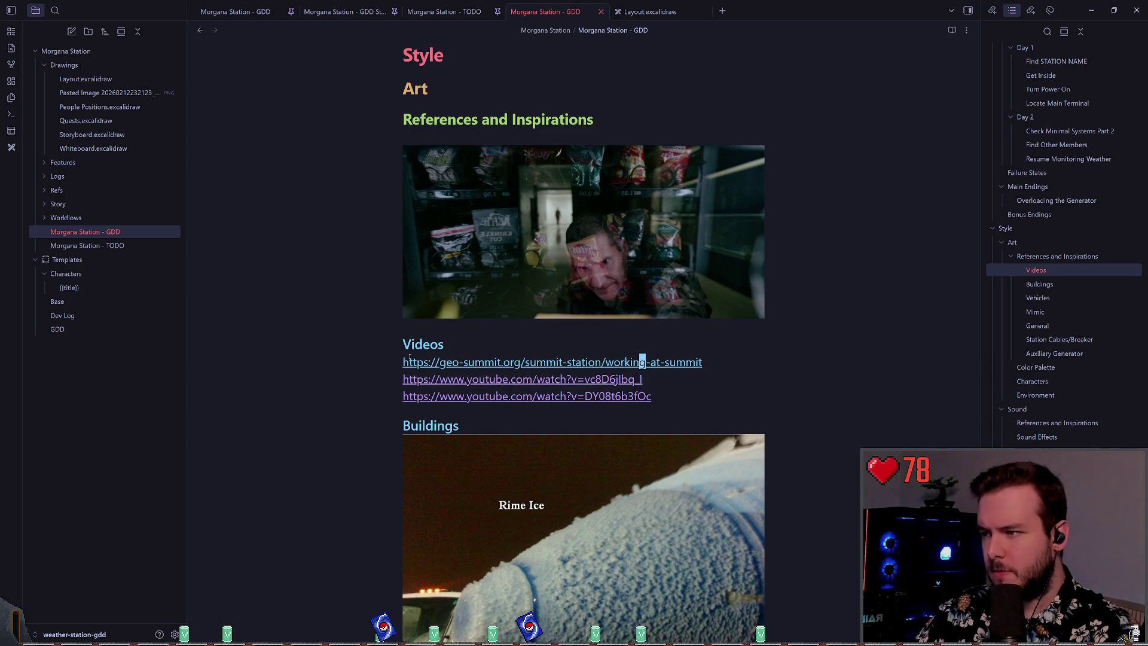
{"action": "left_click_drag", "start_coordinate": [404, 361], "coordinate": [701, 362]}
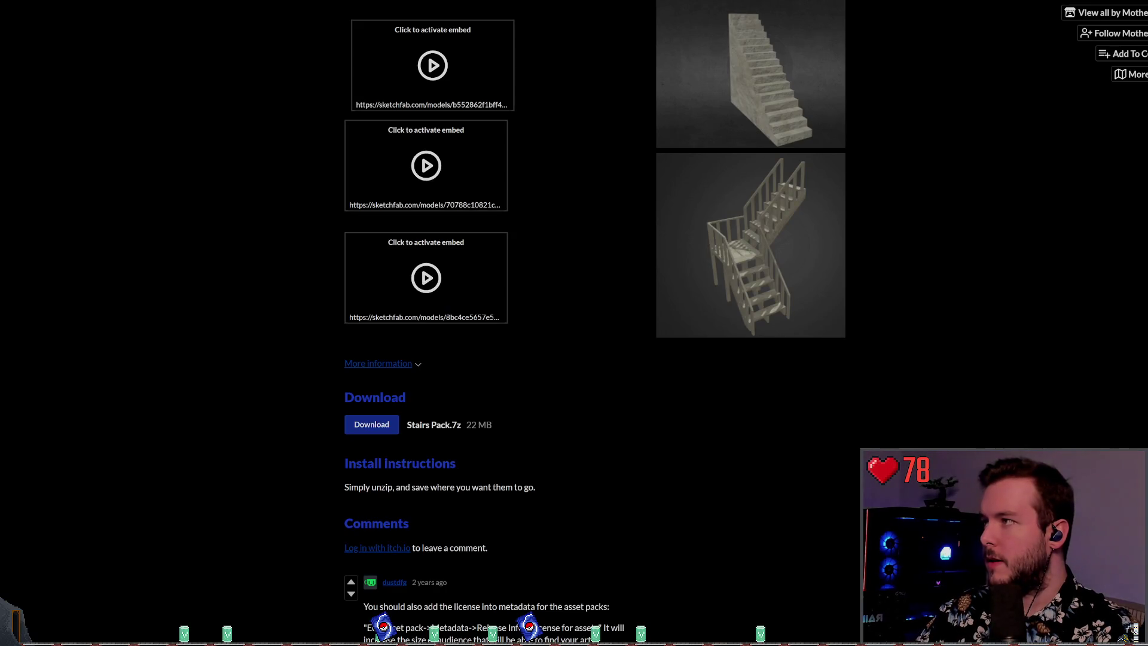
- Enlarge the second Big House photo in the Summit Station gallery, then return to the GDD note
{"action": "scroll", "coordinate": [568, 357], "scroll_direction": "down", "scroll_amount": 15}
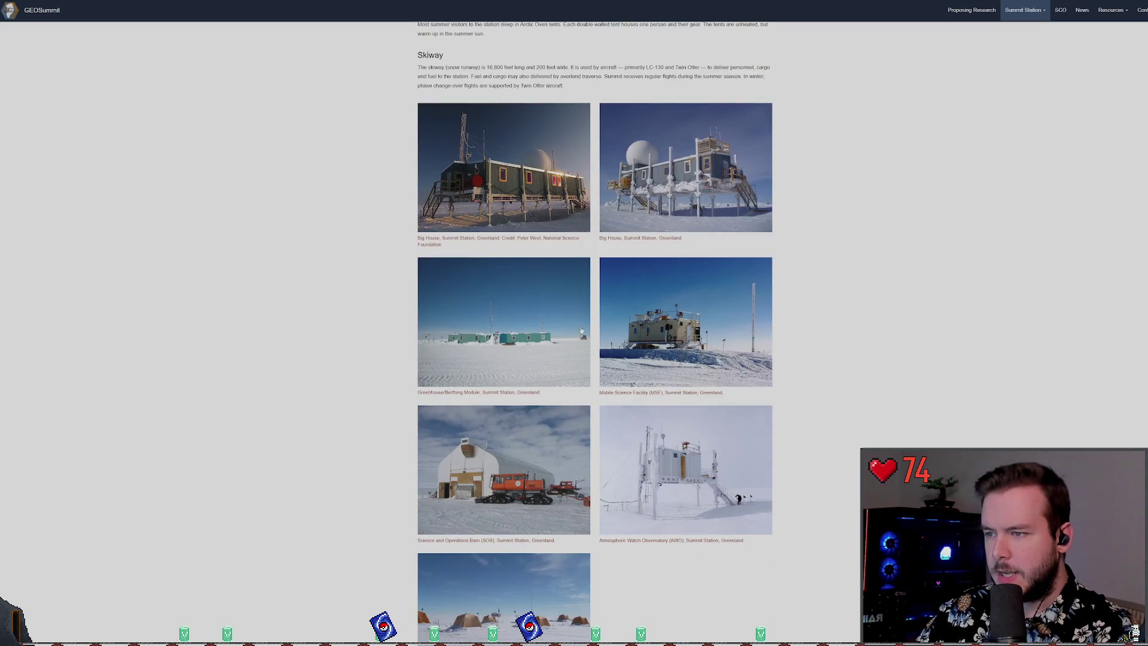
{"action": "scroll", "coordinate": [352, 189], "scroll_direction": "down", "scroll_amount": 5}
{"action": "scroll", "coordinate": [642, 367], "scroll_direction": "up", "scroll_amount": 5}
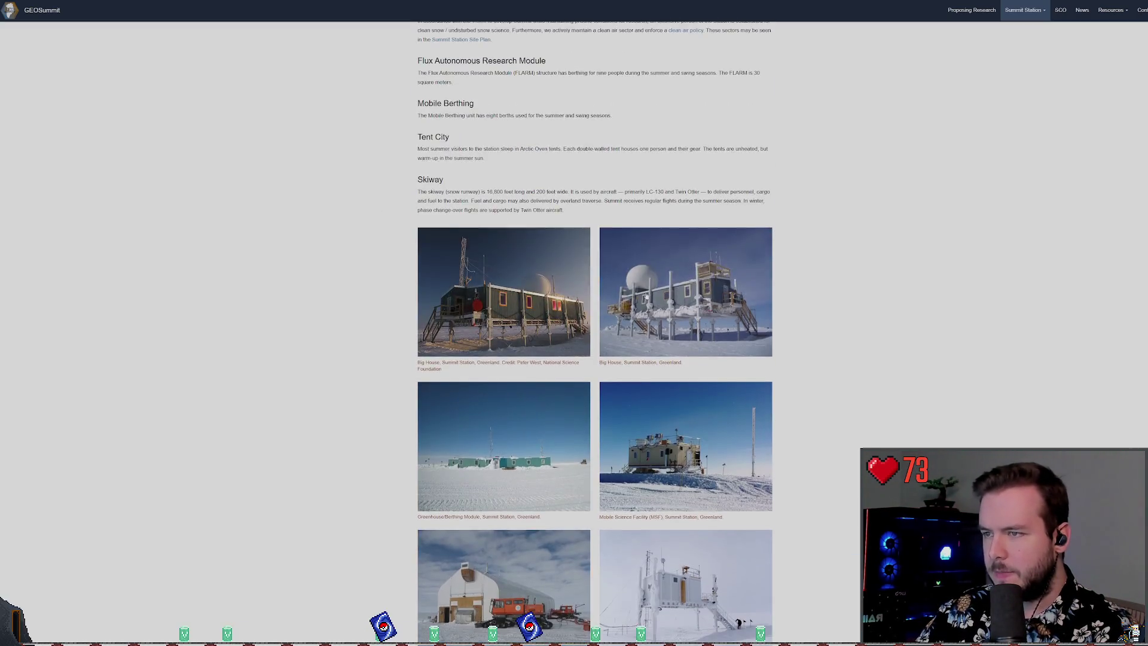
{"action": "left_click", "coordinate": [642, 367]}
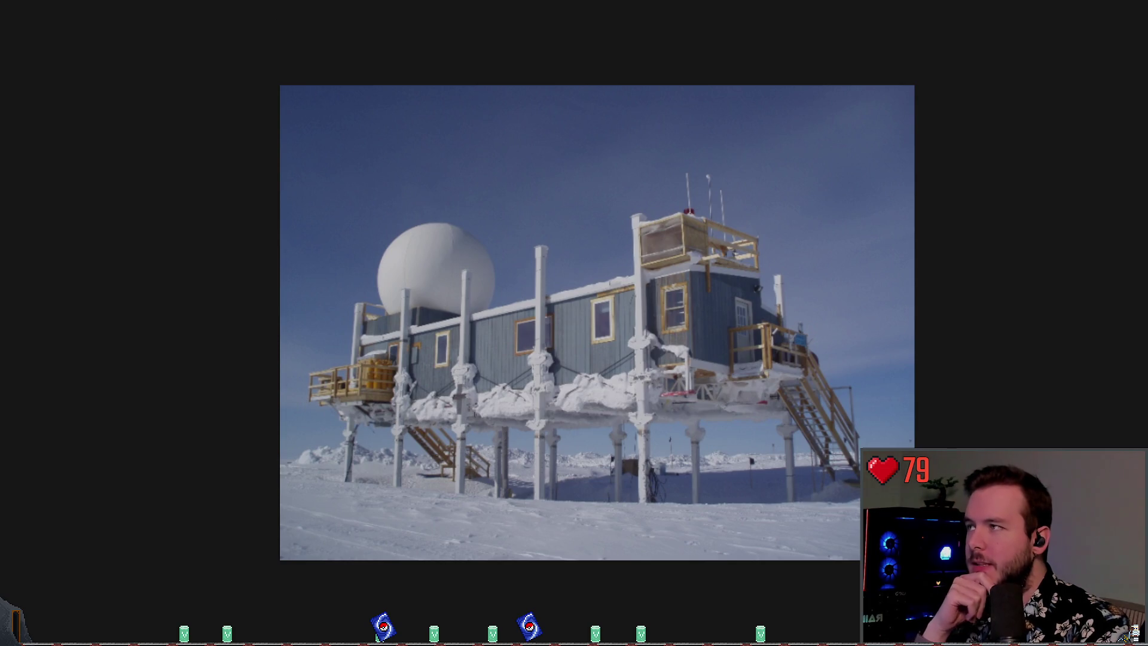
{"action": "key", "text": "ctrl+w"}
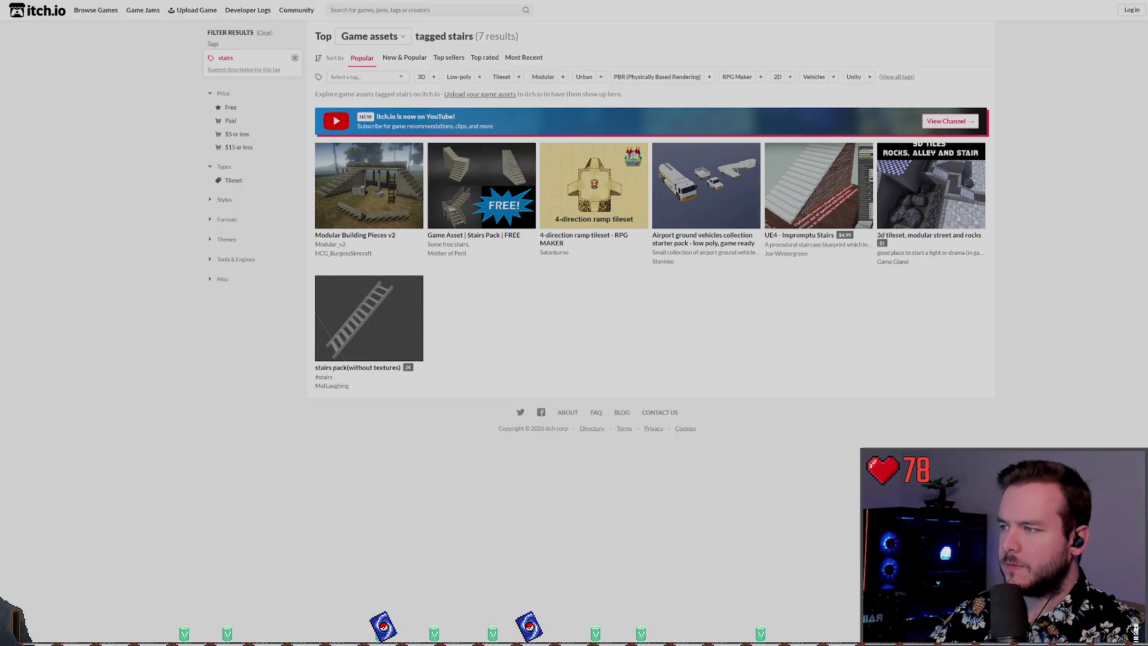
{"action": "key", "text": "alt+Tab"}
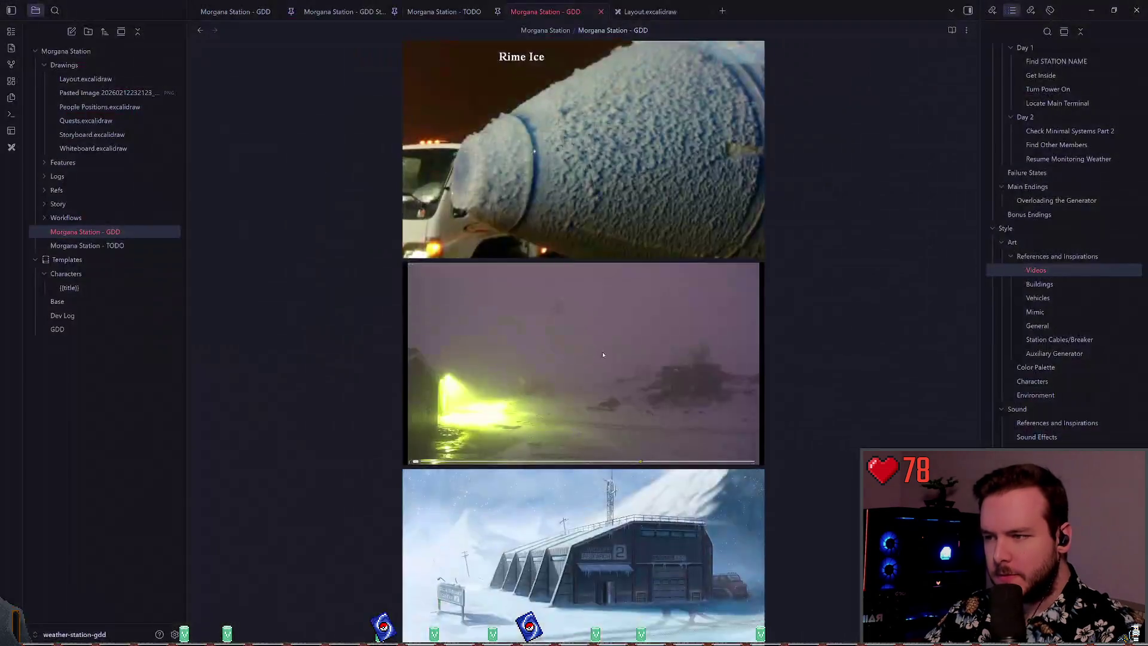
- Jump to References and Inspirations, collapse the Art outline heading, and close the Morgana Station GDD
{"action": "scroll", "coordinate": [758, 337], "scroll_direction": "down", "scroll_amount": 3}
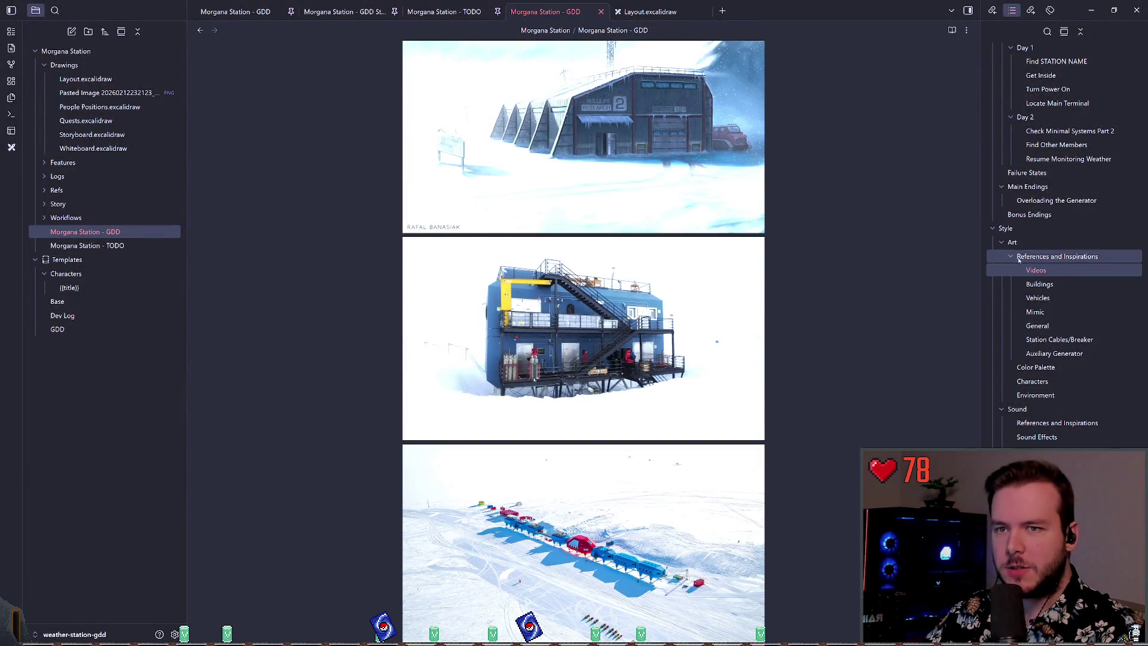
{"action": "left_click", "coordinate": [997, 256]}
{"action": "left_click", "coordinate": [1001, 242]}
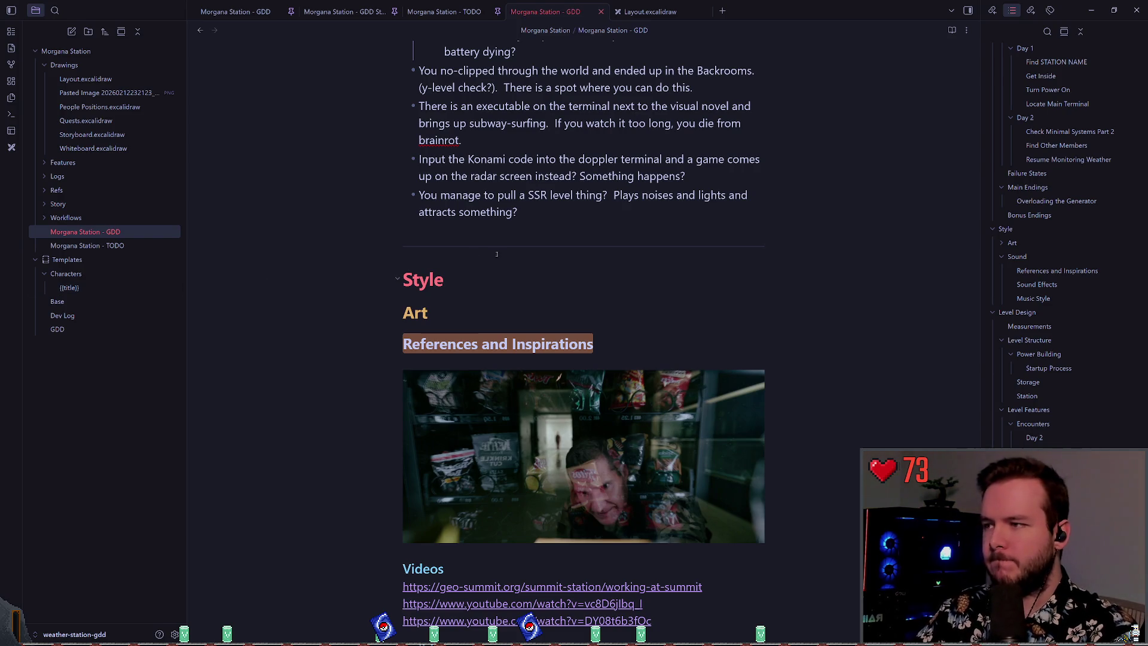
{"action": "left_click", "coordinate": [601, 12]}
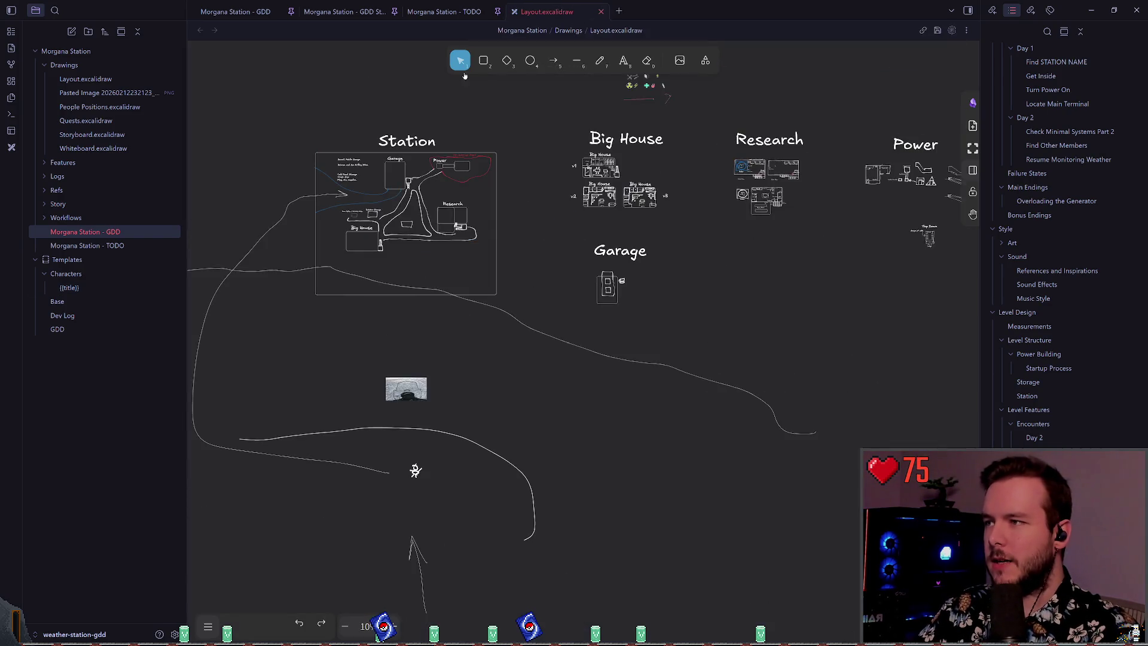
{"action": "scroll", "coordinate": [518, 284], "scroll_direction": "up", "scroll_amount": 5}
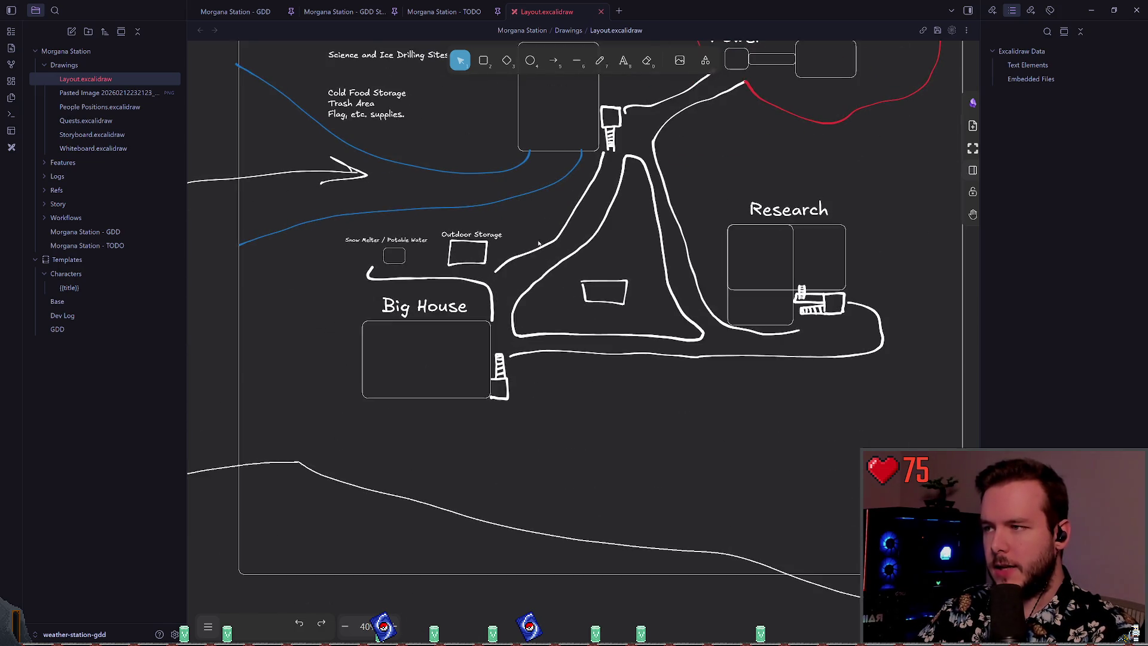
{"action": "scroll", "coordinate": [518, 285], "scroll_direction": "down", "scroll_amount": 1}
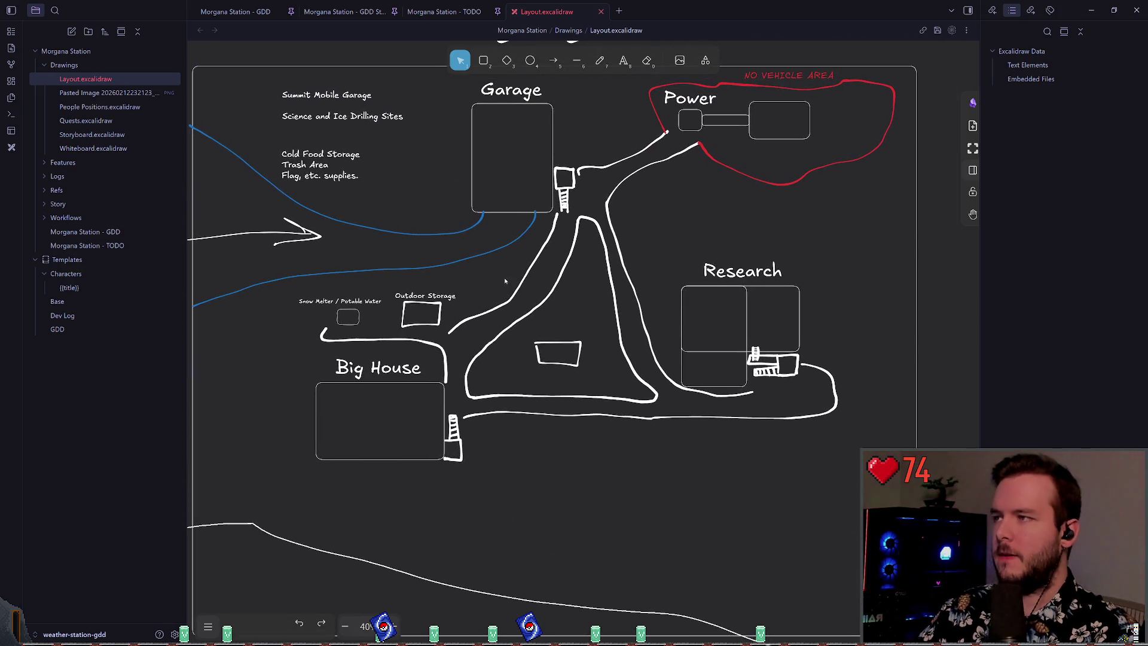
{"action": "scroll", "coordinate": [490, 311], "scroll_direction": "right", "scroll_amount": 3}
{"action": "scroll", "coordinate": [469, 353], "scroll_direction": "right", "scroll_amount": 3}
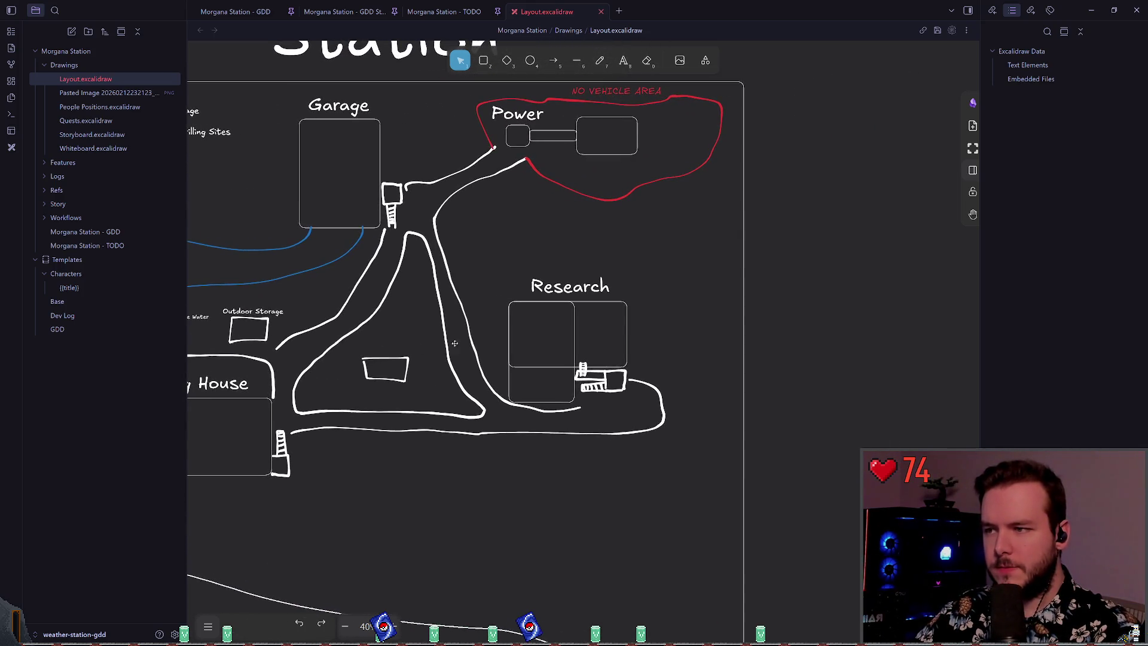
{"action": "scroll", "coordinate": [447, 346], "scroll_direction": "left", "scroll_amount": 5}
{"action": "scroll", "coordinate": [594, 605], "scroll_direction": "down", "scroll_amount": 5}
{"action": "scroll", "coordinate": [594, 604], "scroll_direction": "down", "scroll_amount": 5}
{"action": "scroll", "coordinate": [585, 371], "scroll_direction": "up", "scroll_amount": 5}
{"action": "scroll", "coordinate": [585, 371], "scroll_direction": "down", "scroll_amount": 3}
{"action": "scroll", "coordinate": [592, 299], "scroll_direction": "down", "scroll_amount": 3}
{"action": "scroll", "coordinate": [602, 221], "scroll_direction": "down", "scroll_amount": 2}
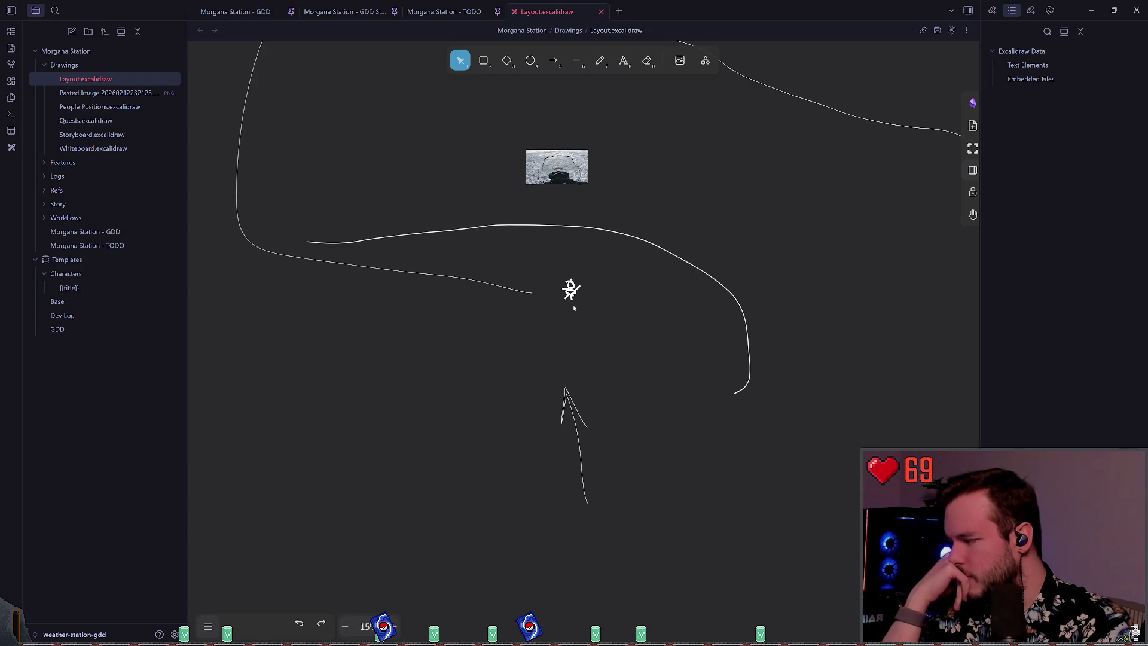
{"action": "scroll", "coordinate": [679, 310], "scroll_direction": "up", "scroll_amount": 3}
{"action": "scroll", "coordinate": [679, 310], "scroll_direction": "right", "scroll_amount": 3}
{"action": "scroll", "coordinate": [599, 387], "scroll_direction": "up", "scroll_amount": 4}
{"action": "scroll", "coordinate": [599, 387], "scroll_direction": "right", "scroll_amount": 6}
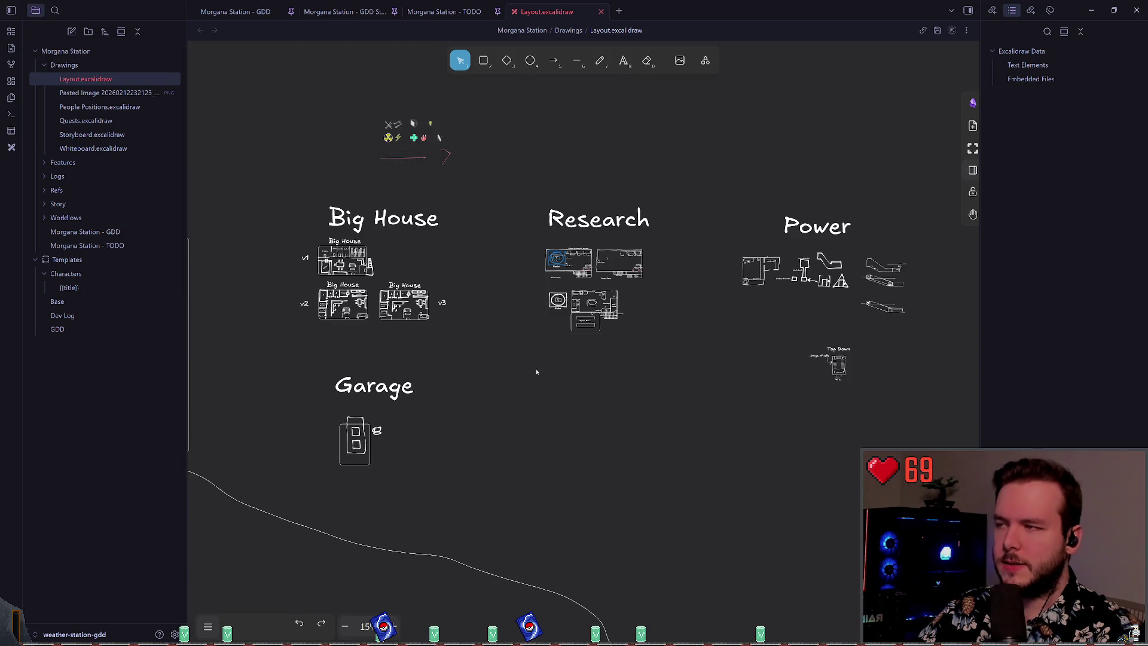
{"action": "scroll", "coordinate": [478, 379], "scroll_direction": "left", "scroll_amount": 7}
{"action": "scroll", "coordinate": [566, 350], "scroll_direction": "up", "scroll_amount": 2, "text": "ctrl"}
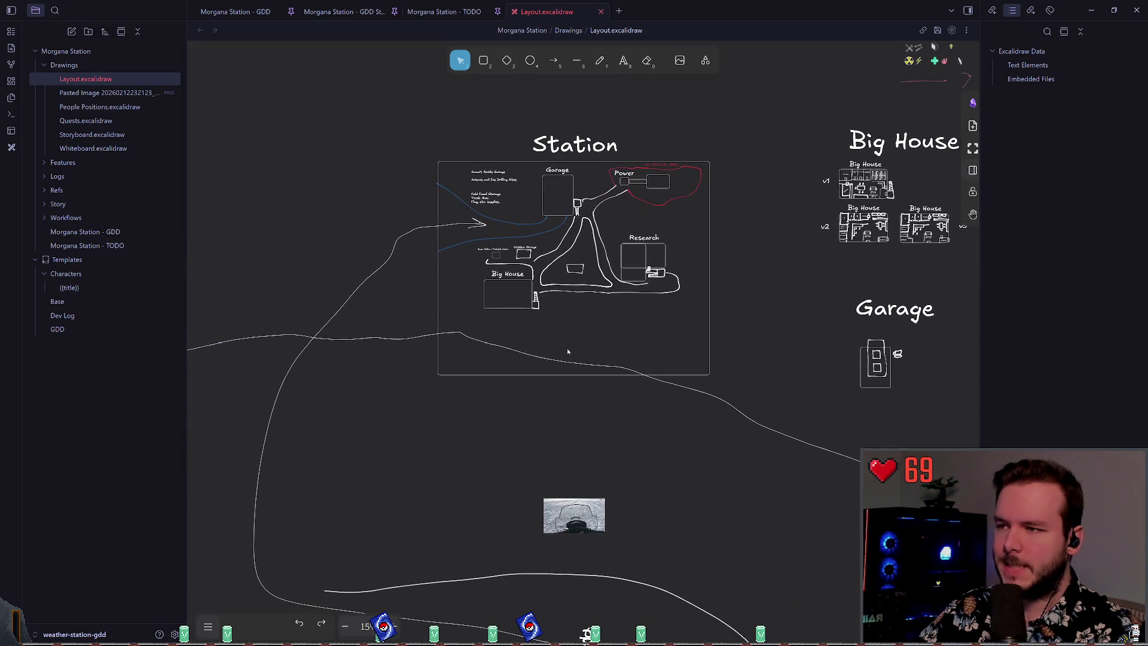
{"action": "scroll", "coordinate": [562, 355], "scroll_direction": "up", "scroll_amount": 2, "text": "ctrl"}
{"action": "scroll", "coordinate": [568, 448], "scroll_direction": "up", "scroll_amount": 2}
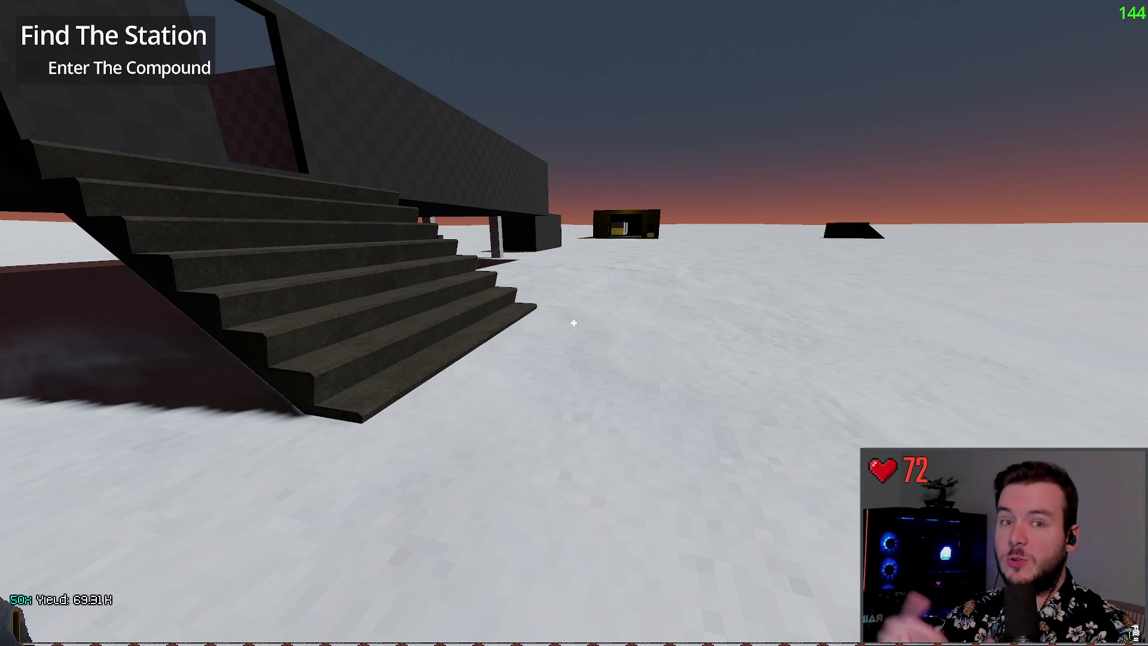
- Climb the concrete staircase, then walk around the pillared building, dark box and yellow building
{"action": "key", "text": "w"}
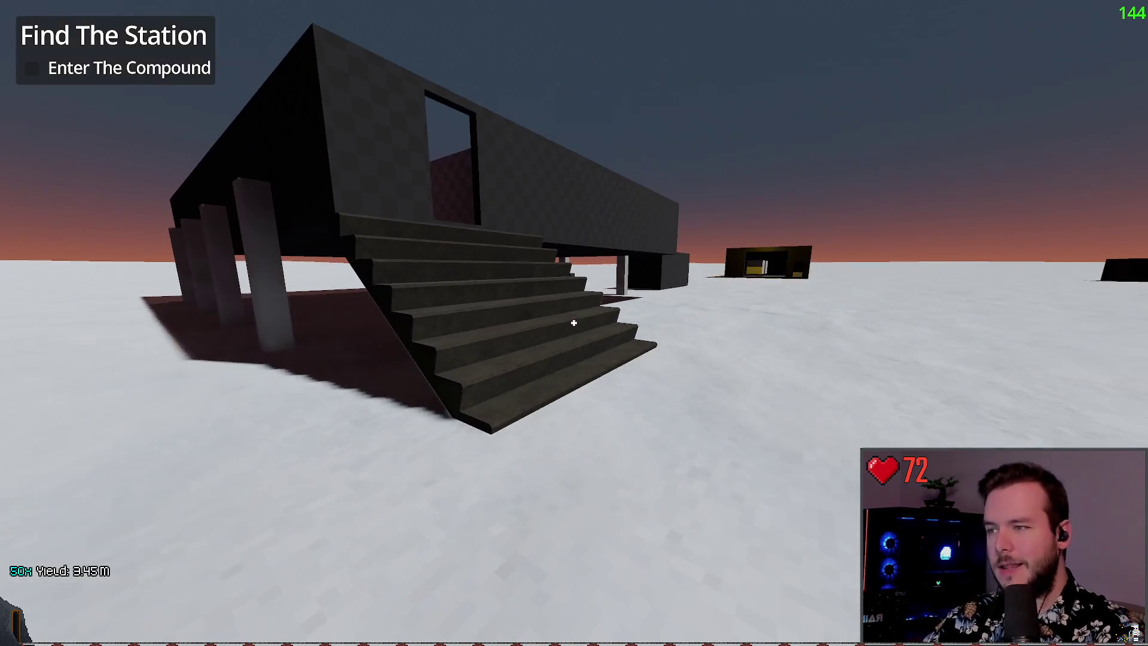
{"action": "key", "text": "w"}
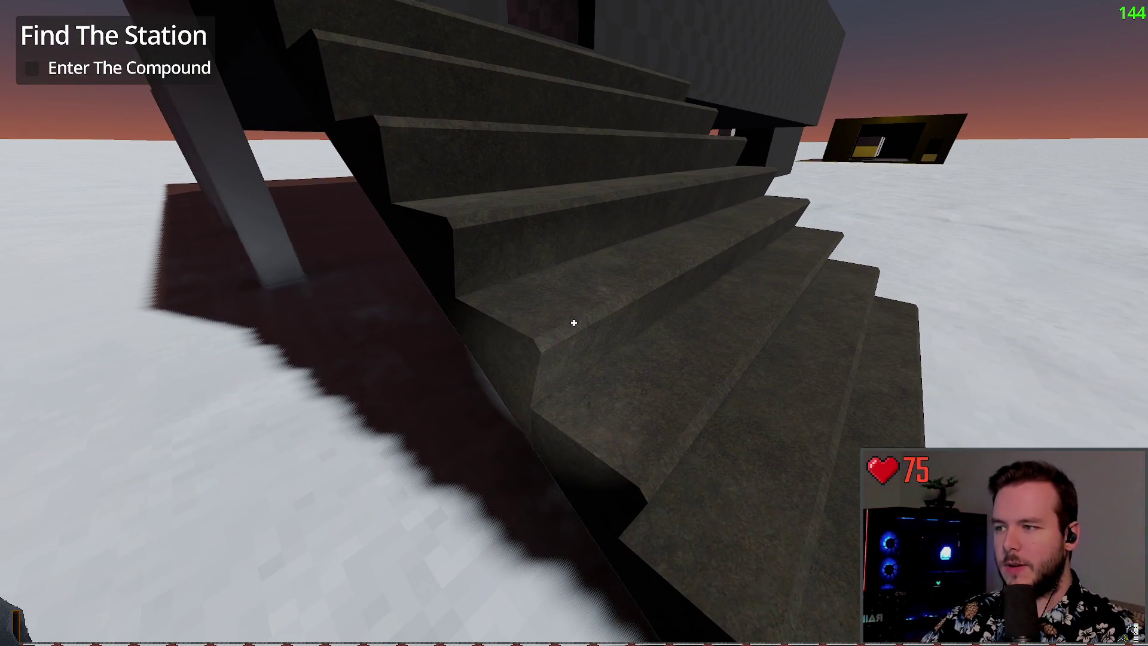
{"action": "key", "text": "s"}
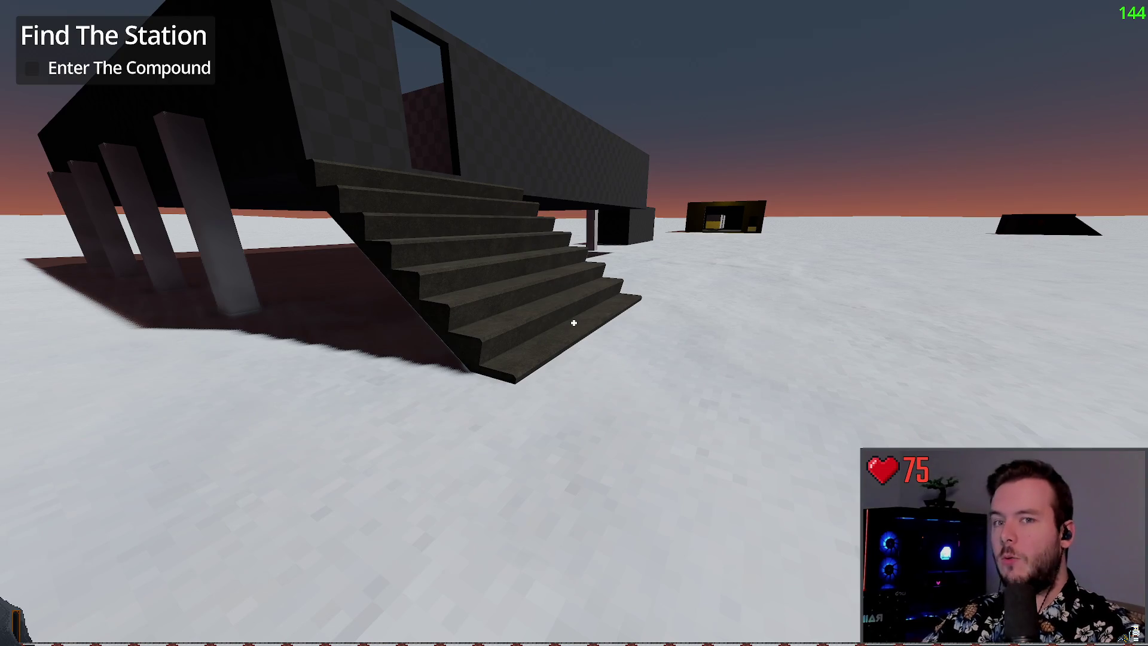
{"action": "key", "text": "a"}
{"action": "key", "text": "w"}
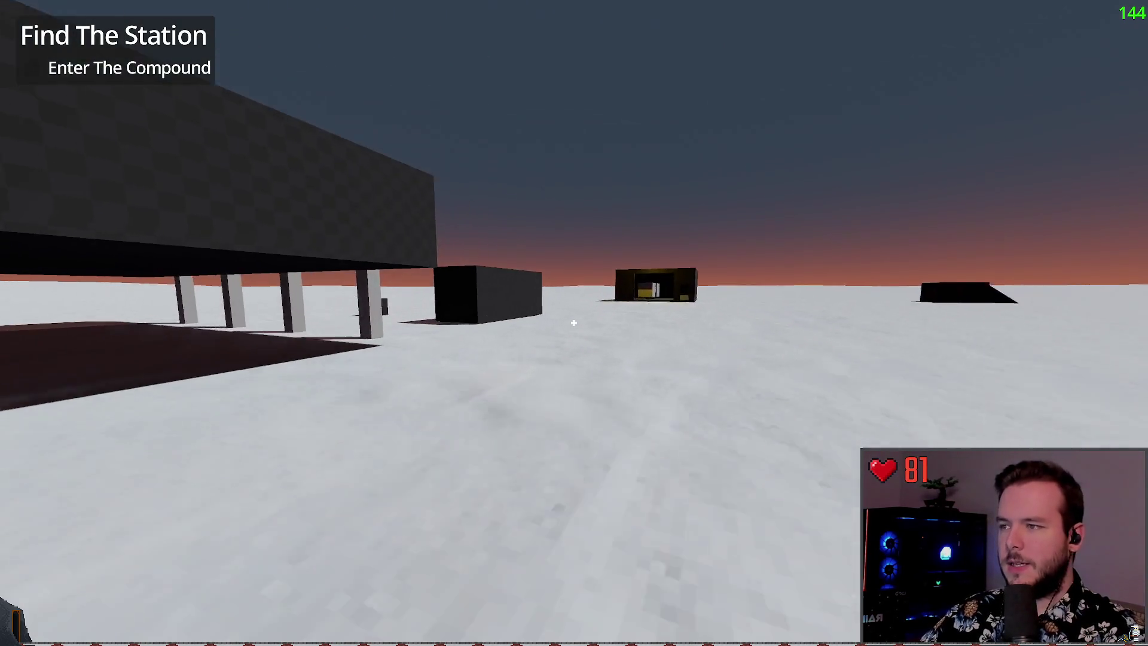
{"action": "key", "text": "a"}
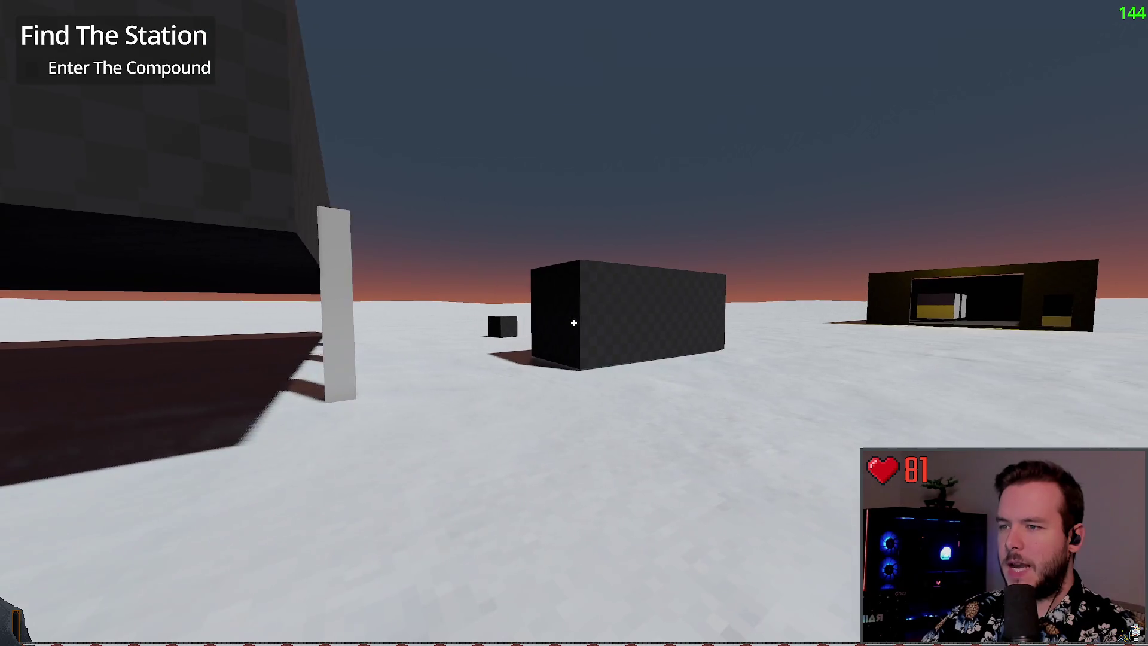
{"action": "key", "text": "d"}
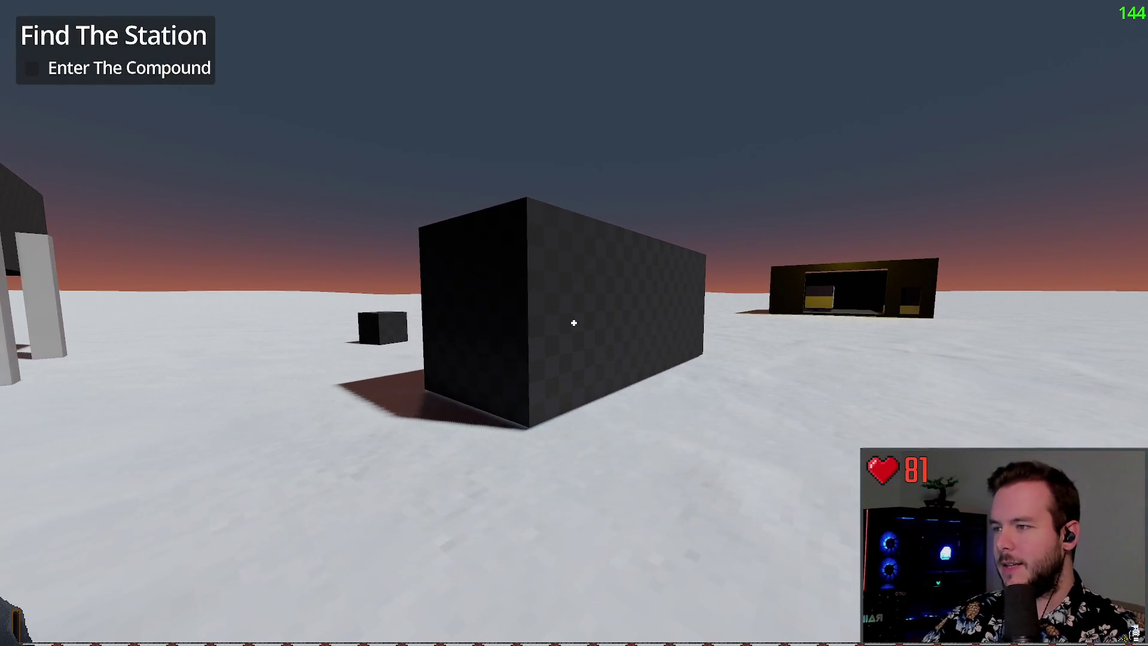
{"action": "key", "text": "s"}
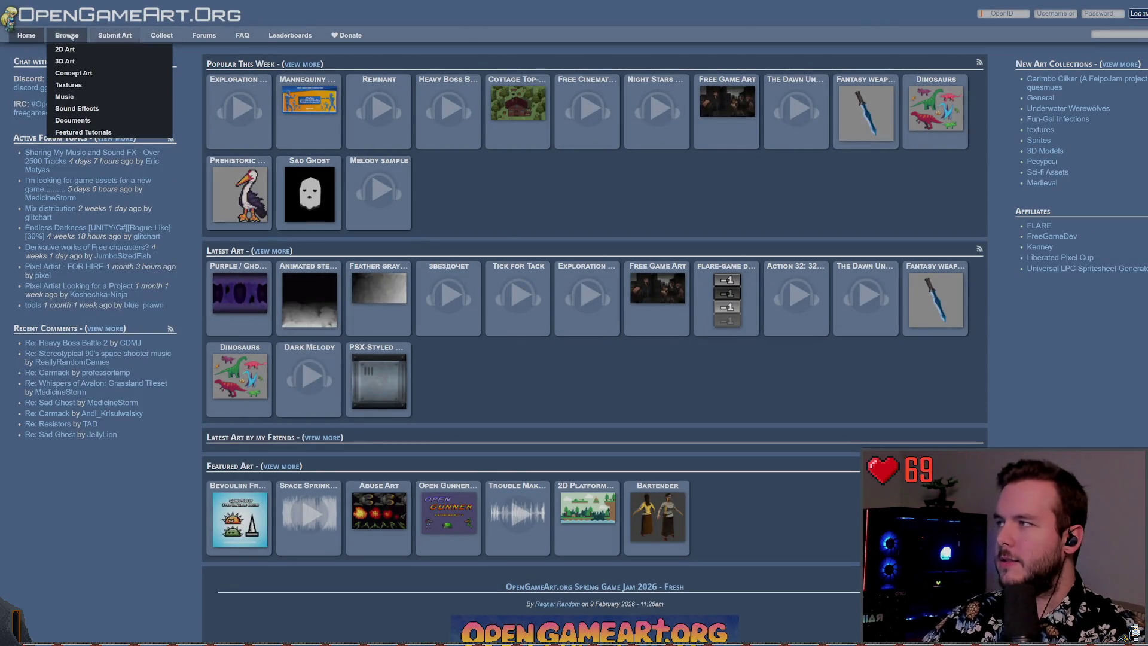
- Browse OpenGameArt's 3D Art section and search it for 'stairs'
{"action": "left_click", "coordinate": [66, 36]}
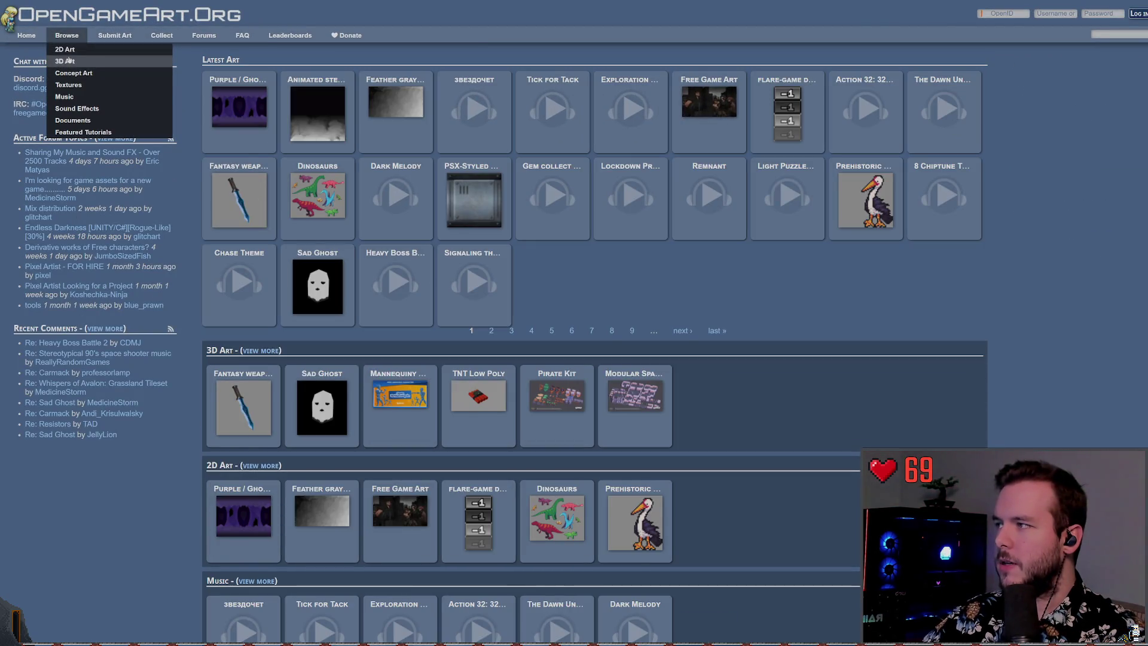
{"action": "left_click", "coordinate": [69, 61]}
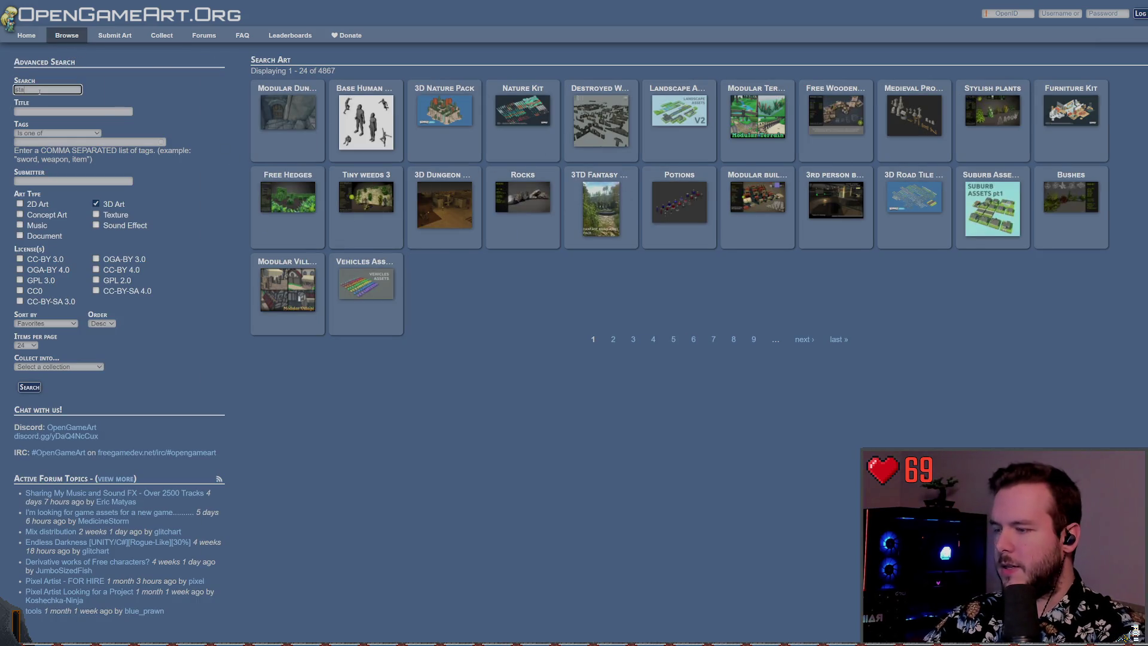
{"action": "type", "text": "irs"}
{"action": "key", "text": "Return"}
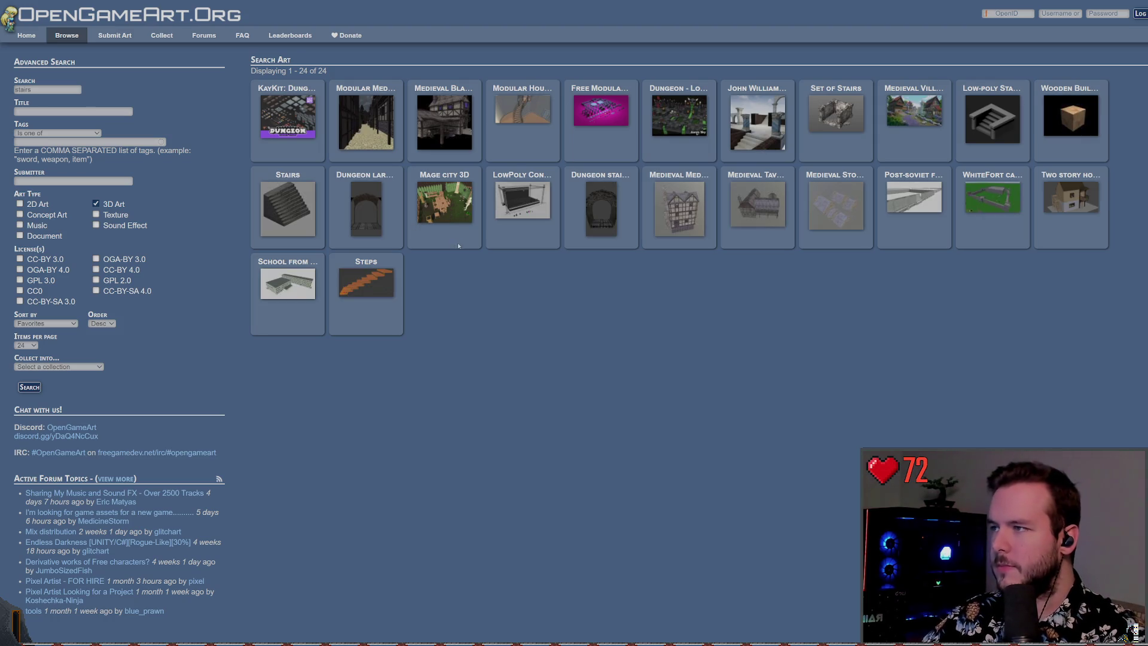
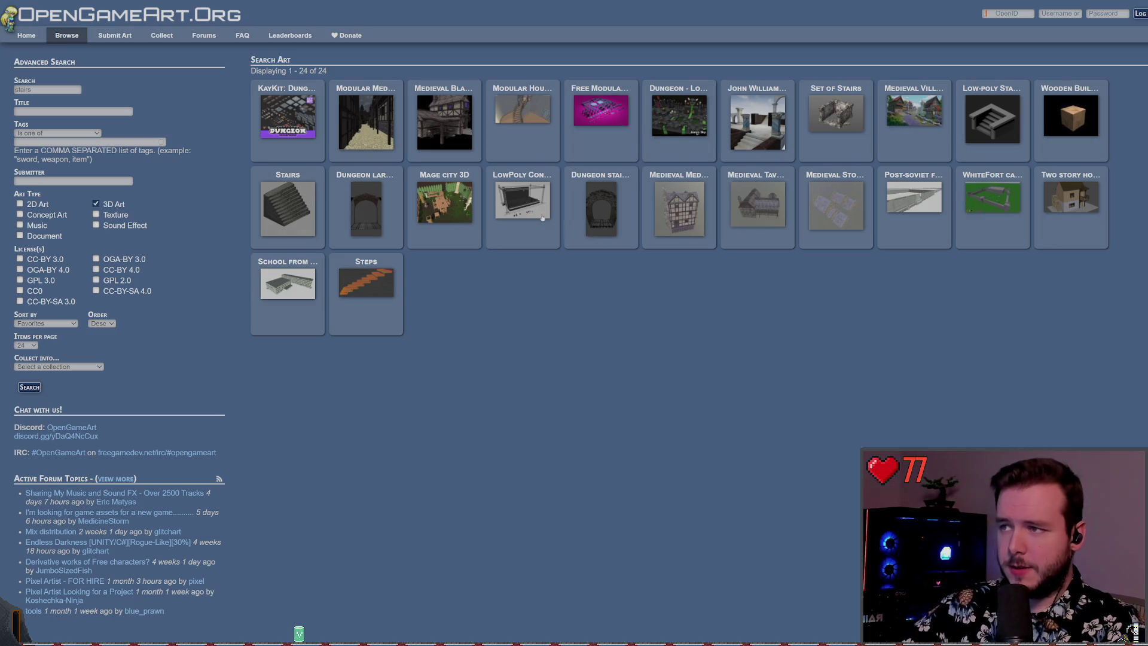
- Check the LowPoly Concert Props page, then view three KayKit Dungeon Pack previews full size
{"action": "left_click", "coordinate": [555, 237]}
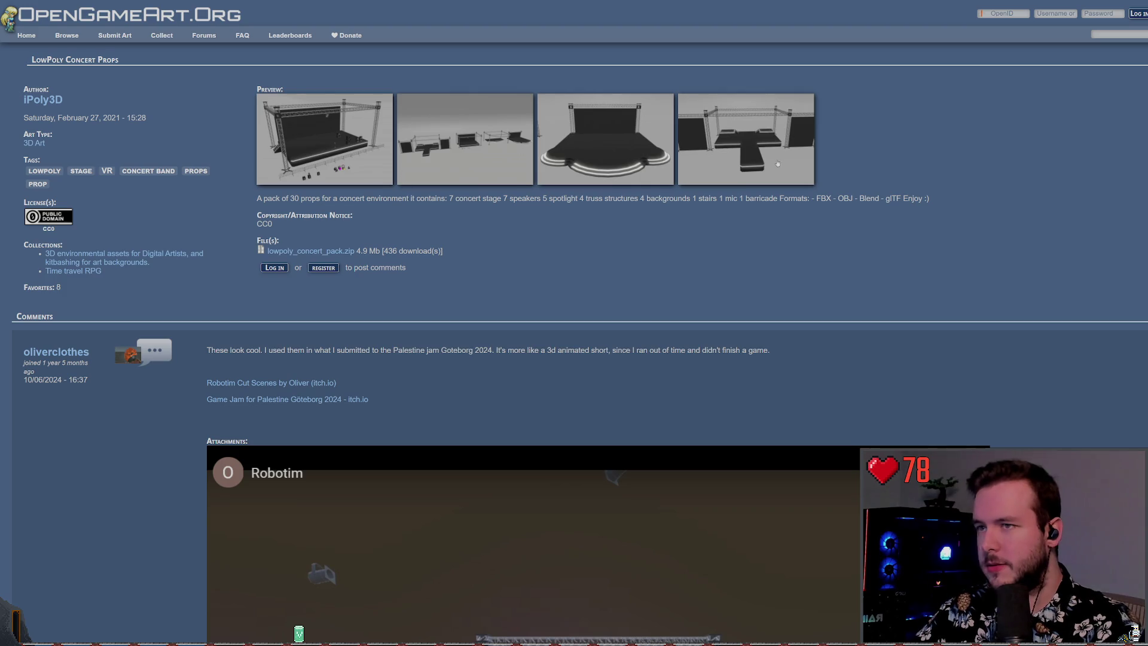
{"action": "key", "text": "alt+Left"}
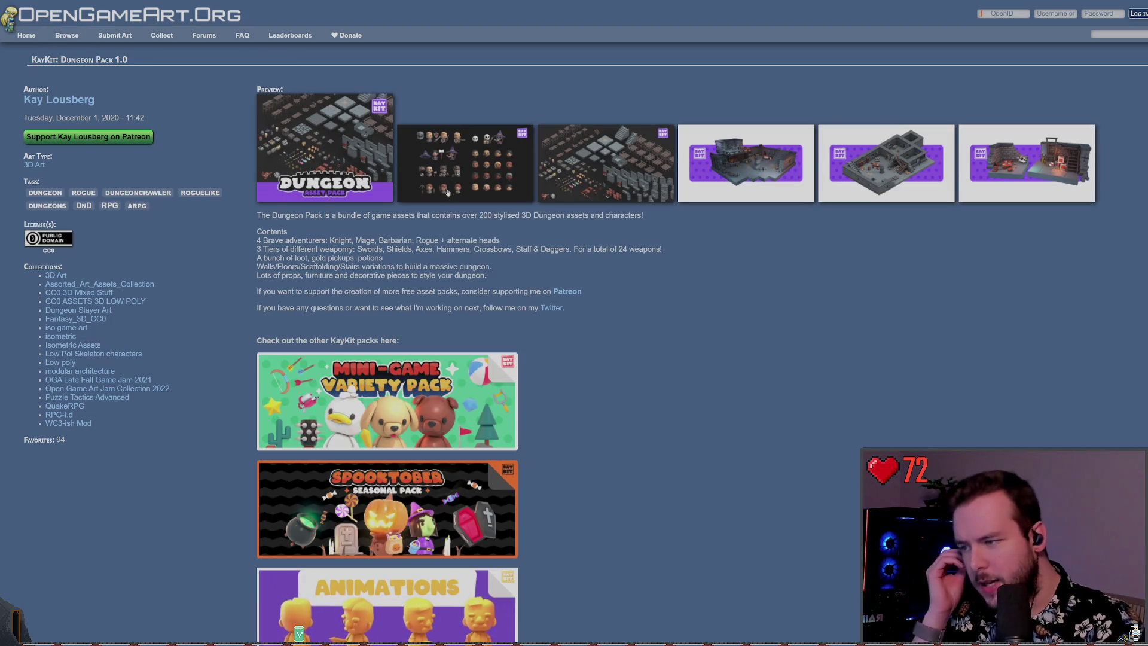
{"action": "left_click", "coordinate": [515, 155]}
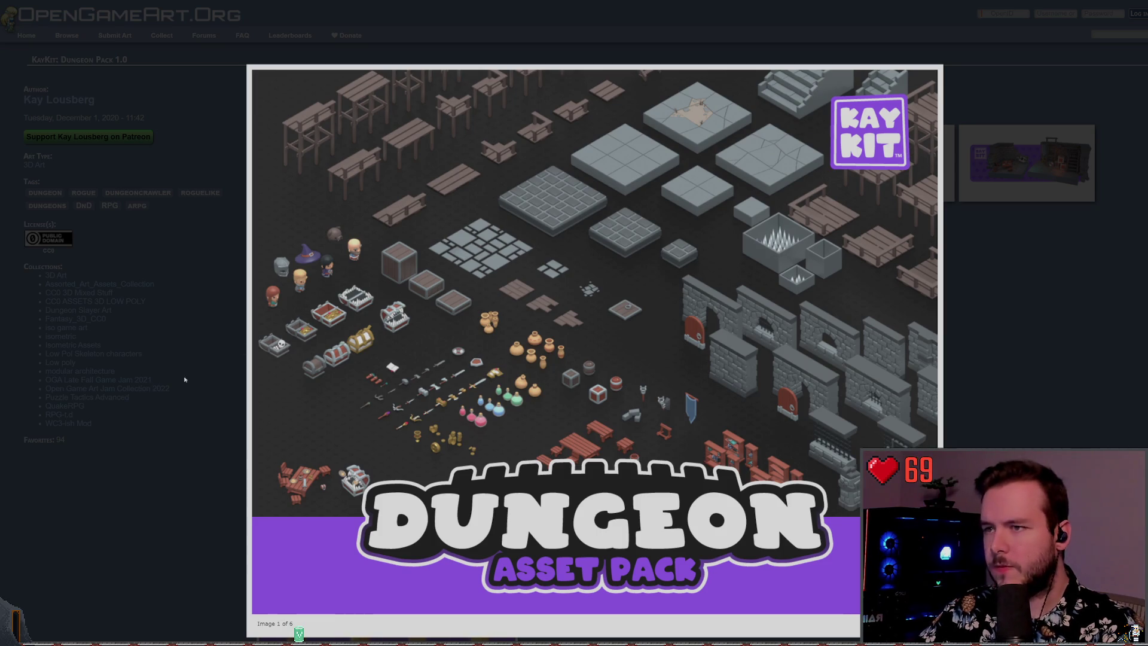
{"action": "left_click", "coordinate": [223, 324]}
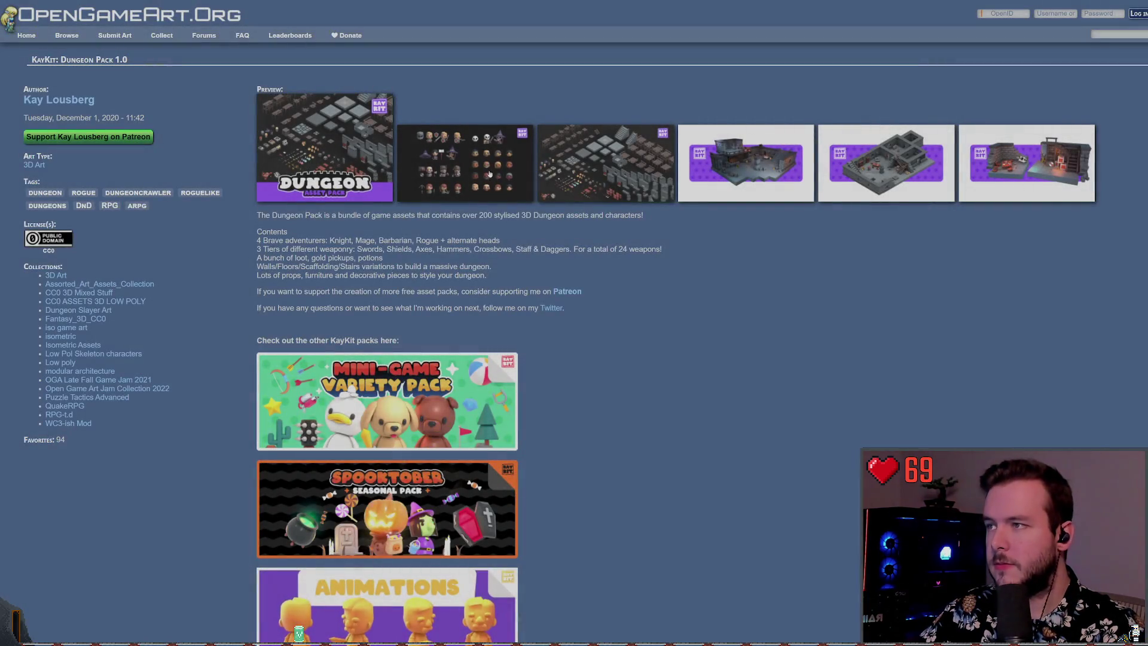
{"action": "left_click", "coordinate": [605, 194]}
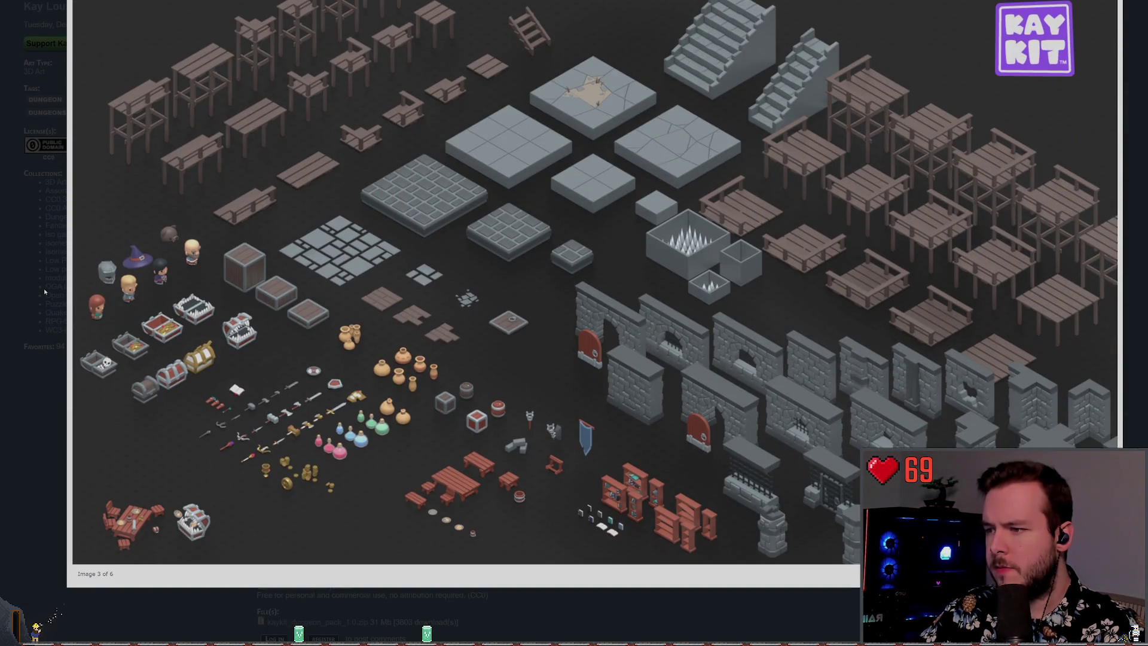
- Close the enlarged preview and switch to the itch.io stairs asset results
{"action": "left_click", "coordinate": [44, 289]}
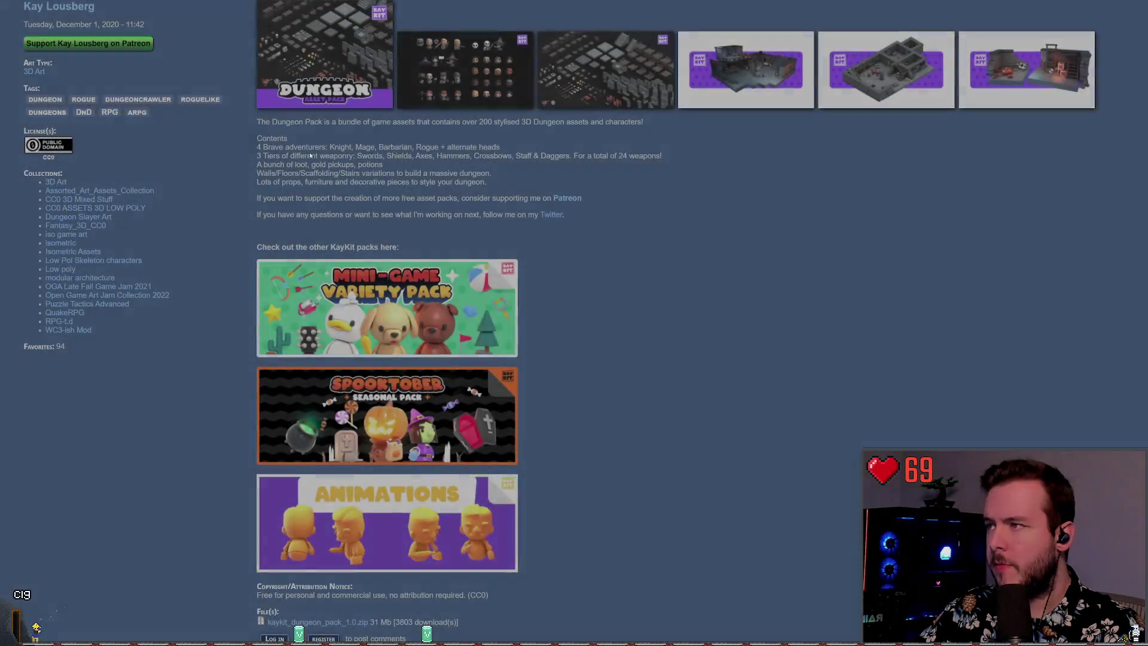
{"action": "scroll", "coordinate": [191, 34], "scroll_direction": "up", "scroll_amount": 2}
{"action": "key", "text": "ctrl+Tab"}
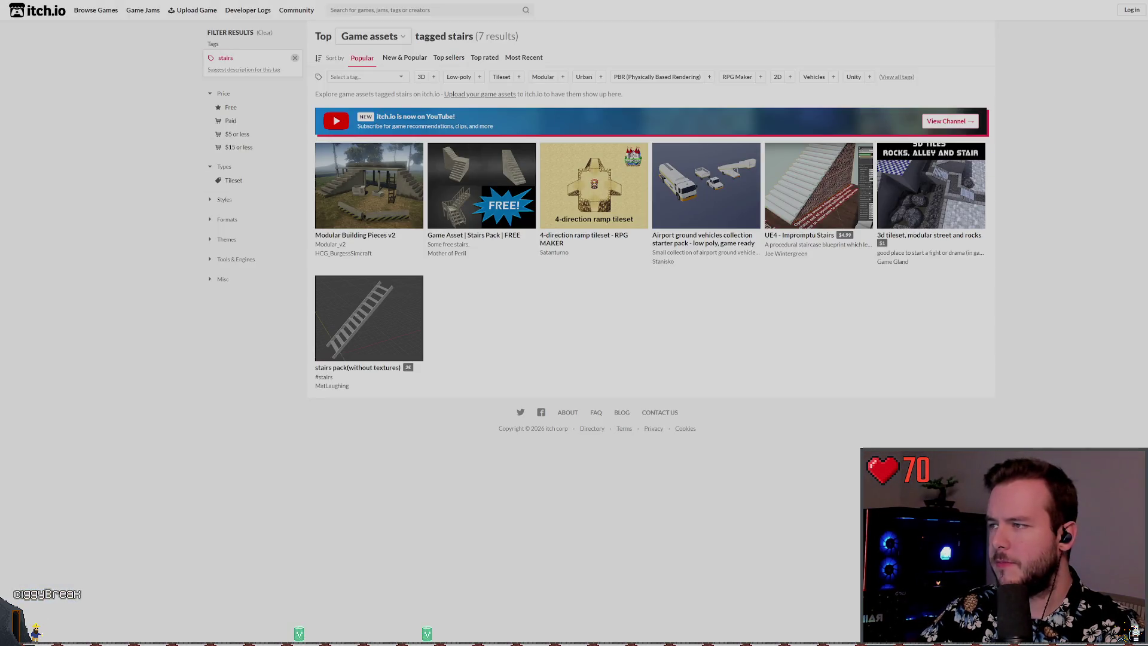
- Back in the Godot world scene, select both the stairs_32 and stairs_33 nodes
{"action": "key", "text": "alt+Tab"}
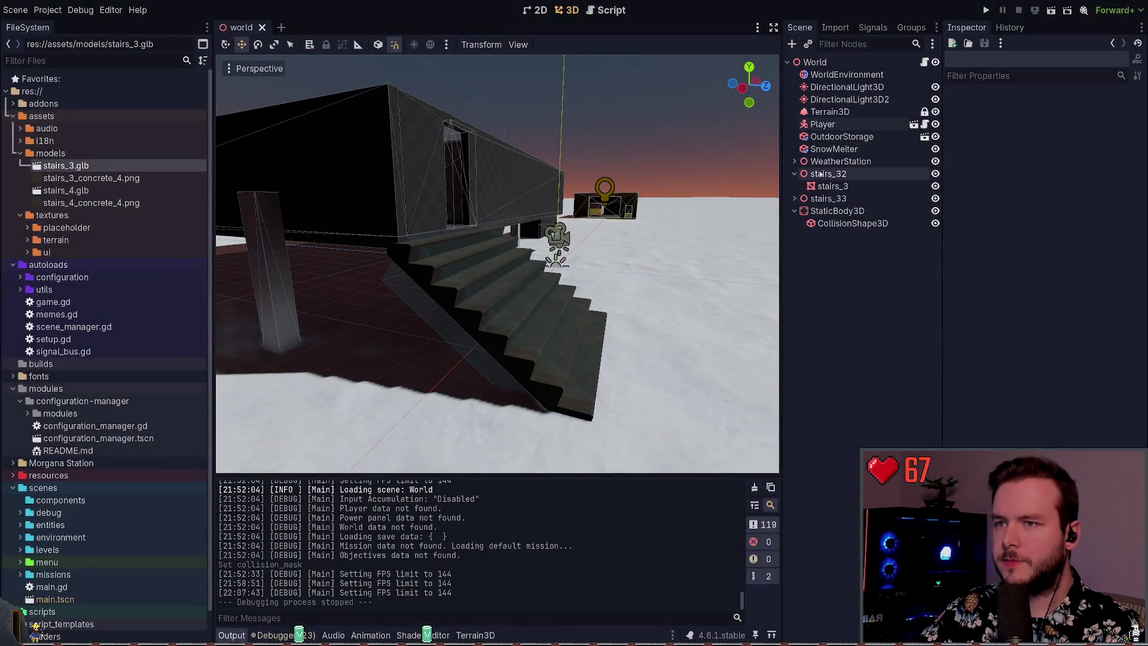
{"action": "left_click", "coordinate": [828, 197]}
{"action": "left_click", "coordinate": [831, 174]}
{"action": "left_click", "coordinate": [828, 197], "text": "ctrl"}
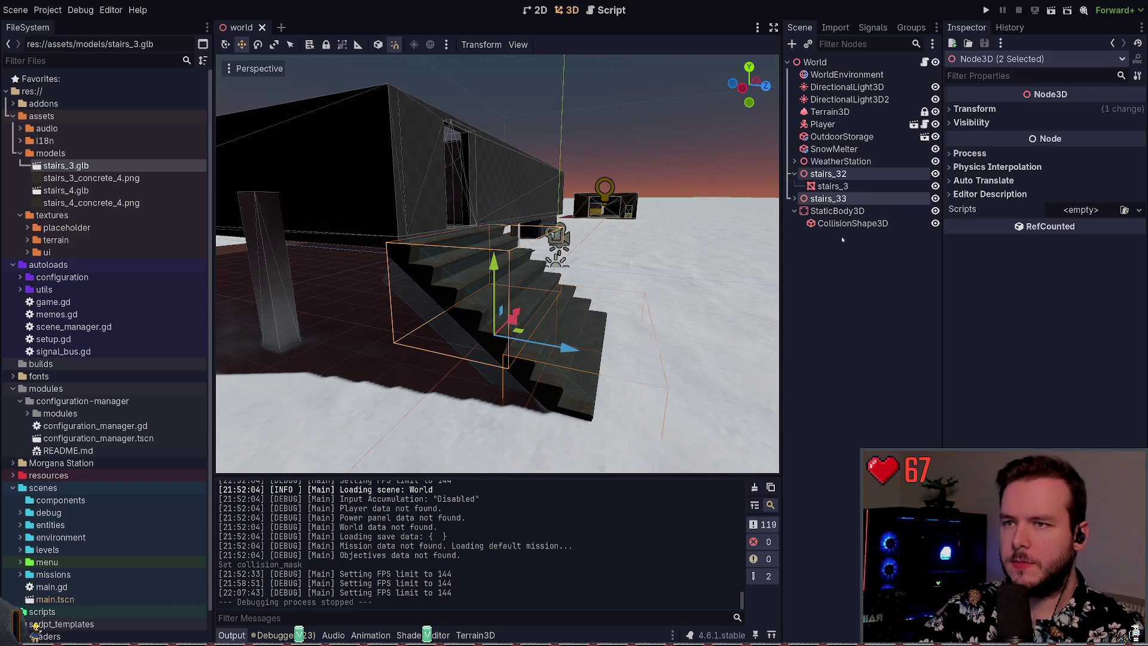
- Delete the stairs_32 and stairs_33 nodes and their StaticBody3D, then save the world scene
{"action": "key", "text": "Delete"}
{"action": "left_click", "coordinate": [834, 174]}
{"action": "key", "text": "Delete"}
{"action": "key", "text": "ctrl+s"}
- Select all the stairs model files, from stairs_3.glb on, in the models folder
{"action": "scroll", "coordinate": [598, 228], "scroll_direction": "down", "scroll_amount": 5}
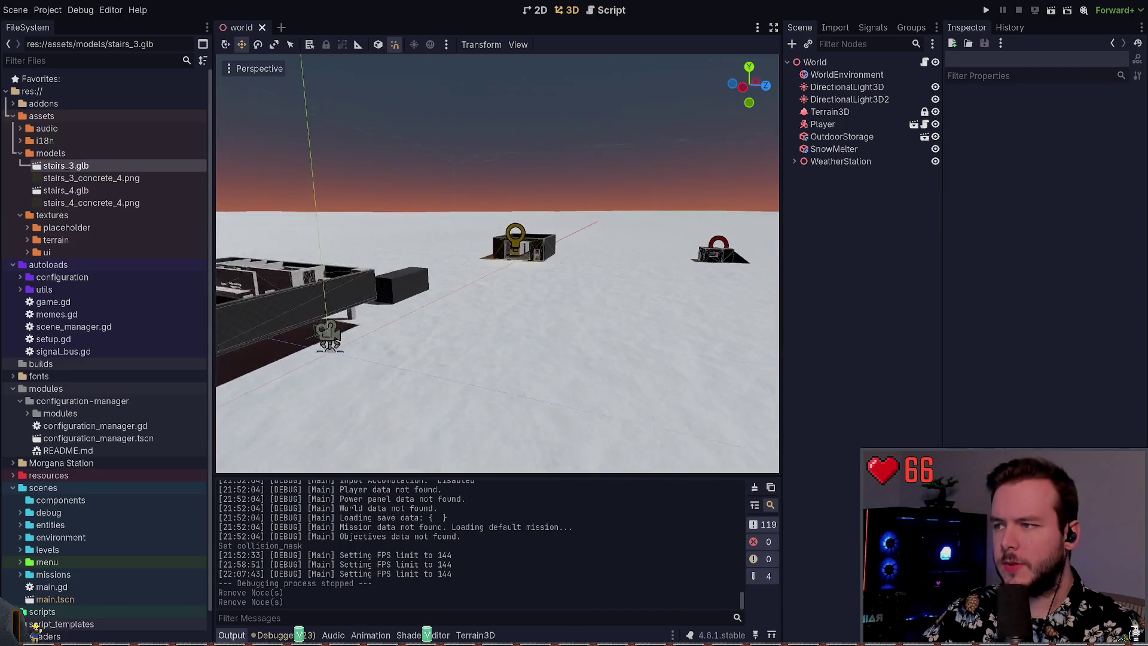
{"action": "left_click", "coordinate": [54, 153]}
{"action": "left_click", "coordinate": [63, 165]}
{"action": "left_click", "coordinate": [75, 202], "text": "shift"}
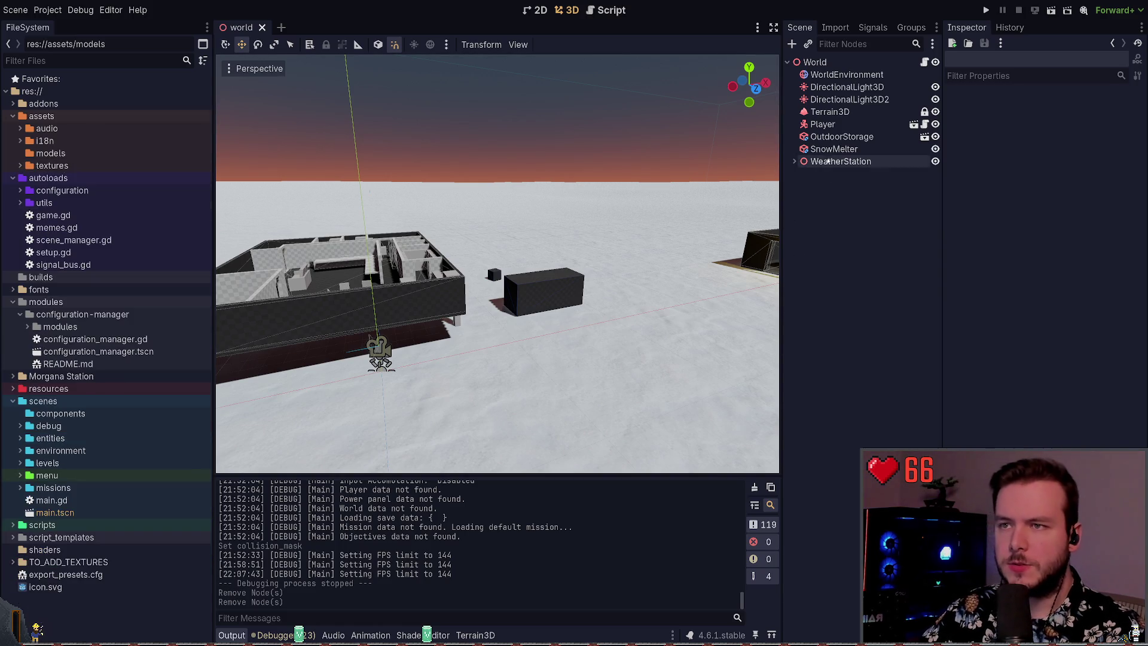
- Select the OutdoorStorage and SnowMelter nodes, then clear the selection and save the world scene
{"action": "left_click", "coordinate": [837, 137]}
{"action": "left_click", "coordinate": [830, 149], "text": "ctrl"}
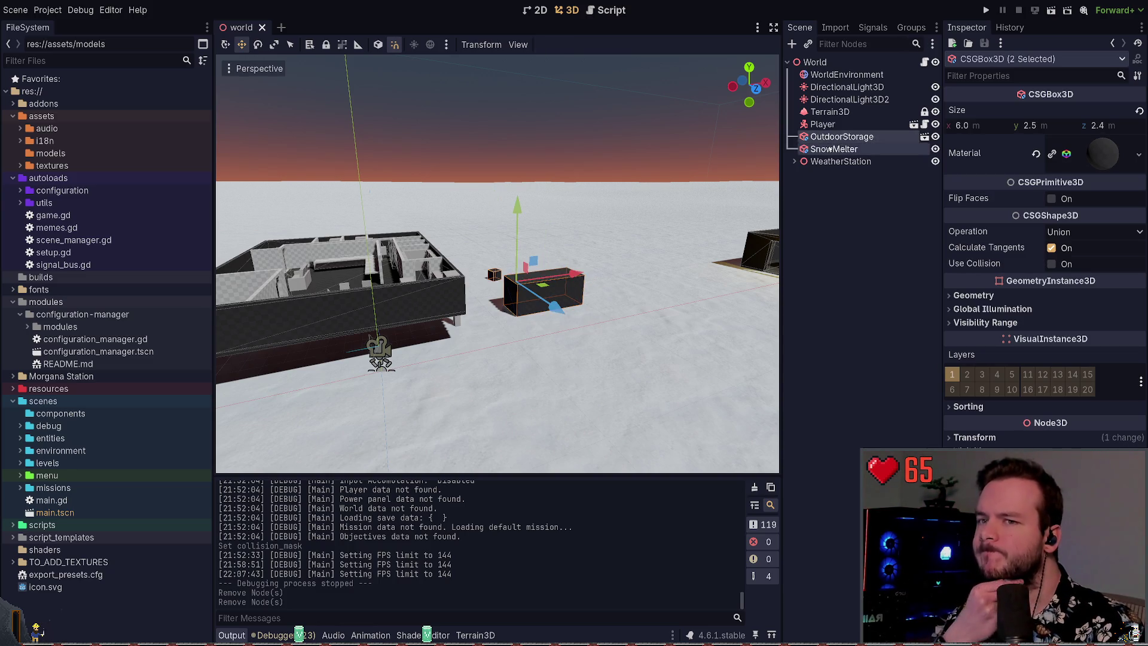
{"action": "left_click", "coordinate": [835, 261]}
{"action": "key", "text": "ctrl+s"}
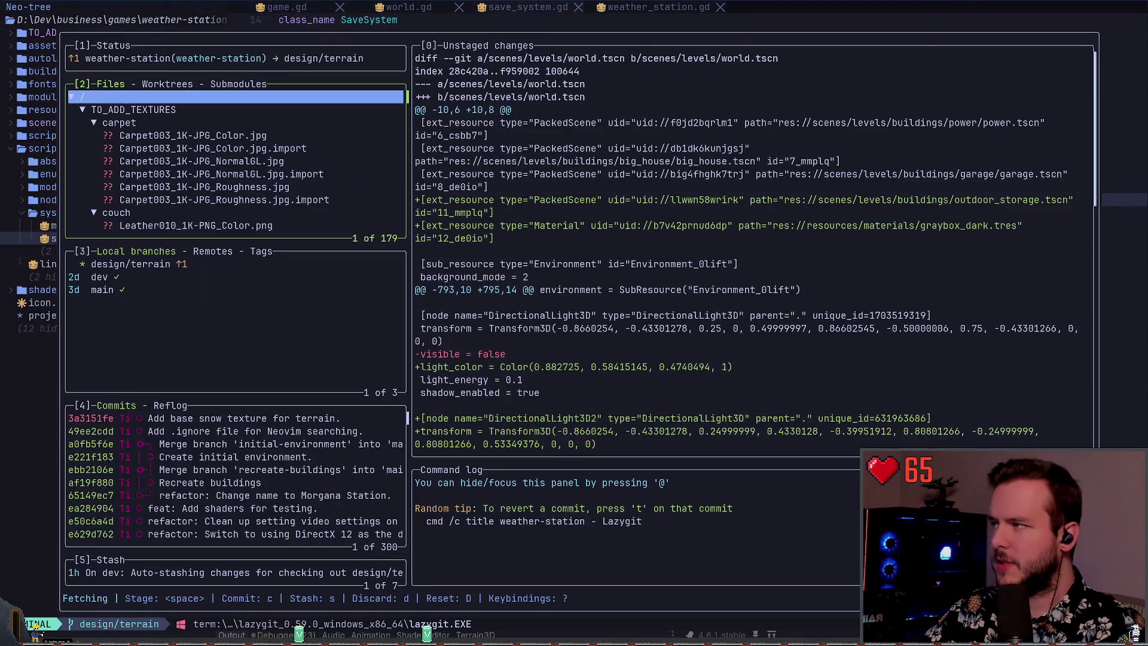
- Collapse the TO_ADD_TEXTURES folder in lazygit's changed files list
{"action": "key", "text": "Return"}
{"action": "key", "text": "Down"}
{"action": "key", "text": "Down"}
{"action": "key", "text": "Down"}
{"action": "key", "text": "Up"}
{"action": "key", "text": "Up"}
{"action": "key", "text": "Up"}
{"action": "key", "text": "Return"}
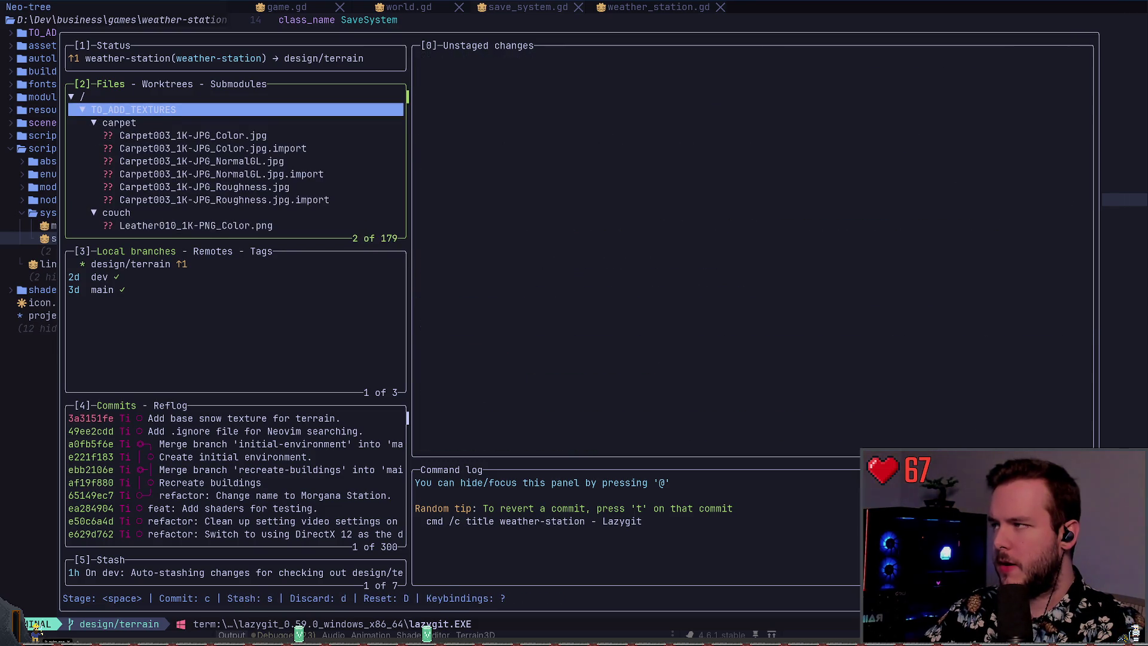
{"action": "key", "text": "Return"}
- View the new outdoor_storage.tscn diff, then return to the Godot editor
{"action": "key", "text": "Down"}
{"action": "key", "text": "Down"}
{"action": "key", "text": "Down"}
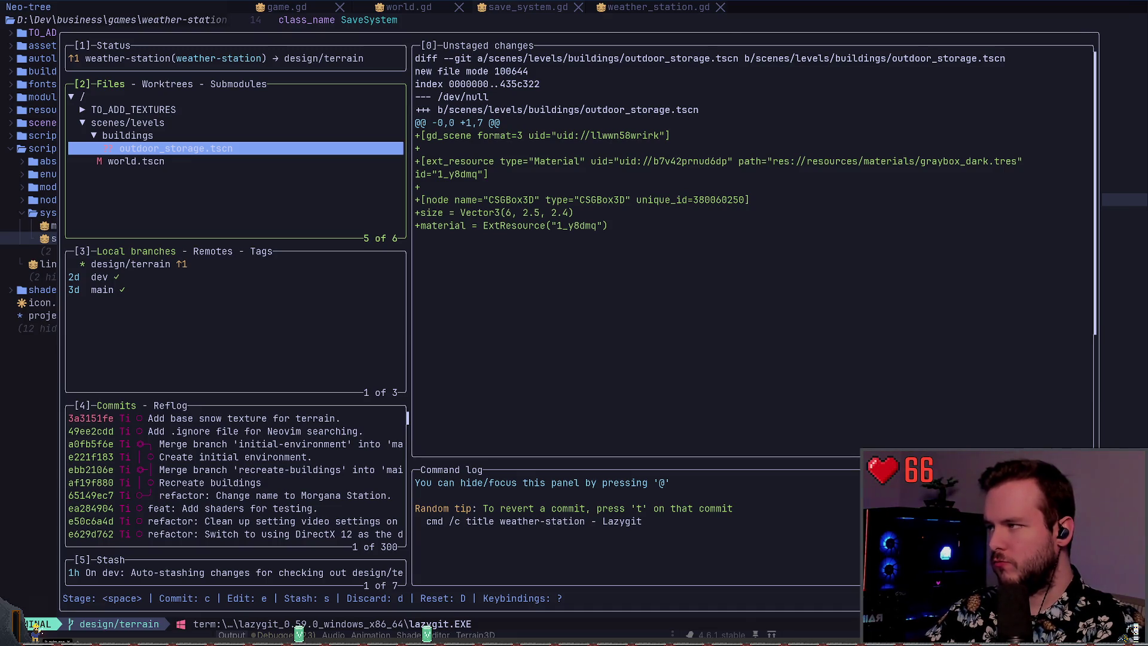
{"action": "key", "text": "Up"}
{"action": "key", "text": "Down"}
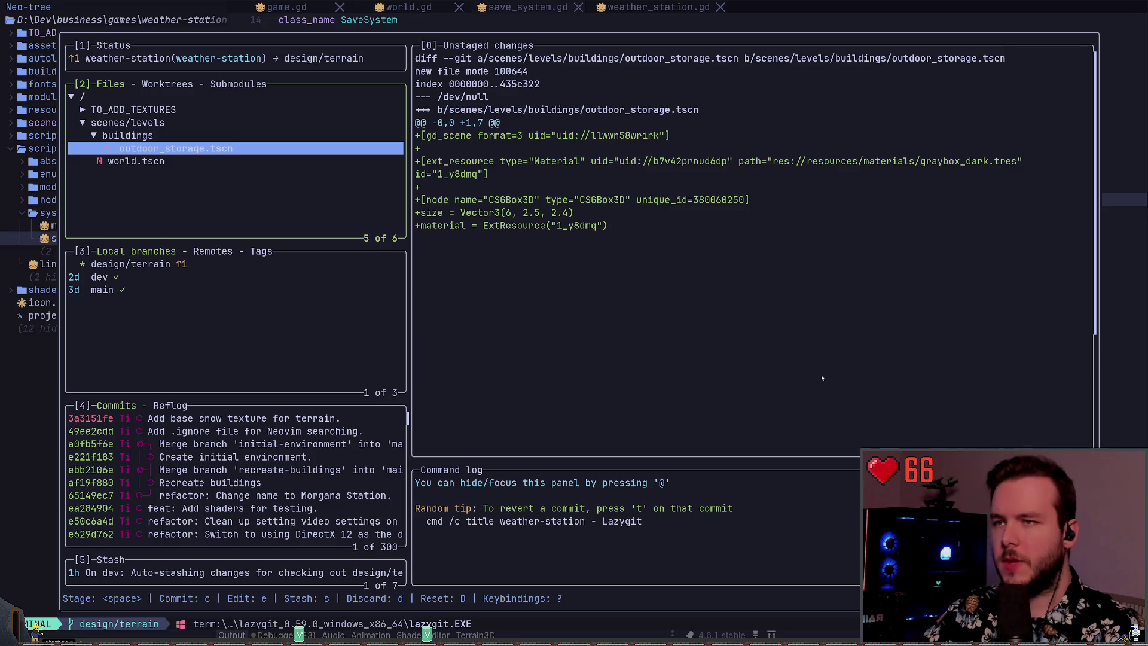
{"action": "key", "text": "alt+Tab"}
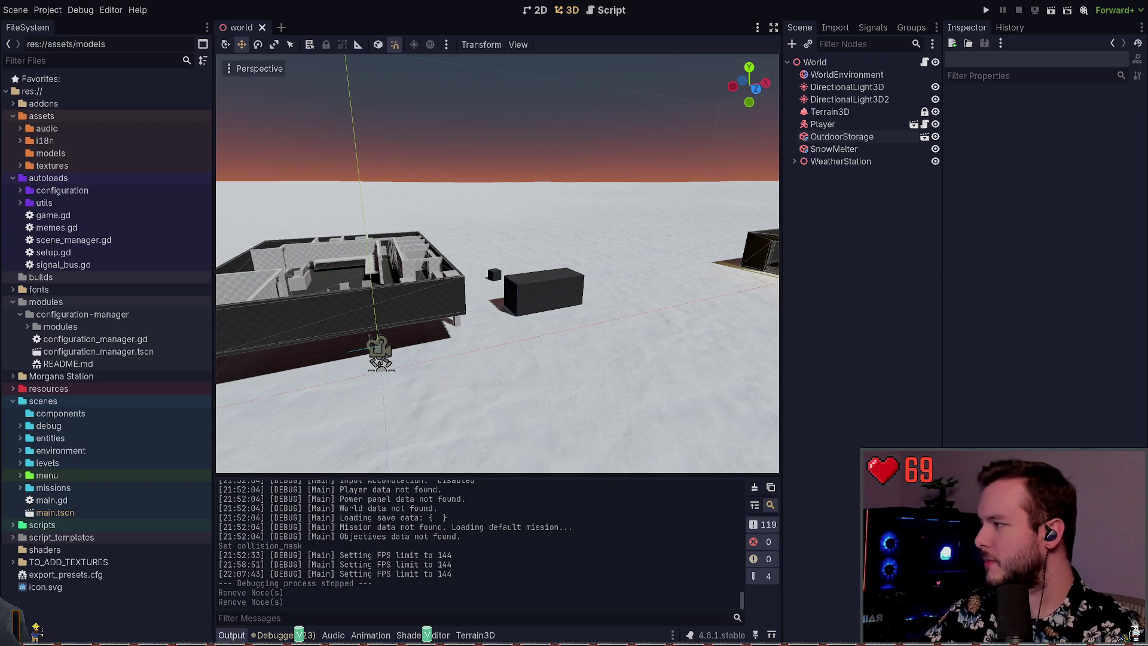
- Save SnowMelter as snow_melter.tscn, save the world scene, and check the new file in lazygit
{"action": "left_click", "coordinate": [836, 150]}
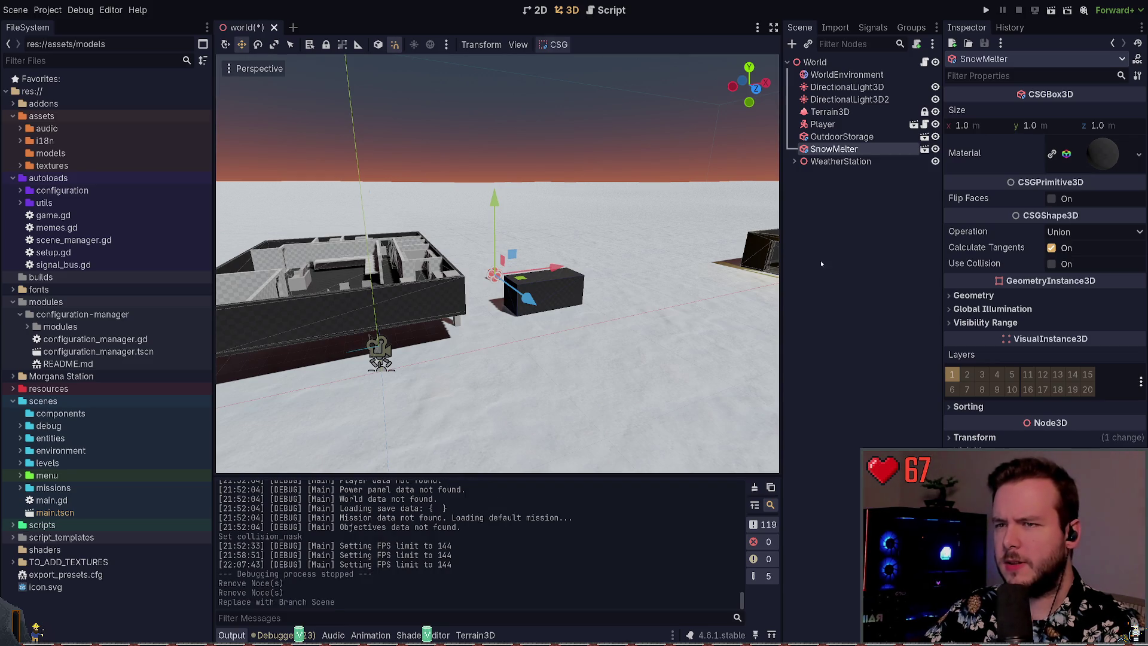
{"action": "key", "text": "ctrl+s"}
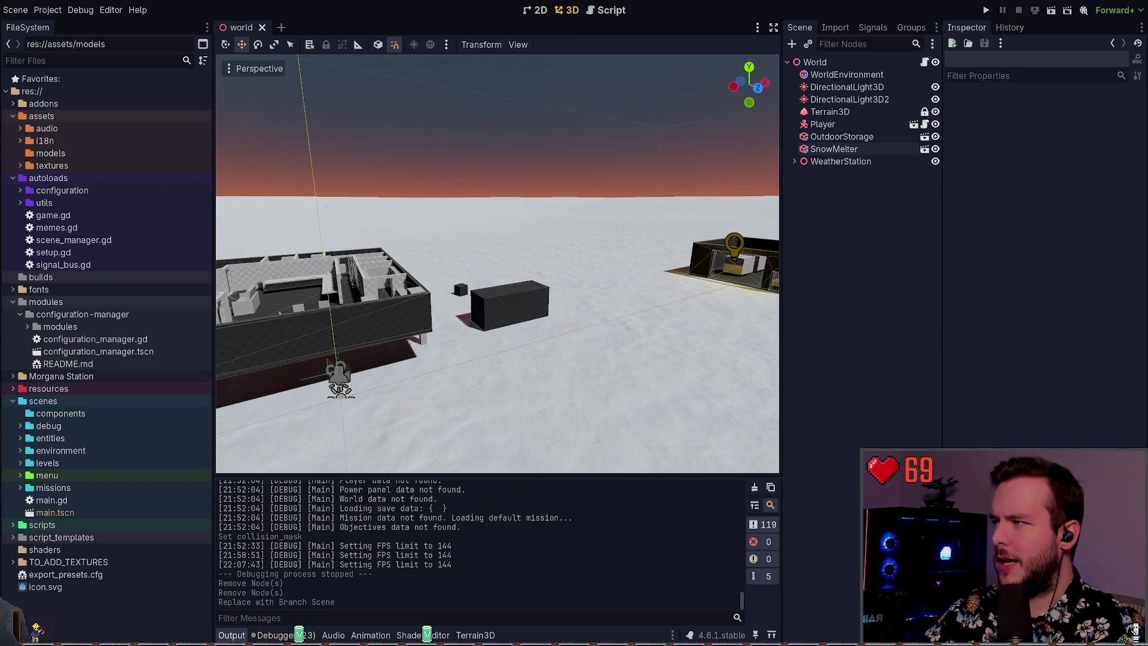
{"action": "key", "text": "alt+Tab"}
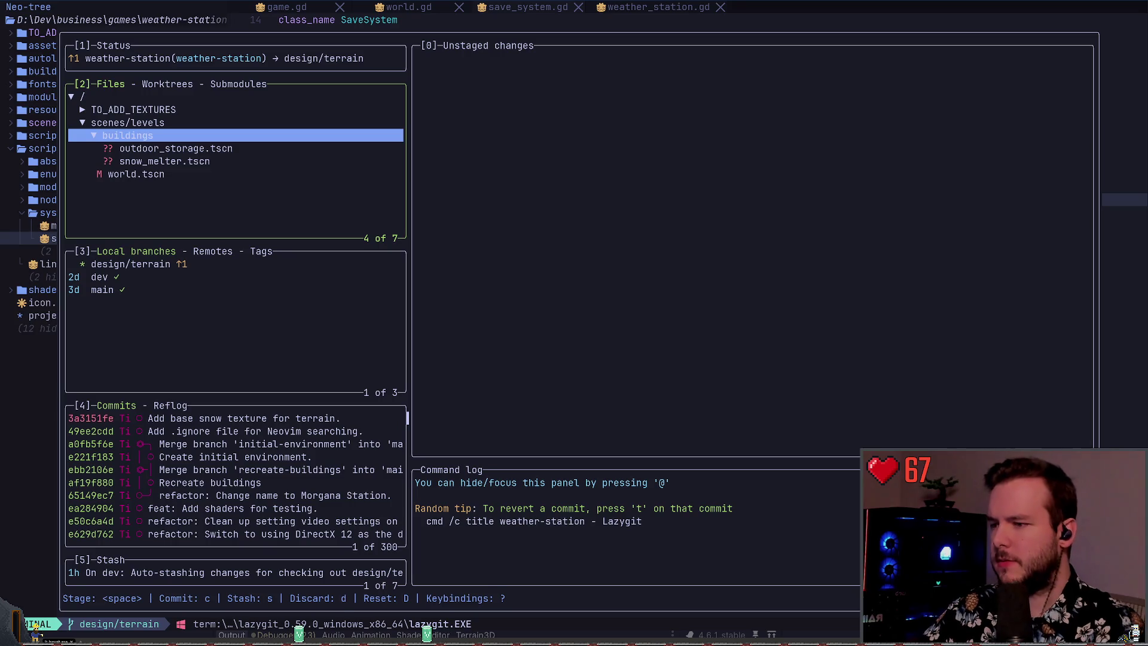
{"action": "key", "text": "alt+Tab"}
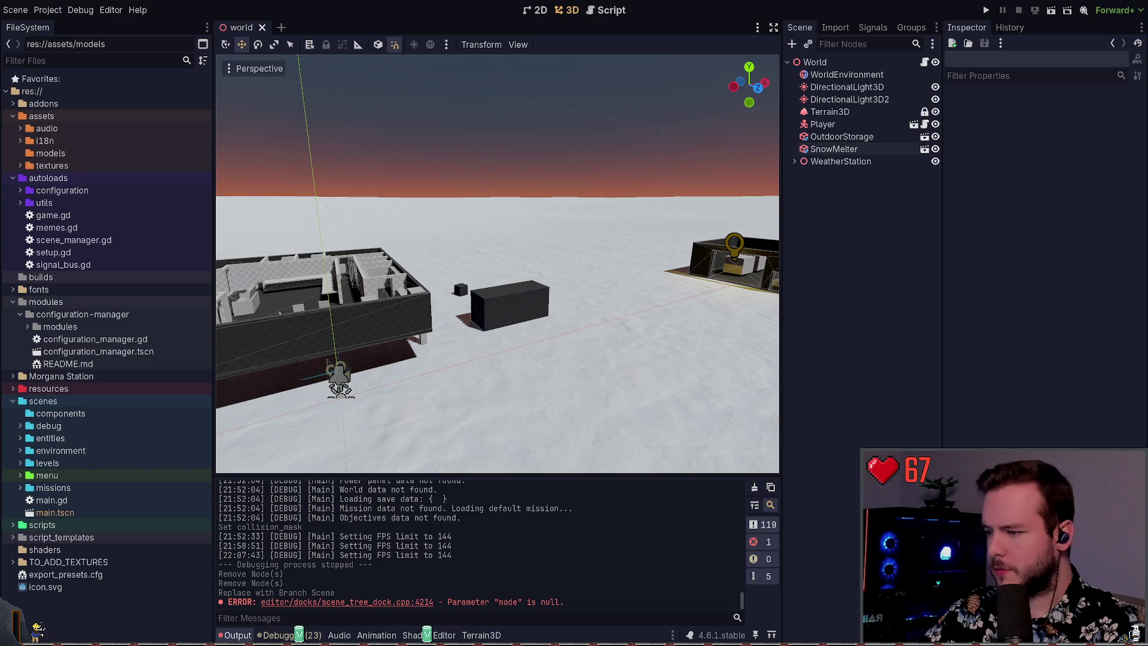
{"action": "key", "text": "alt+Tab"}
- Open the Morgana Station GDD Story note, then the GDD note, and scroll toward Objectives
{"action": "left_click", "coordinate": [343, 11]}
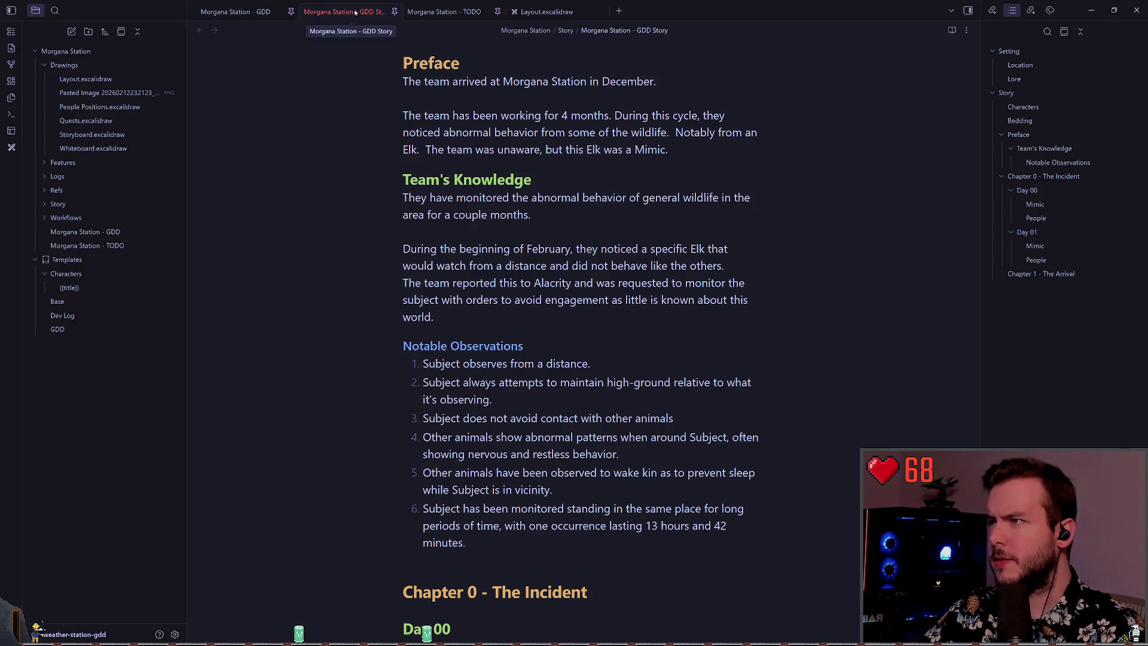
{"action": "left_click", "coordinate": [234, 12]}
{"action": "scroll", "coordinate": [548, 300], "scroll_direction": "down", "scroll_amount": 5}
{"action": "scroll", "coordinate": [547, 301], "scroll_direction": "down", "scroll_amount": 10}
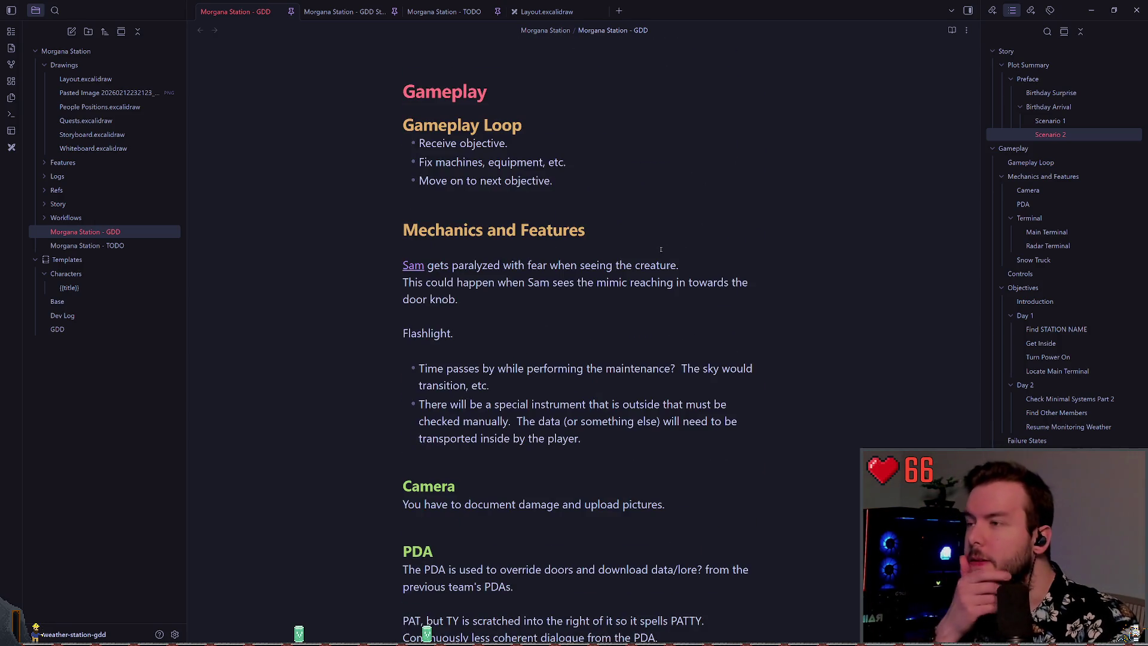
{"action": "scroll", "coordinate": [661, 248], "scroll_direction": "down", "scroll_amount": 3}
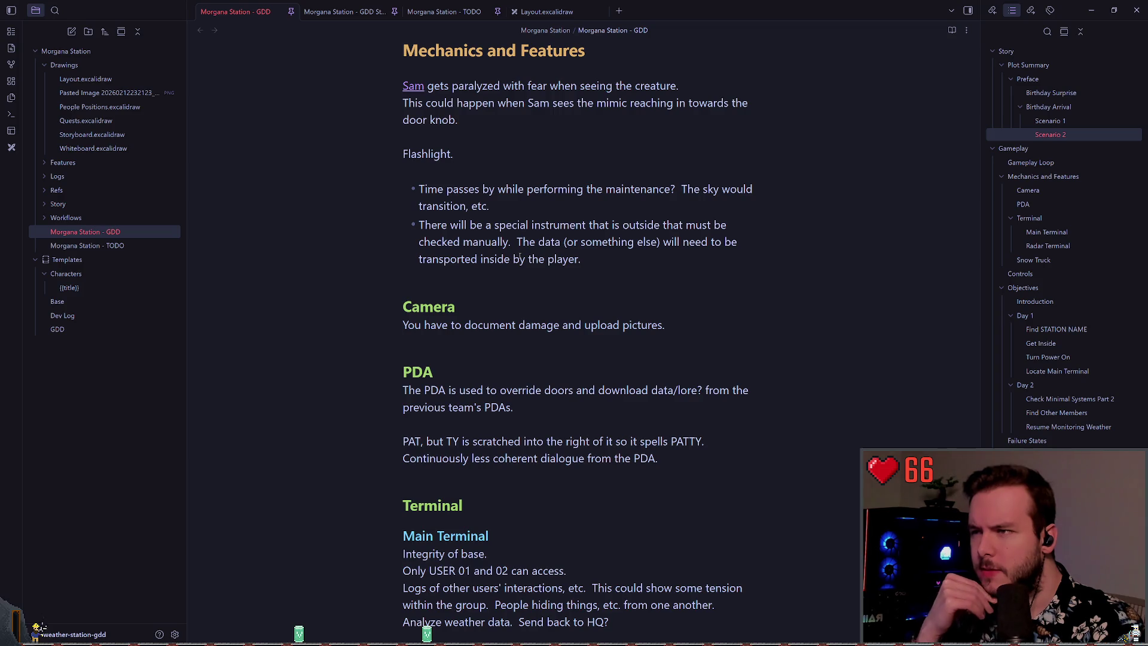
{"action": "scroll", "coordinate": [520, 258], "scroll_direction": "down", "scroll_amount": 2}
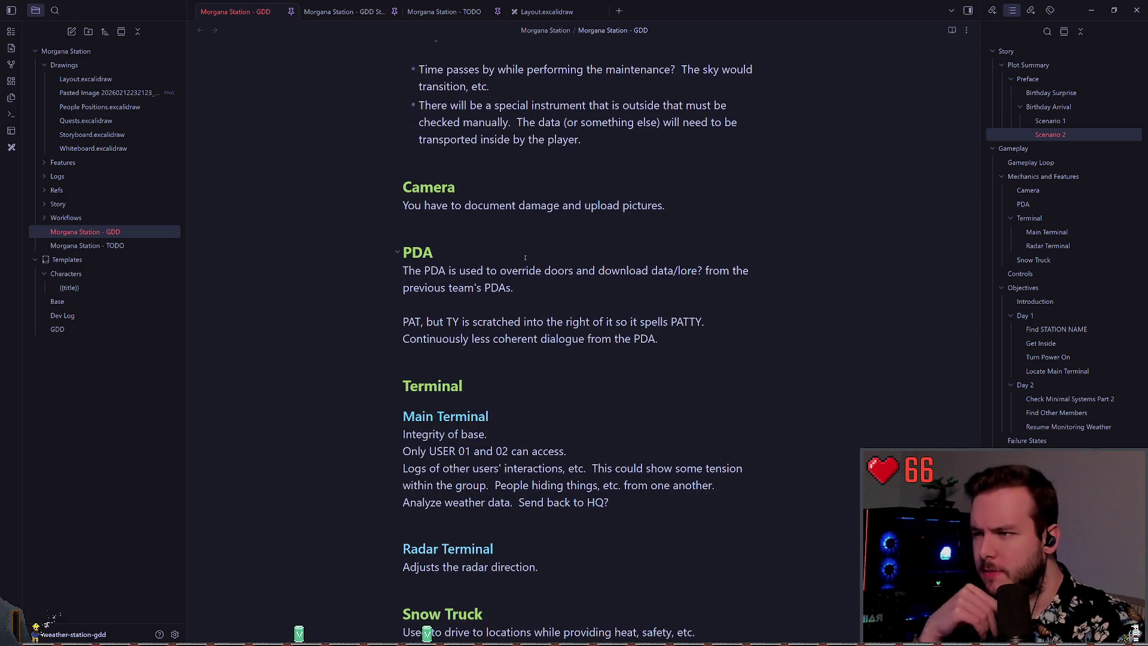
{"action": "scroll", "coordinate": [525, 258], "scroll_direction": "down", "scroll_amount": 5}
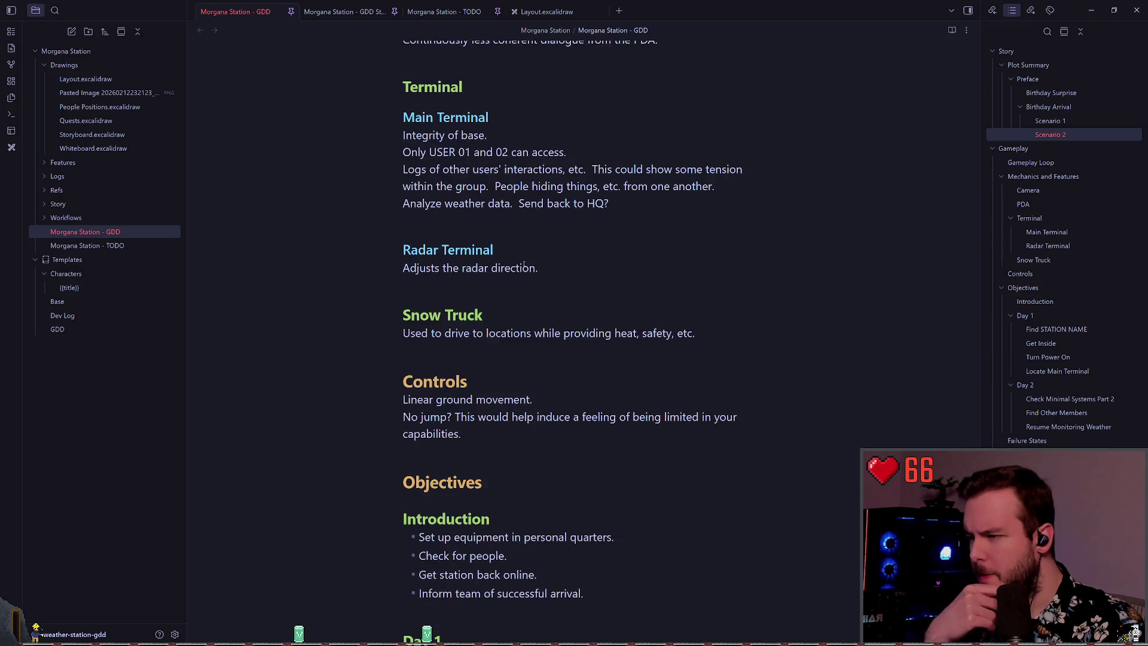
{"action": "scroll", "coordinate": [525, 263], "scroll_direction": "down", "scroll_amount": 2}
{"action": "scroll", "coordinate": [524, 257], "scroll_direction": "down", "scroll_amount": 3}
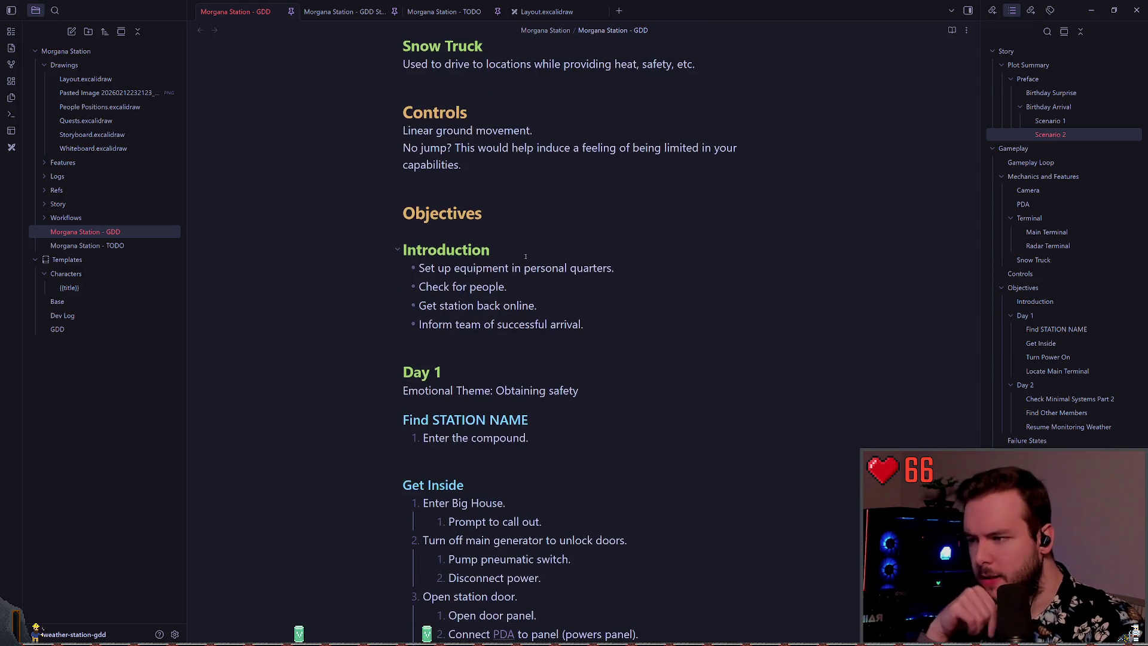
- Read through the Day 1 objectives, then switch to lazygit
{"action": "scroll", "coordinate": [526, 254], "scroll_direction": "down", "scroll_amount": 5}
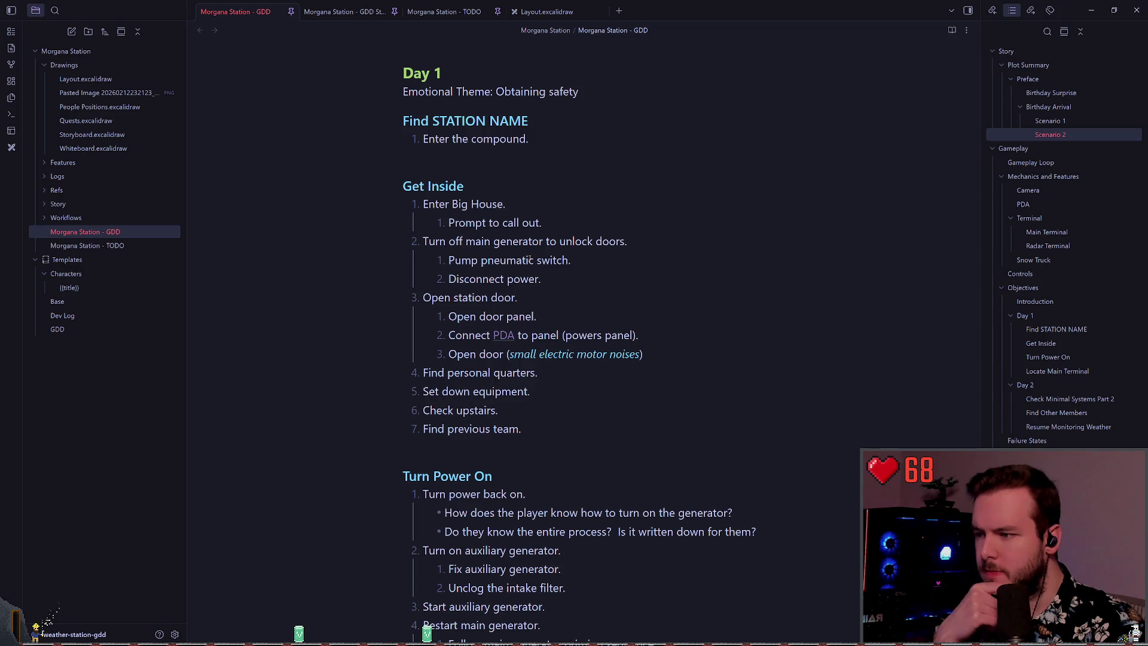
{"action": "scroll", "coordinate": [529, 259], "scroll_direction": "down", "scroll_amount": 2}
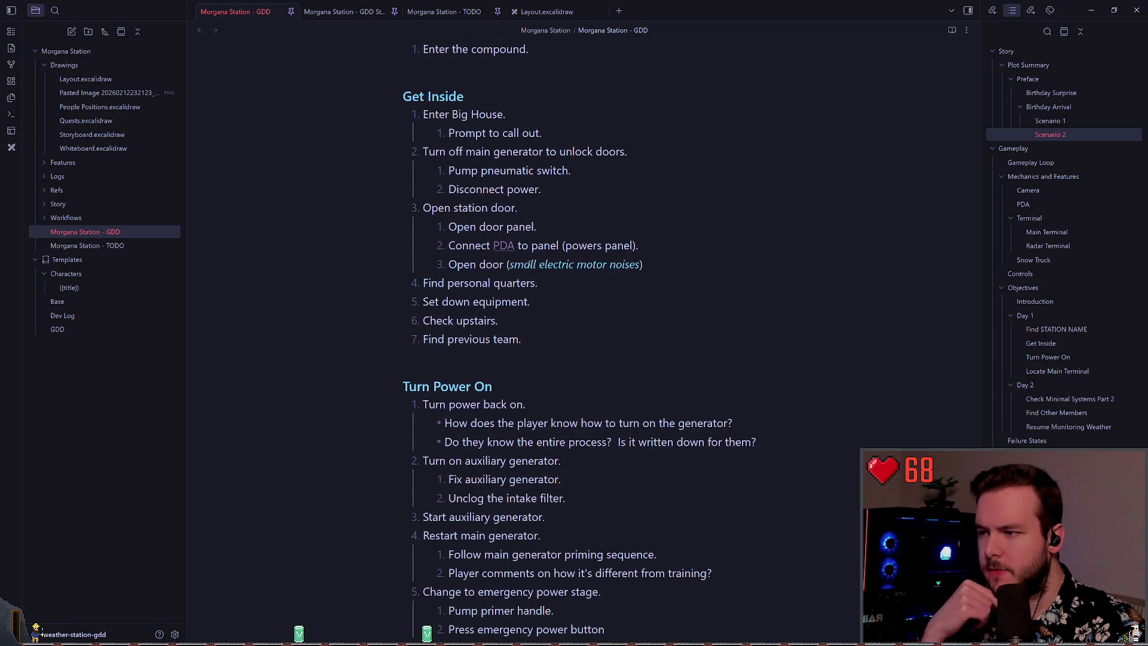
{"action": "scroll", "coordinate": [529, 262], "scroll_direction": "down", "scroll_amount": 2}
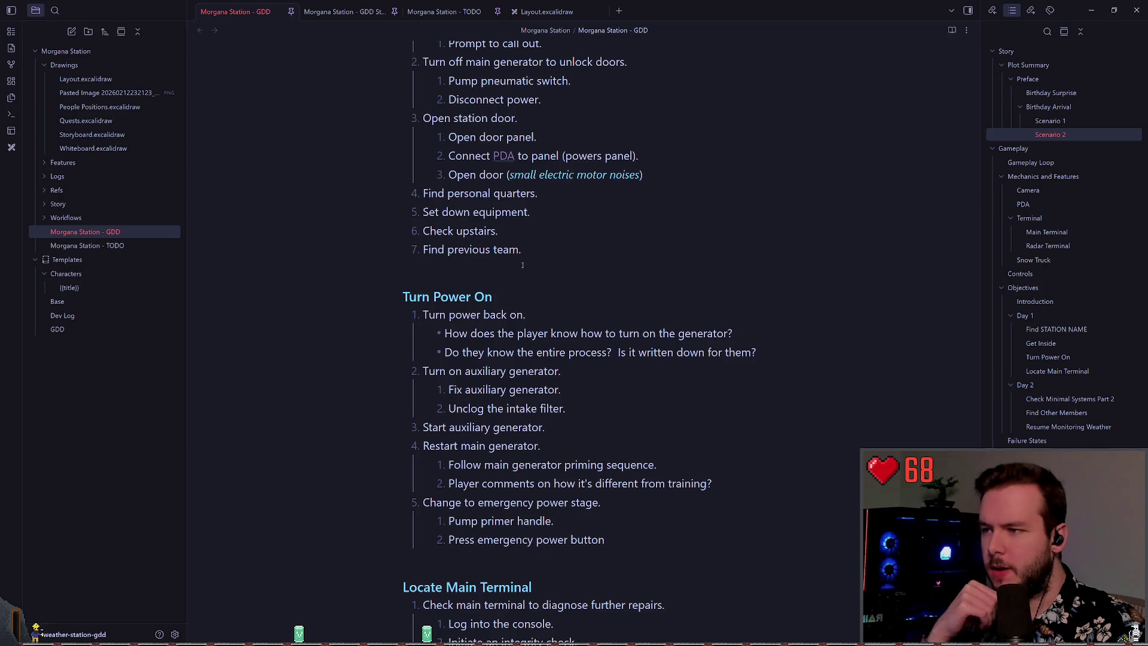
{"action": "scroll", "coordinate": [530, 281], "scroll_direction": "down", "scroll_amount": 3}
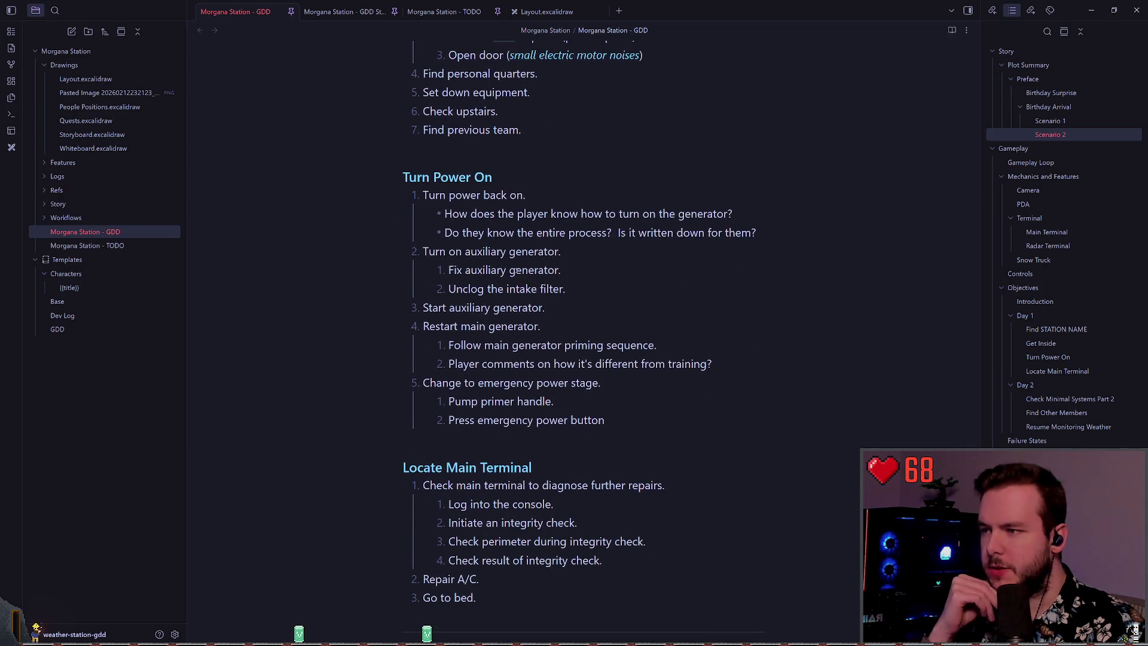
{"action": "scroll", "coordinate": [513, 270], "scroll_direction": "up", "scroll_amount": 5}
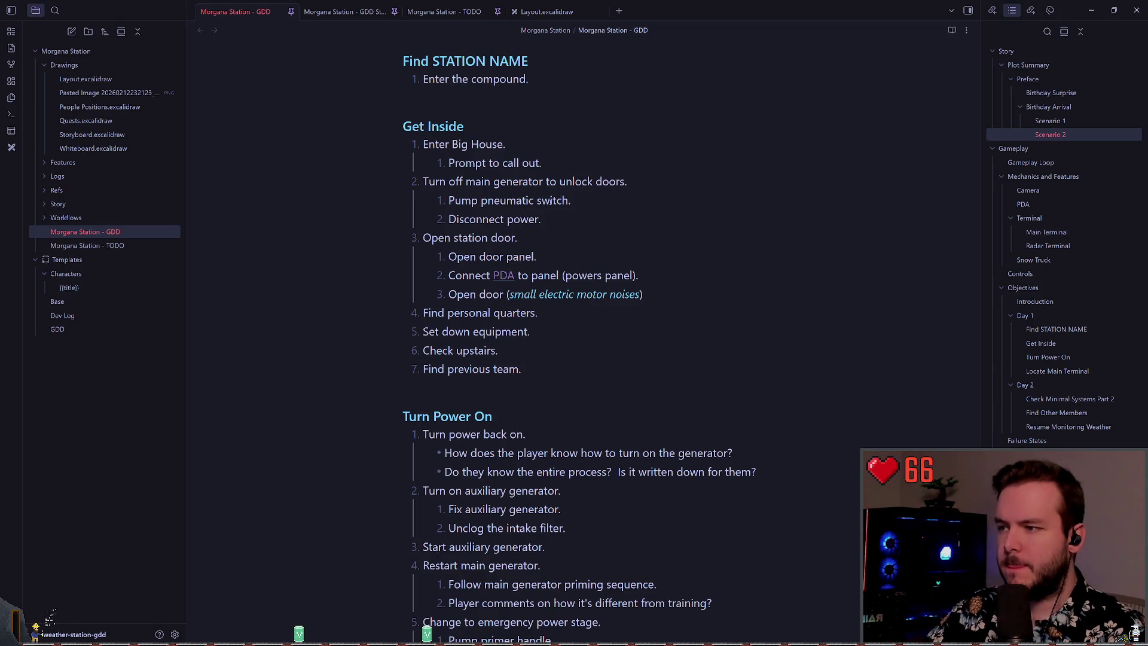
{"action": "scroll", "coordinate": [553, 225], "scroll_direction": "up", "scroll_amount": 3}
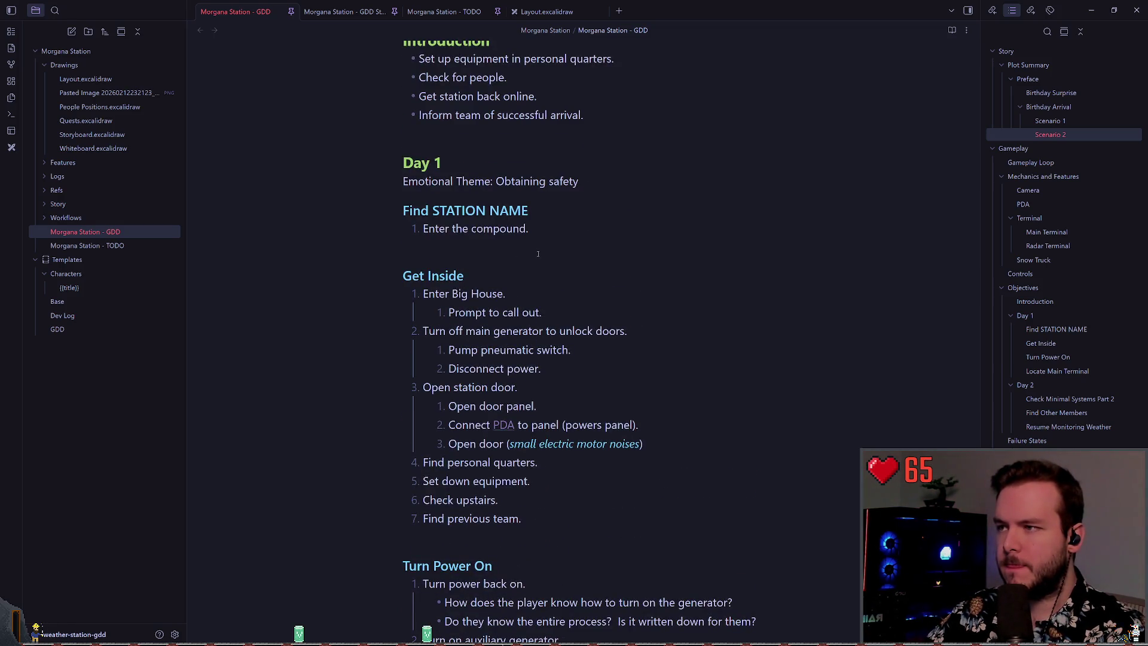
{"action": "scroll", "coordinate": [538, 254], "scroll_direction": "up", "scroll_amount": 4}
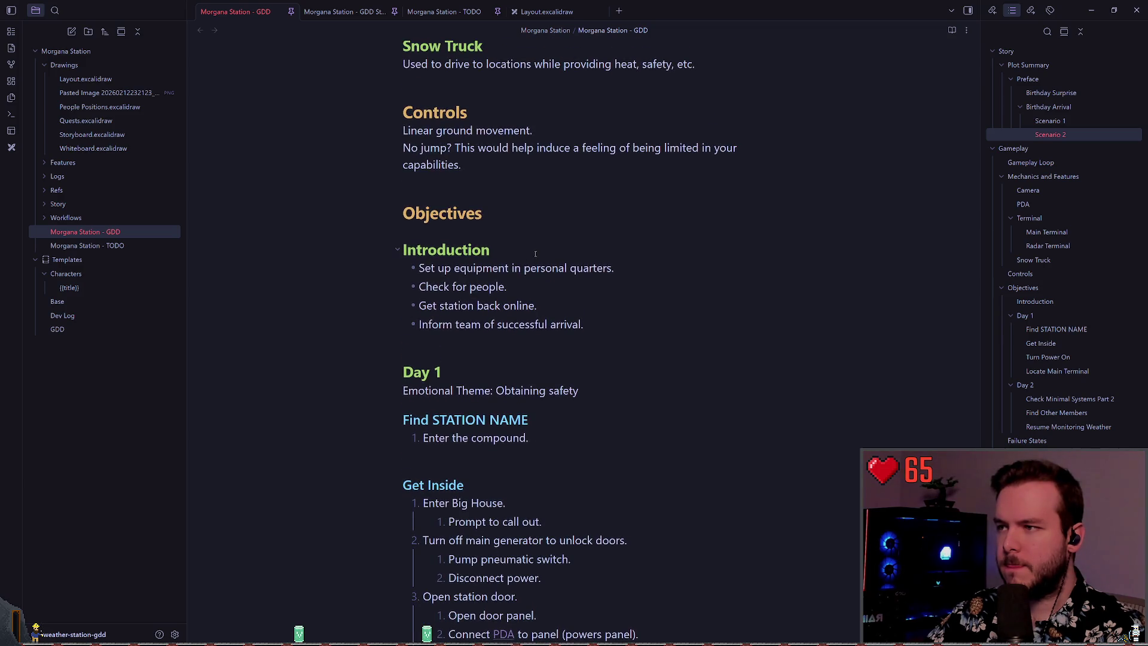
{"action": "scroll", "coordinate": [534, 258], "scroll_direction": "down", "scroll_amount": 1}
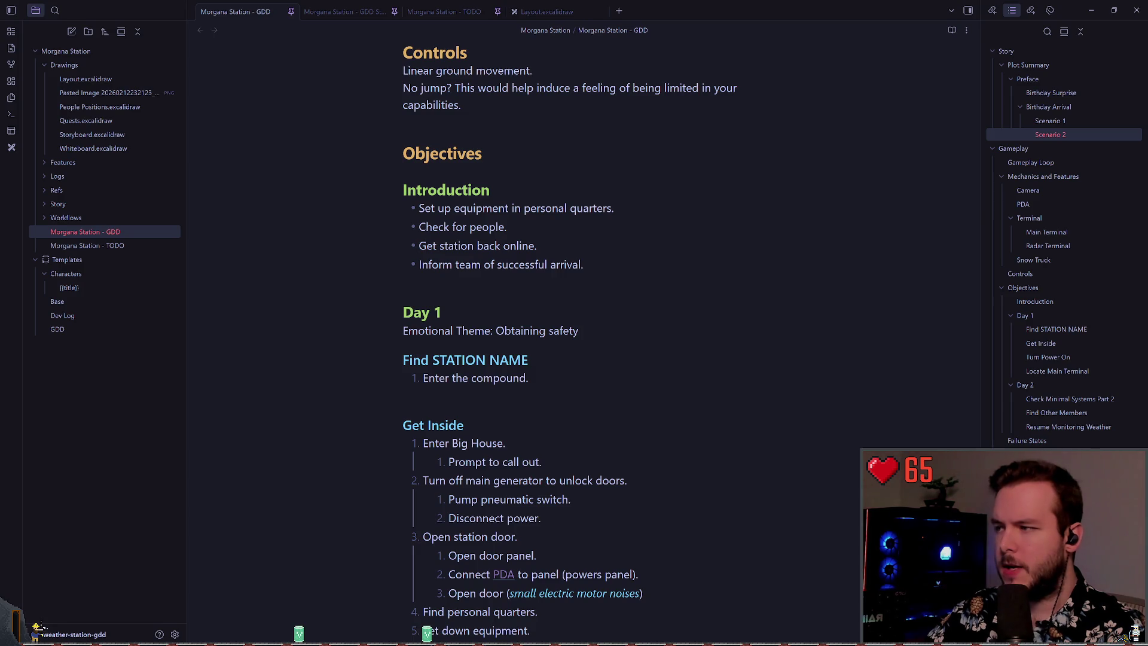
{"action": "key", "text": "alt+Tab"}
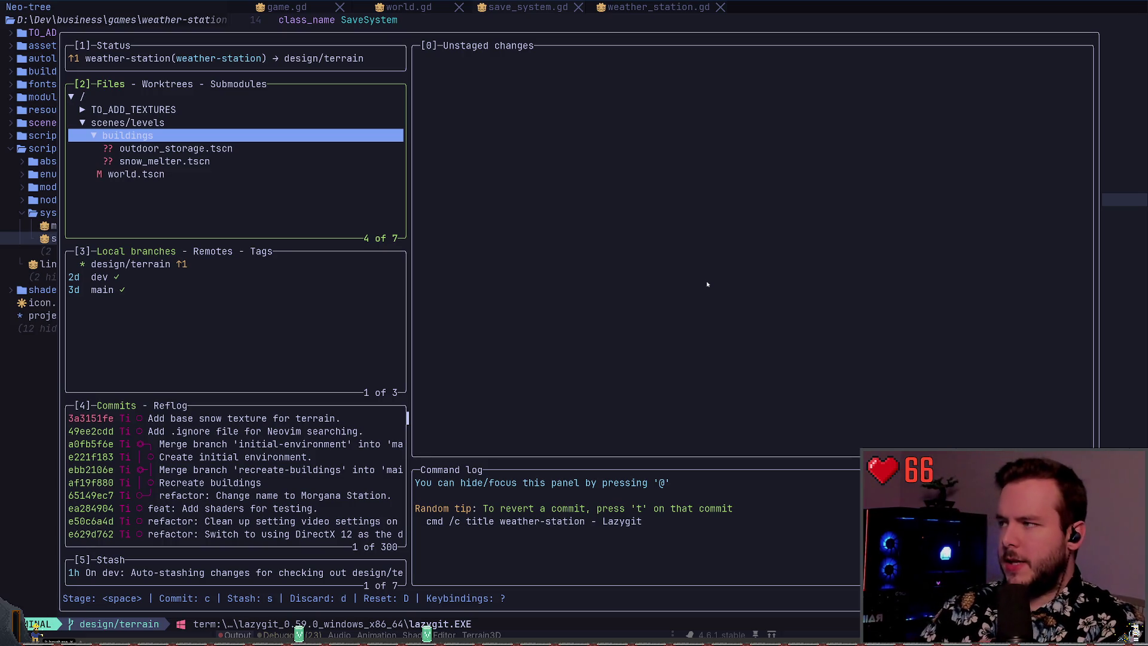
- Review the world.tscn and snow_melter.tscn diffs, then show dev's log, cancelling the merge menu
{"action": "key", "text": "Down"}
{"action": "key", "text": "Down"}
{"action": "key", "text": "Down"}
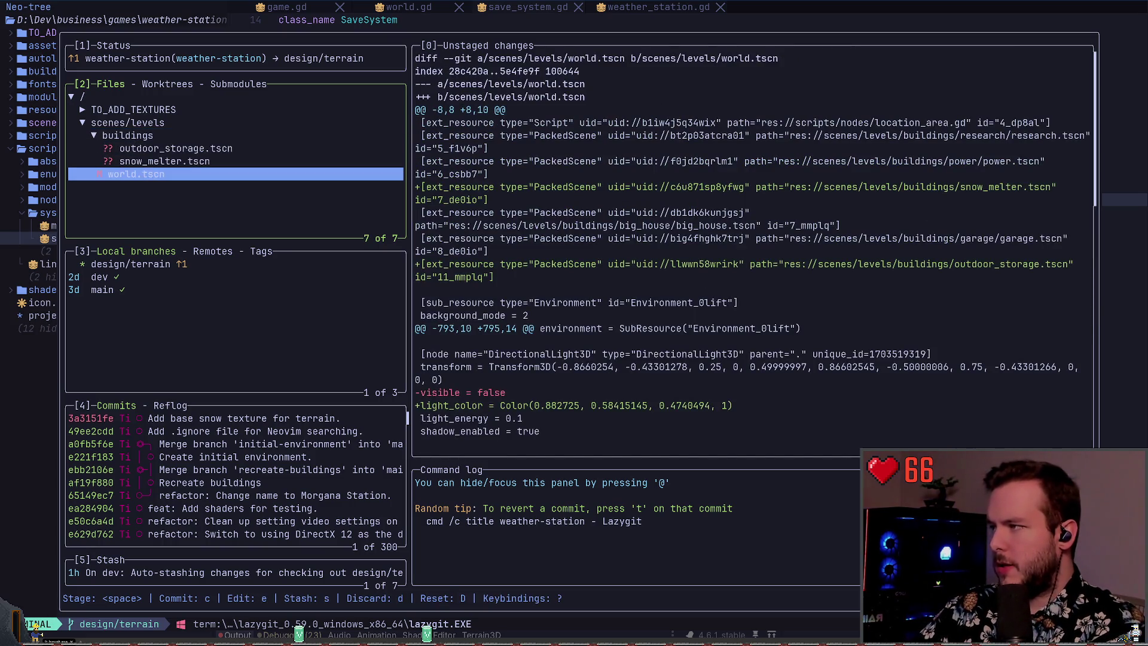
{"action": "key", "text": "Up"}
{"action": "key", "text": "Up"}
{"action": "key", "text": "Up"}
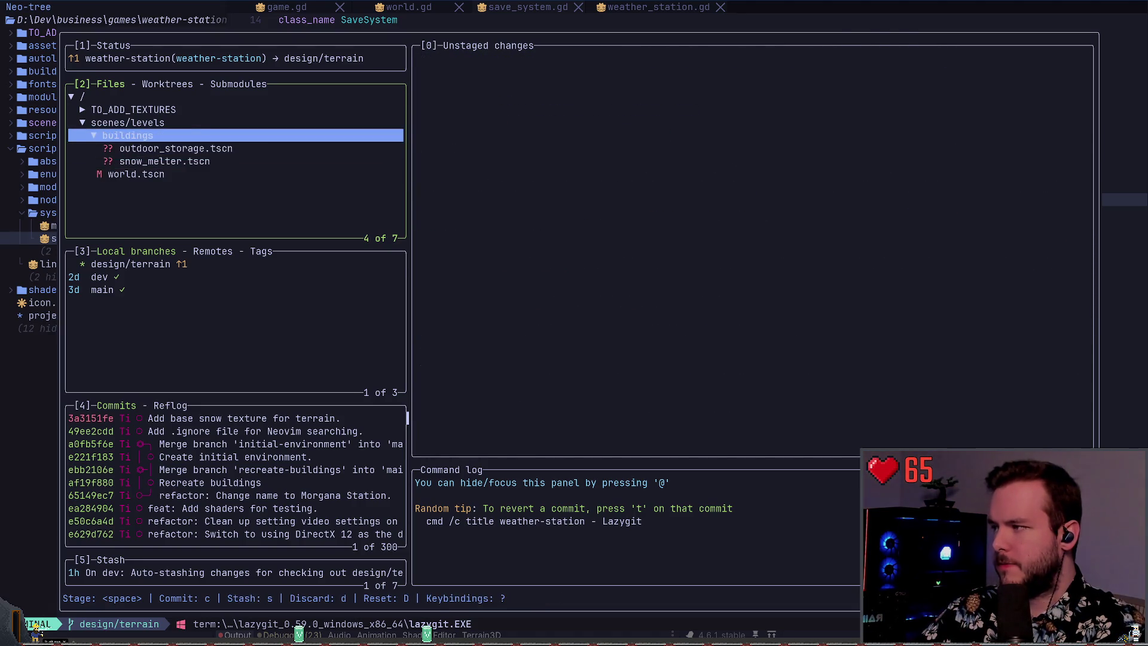
{"action": "key", "text": "3"}
{"action": "key", "text": "Down"}
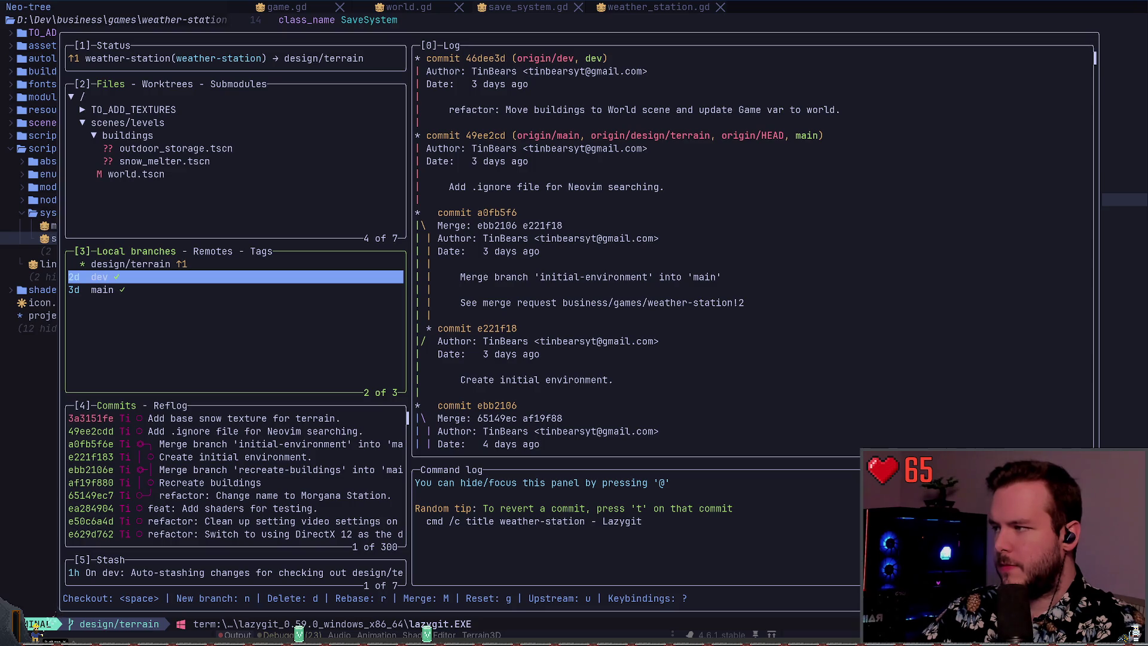
{"action": "key", "text": "Up"}
{"action": "key", "text": "Down"}
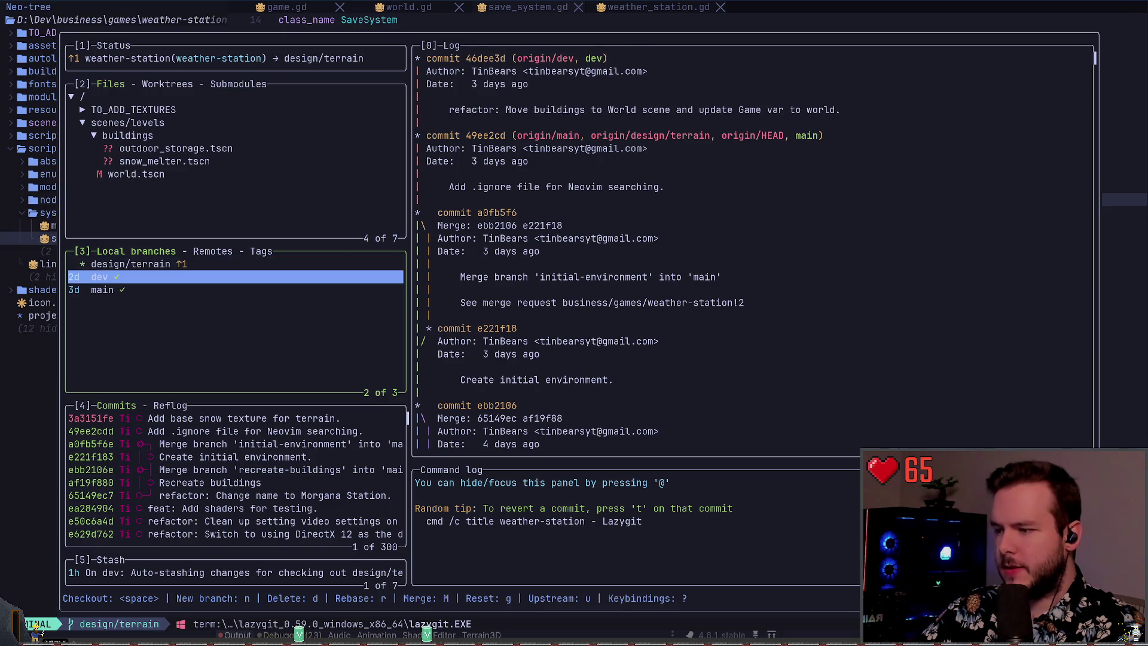
{"action": "key", "text": "shift+m"}
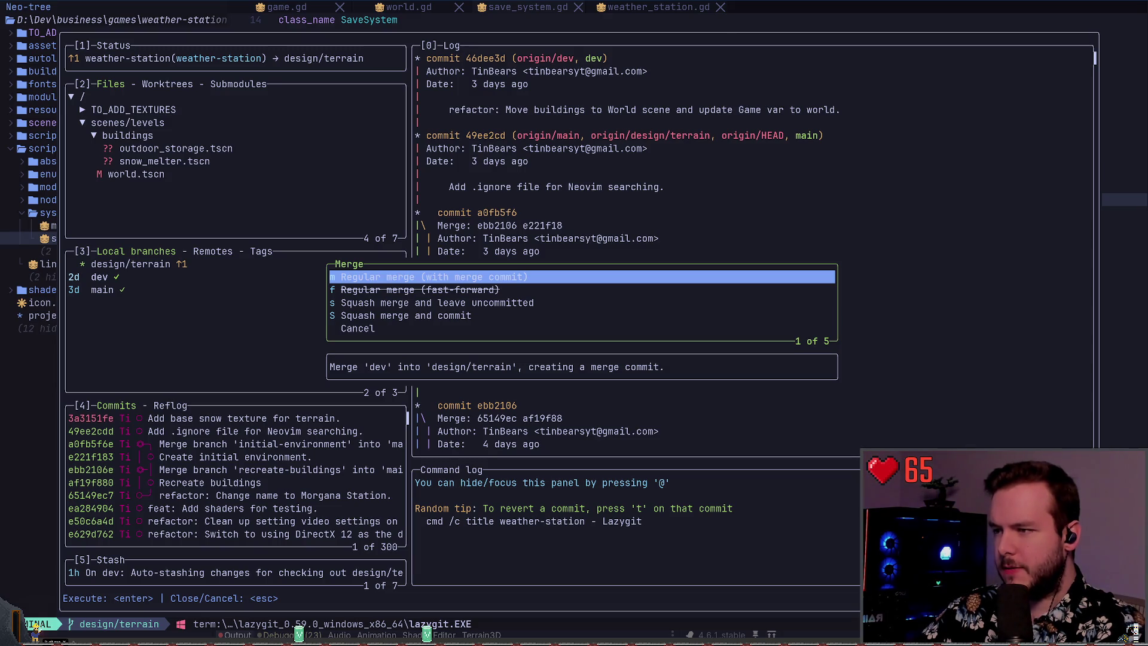
{"action": "key", "text": "Escape"}
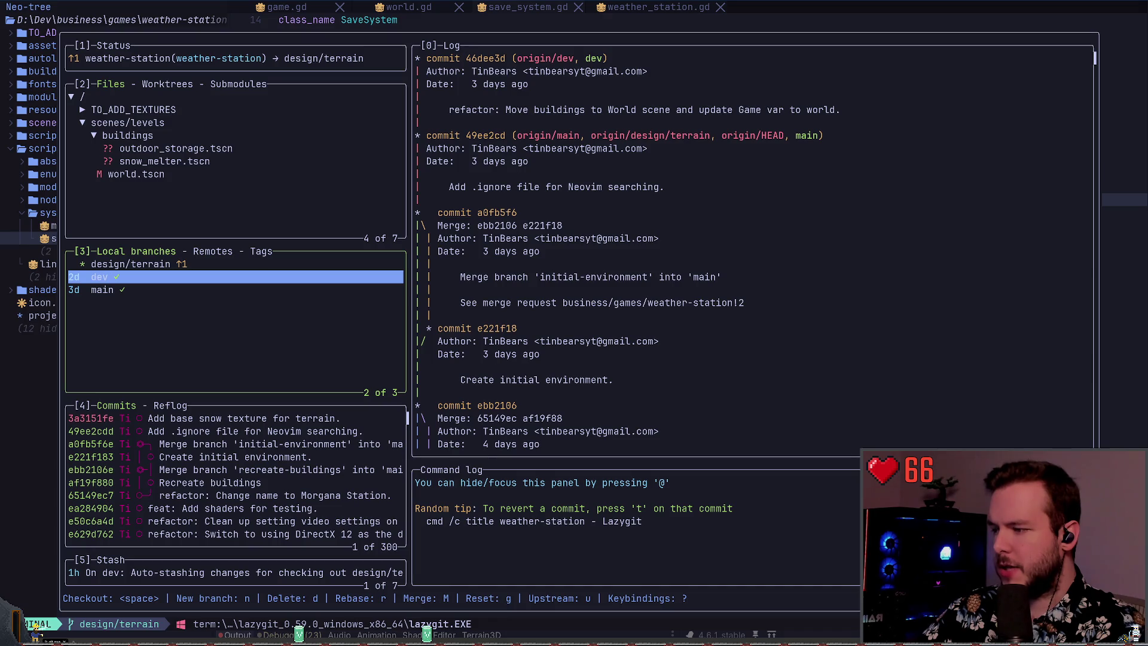
- Attempt to check out dev, decline the autostash, and re-check the world.tscn diff
{"action": "key", "text": "space"}
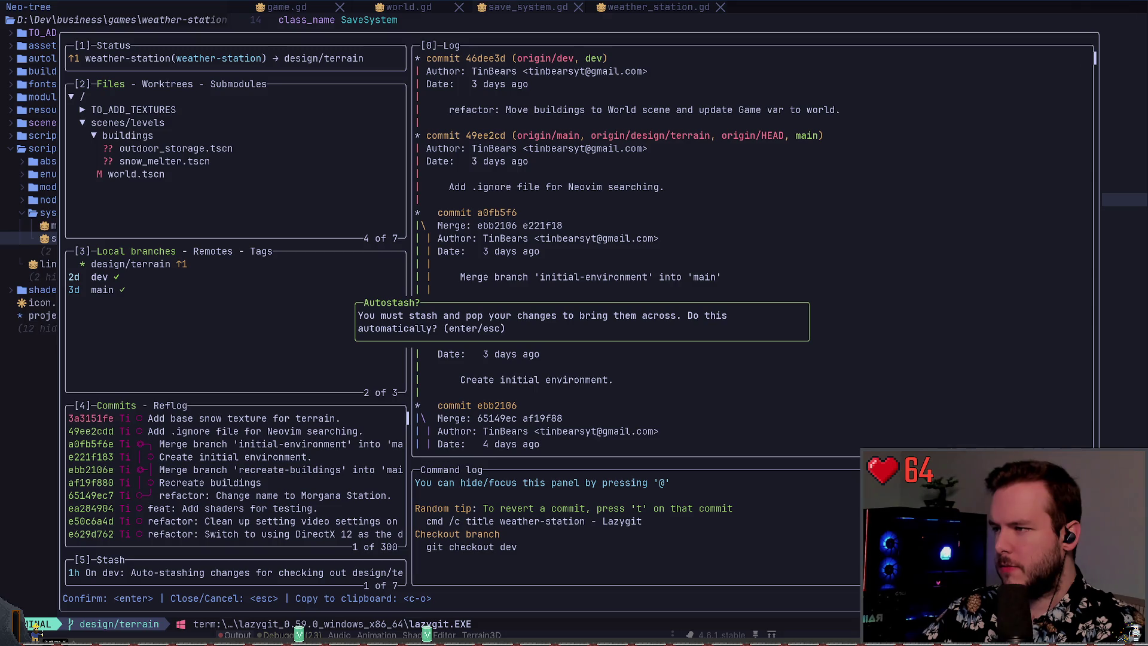
{"action": "key", "text": "Escape"}
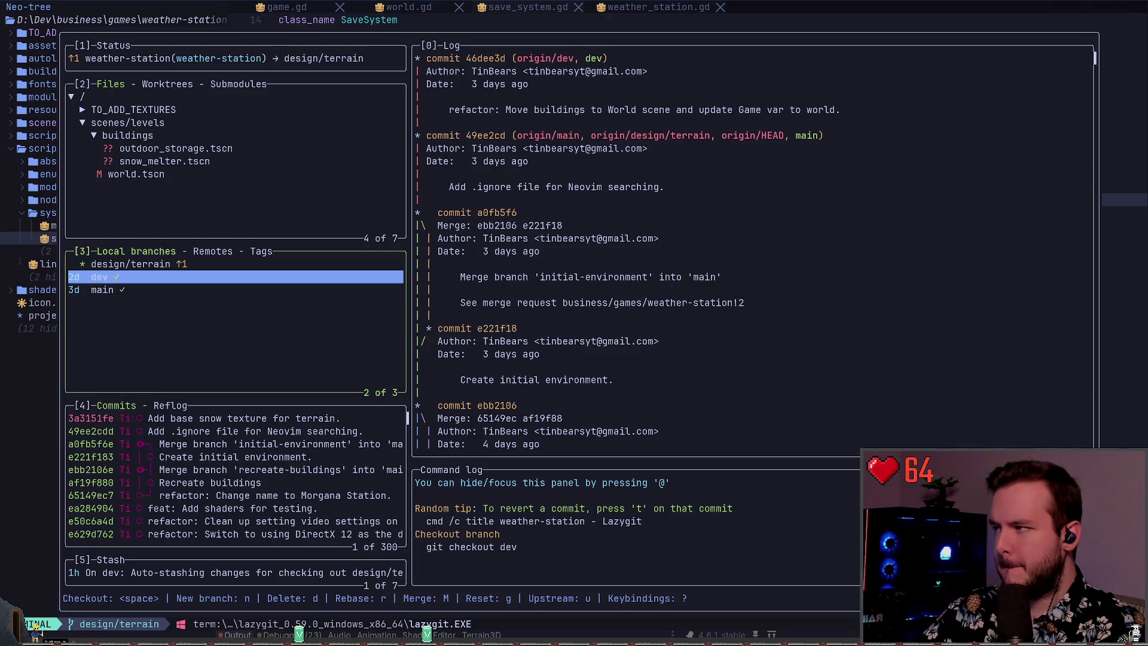
{"action": "key", "text": "2"}
{"action": "key", "text": "Up"}
{"action": "key", "text": "Down"}
{"action": "key", "text": "Down"}
{"action": "key", "text": "Up"}
{"action": "key", "text": "Up"}
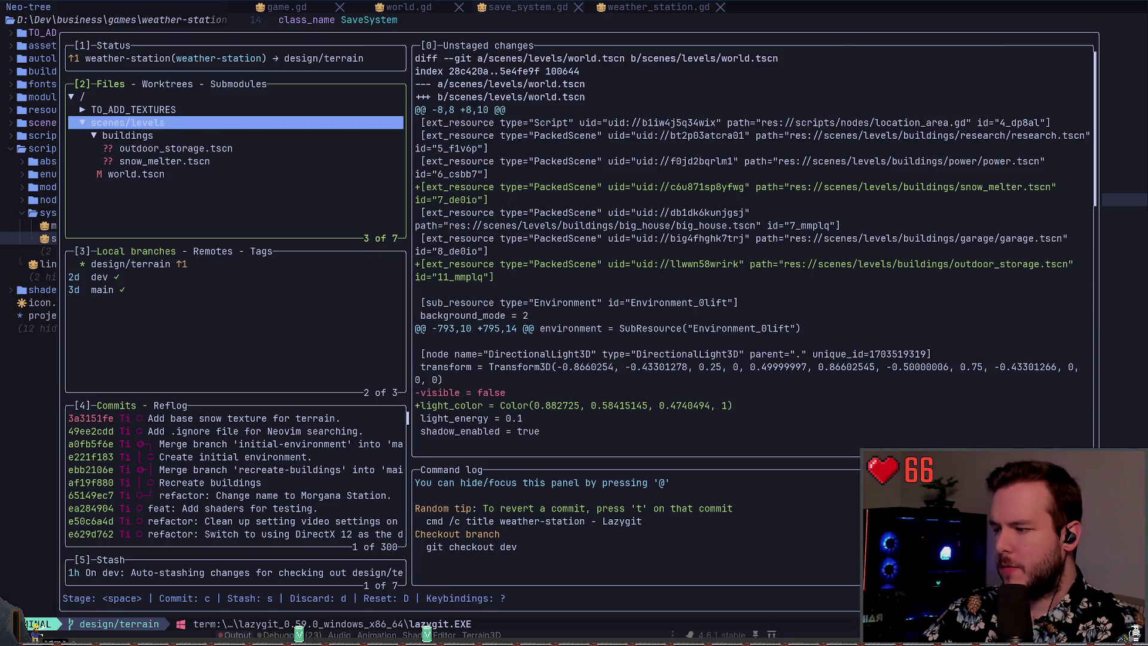
{"action": "key", "text": "Down"}
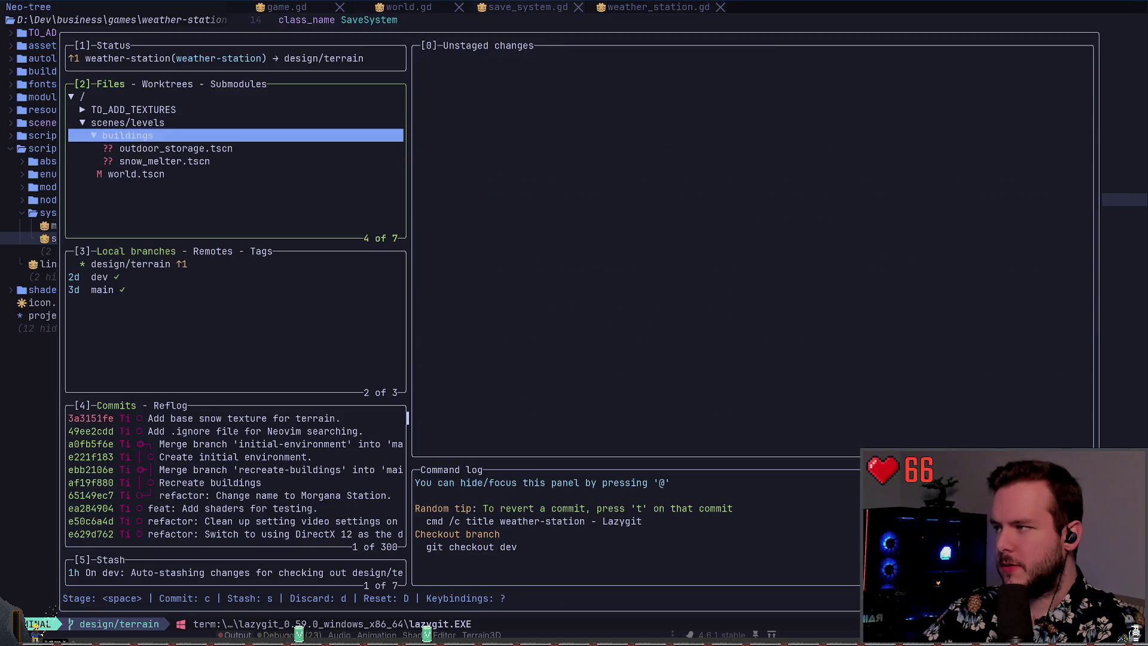
{"action": "key", "text": "Down"}
{"action": "key", "text": "Down"}
{"action": "key", "text": "Down"}
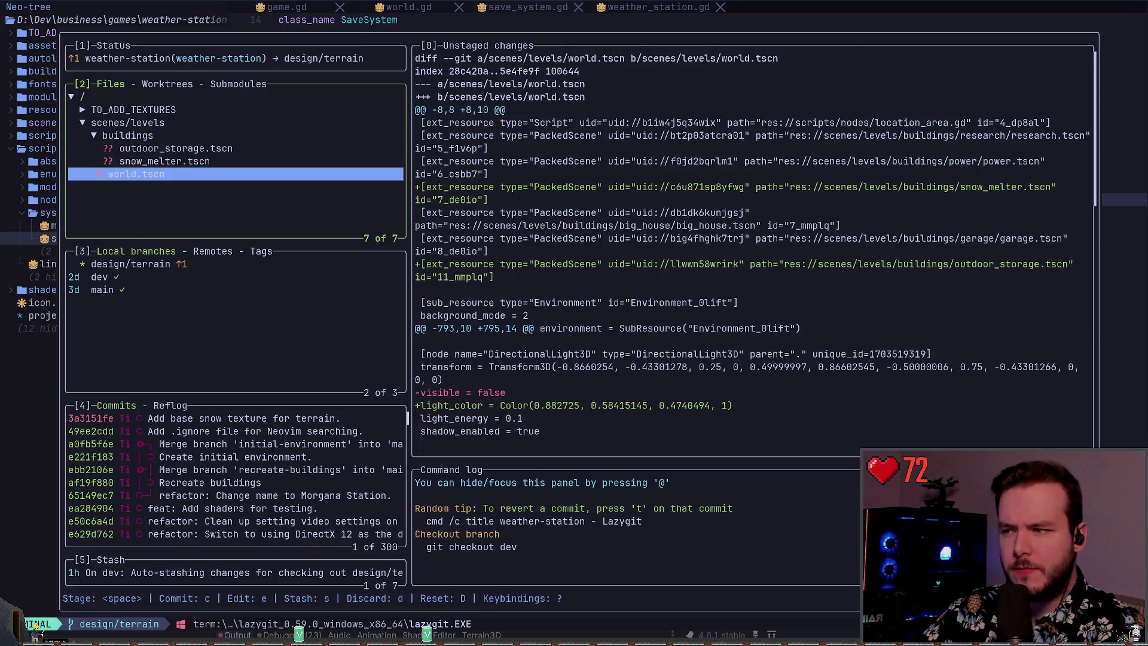
{"action": "key", "text": "Up"}
{"action": "key", "text": "Up"}
{"action": "key", "text": "Up"}
- Stash all changes as small_buildings, then quit lazygit and type git status
{"action": "key", "text": "s"}
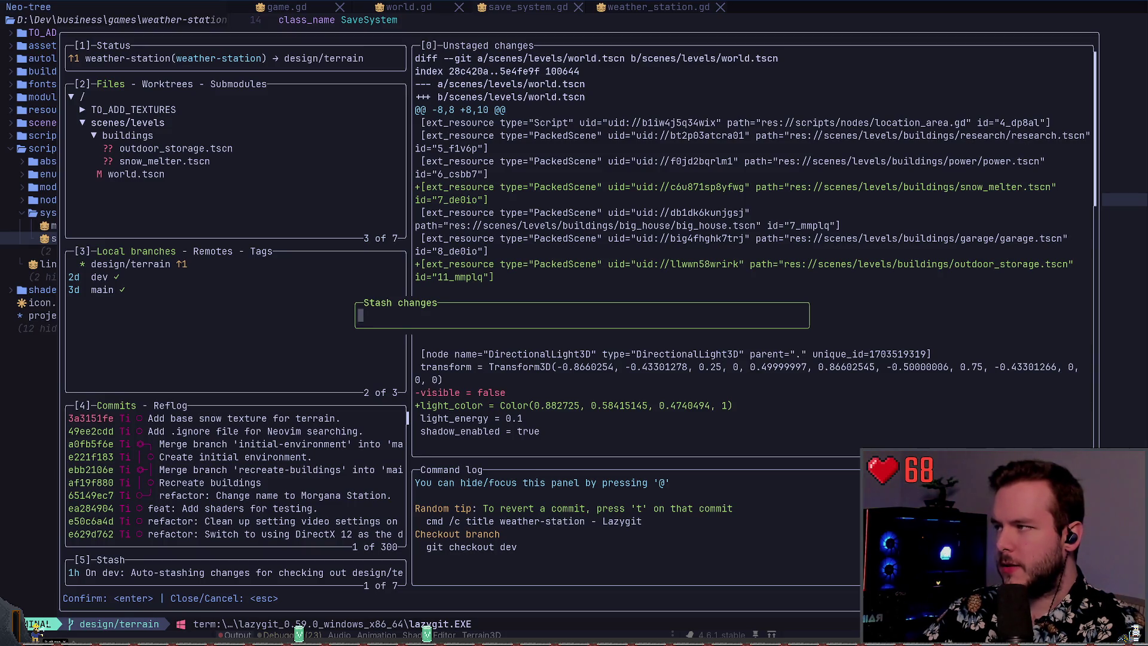
{"action": "type", "text": "small_buildings"}
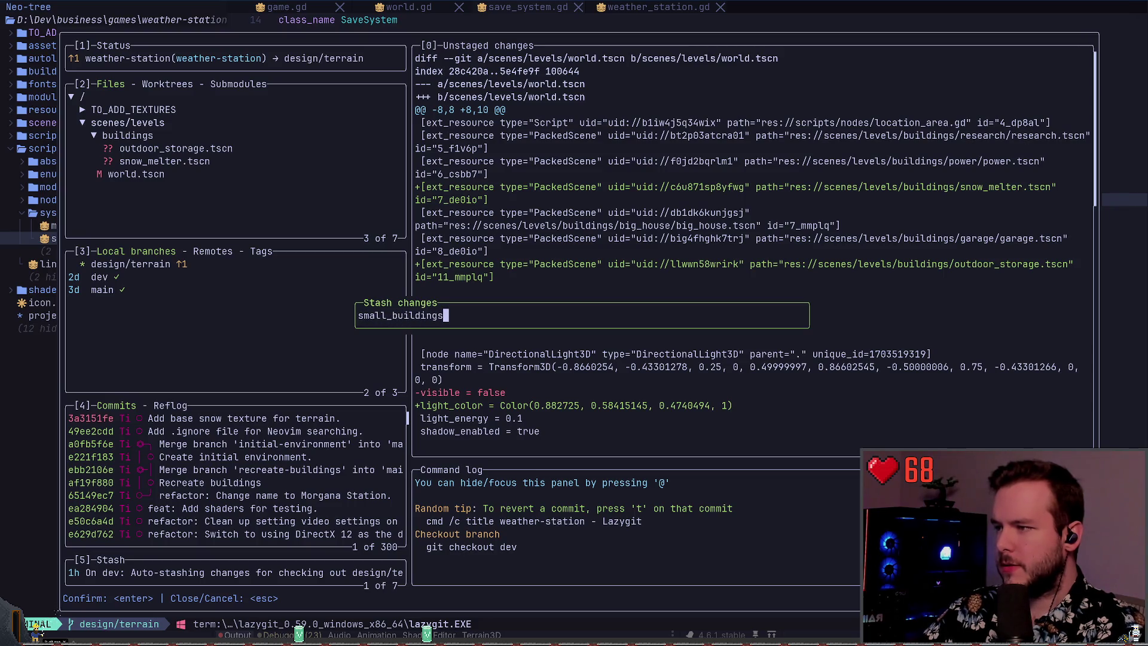
{"action": "key", "text": "Return"}
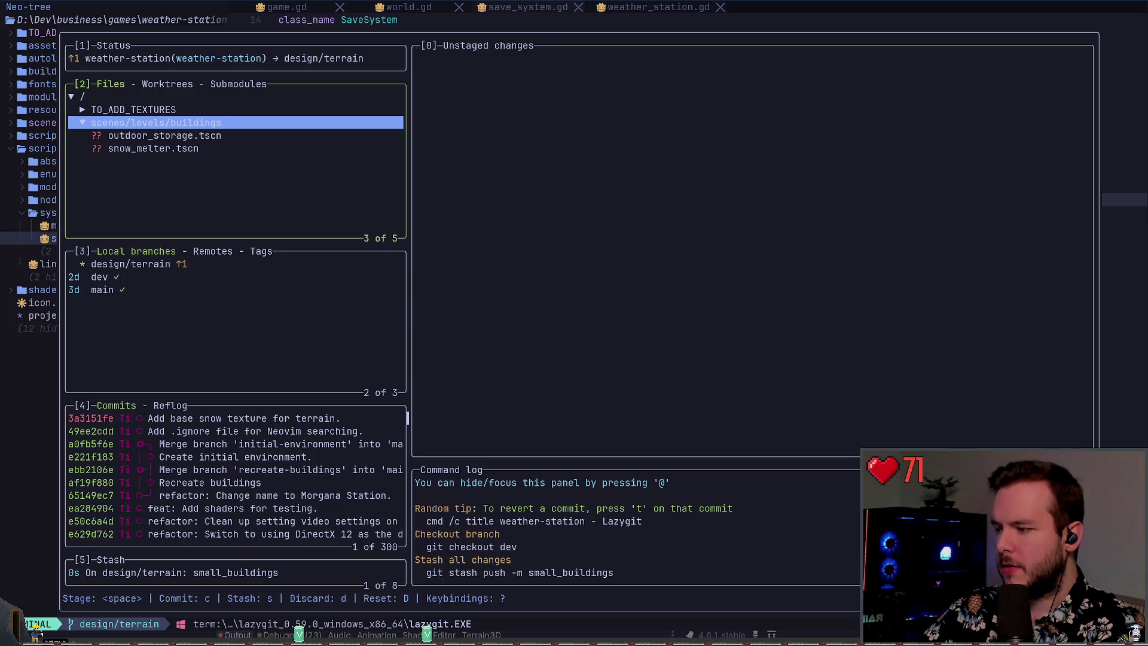
{"action": "key", "text": "s"}
{"action": "key", "text": "Escape"}
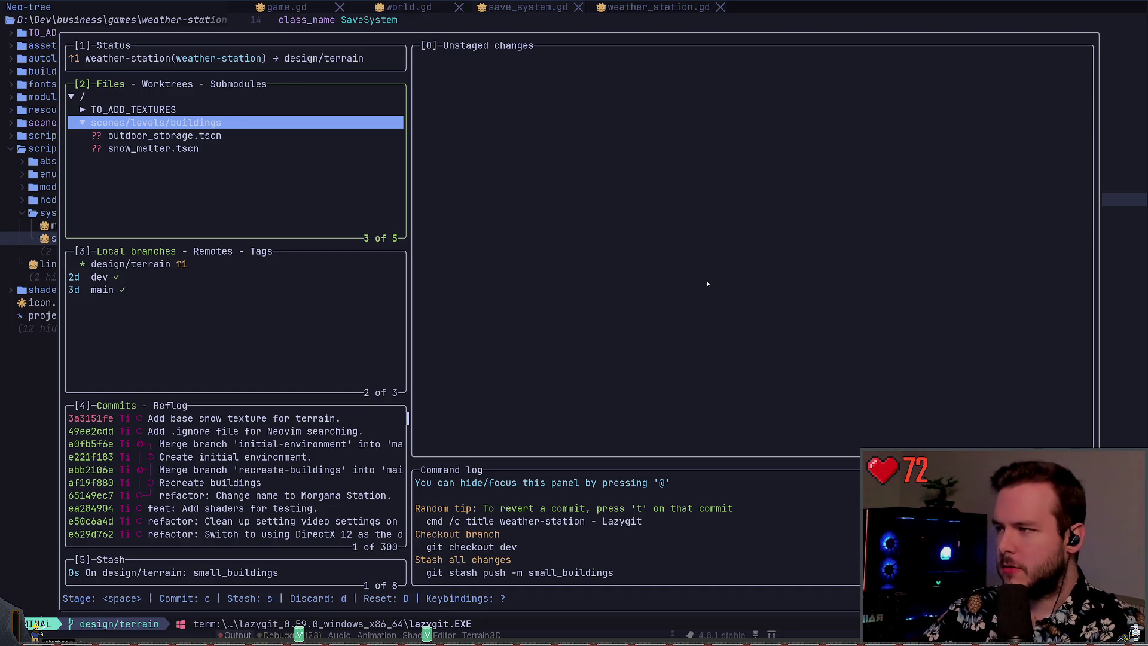
{"action": "type", "text": "qgit st"}
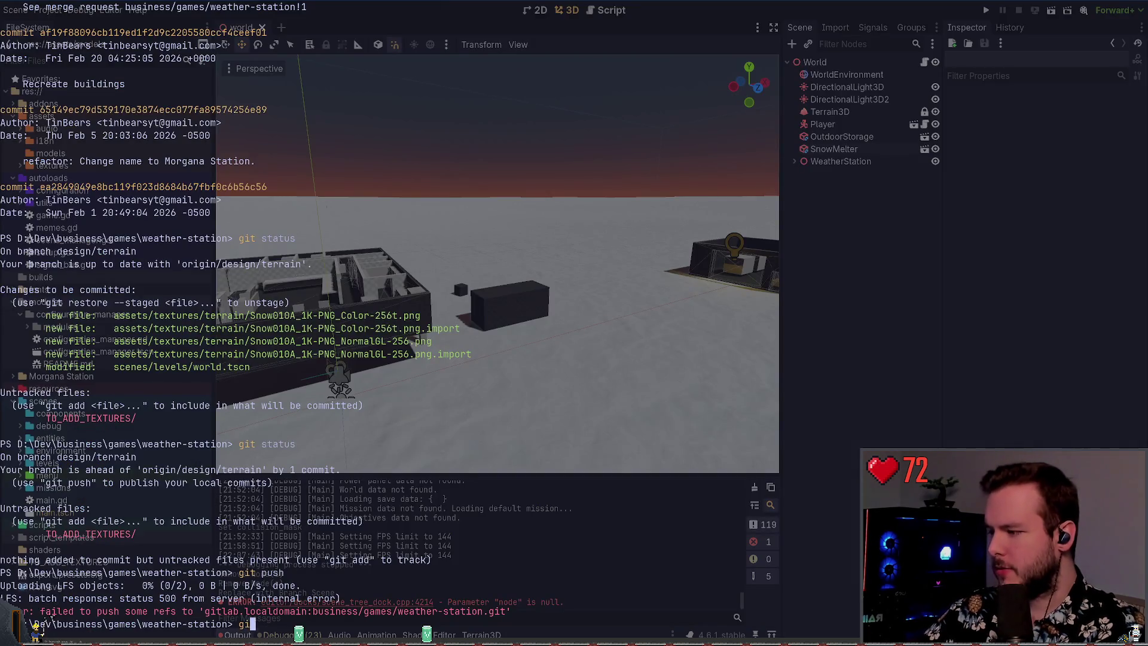
{"action": "type", "text": "atus"}
- Run git status and git stash list, then restore small_buildings with git stash pop 0
{"action": "key", "text": "Return"}
{"action": "type", "text": "git stash list"}
{"action": "key", "text": "Return"}
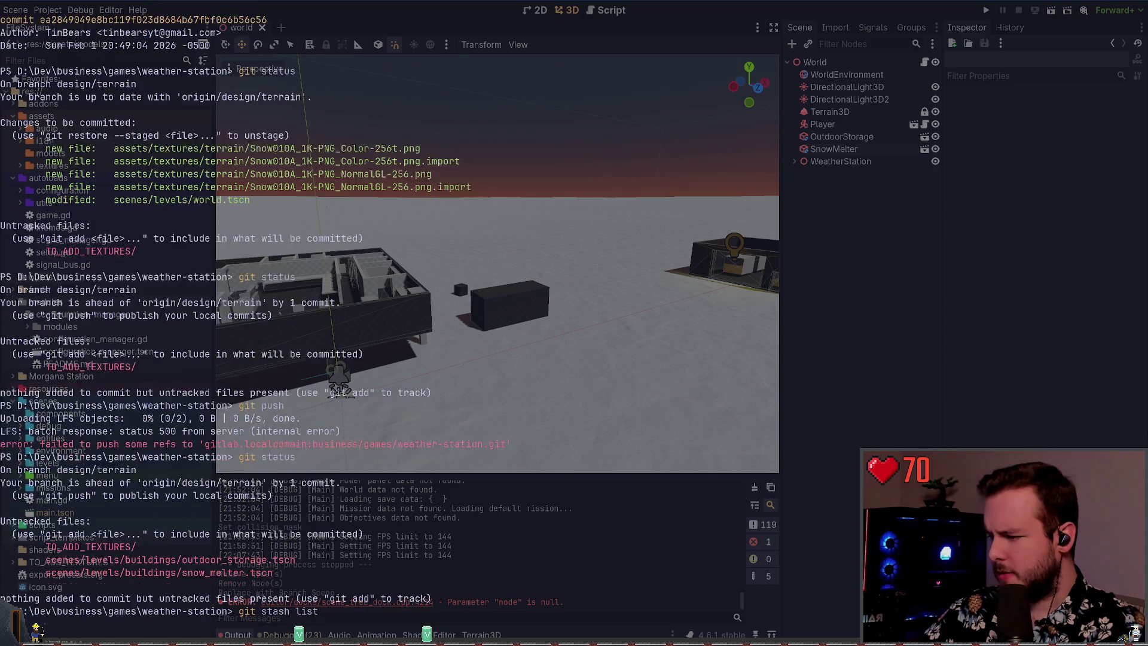
{"action": "type", "text": "git stash pop"}
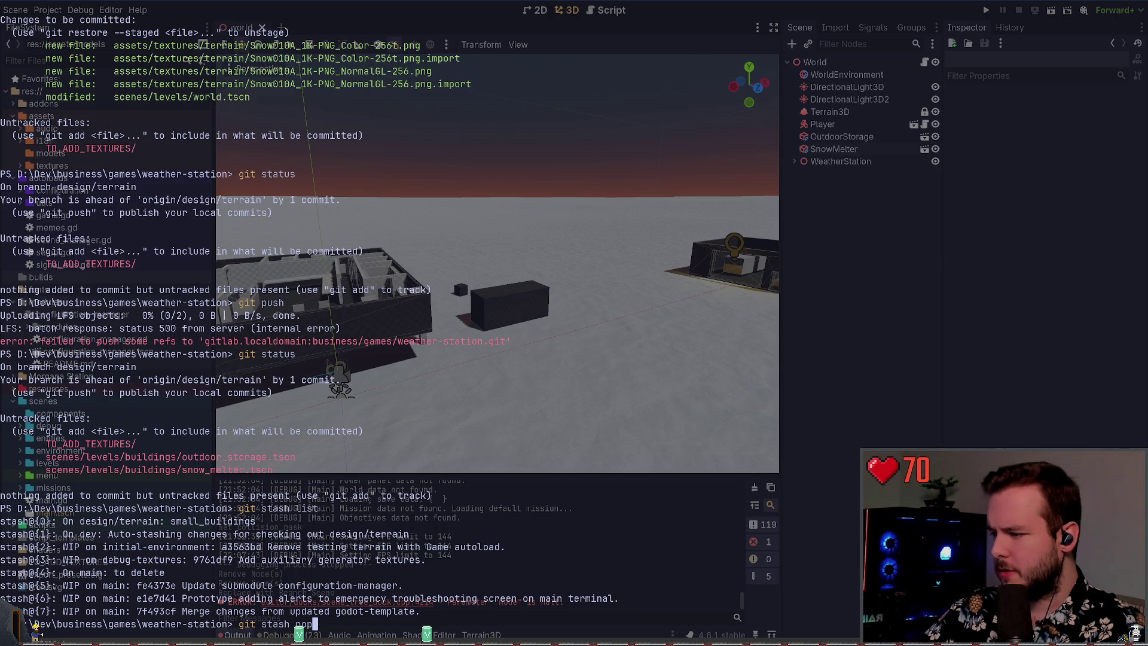
{"action": "key", "text": "ctrl+c"}
{"action": "type", "text": "git stash"}
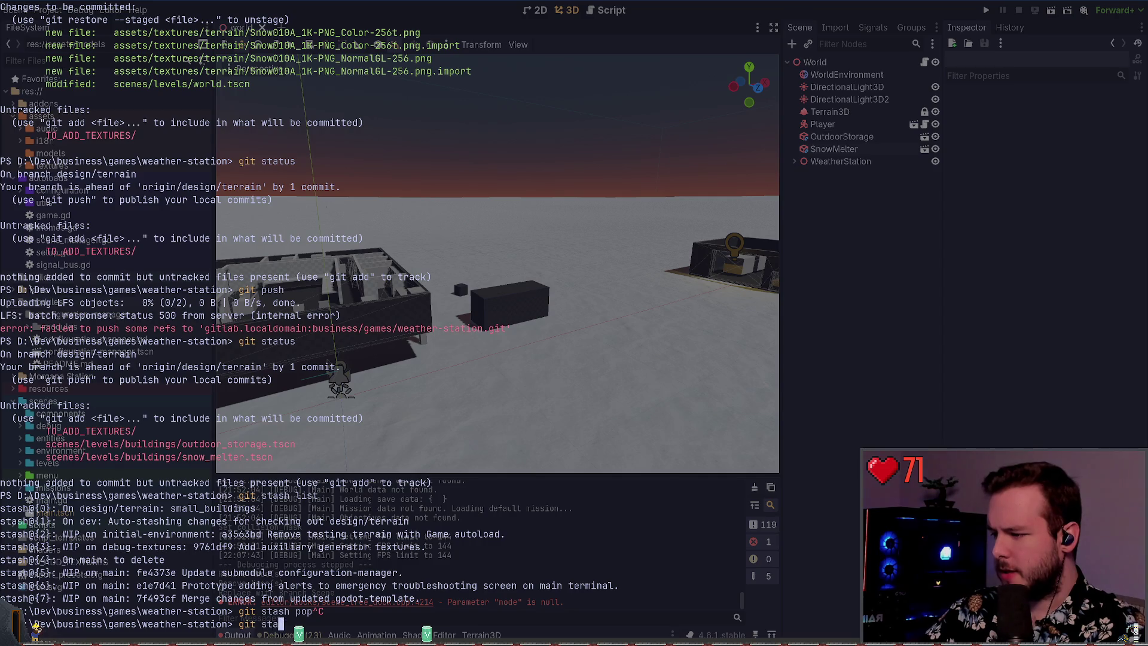
{"action": "key", "text": "ctrl+c"}
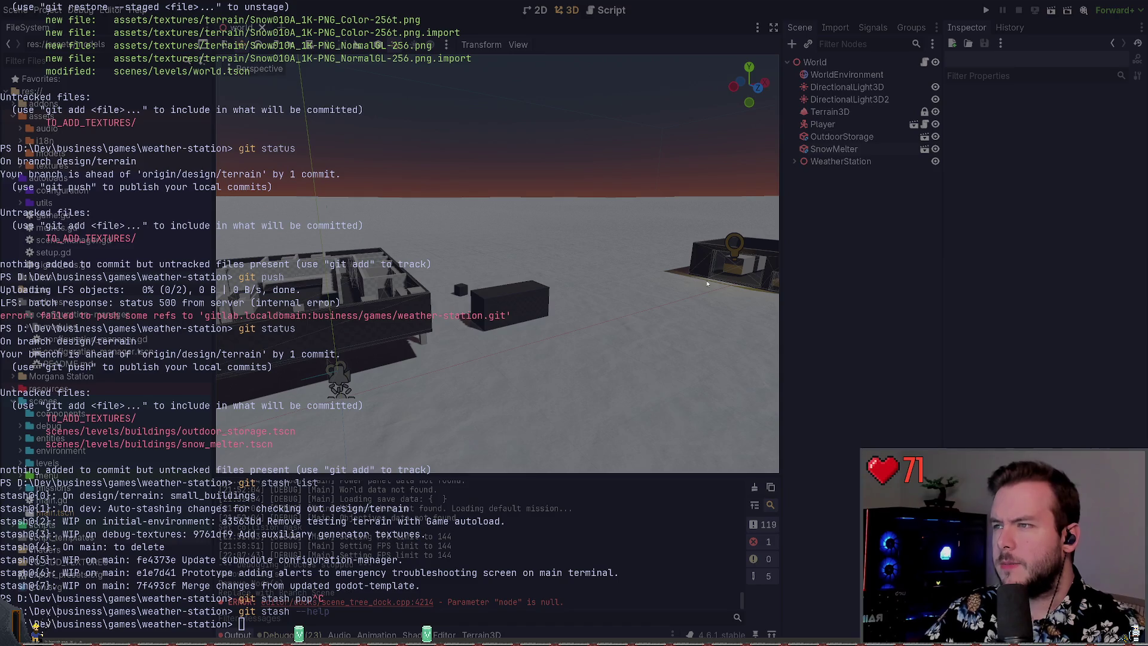
{"action": "type", "text": "git stash po"}
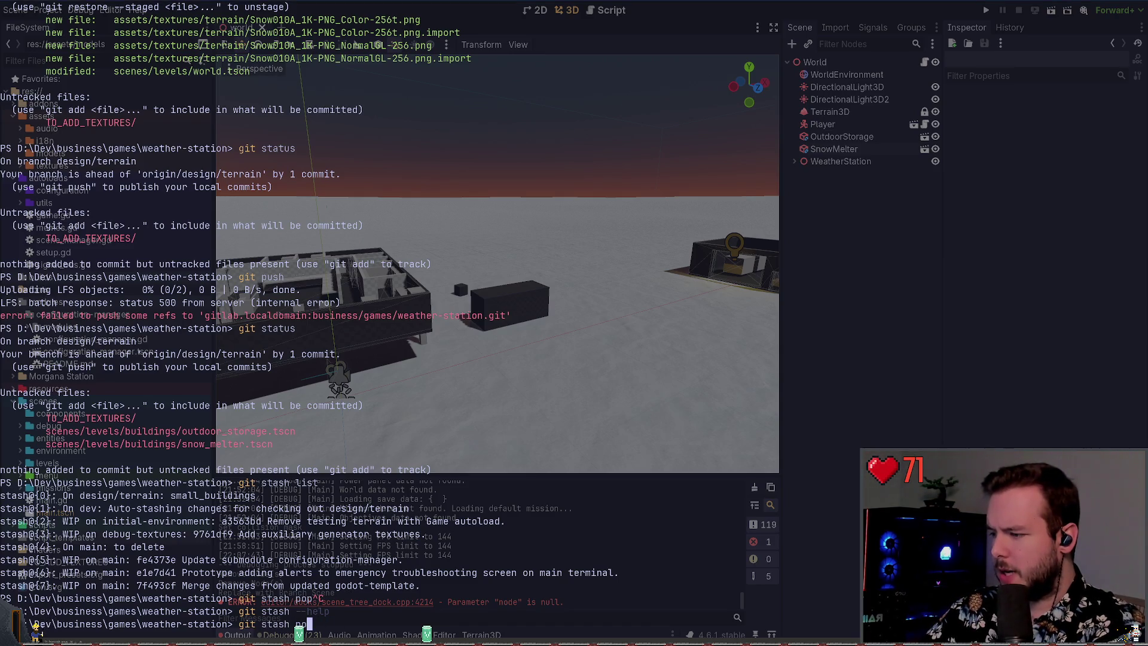
{"action": "type", "text": "p 0"}
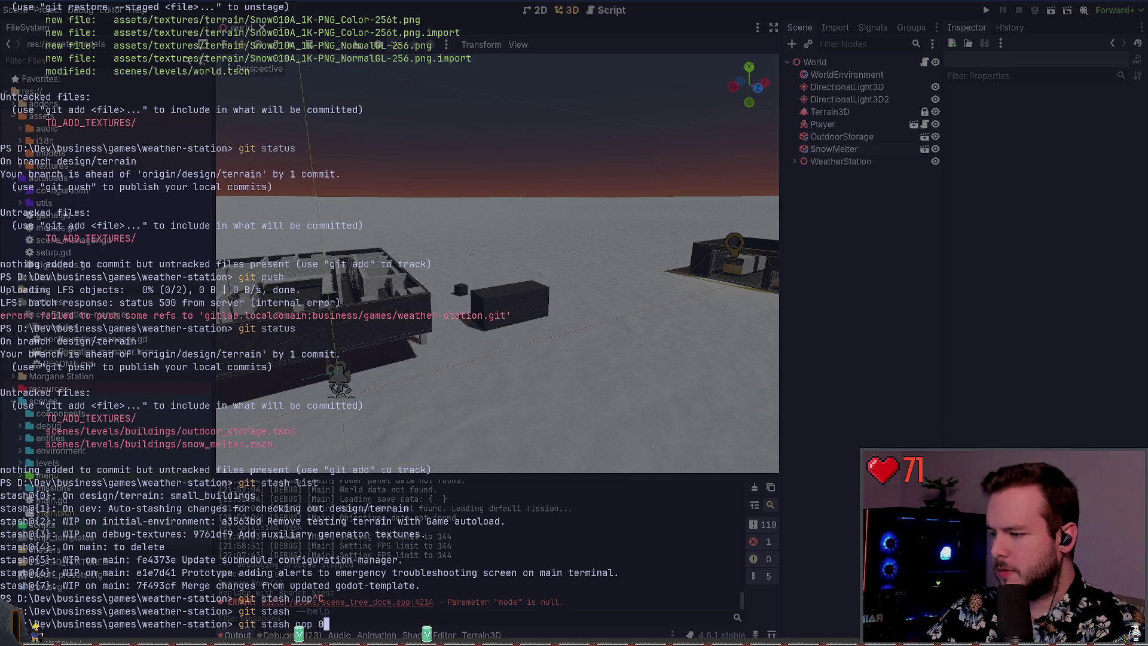
{"action": "key", "text": "Return"}
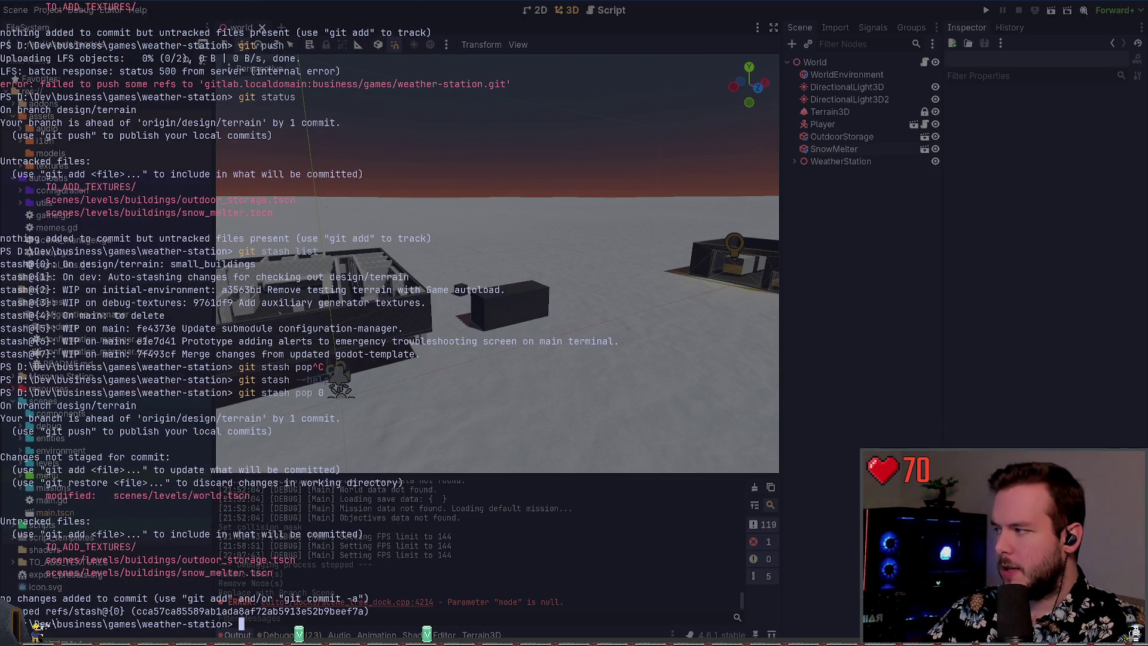
- Stage .\scenes\levels\ with git add and confirm it with git status
{"action": "type", "text": "git "}
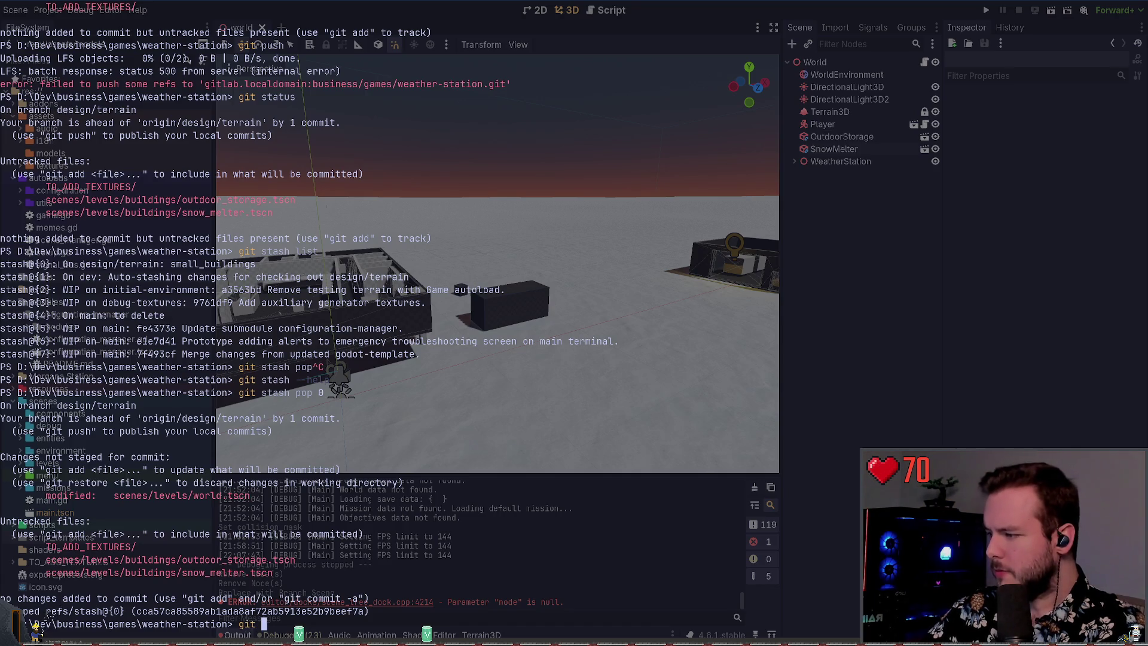
{"action": "type", "text": "add .\\scenes\\levels\\"}
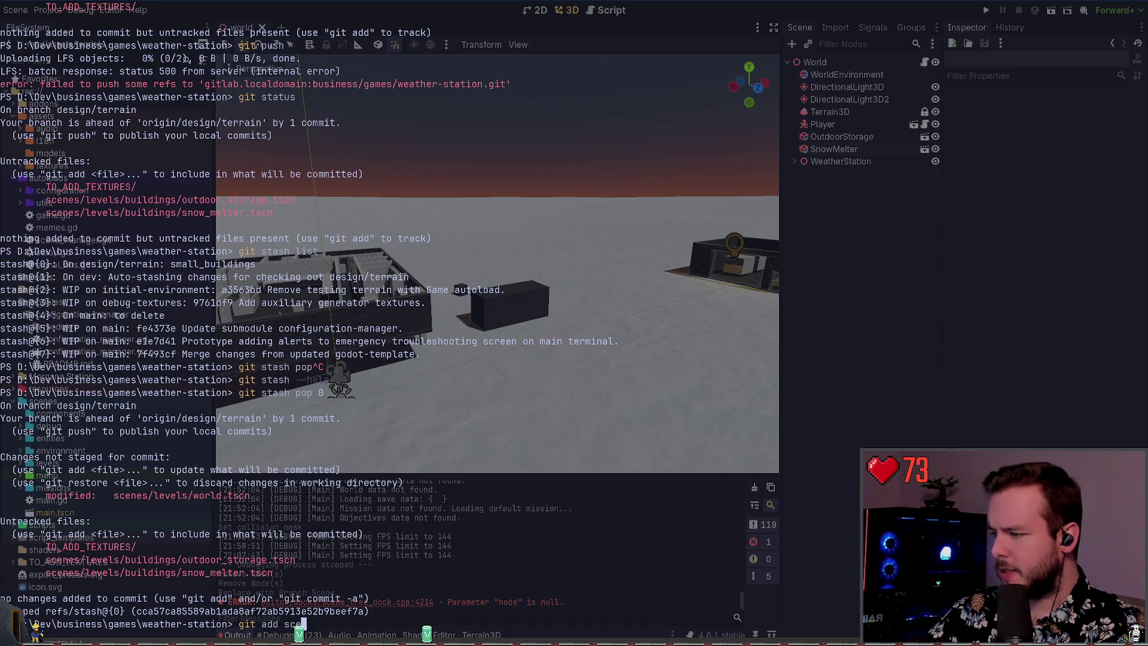
{"action": "key", "text": "Return"}
{"action": "type", "text": "git add sec"}
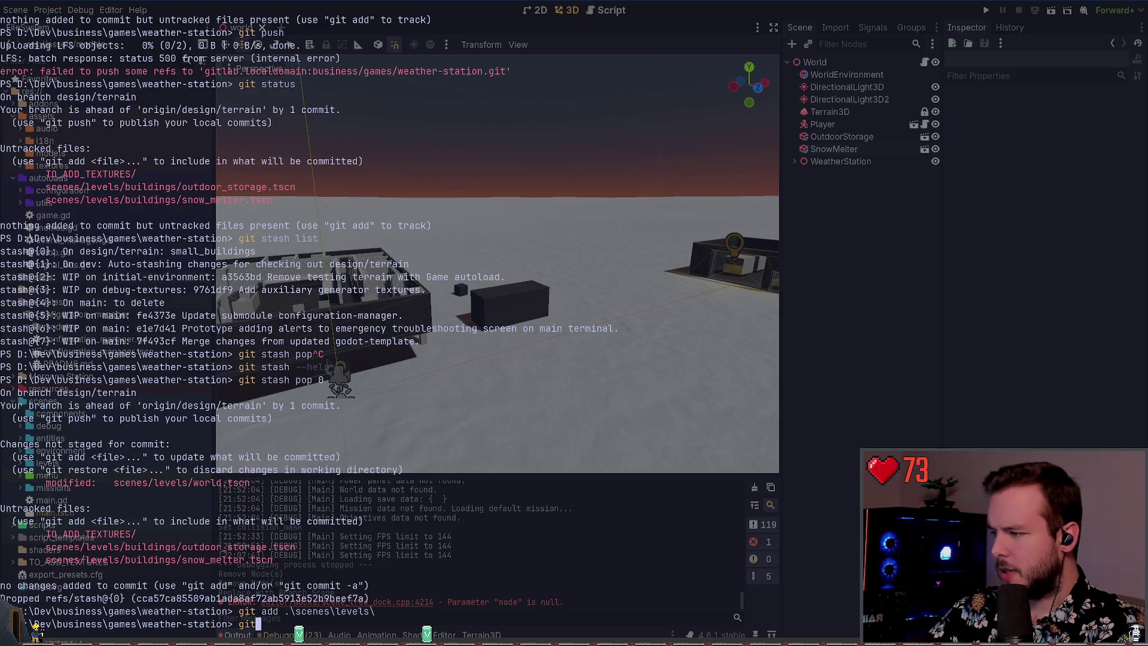
{"action": "key", "text": "ctrl+c"}
{"action": "type", "text": "git status"}
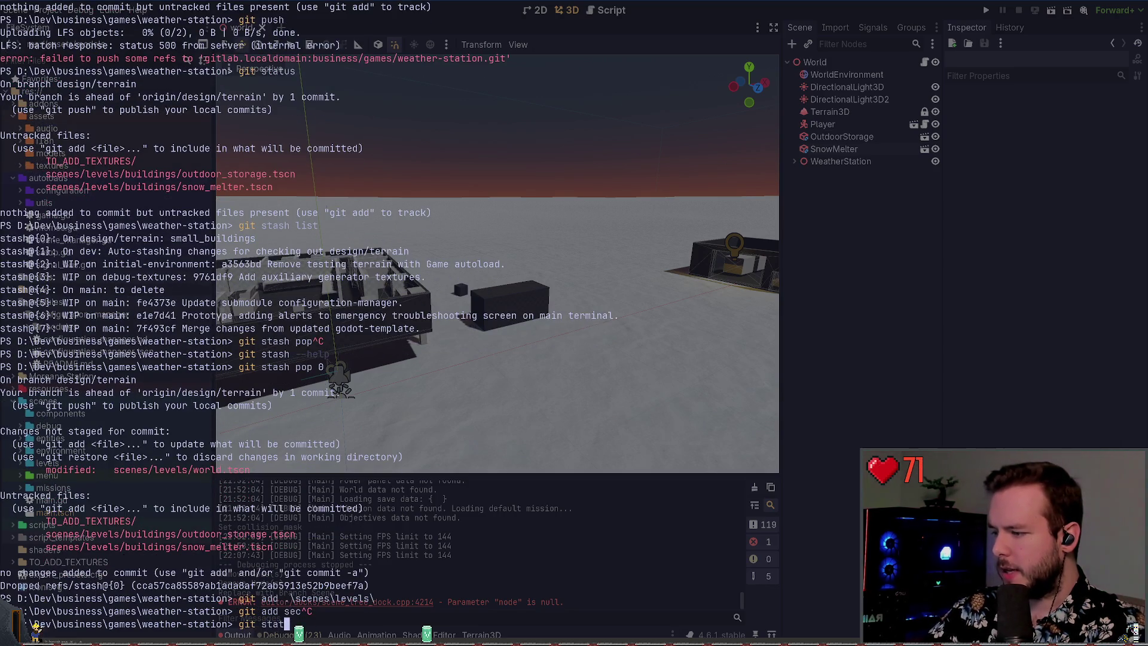
{"action": "key", "text": "Return"}
- Launch lazygit with the git t alias and preview the snow_melter.tscn diff
{"action": "type", "text": "git t"}
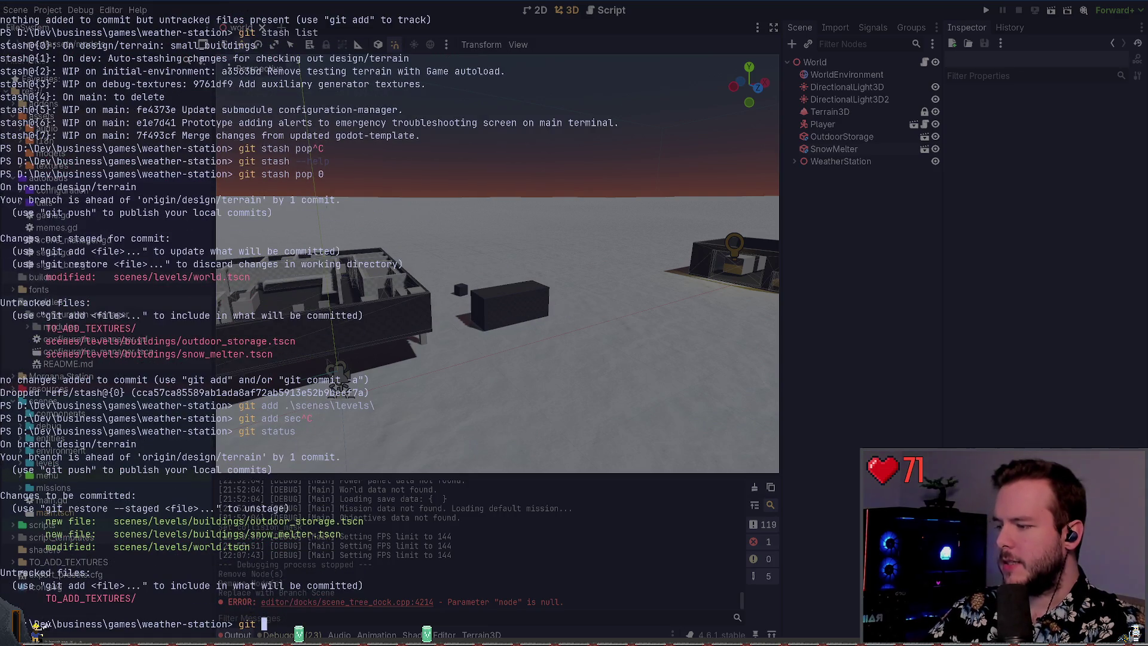
{"action": "key", "text": "Return"}
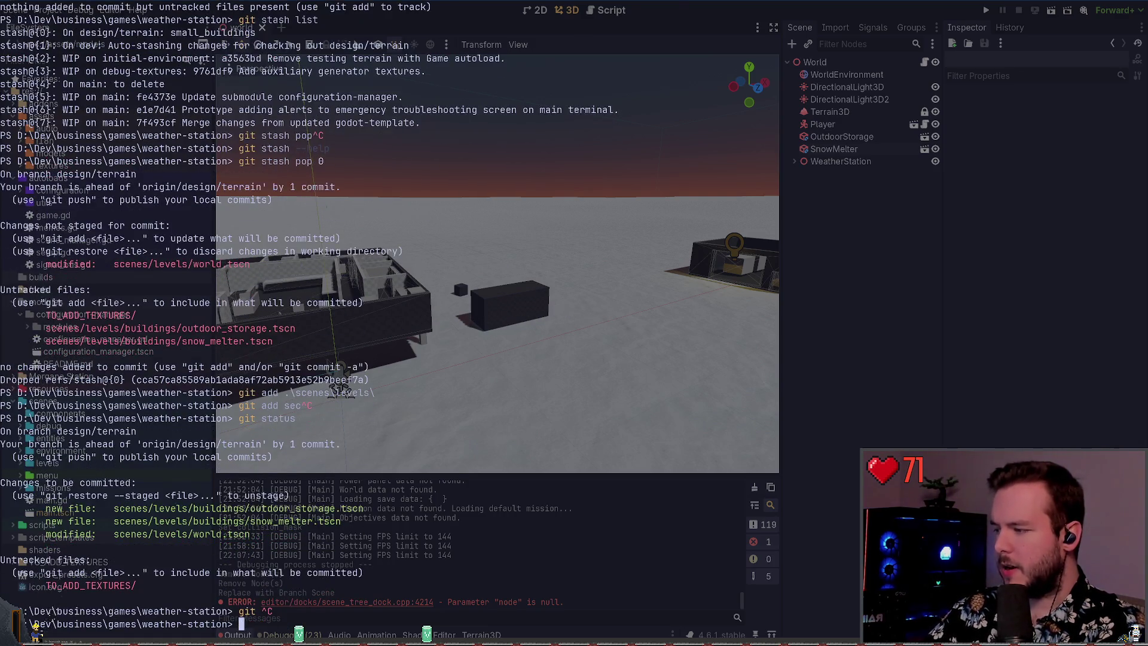
{"action": "key", "text": "Down"}
{"action": "key", "text": "Down"}
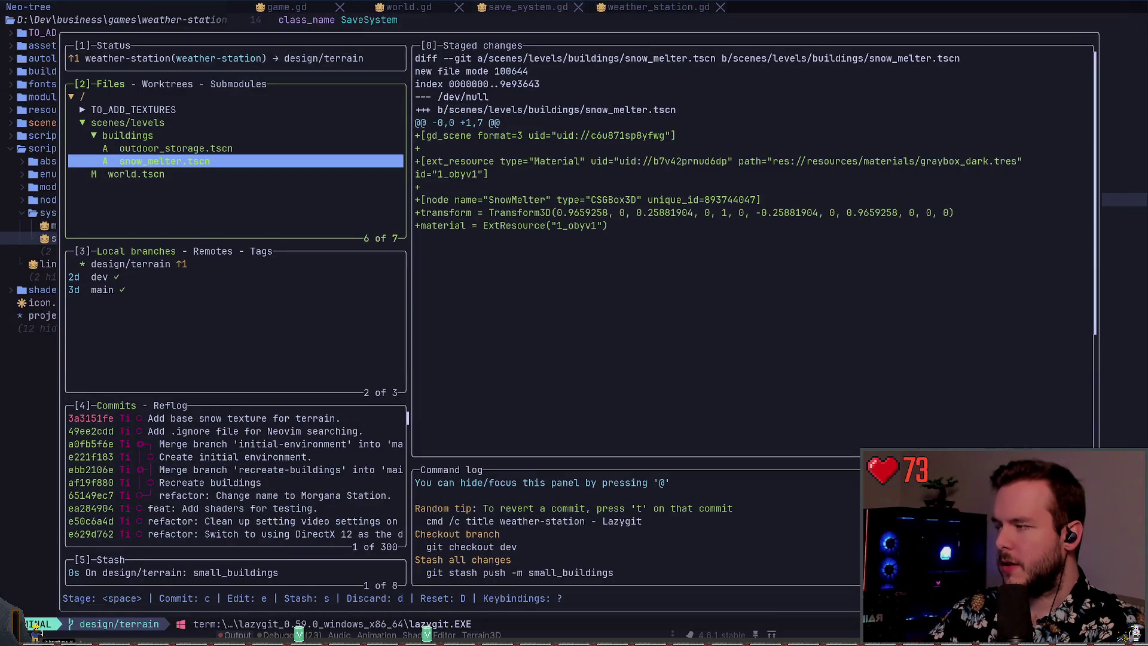
- Stash the staged scenes/levels changes under the name 'Outdoor buildings'
{"action": "key", "text": "Up"}
{"action": "key", "text": "Up"}
{"action": "key", "text": "Up"}
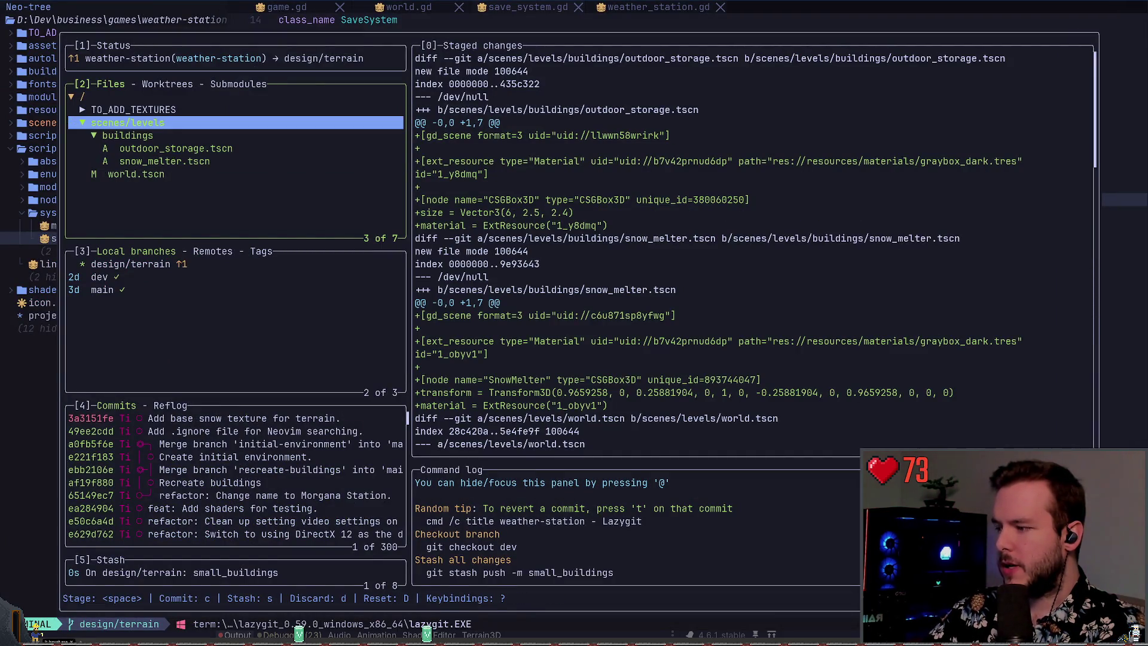
{"action": "type", "text": "soutdoor"}
{"action": "key", "text": "BackSpace"}
{"action": "key", "text": "BackSpace"}
{"action": "key", "text": "BackSpace"}
{"action": "type", "text": "Out"}
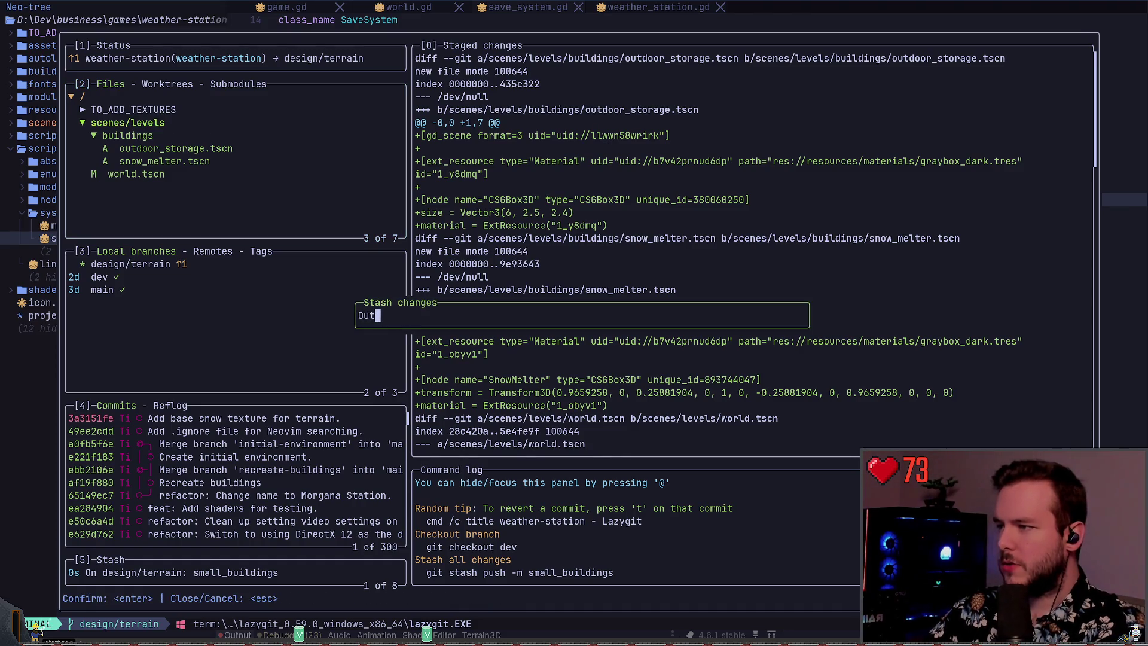
{"action": "type", "text": "door buildings"}
{"action": "key", "text": "Return"}
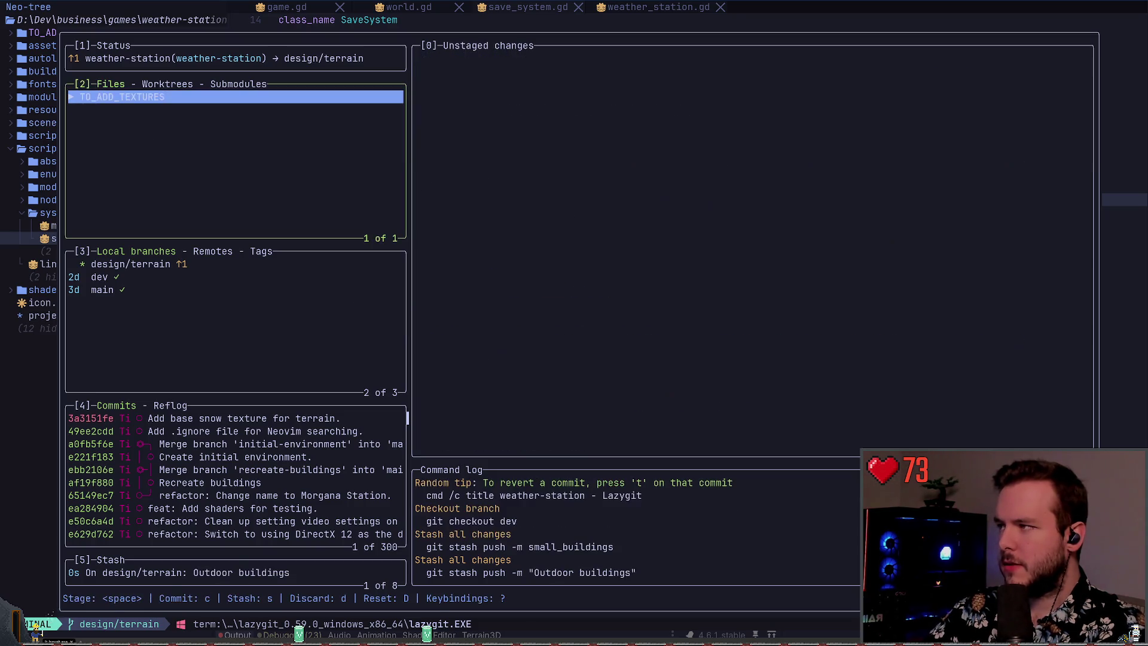
- Quit lazygit, run git status and git stash list, then view the local branches list
{"action": "type", "text": "qgit stt"}
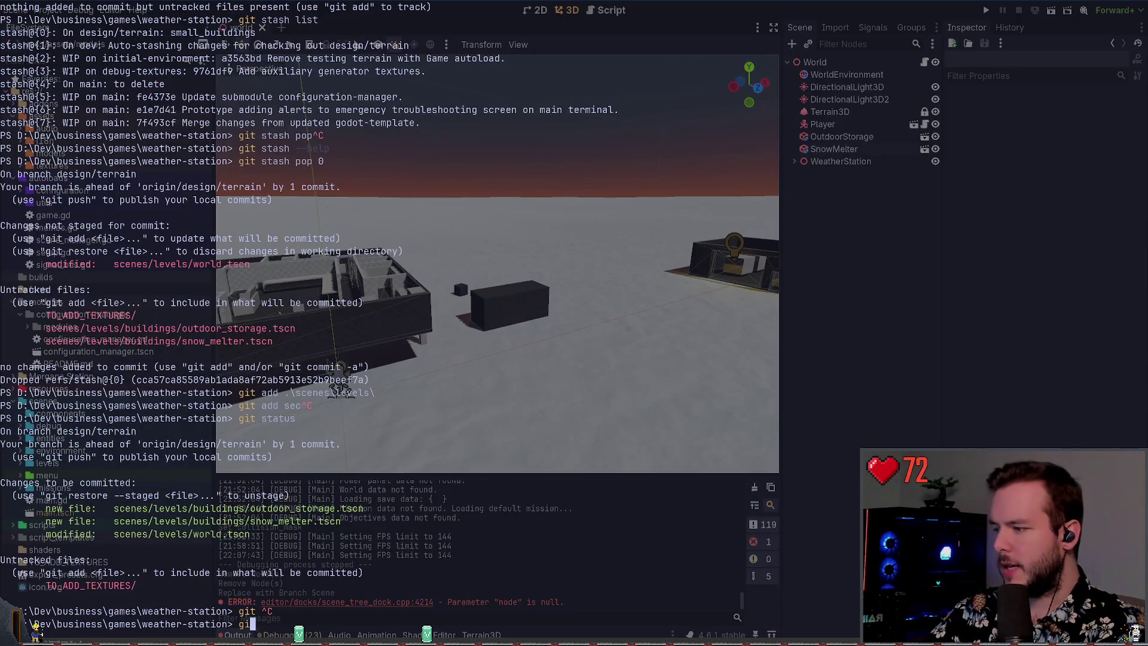
{"action": "type", "text": "tus"}
{"action": "key", "text": "Return"}
{"action": "type", "text": "git stash list"}
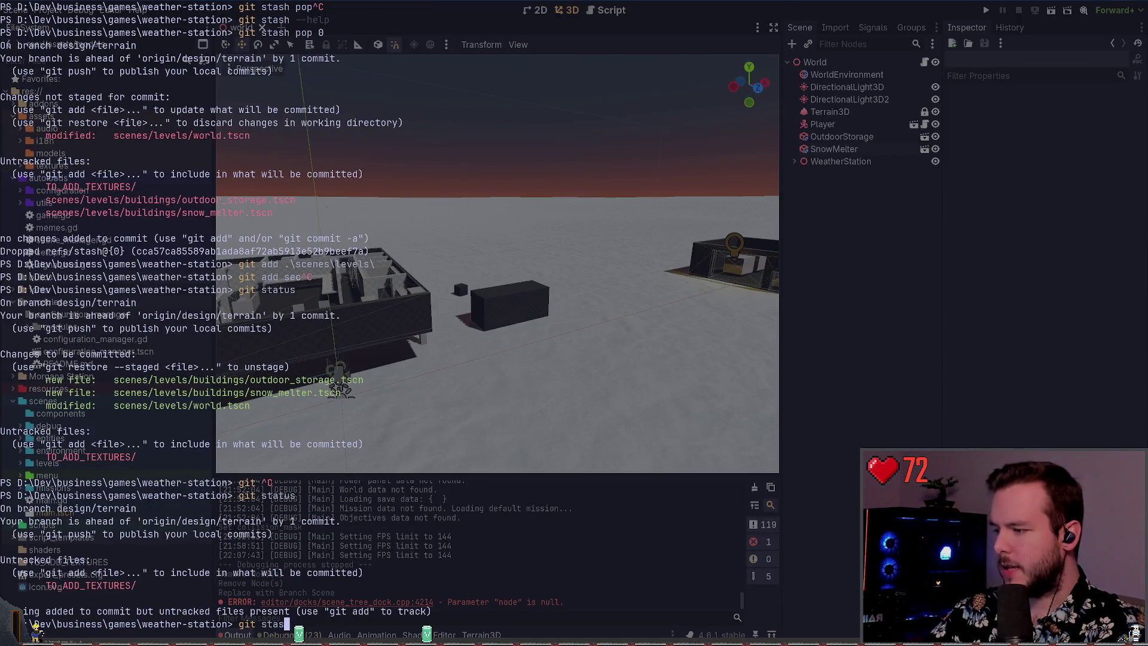
{"action": "key", "text": "Return"}
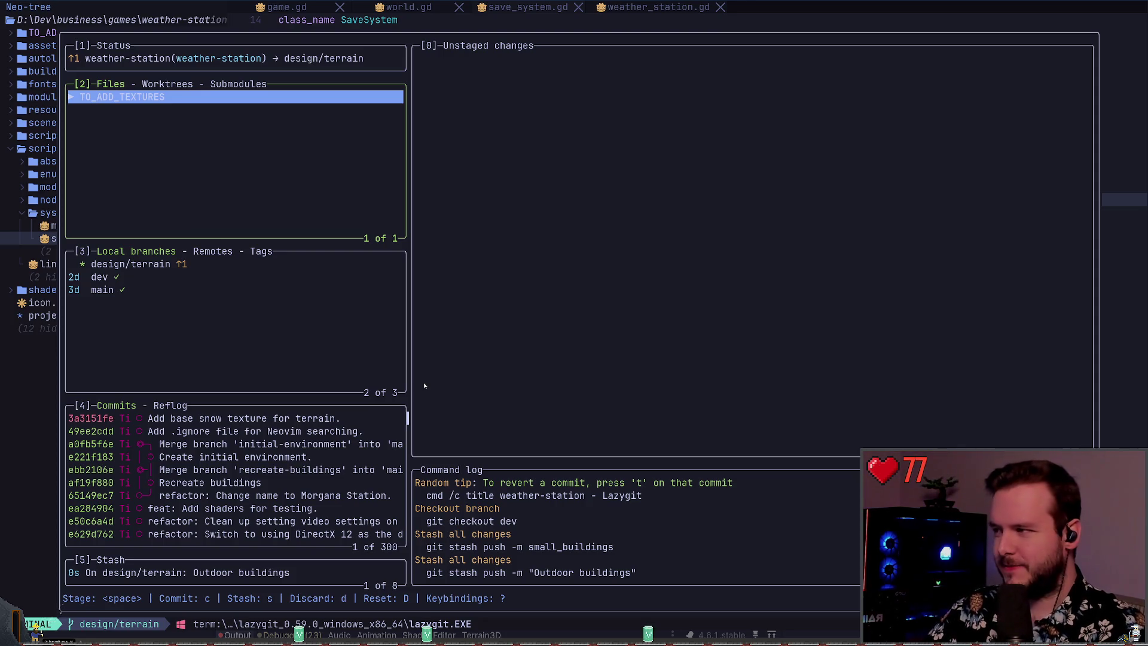
{"action": "key", "text": "3"}
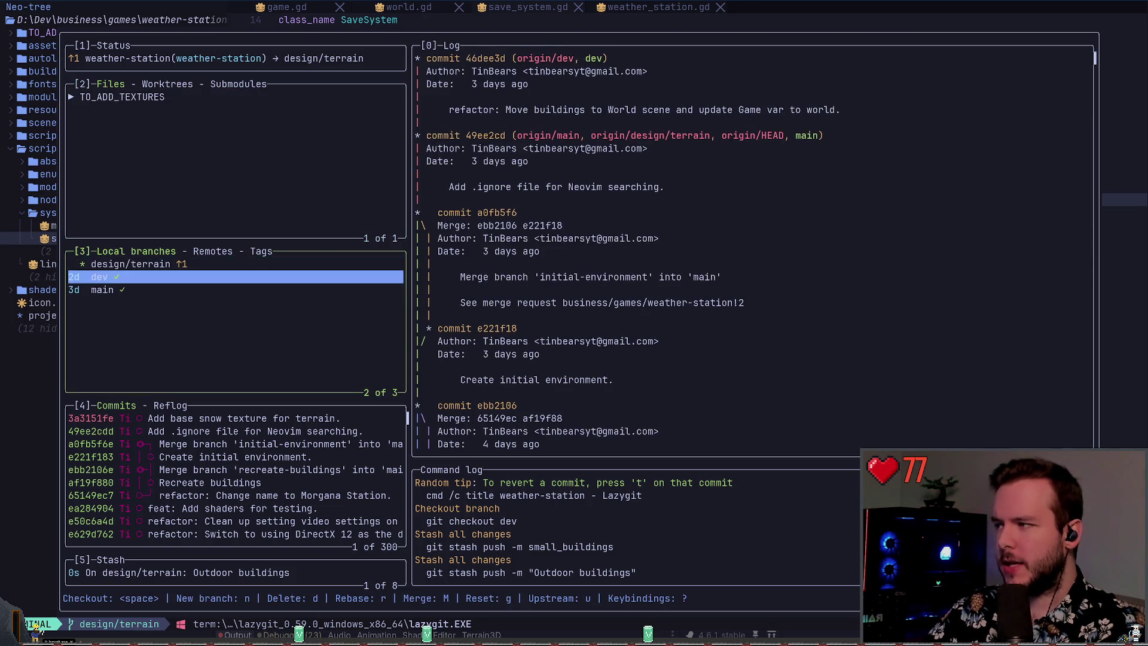
- Browse the dev branch's commits, then filter the keybinding list for 'en'
{"action": "key", "text": "Return"}
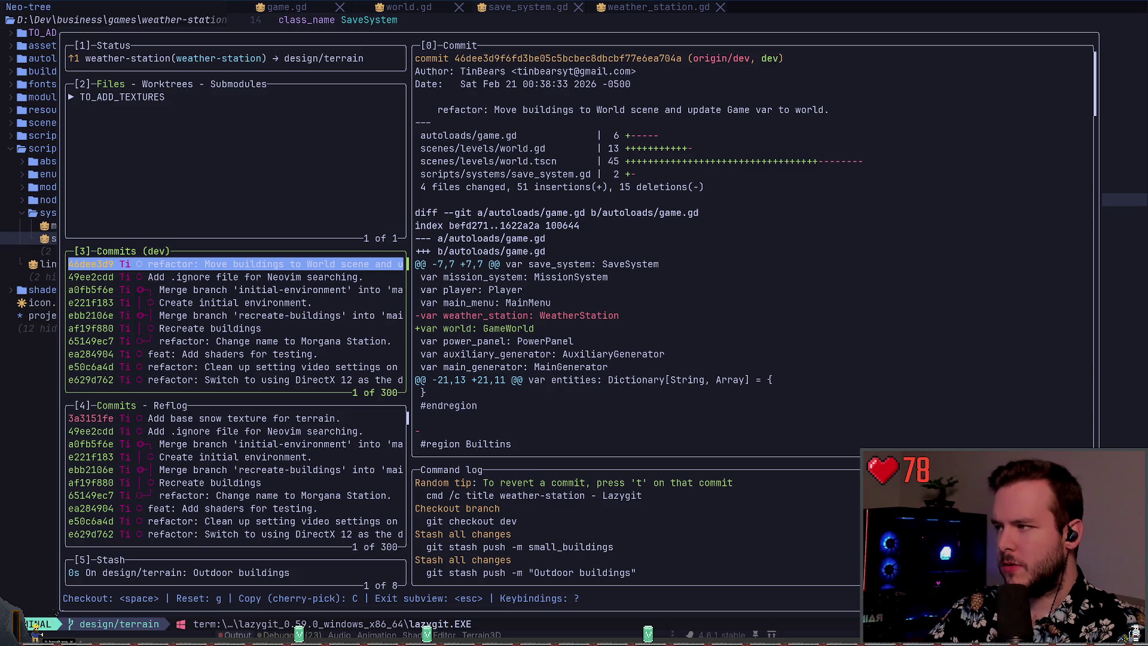
{"action": "key", "text": "Escape"}
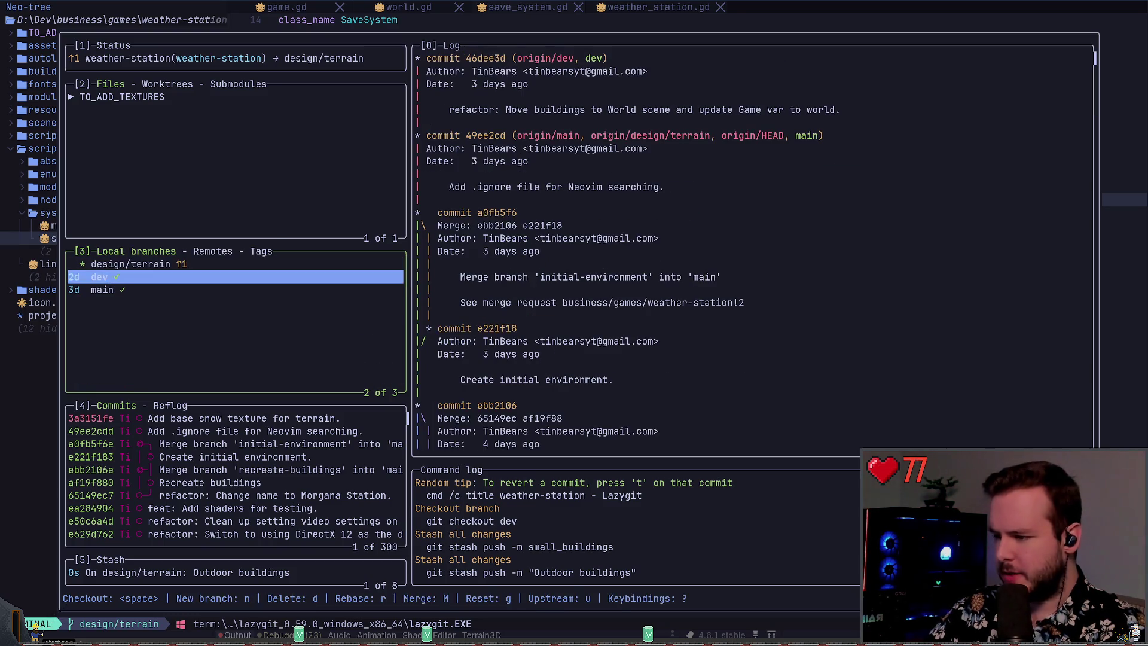
{"action": "key", "text": "?"}
{"action": "key", "text": "slash"}
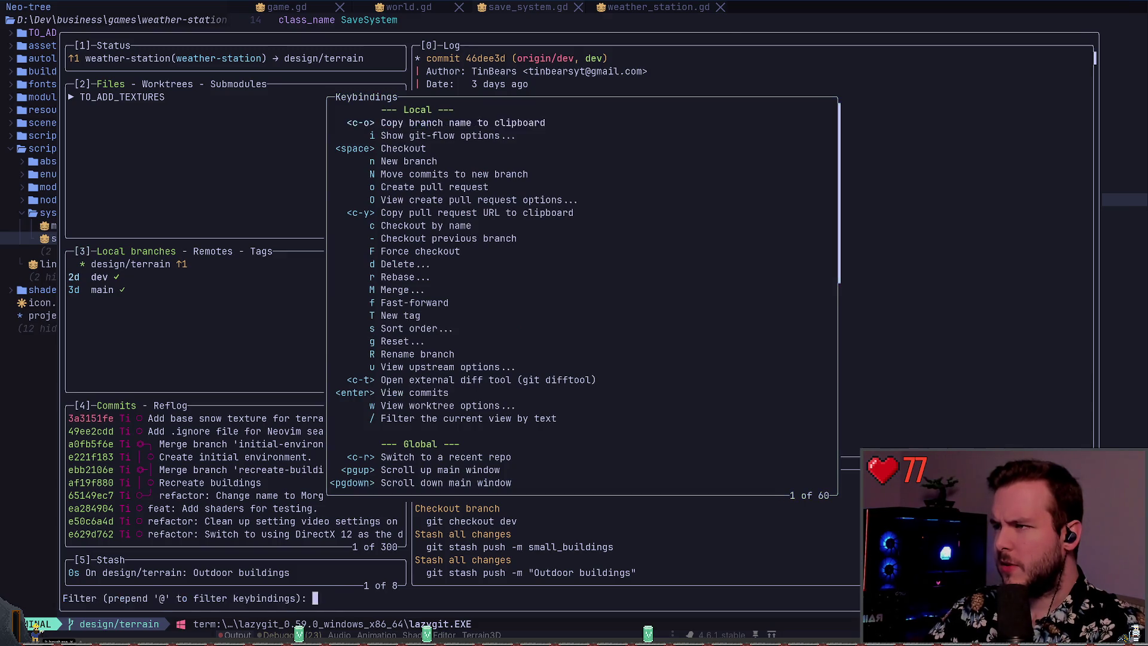
{"action": "type", "text": "en"}
{"action": "key", "text": "BackSpace"}
{"action": "key", "text": "BackSpace"}
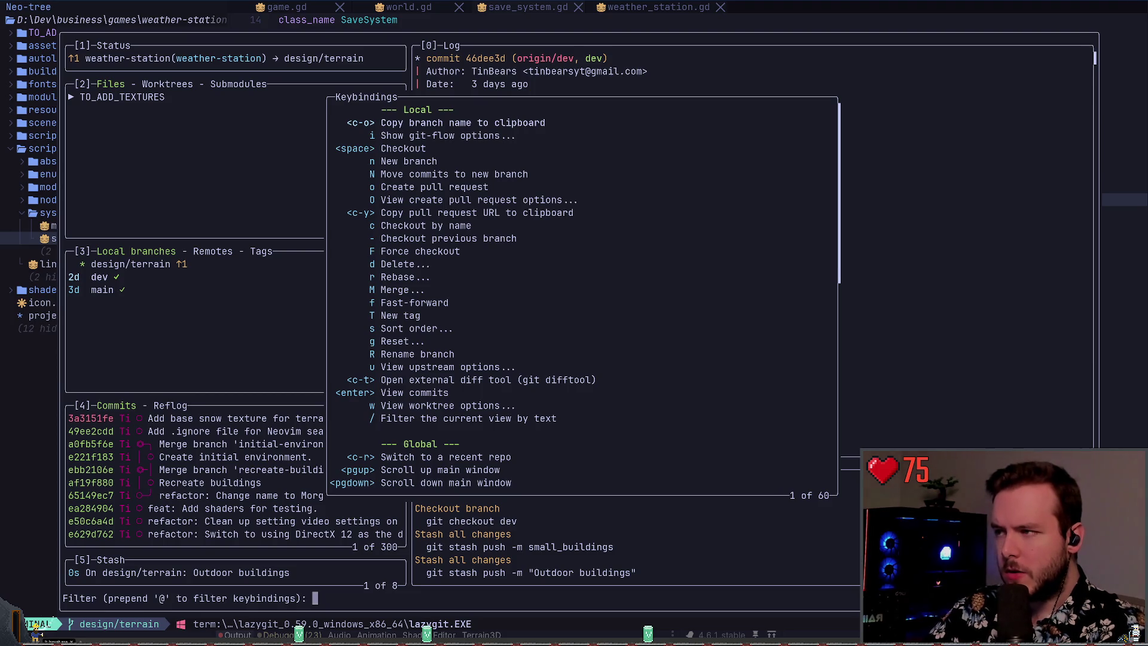
- Close the keybindings list, check out dev, and quit lazygit
{"action": "key", "text": "Escape"}
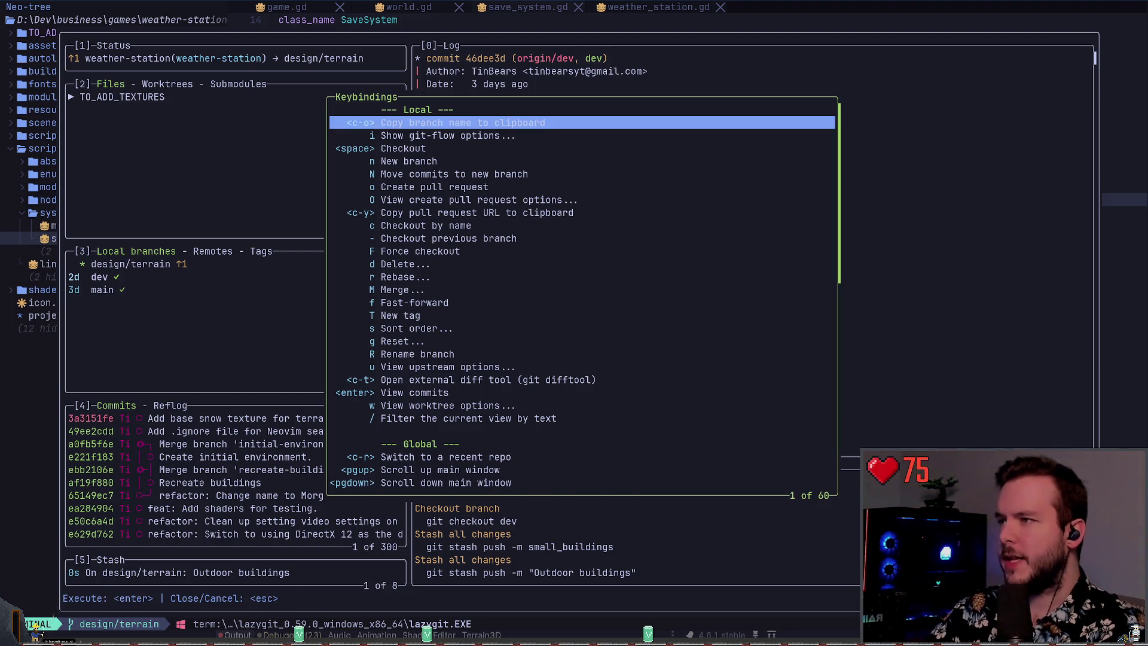
{"action": "key", "text": "Escape"}
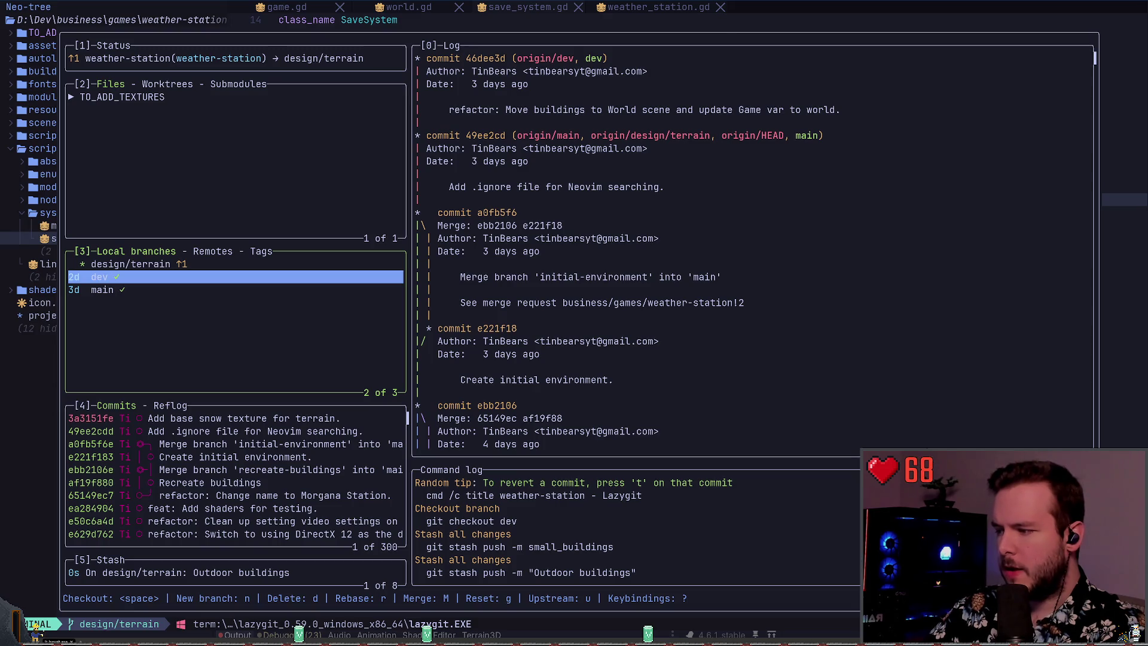
{"action": "key", "text": "space"}
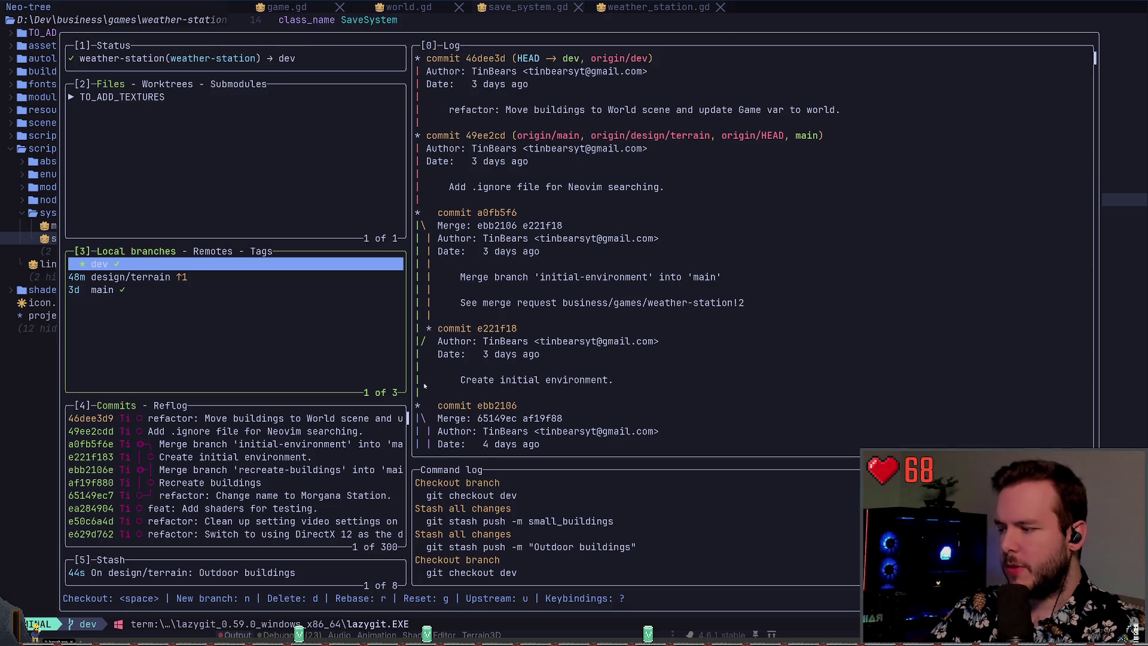
{"action": "key", "text": "q"}
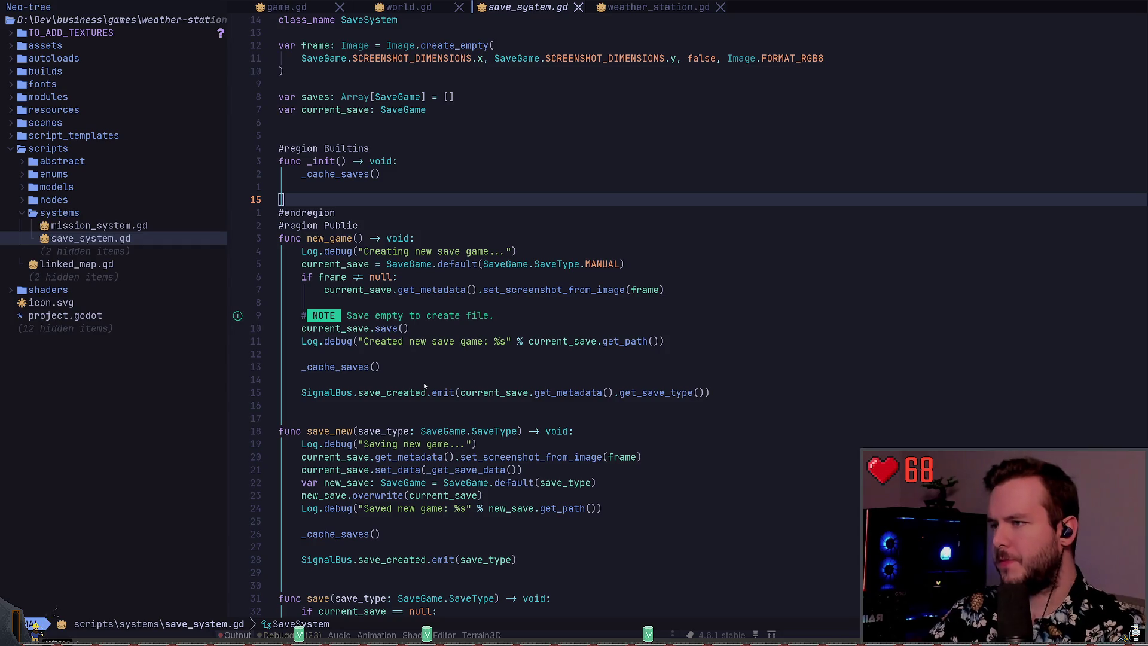
- Orbit the Godot world scene to bring the far building into view
{"action": "key", "text": "alt+Tab"}
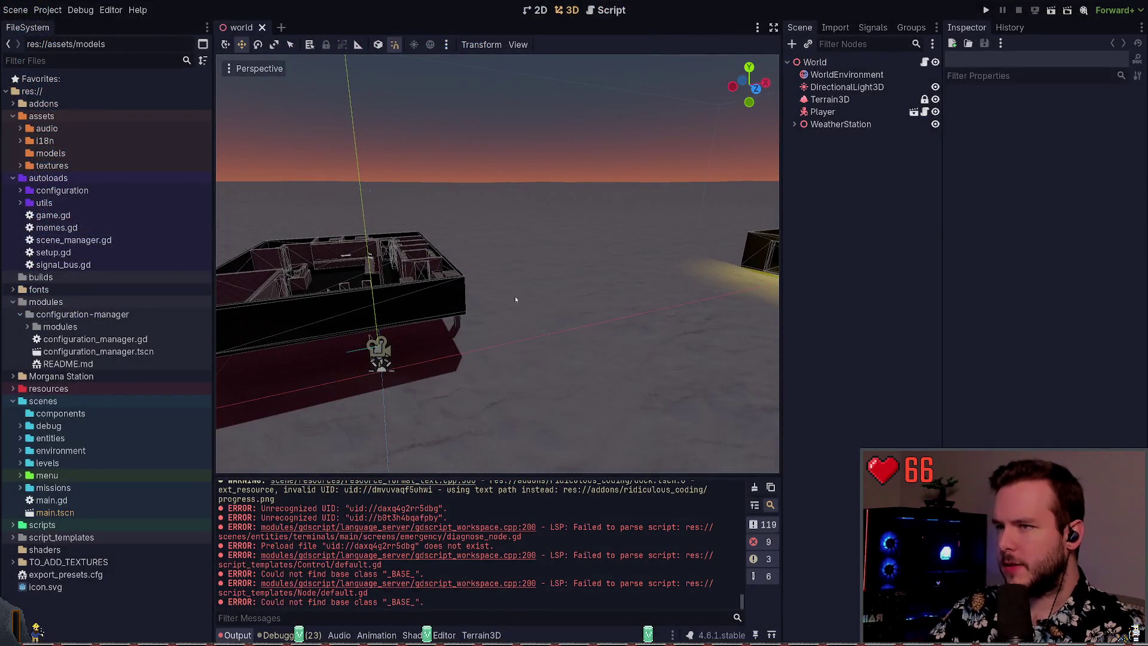
{"action": "left_click_drag", "start_coordinate": [515, 296], "coordinate": [511, 280]}
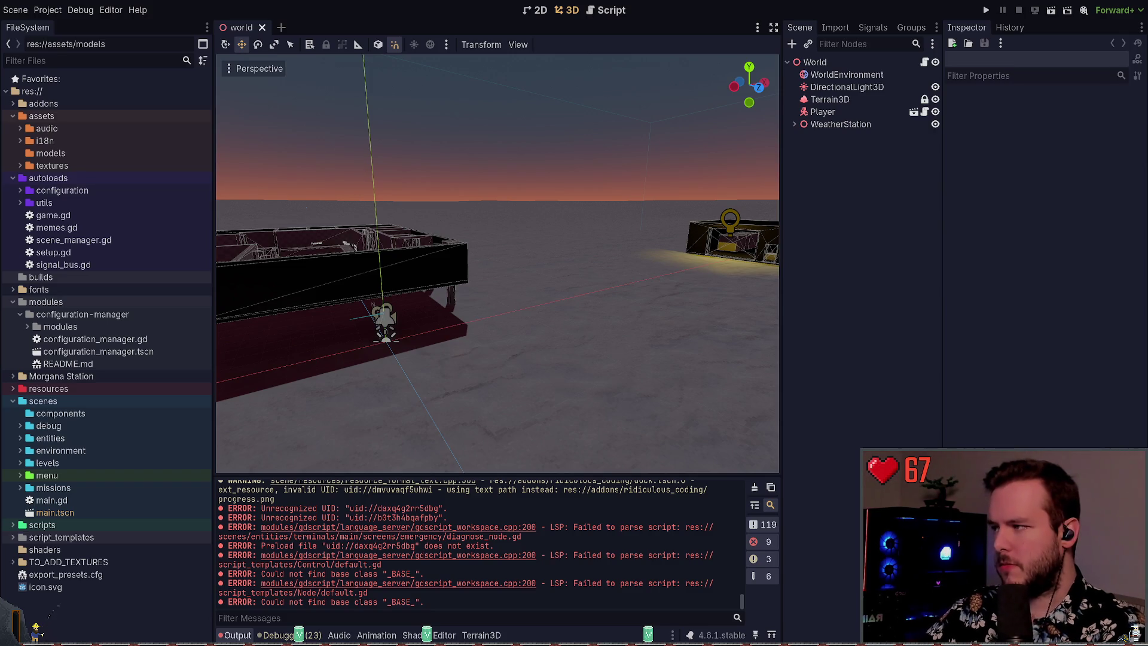
{"action": "key", "text": "super+grave"}
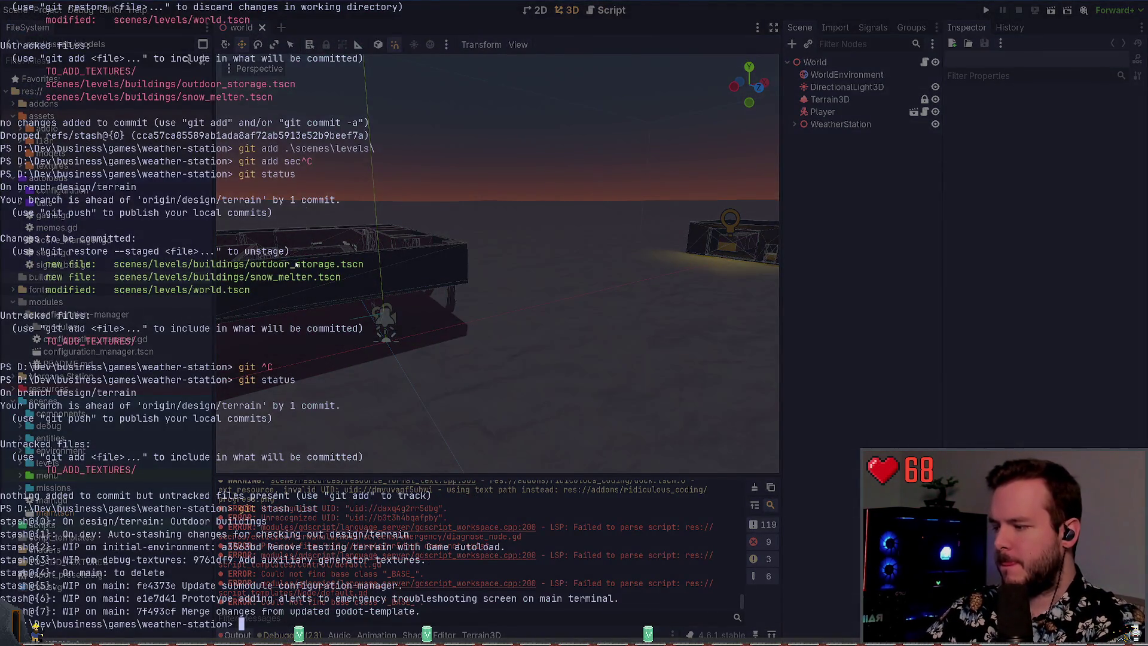
- In Neovim, glance at the plugin manager, then open lazygit
{"action": "key", "text": "ctrl+Tab"}
{"action": "key", "text": "space"}
{"action": "key", "text": "l"}
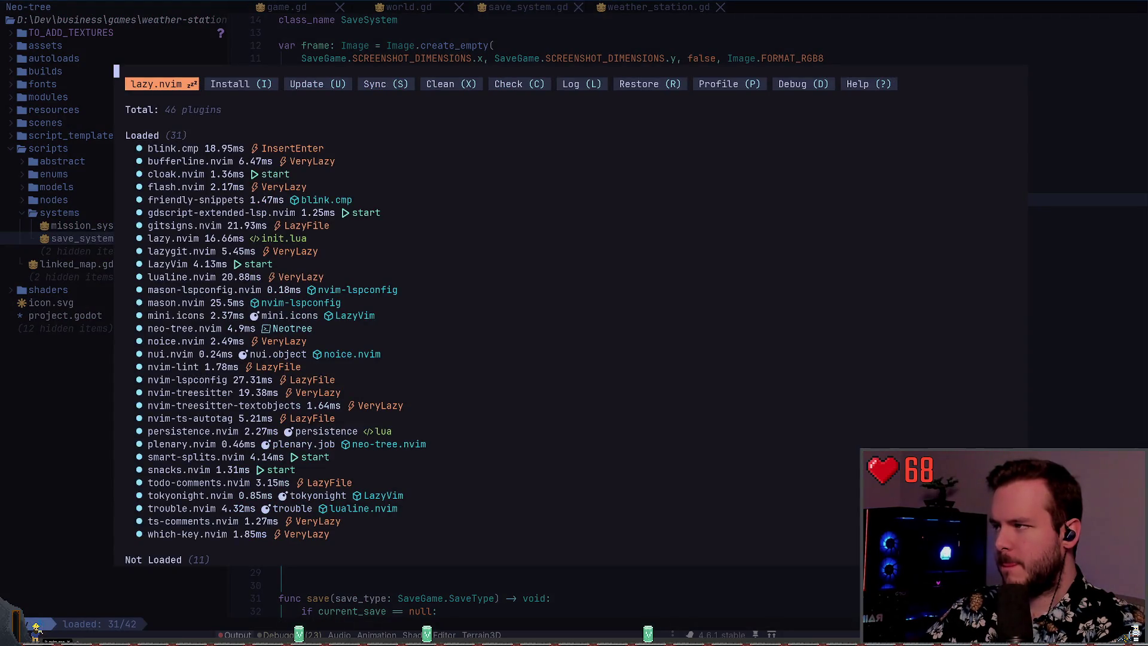
{"action": "key", "text": "q"}
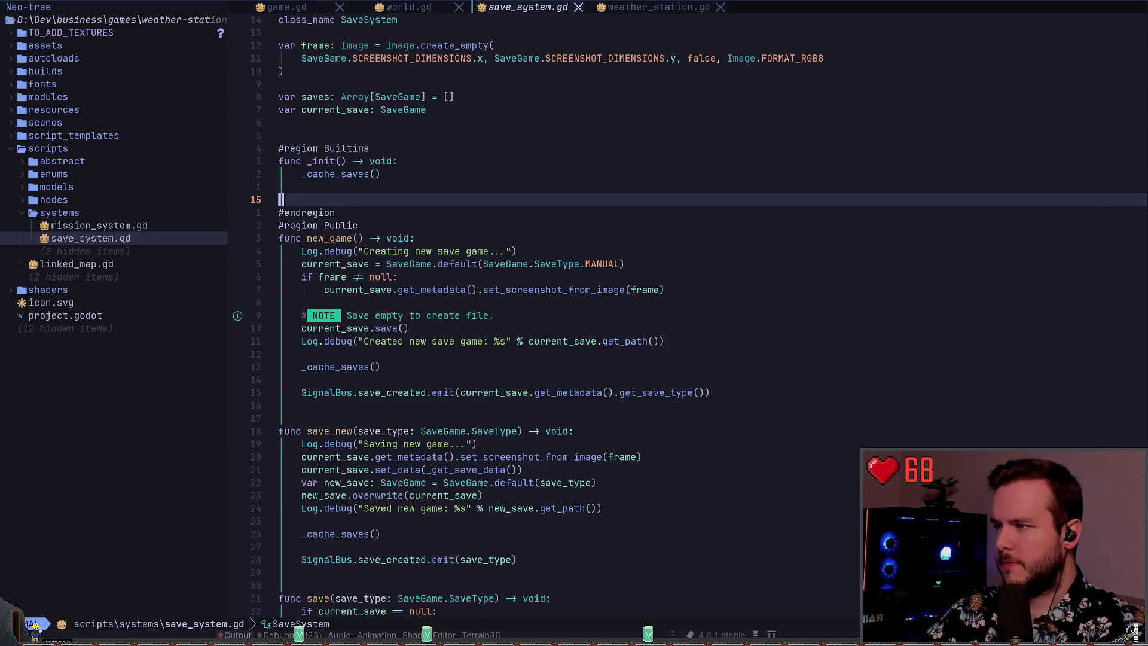
{"action": "key", "text": "space"}
{"action": "key", "text": "g"}
{"action": "key", "text": "g"}
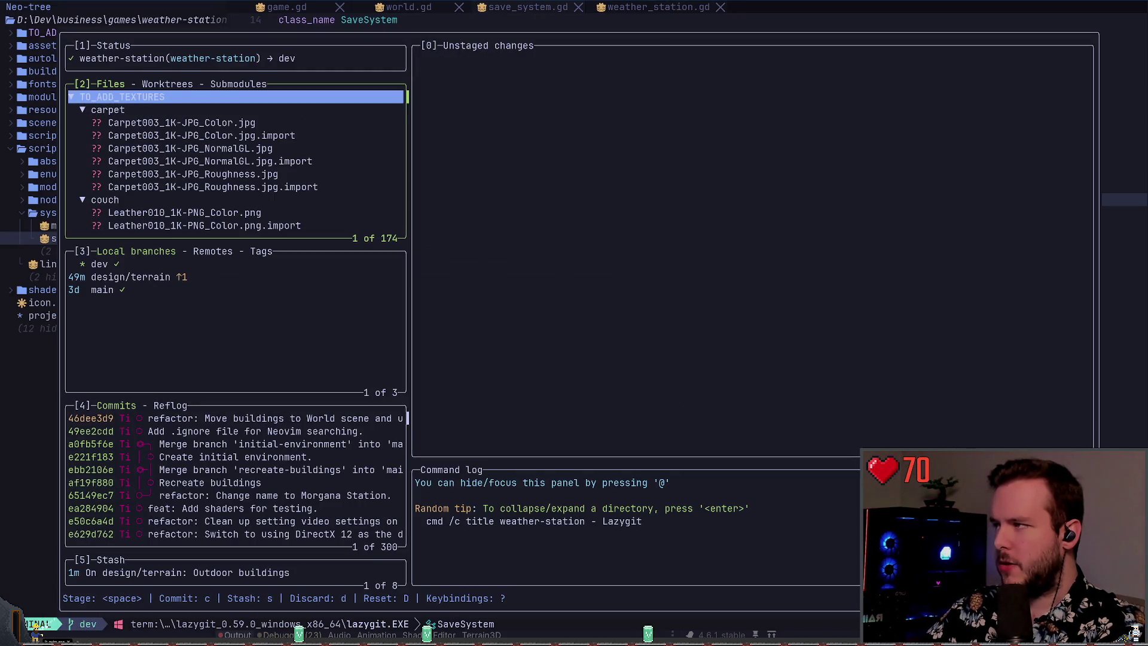
- Collapse the carpet and TO_ADD_TEXTURES folders in the changed files list
{"action": "key", "text": "Down"}
{"action": "key", "text": "Return"}
{"action": "key", "text": "Up"}
{"action": "key", "text": "Return"}
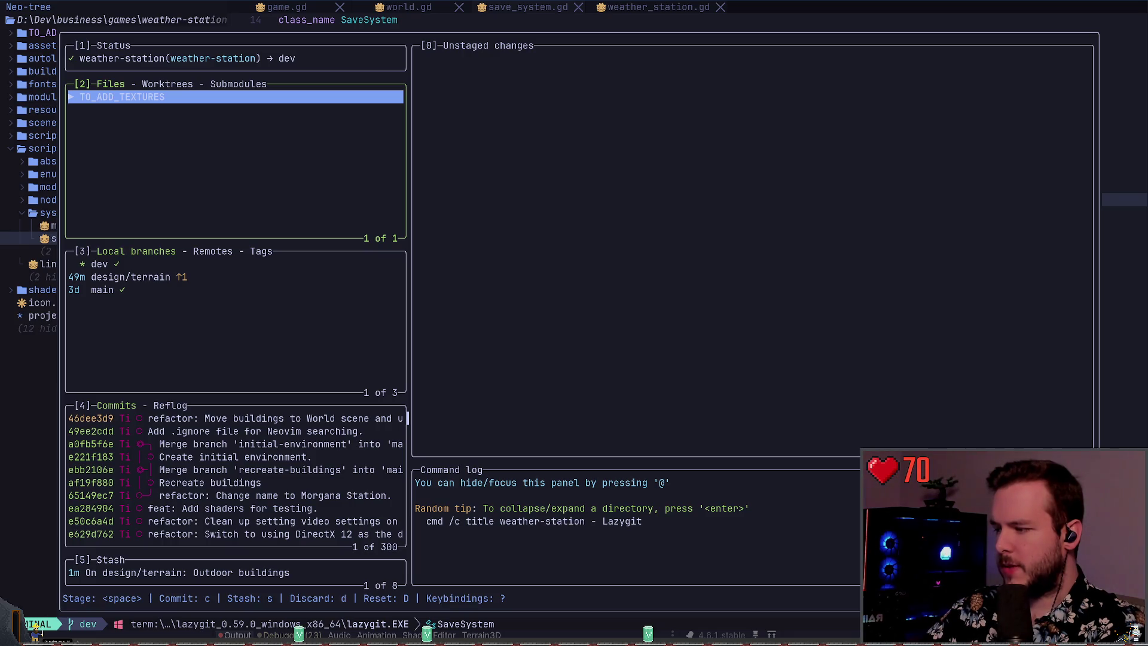
- Filter the keybindings for 'stash', view the stash options, and cancel without stashing
{"action": "key", "text": "question"}
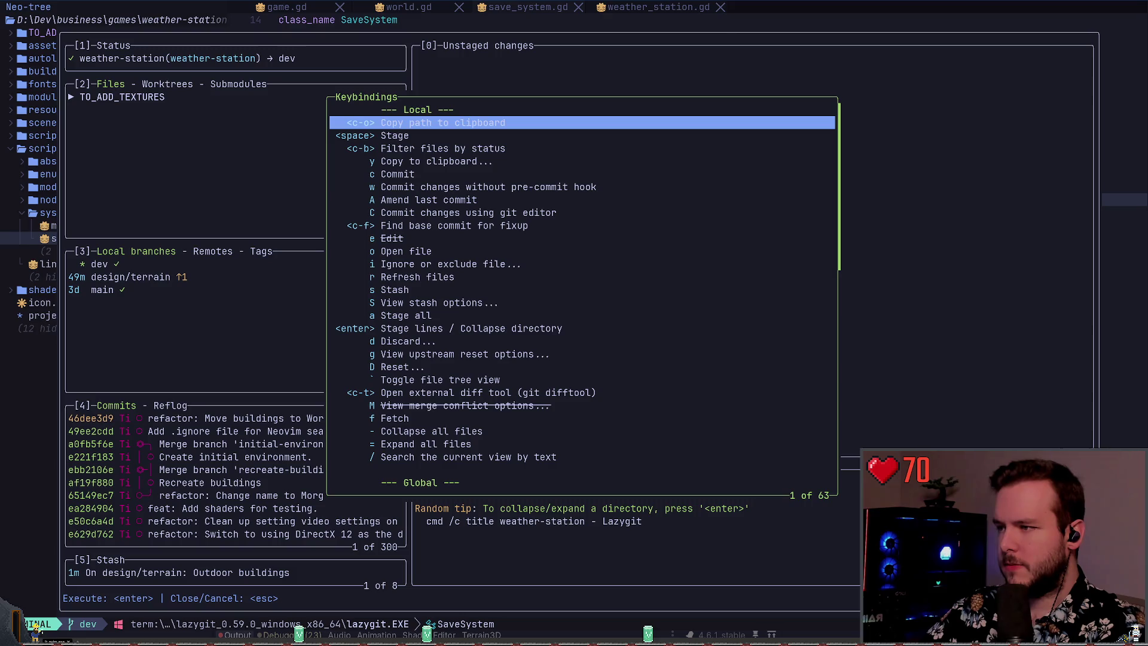
{"action": "key", "text": "slash"}
{"action": "type", "text": "stash"}
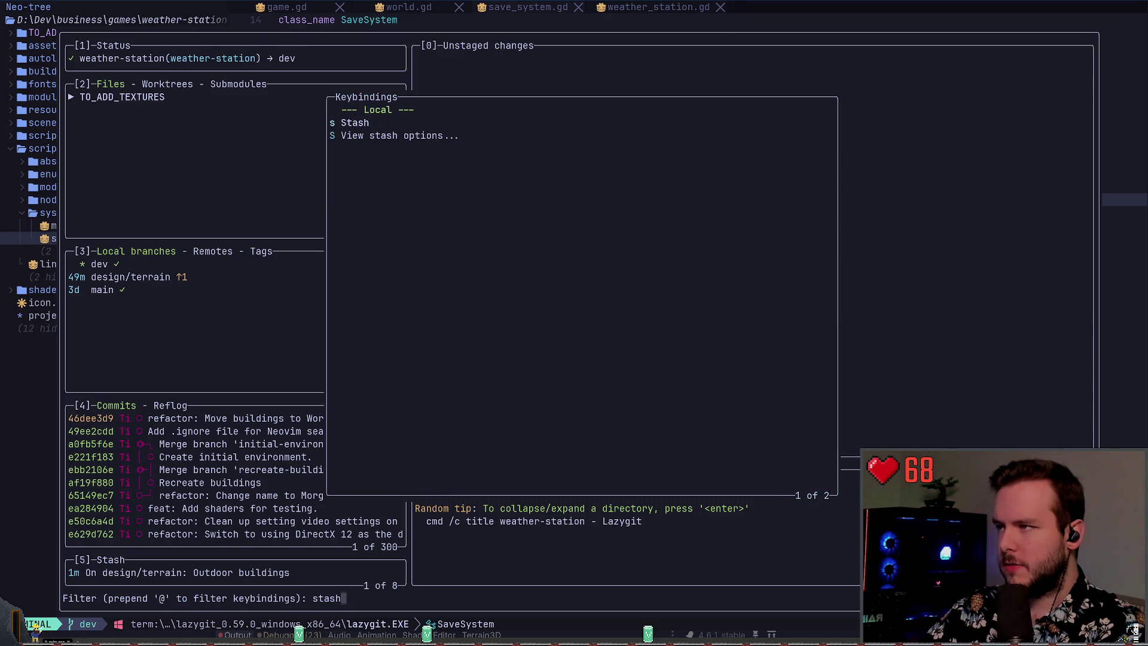
{"action": "key", "text": "Escape"}
{"action": "key", "text": "Escape"}
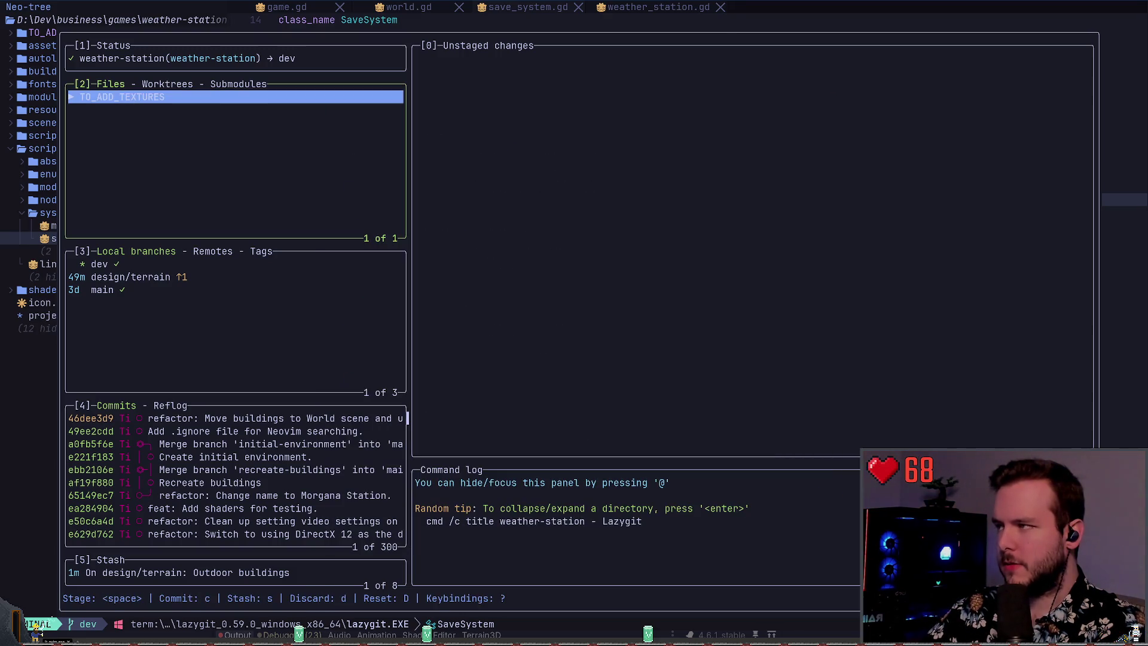
{"action": "key", "text": "shift+s"}
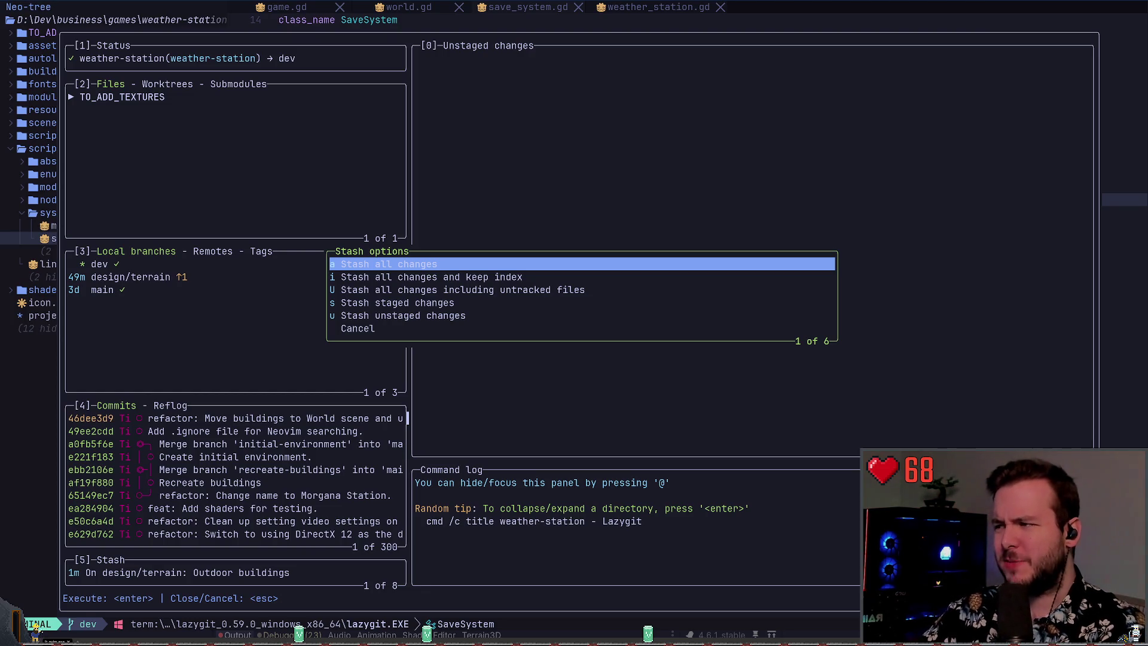
{"action": "key", "text": "Escape"}
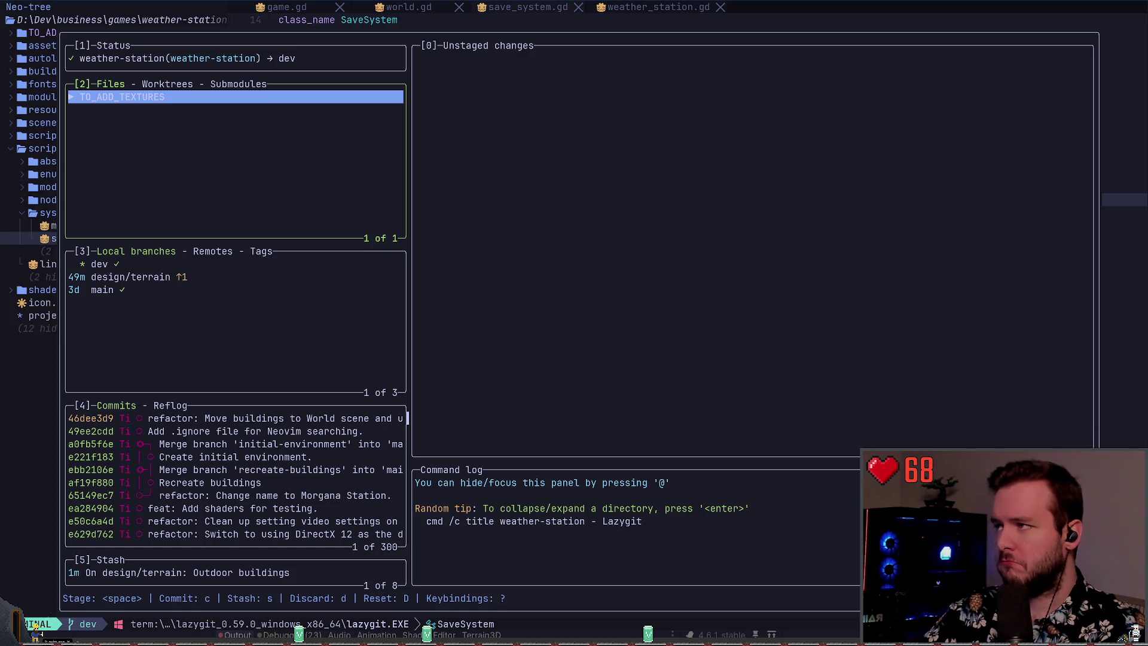
- In local branches, filter the branch commands for 'stash', then close the list
{"action": "key", "text": "3"}
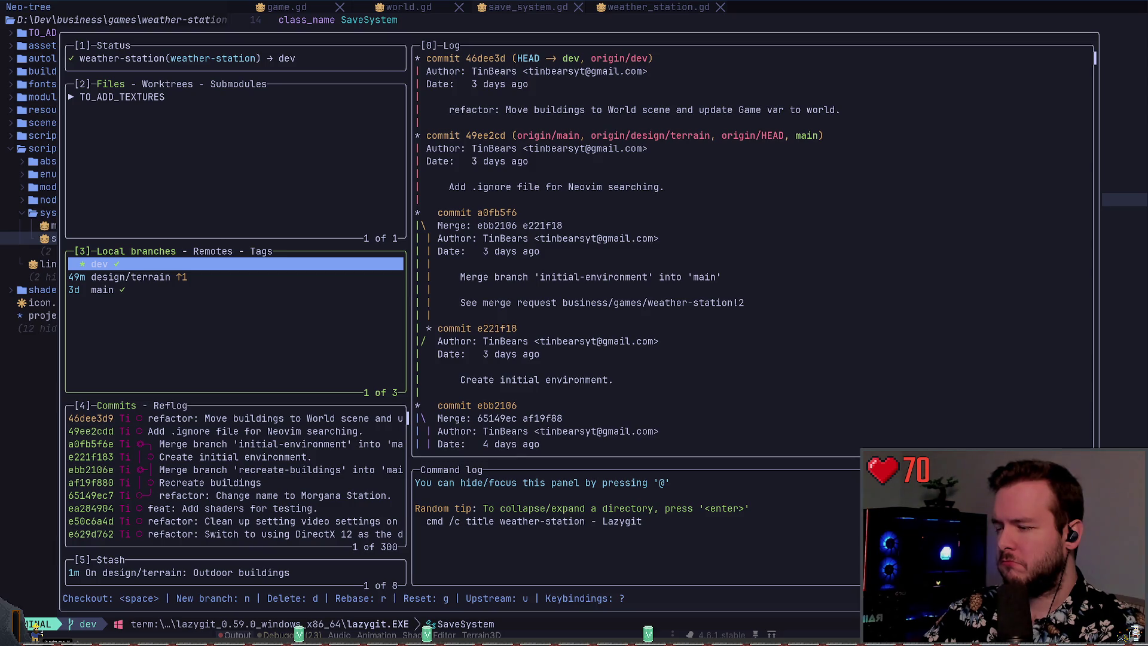
{"action": "key", "text": "question"}
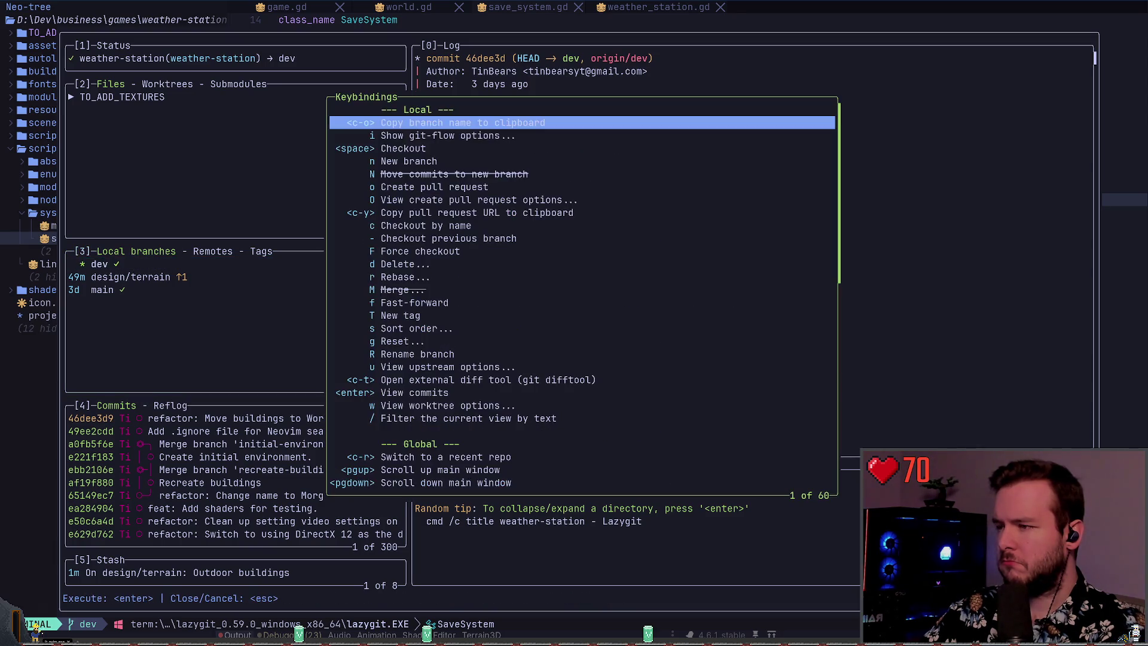
{"action": "key", "text": "slash"}
{"action": "type", "text": "stash"}
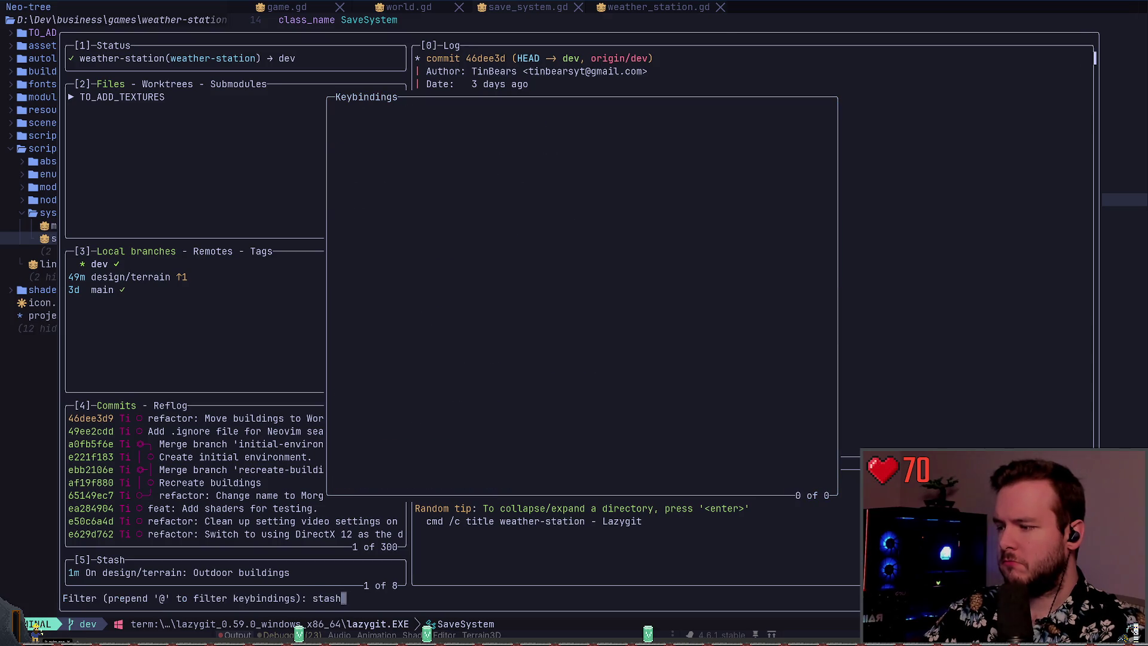
{"action": "key", "text": "Escape"}
{"action": "key", "text": "Escape"}
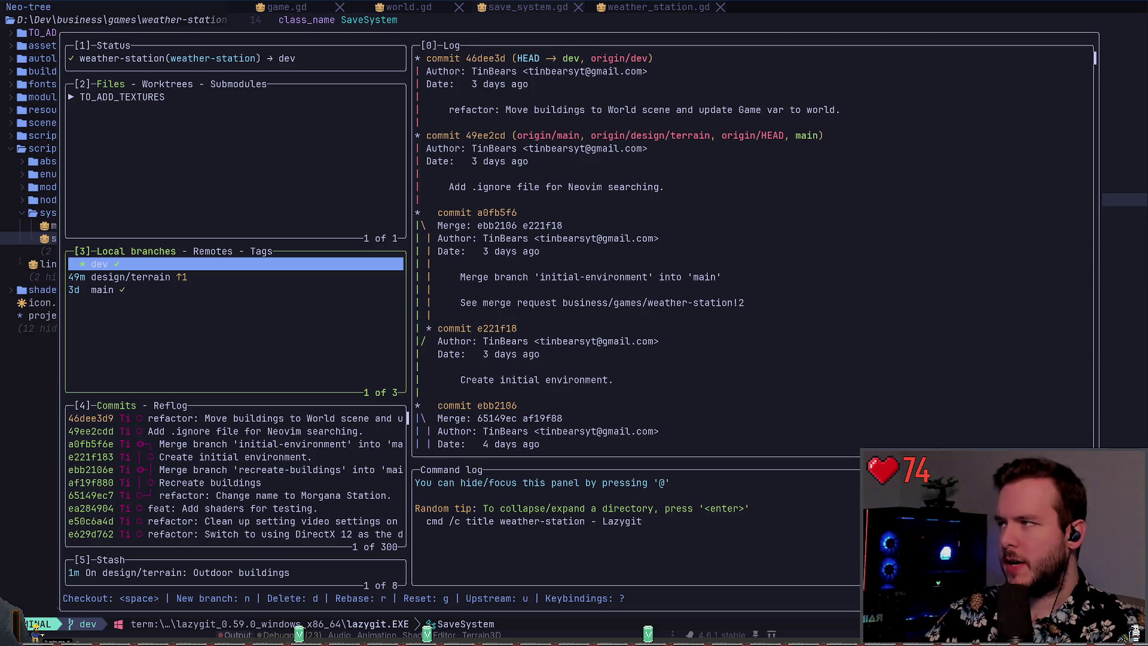
- Cycle lazygit focus through the branches, commits and changed files panels
{"action": "key", "text": "1"}
{"action": "key", "text": "2"}
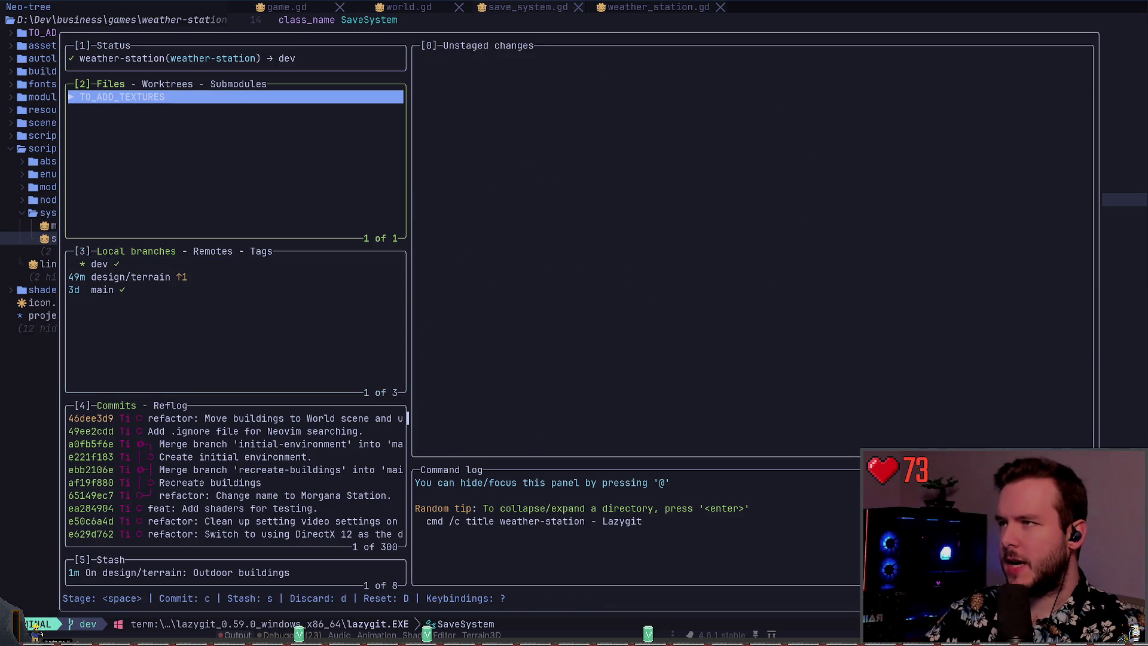
{"action": "key", "text": "3"}
{"action": "key", "text": "2"}
{"action": "key", "text": "4"}
{"action": "key", "text": "2"}
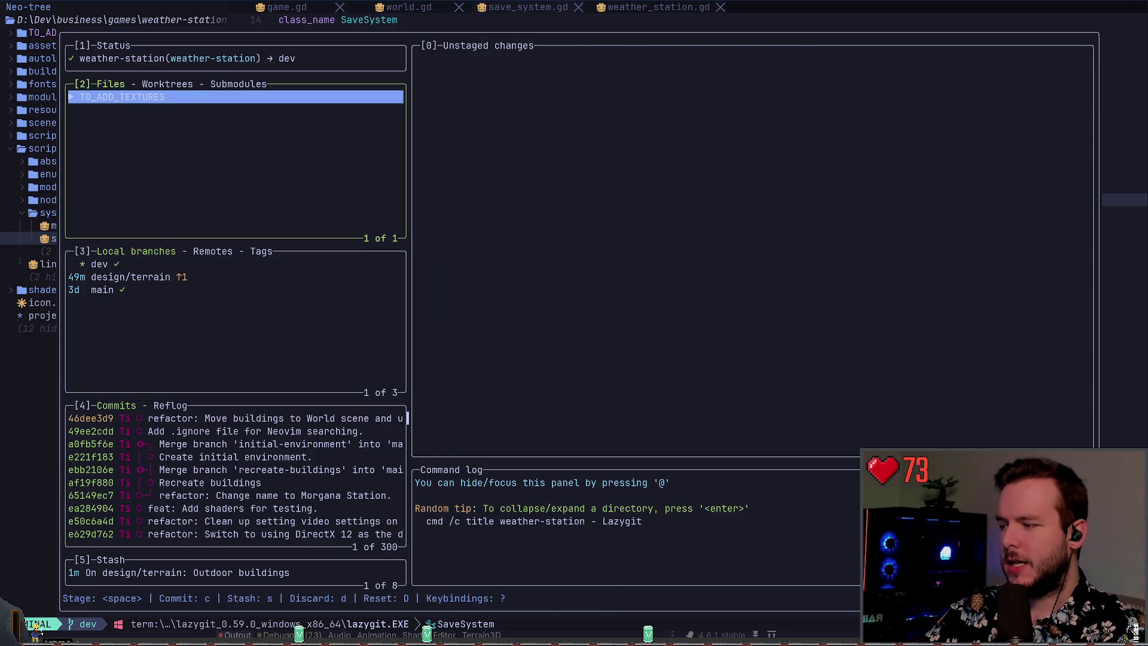
- Quit lazygit and run git status and git stash list in PowerShell
{"action": "type", "text": "q"}
{"action": "type", "text": "git st"}
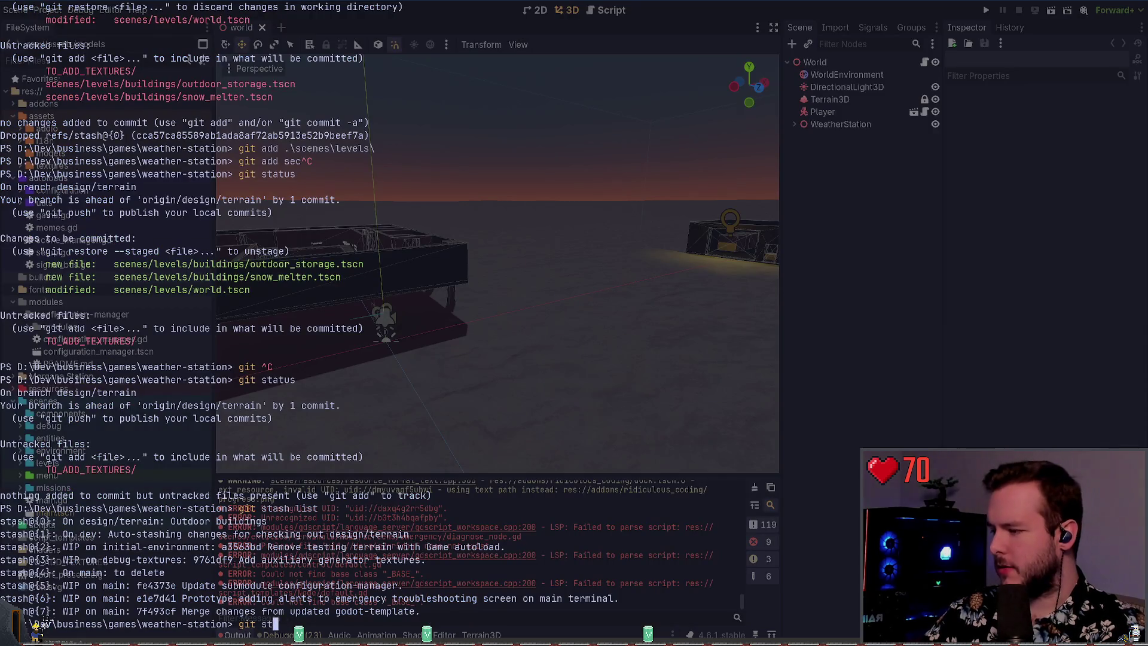
{"action": "type", "text": "atus"}
{"action": "key", "text": "Return"}
{"action": "type", "text": "git st"}
{"action": "type", "text": "ash list"}
{"action": "key", "text": "Return"}
- Run git stash pop 0 onto dev and check git status for the conflict
{"action": "type", "text": "git stash pop 0"}
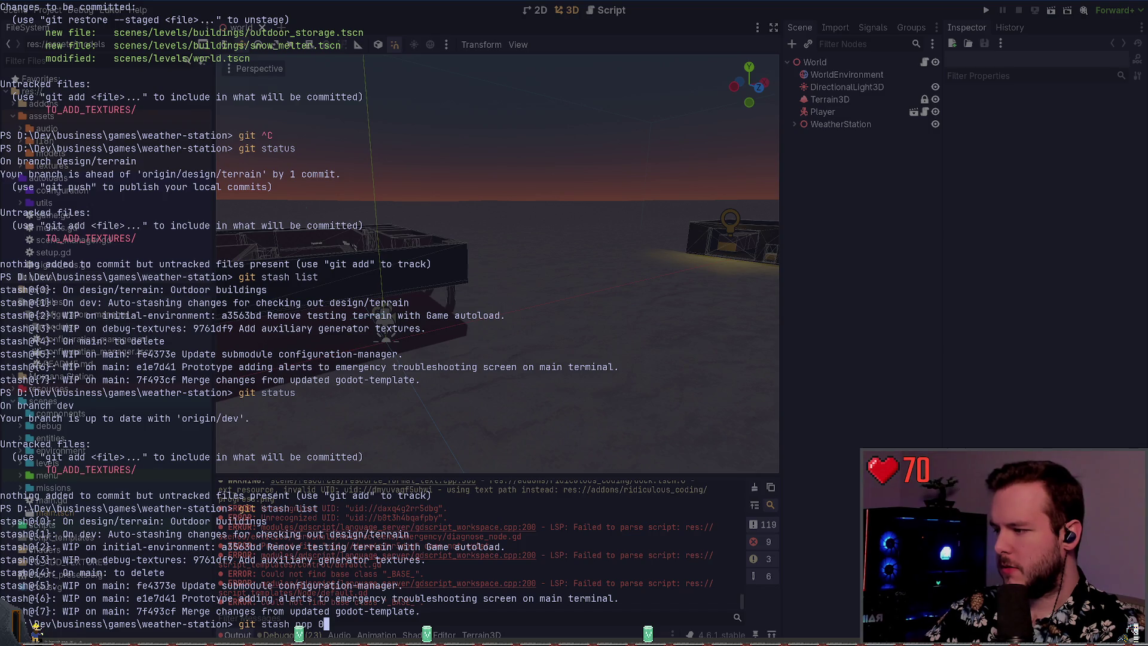
{"action": "key", "text": "Return"}
{"action": "type", "text": "git status"}
{"action": "key", "text": "Return"}
- Abandon half-typed git add and git diff commands, then return to lazygit
{"action": "type", "text": "git add"}
{"action": "key", "text": "ctrl+c"}
{"action": "type", "text": "git diff sce"}
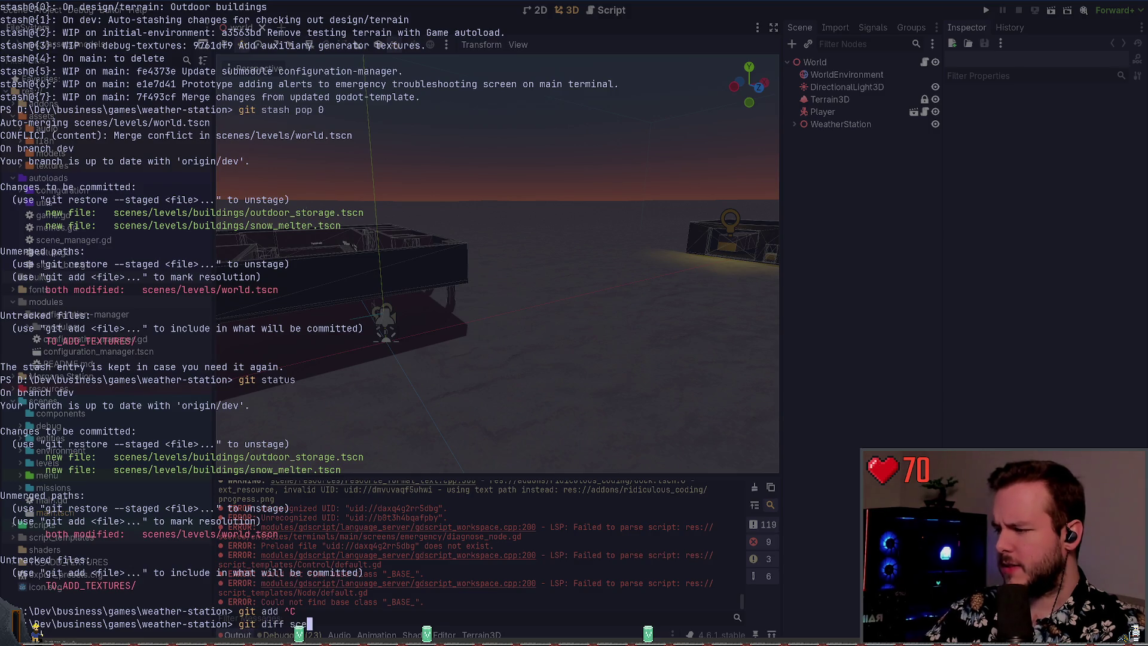
{"action": "key", "text": "ctrl+c"}
{"action": "key", "text": "alt+Tab"}
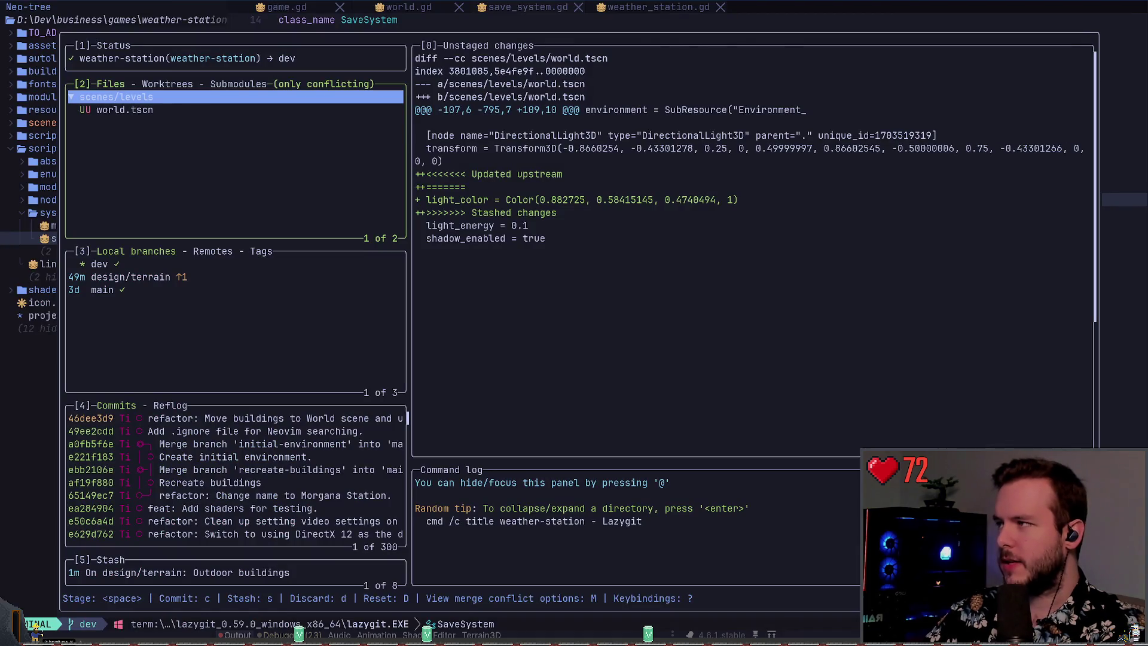
- Resolve world.tscn by keeping the Stashed changes hunk with light_energy and shadow_enabled
{"action": "left_click", "coordinate": [124, 109]}
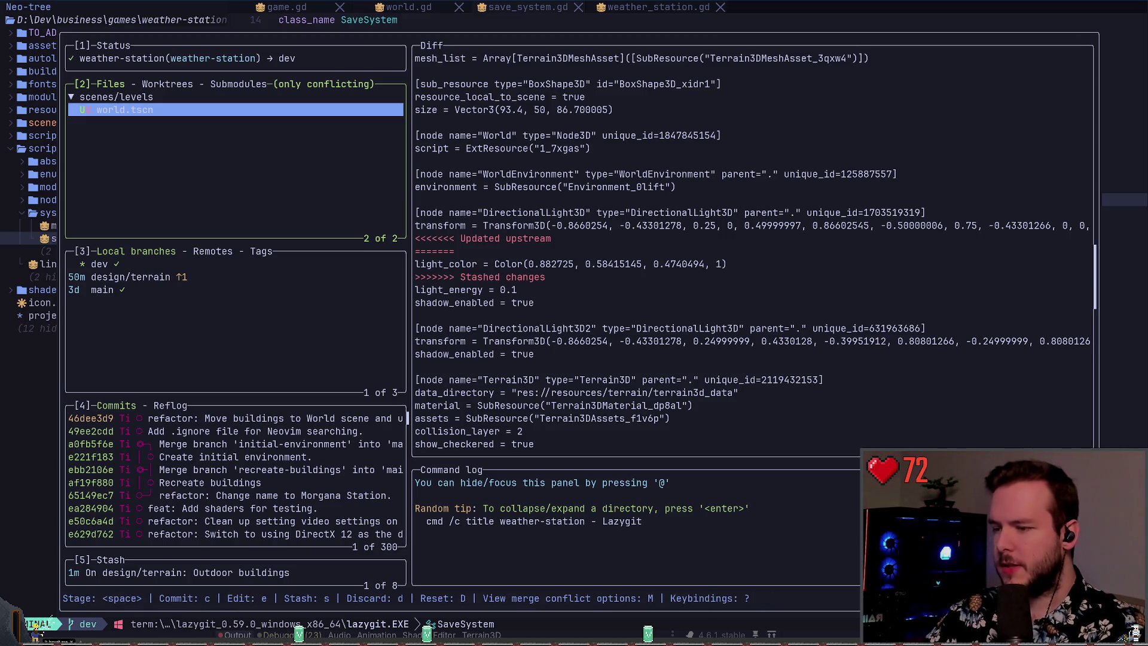
{"action": "key", "text": "Return"}
{"action": "key", "text": "Down"}
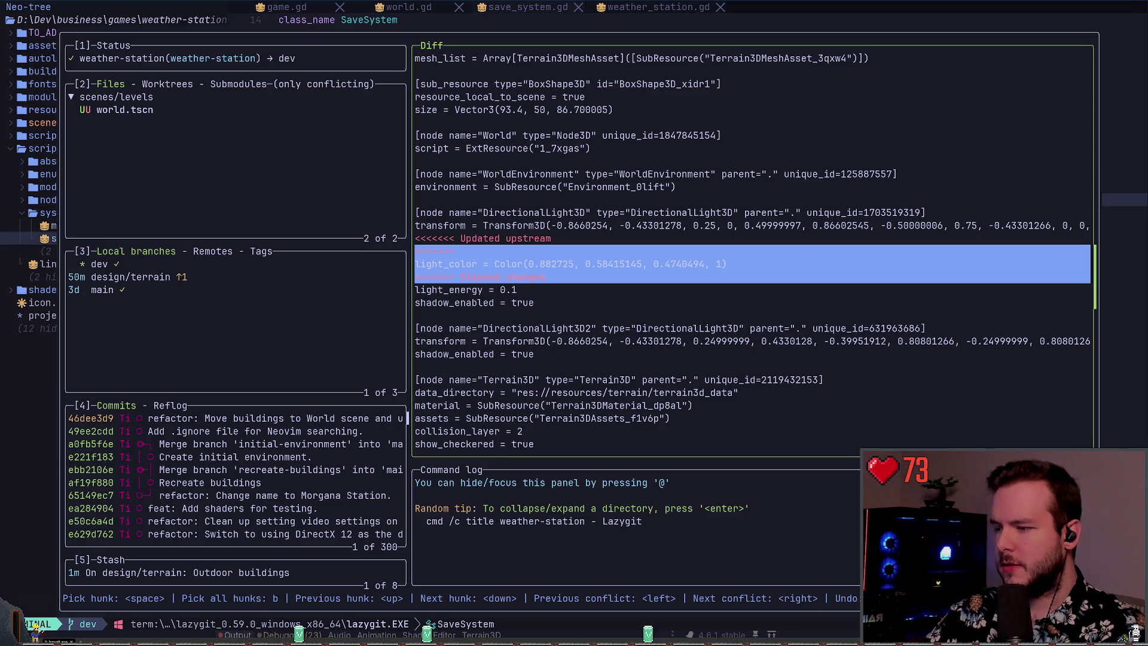
{"action": "key", "text": "space"}
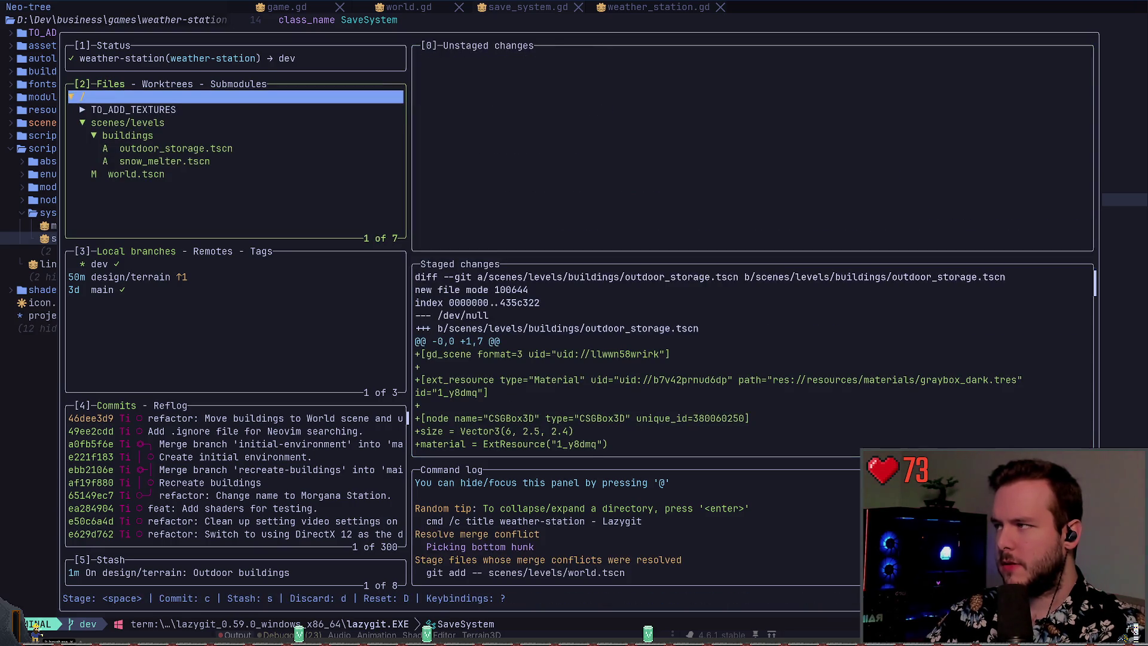
{"action": "key", "text": "Down"}
{"action": "key", "text": "Down"}
- Quit lazygit, run a mistyped 'git staus', and return to lazygit
{"action": "type", "text": "qgit staus"}
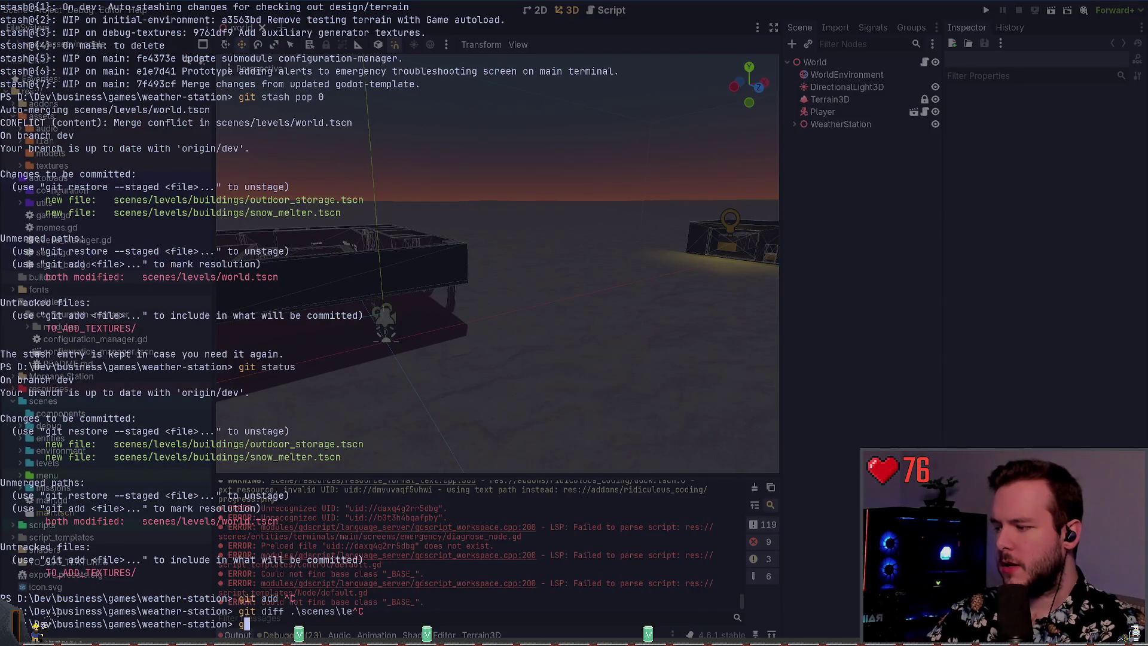
{"action": "key", "text": "Return"}
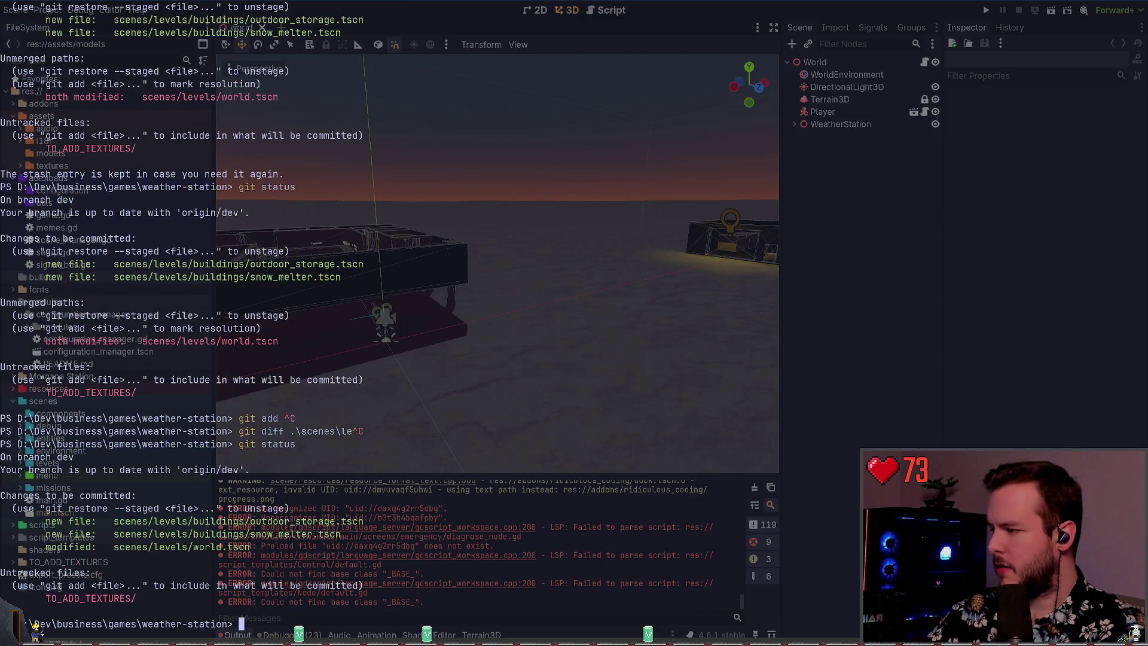
{"action": "key", "text": "alt+Tab"}
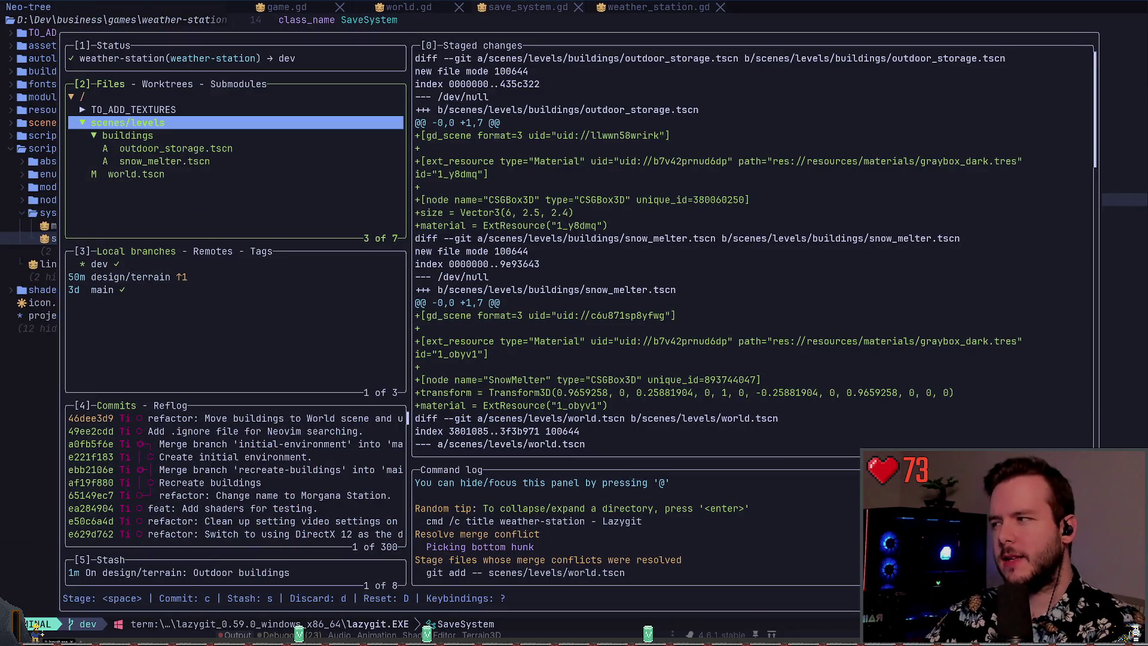
- Draft commit summaries such as 'Add outside buildings', erasing each attempt
{"action": "type", "text": "cAdd"}
{"action": "key", "text": "BackSpace"}
{"action": "key", "text": "BackSpace"}
{"action": "key", "text": "BackSpace"}
{"action": "type", "text": "feat"}
{"action": "key", "text": "BackSpace"}
{"action": "key", "text": "BackSpace"}
{"action": "key", "text": "BackSpace"}
{"action": "type", "text": "Add outside buildings"}
{"action": "key", "text": "BackSpace"}
{"action": "key", "text": "BackSpace"}
{"action": "key", "text": "BackSpace"}
{"action": "type", "text": "fe"}
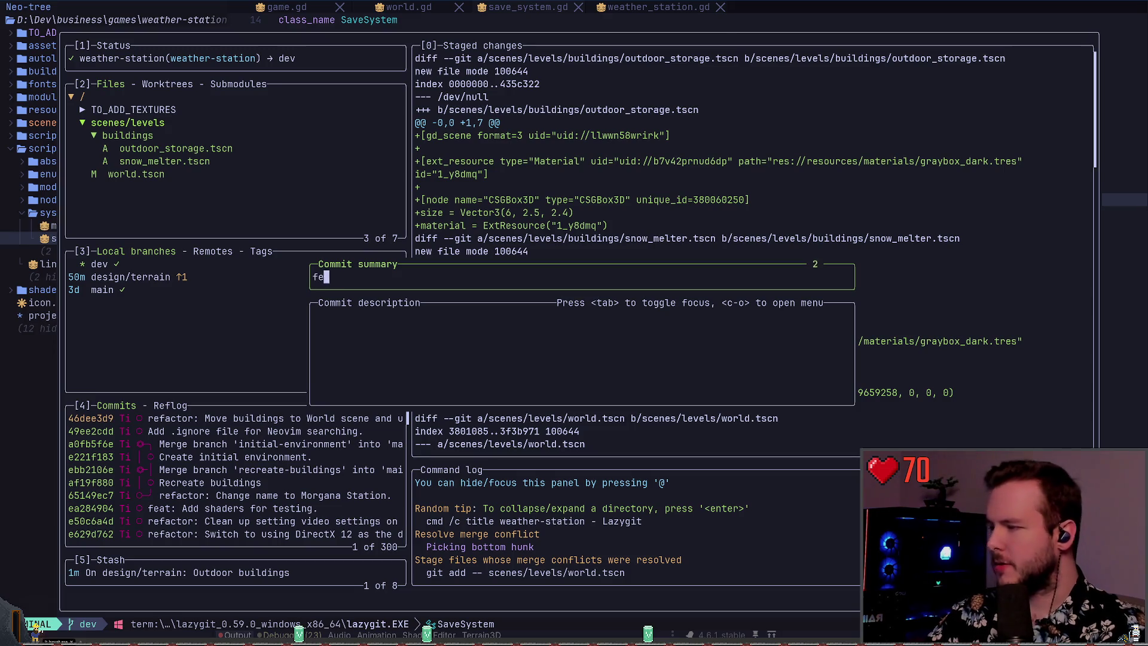
{"action": "type", "text": "at: Add outside buidings"}
{"action": "key", "text": "BackSpace"}
{"action": "key", "text": "BackSpace"}
{"action": "key", "text": "BackSpace"}
- Commit with summary 'feat: Add snow melter and outdoor storage.' and push dev
{"action": "type", "text": "eat:"}
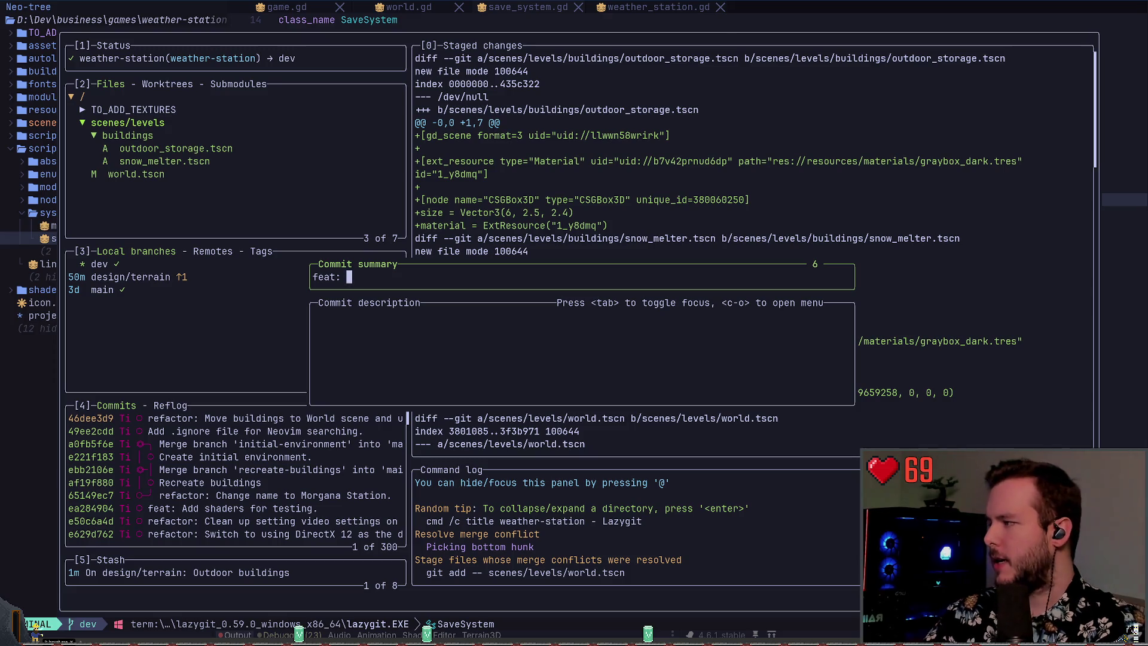
{"action": "key", "text": "BackSpace"}
{"action": "key", "text": "BackSpace"}
{"action": "key", "text": "BackSpace"}
{"action": "type", "text": "terrain"}
{"action": "key", "text": "BackSpace"}
{"action": "key", "text": "BackSpace"}
{"action": "key", "text": "BackSpace"}
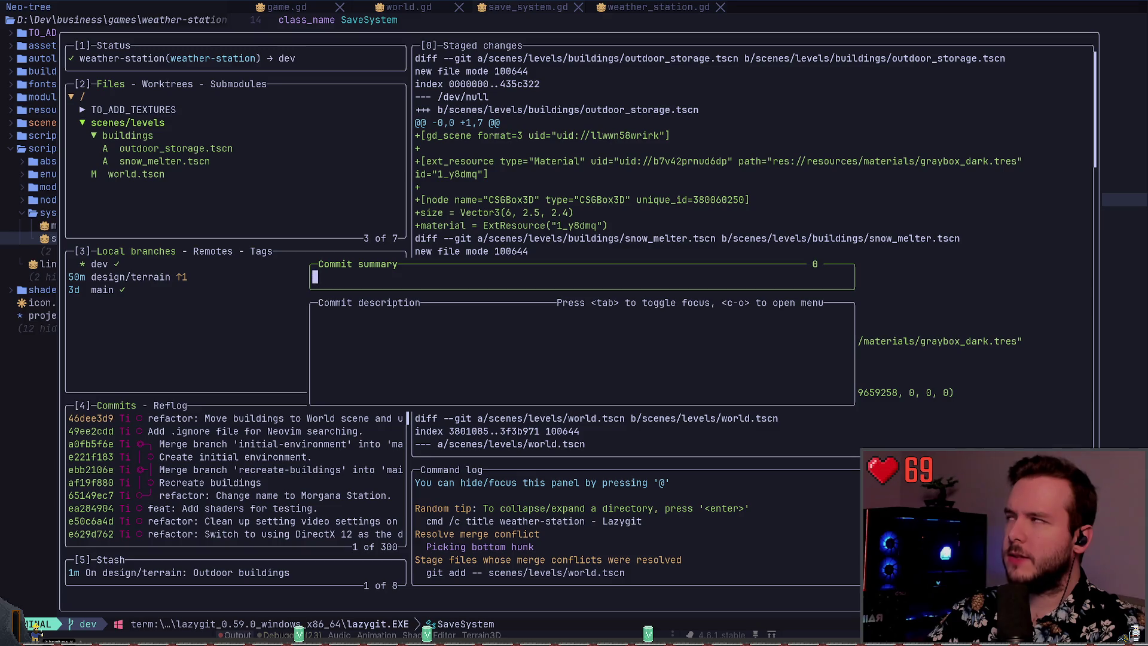
{"action": "type", "text": "feat: Add outdoor buildings"}
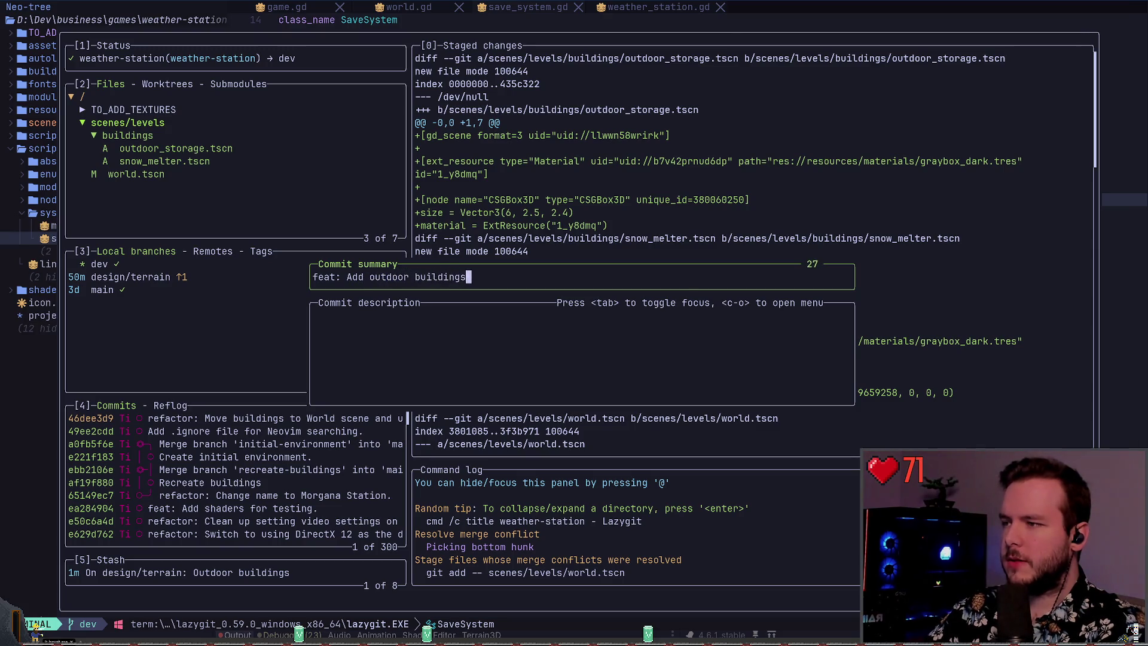
{"action": "key", "text": "BackSpace"}
{"action": "key", "text": "BackSpace"}
{"action": "key", "text": "BackSpace"}
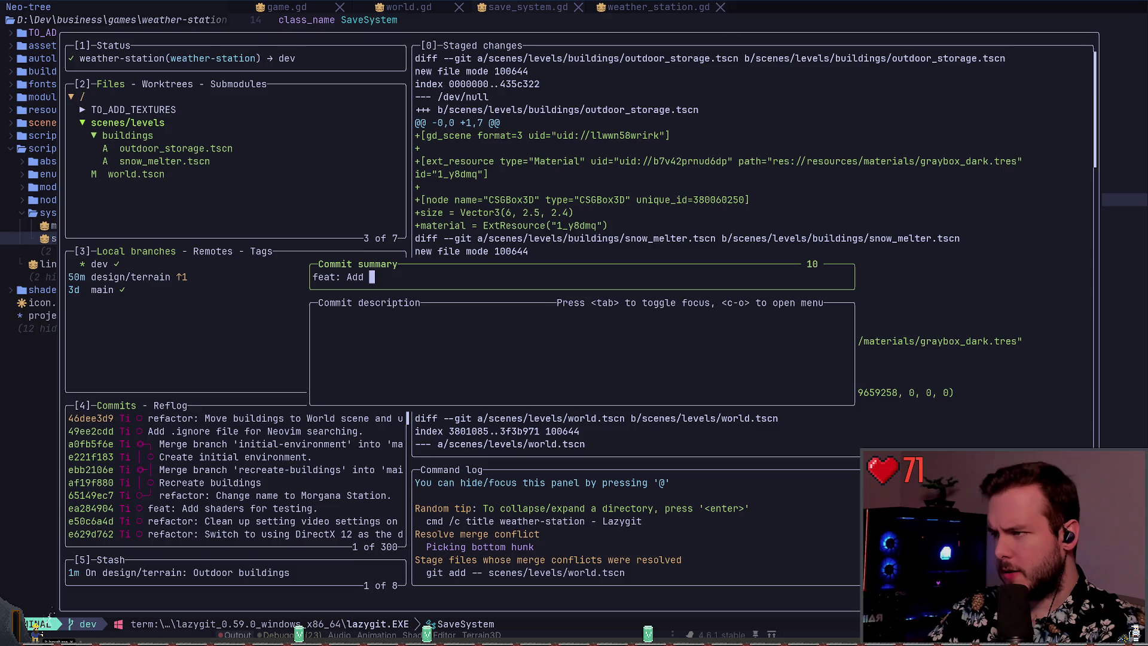
{"action": "type", "text": "snow melter and "}
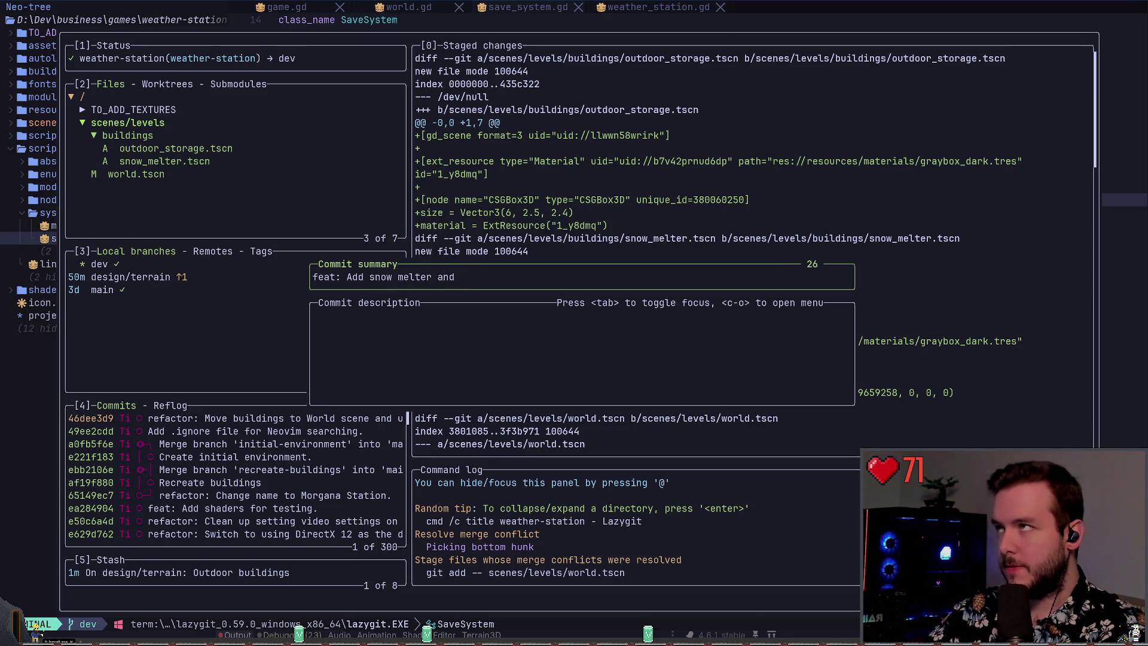
{"action": "type", "text": "outdoor storage."}
{"action": "key", "text": "Return"}
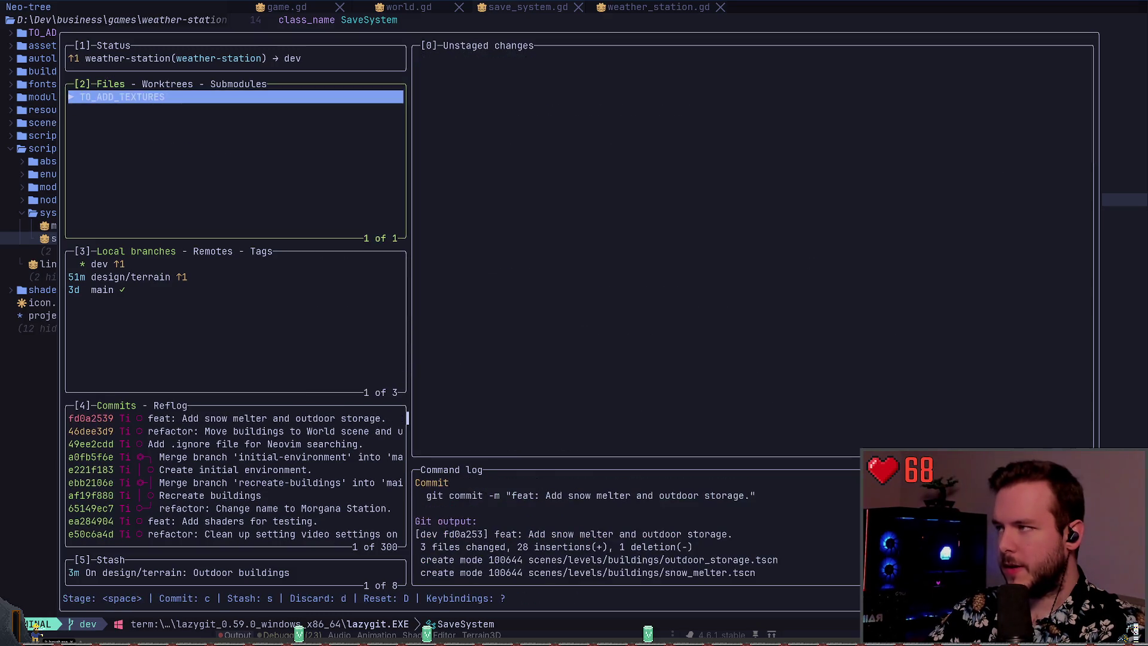
{"action": "key", "text": "P"}
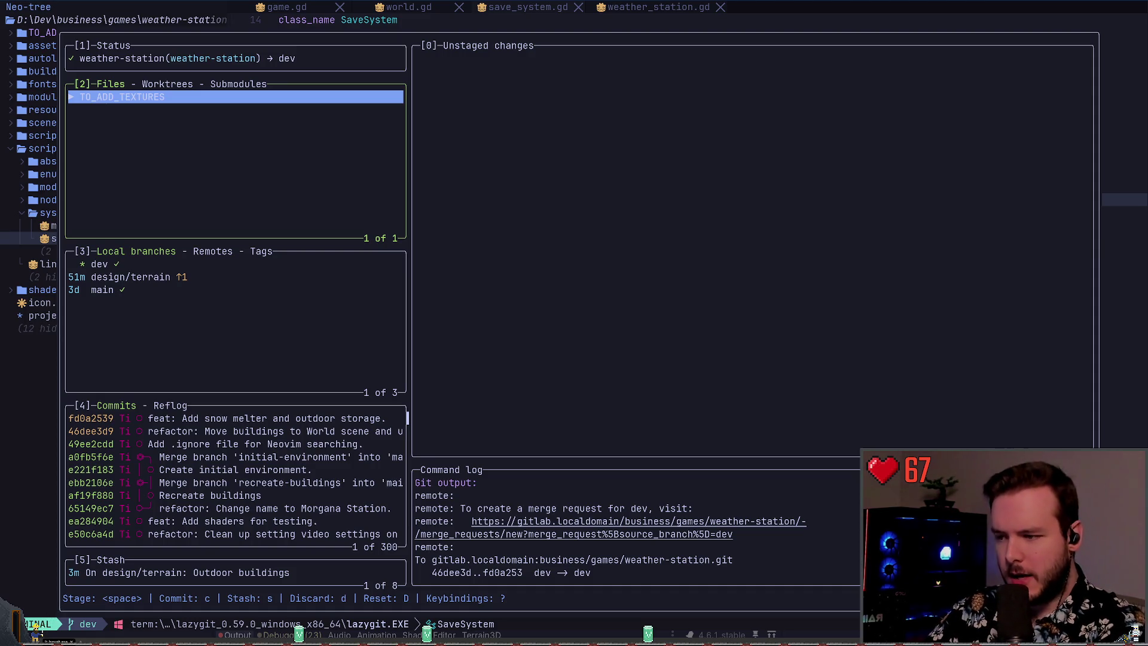
- Quit lazygit and close the terminal buffer back to save_system.gd
{"action": "key", "text": "q"}
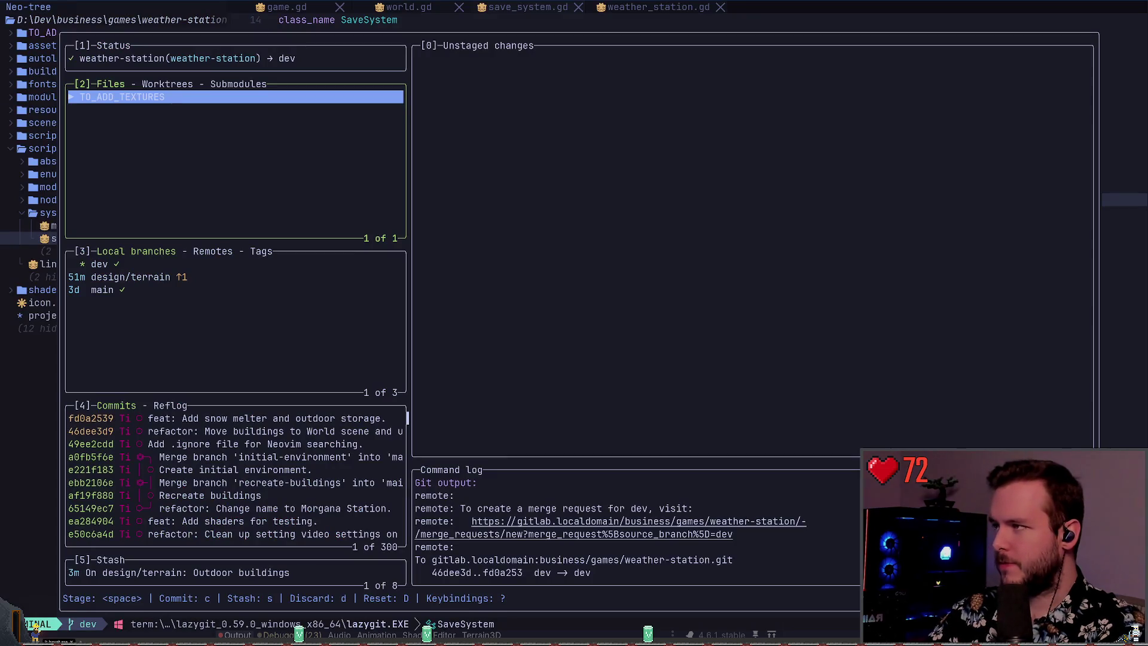
{"action": "key", "text": "q"}
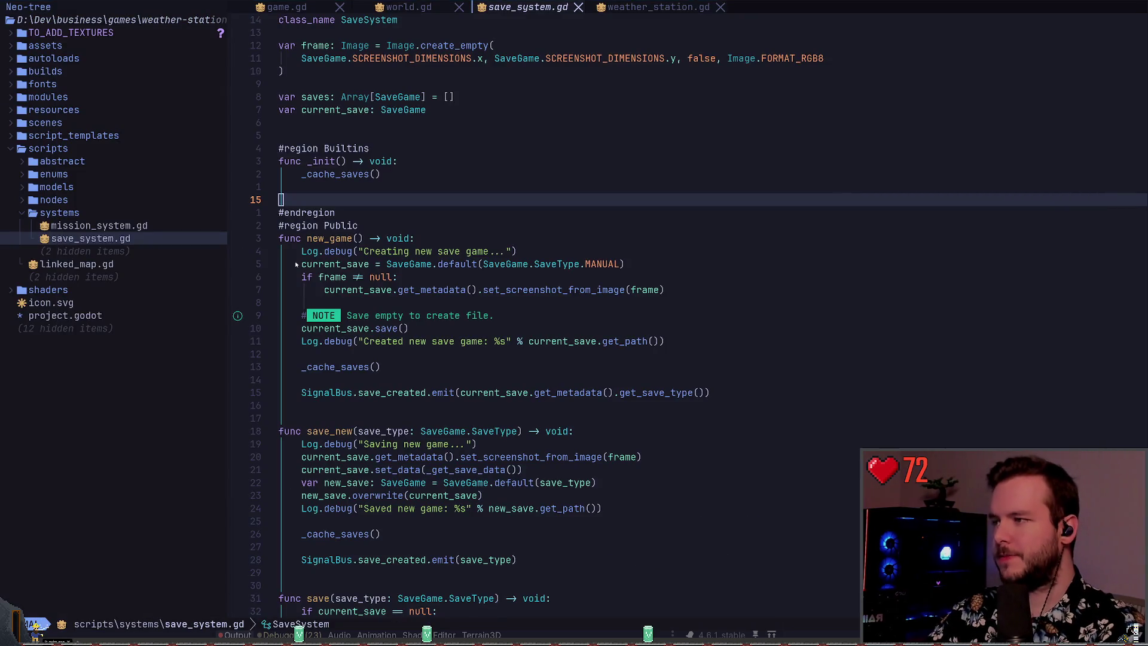
- Toggle DirectionalLight3D2 and DirectionalLight3D off and back on, then save the world scene
{"action": "key", "text": "alt+Tab"}
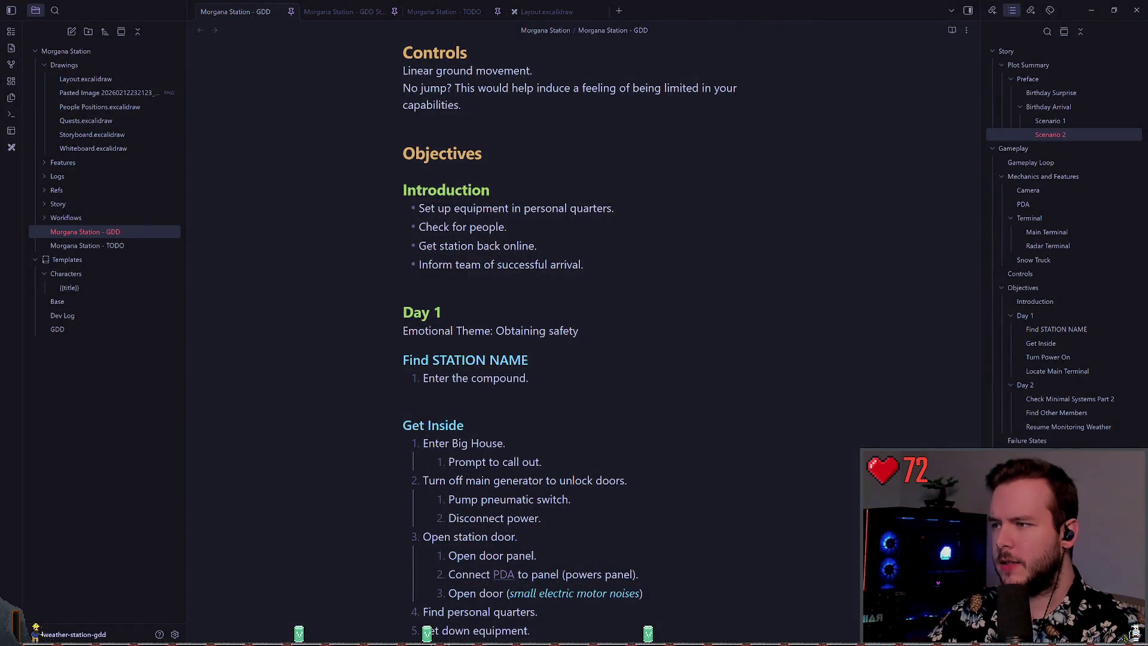
{"action": "key", "text": "alt+Tab"}
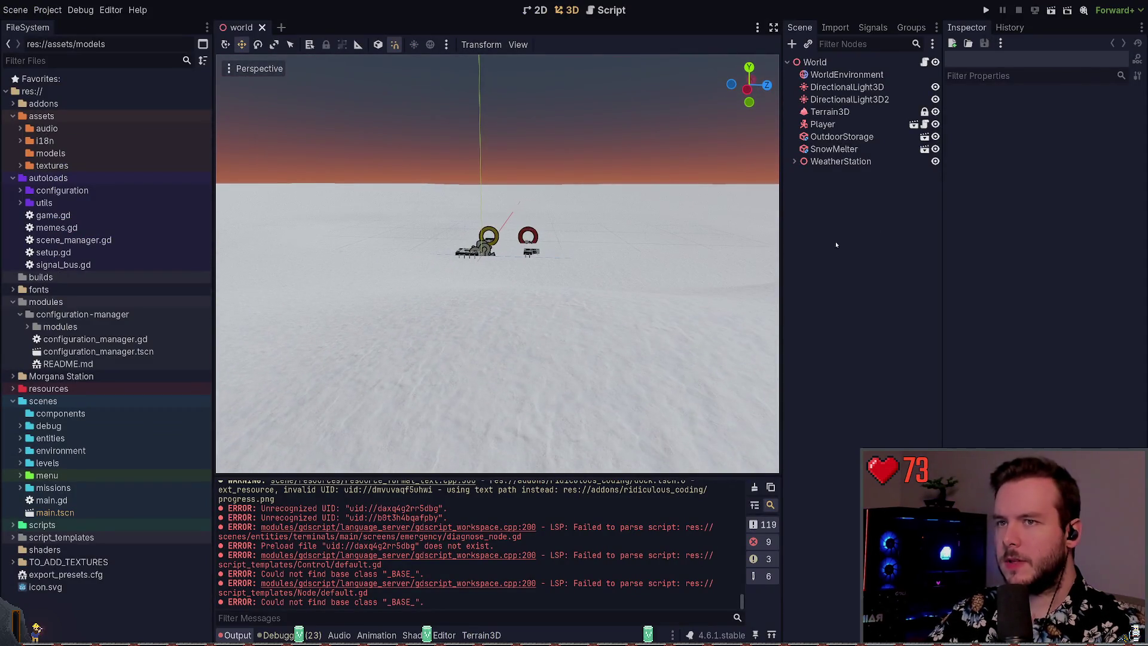
{"action": "left_click", "coordinate": [936, 100]}
{"action": "left_click", "coordinate": [936, 100]}
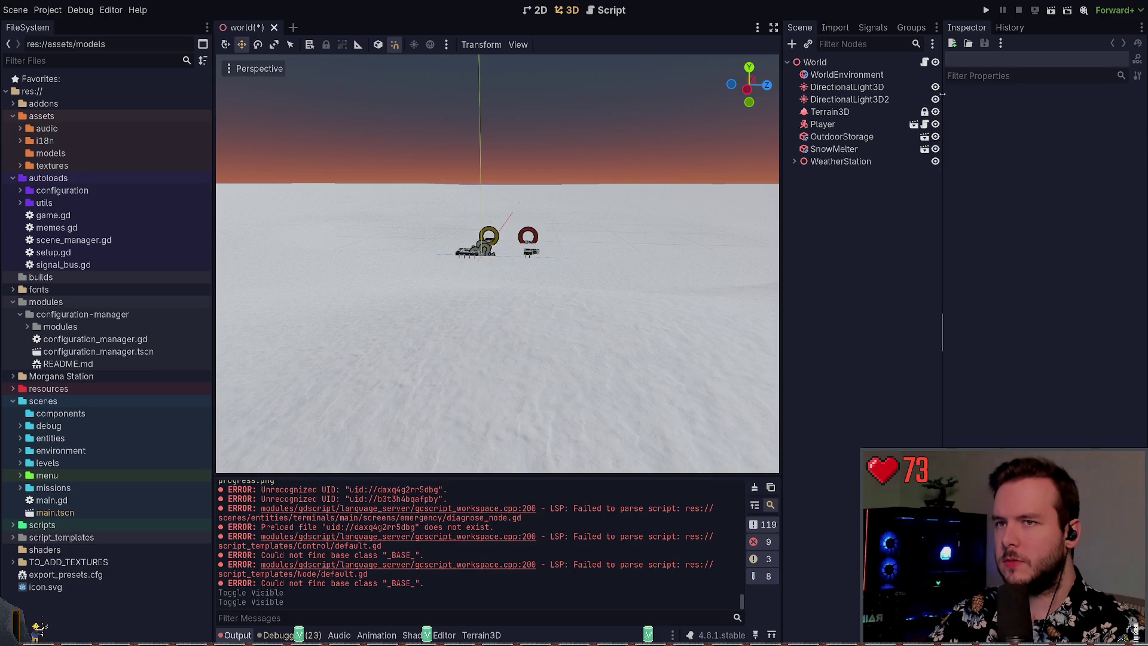
{"action": "left_click", "coordinate": [934, 86]}
{"action": "left_click", "coordinate": [935, 86]}
{"action": "key", "text": "ctrl+s"}
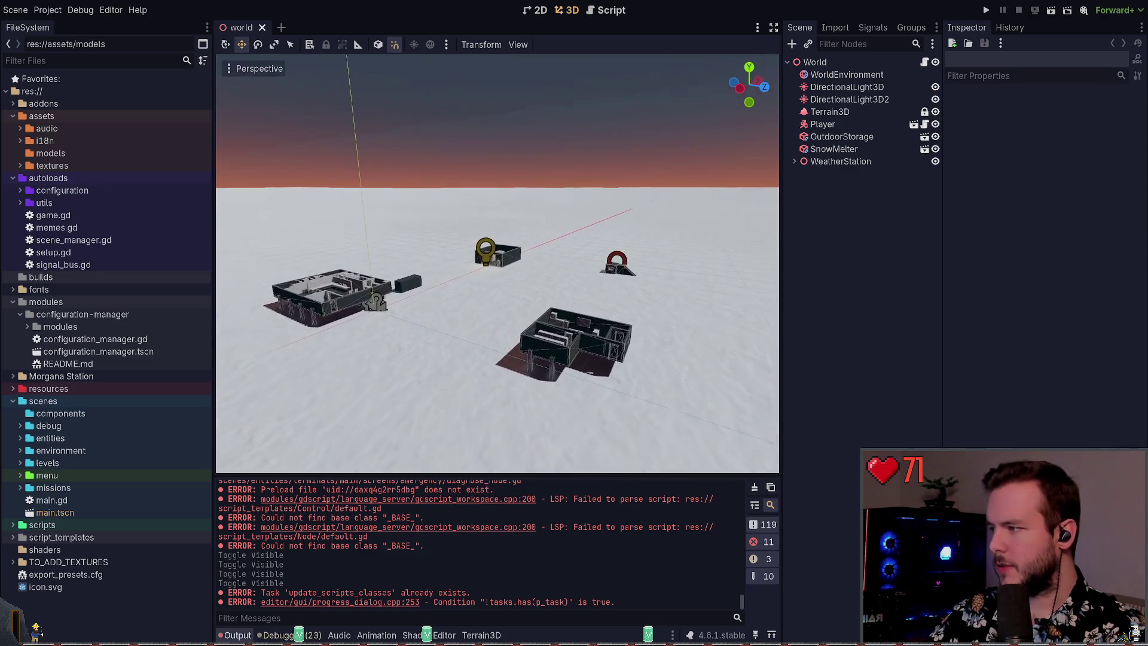
- Check the design notes, briefly open lazygit, then run the project with F5
{"action": "key", "text": "alt+Tab"}
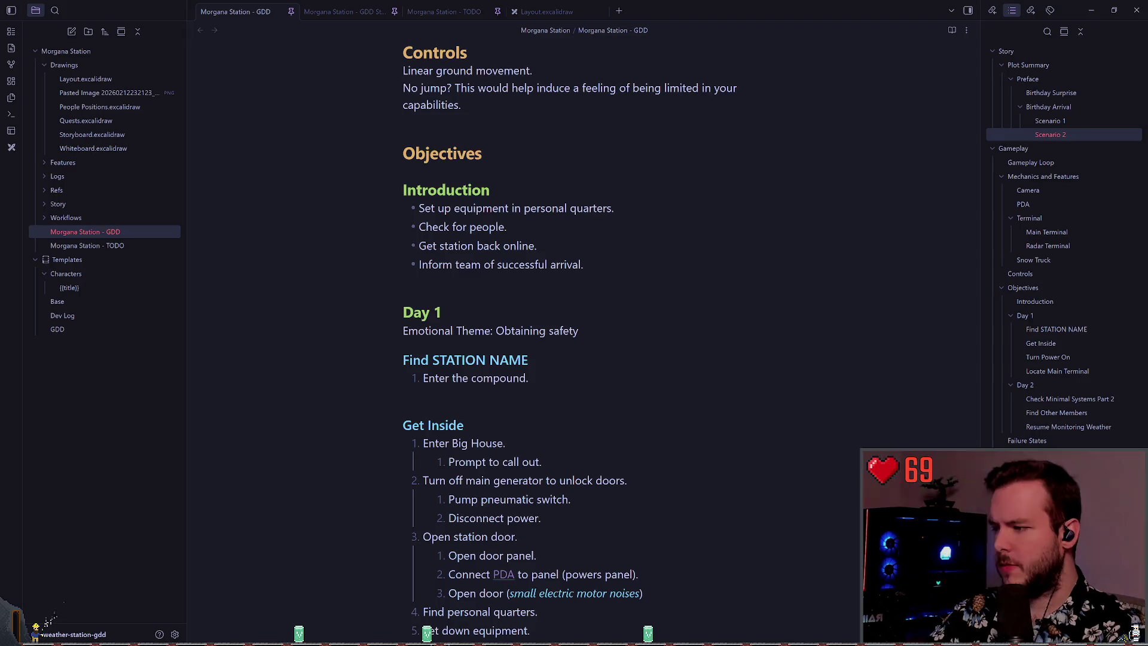
{"action": "key", "text": "alt+Tab"}
{"action": "key", "text": "space"}
{"action": "key", "text": "g"}
{"action": "key", "text": "g"}
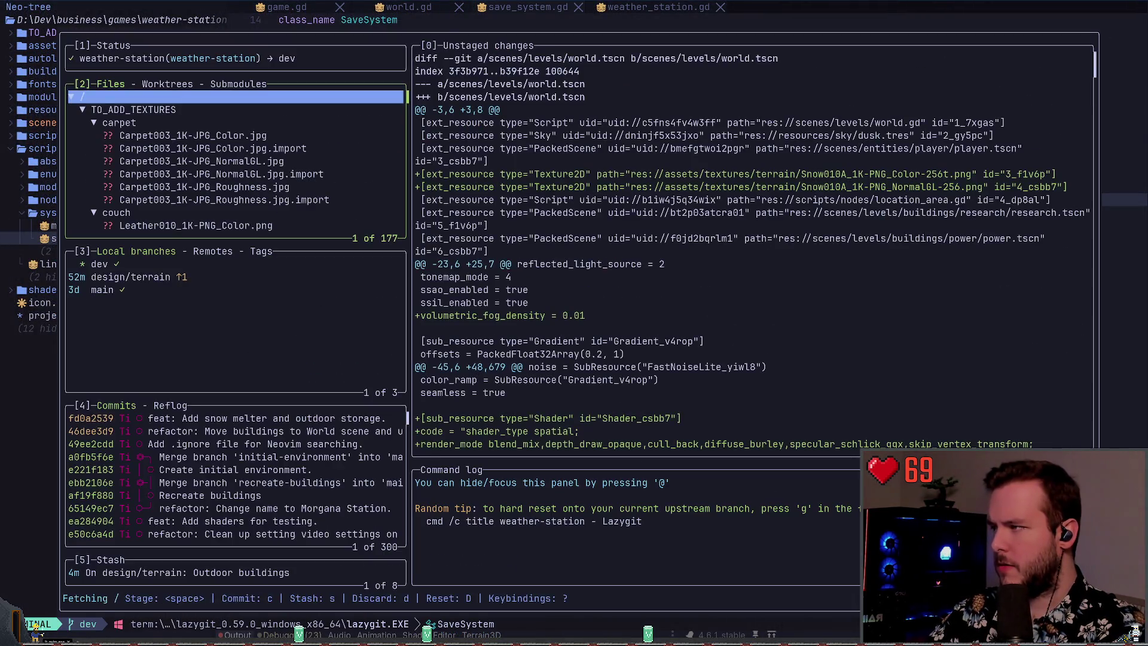
{"action": "key", "text": "q"}
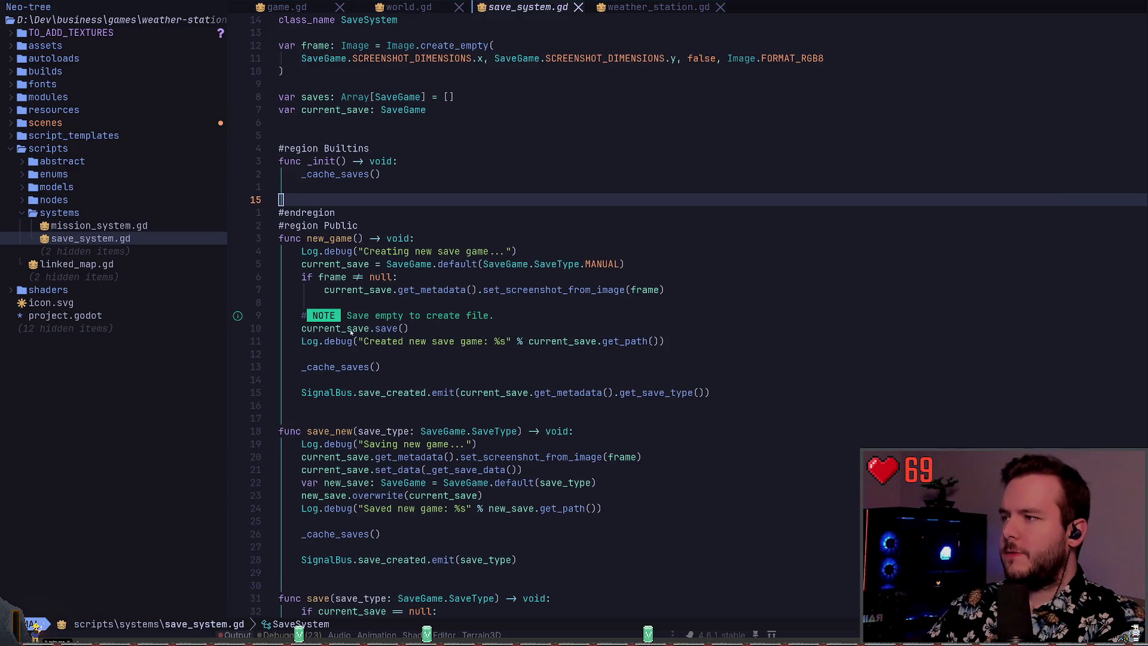
{"action": "key", "text": "alt+Tab"}
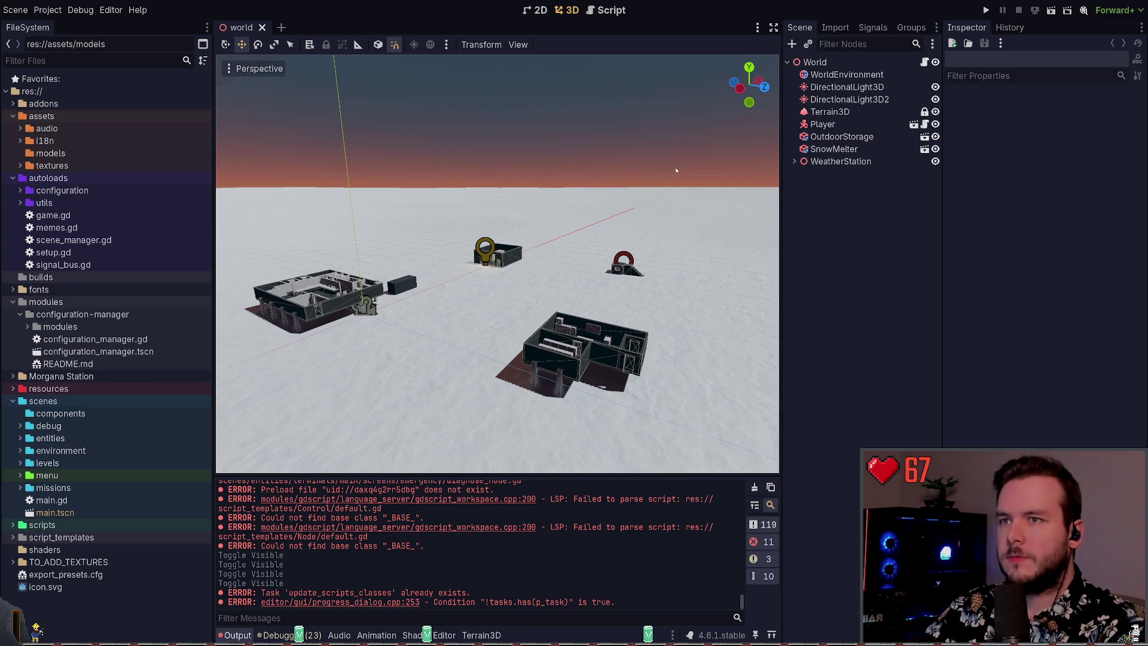
{"action": "key", "text": "F5"}
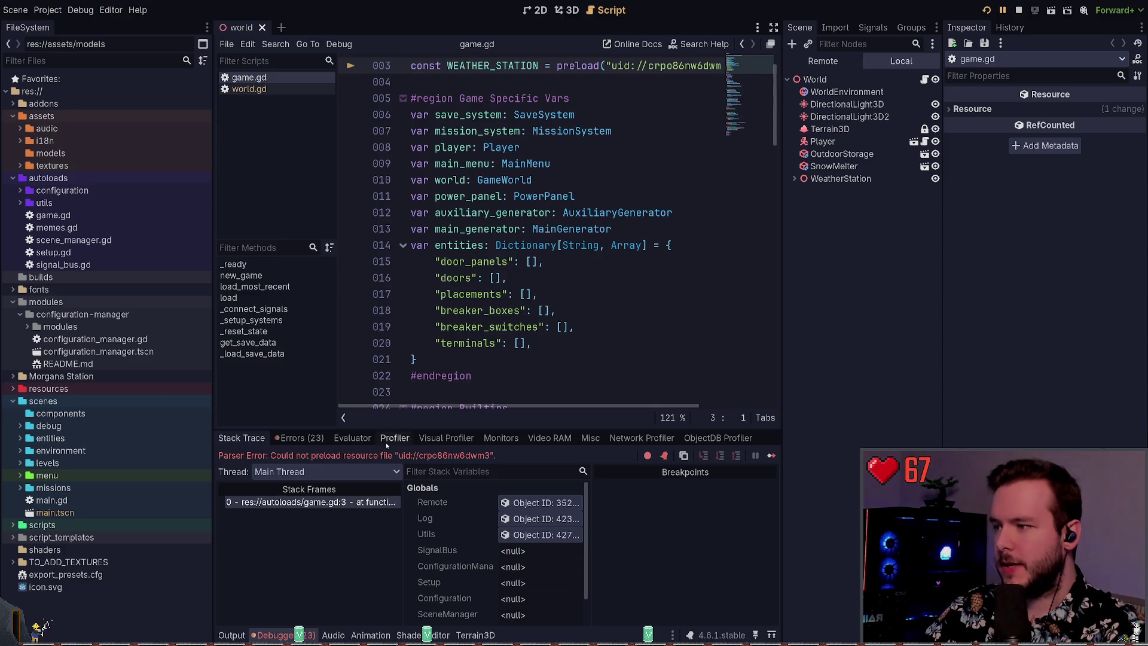
- Stop the game and select the preload uid on line 3 of game.gd
{"action": "left_click", "coordinate": [343, 417]}
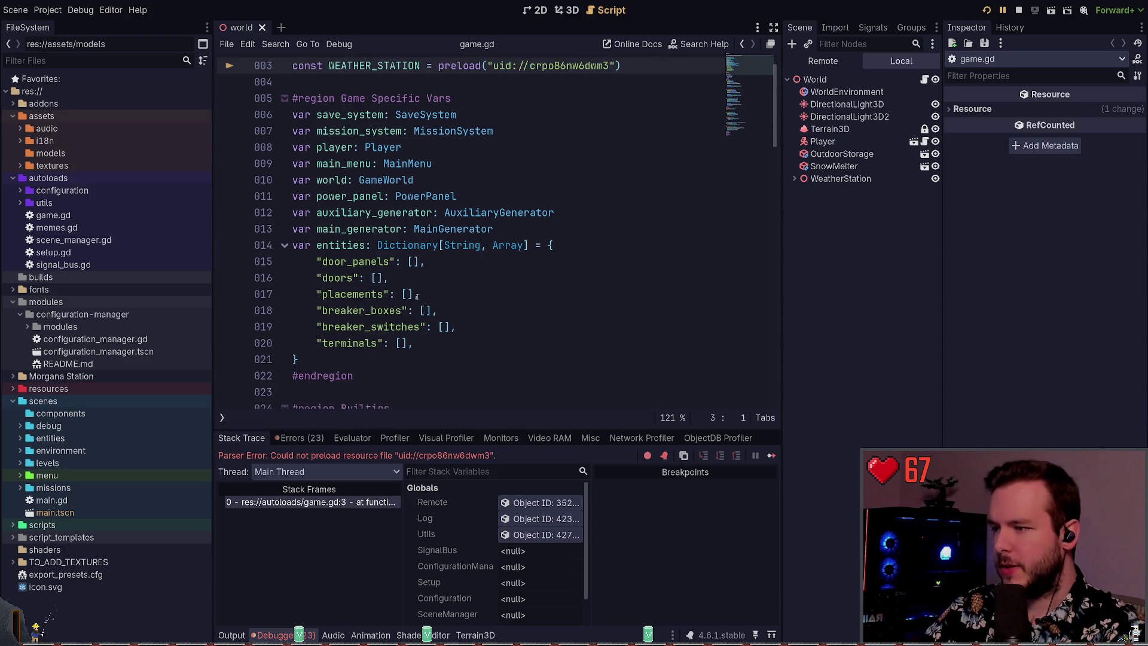
{"action": "left_click", "coordinate": [1017, 11]}
{"action": "double_click", "coordinate": [550, 104]}
{"action": "key", "text": "Right"}
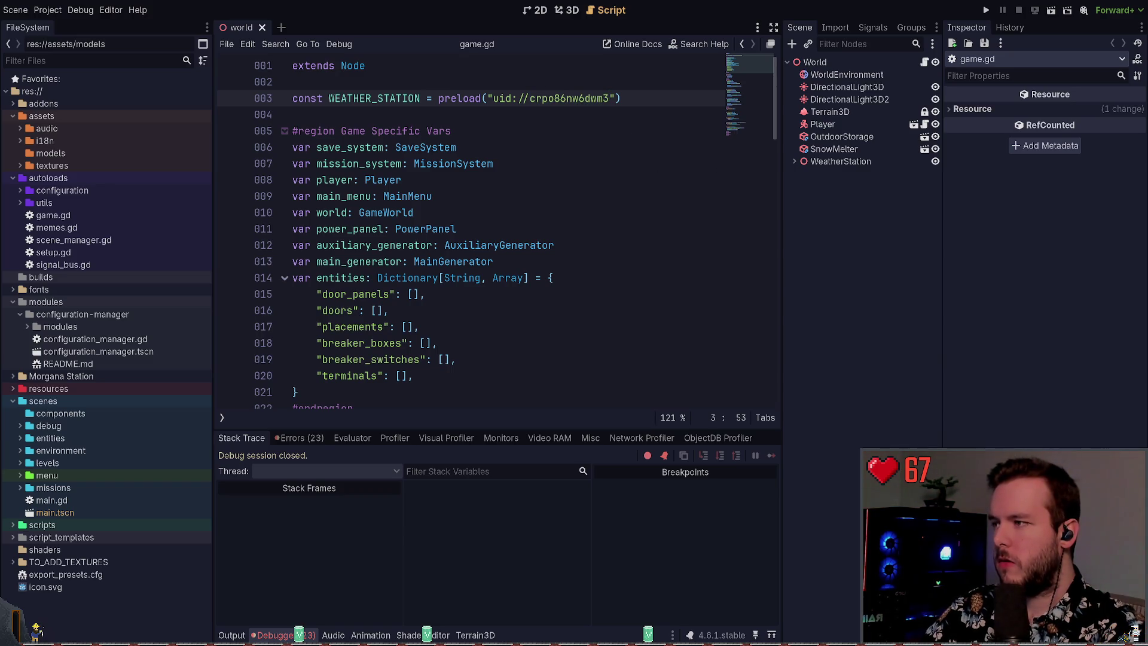
{"action": "key", "text": "alt+Tab"}
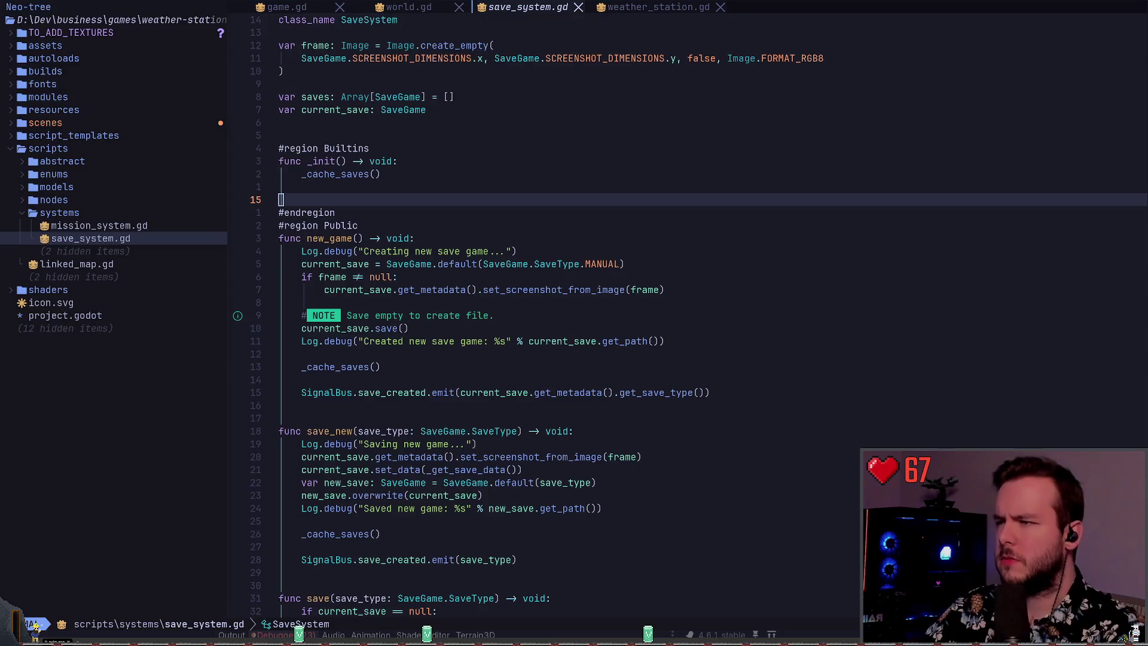
{"action": "key", "text": "alt+Tab"}
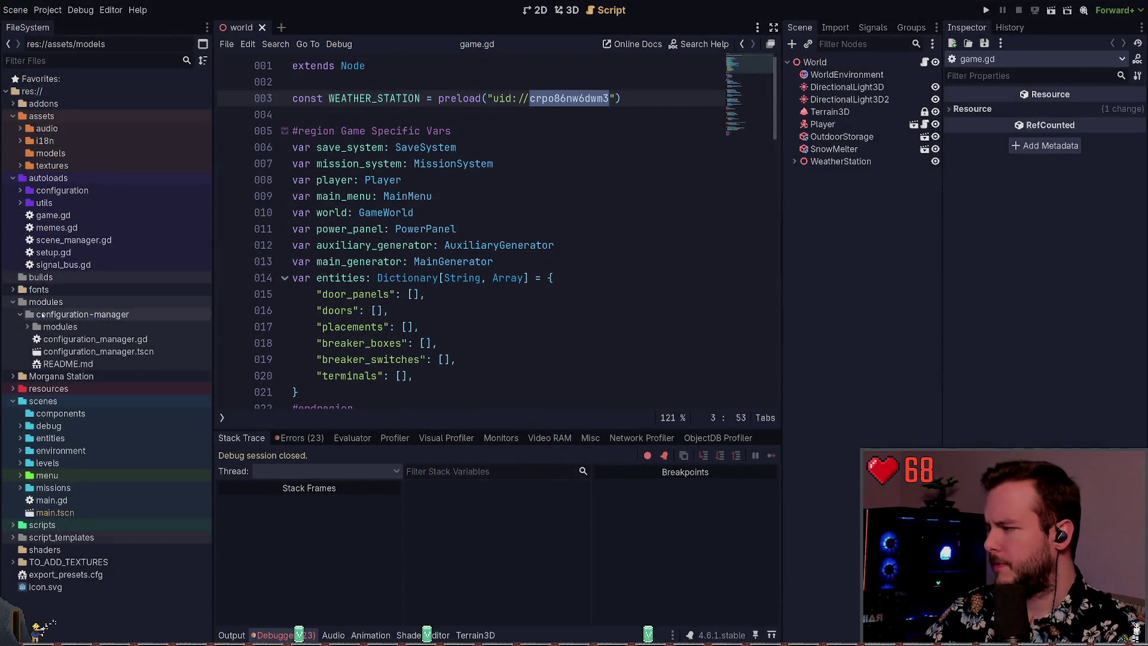
- Collapse unneeded FileSystem folders and select levels/world.tscn
{"action": "left_click", "coordinate": [13, 177]}
{"action": "left_click", "coordinate": [12, 116]}
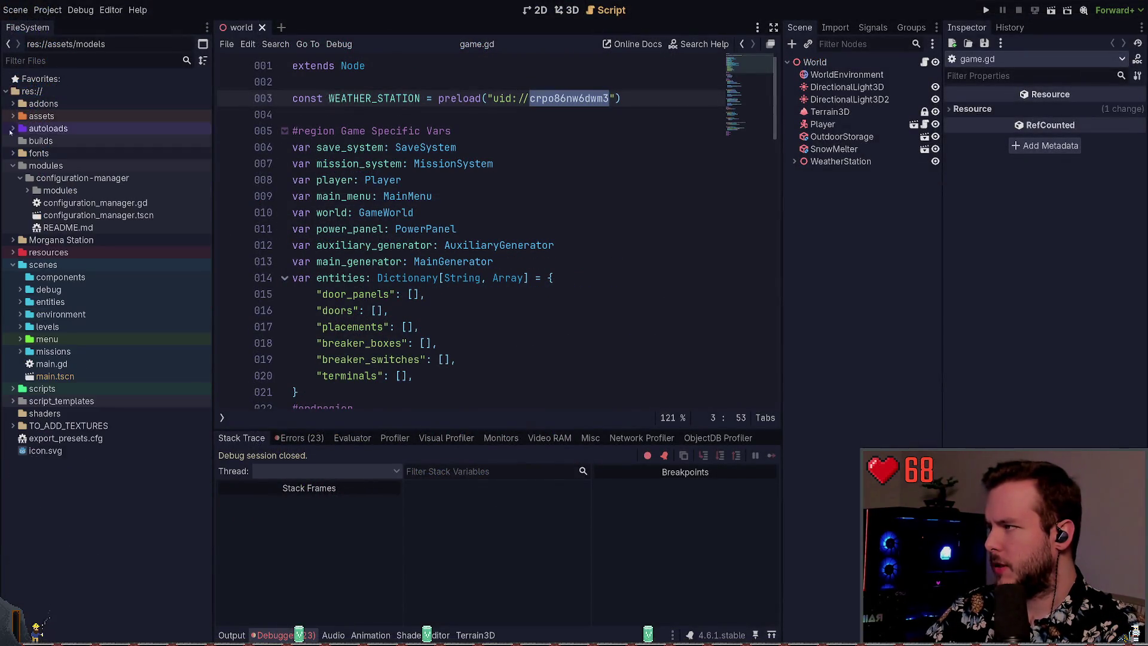
{"action": "left_click", "coordinate": [12, 166]}
{"action": "left_click", "coordinate": [21, 277]}
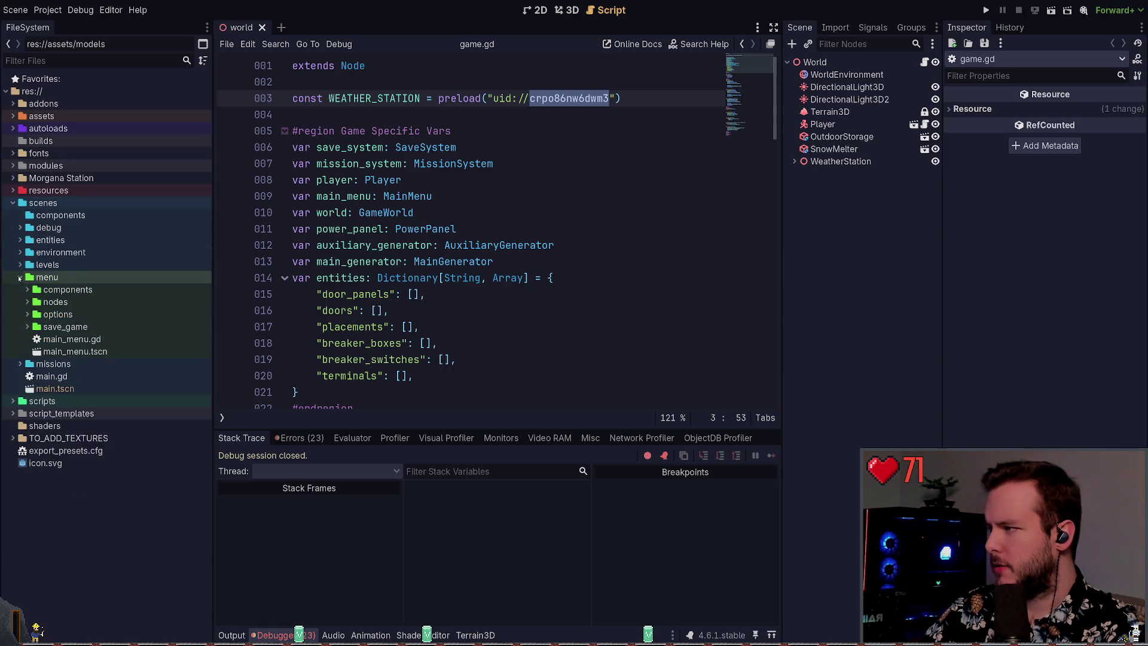
{"action": "left_click", "coordinate": [20, 276]}
{"action": "left_click", "coordinate": [21, 264]}
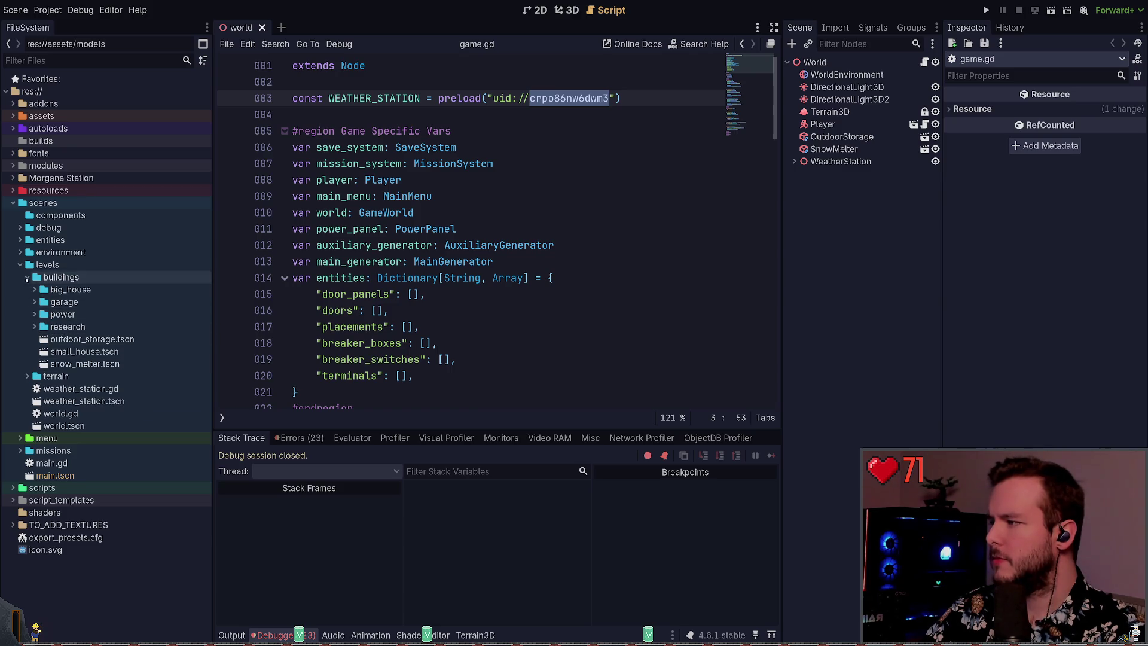
{"action": "left_click", "coordinate": [26, 278]}
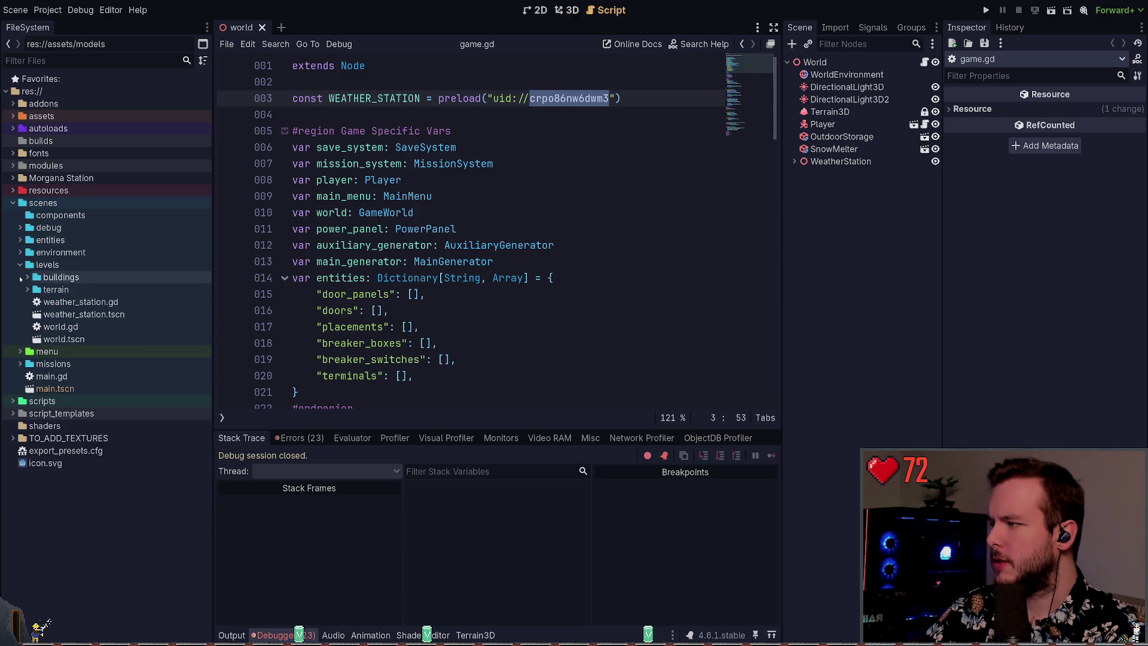
{"action": "left_click", "coordinate": [64, 339]}
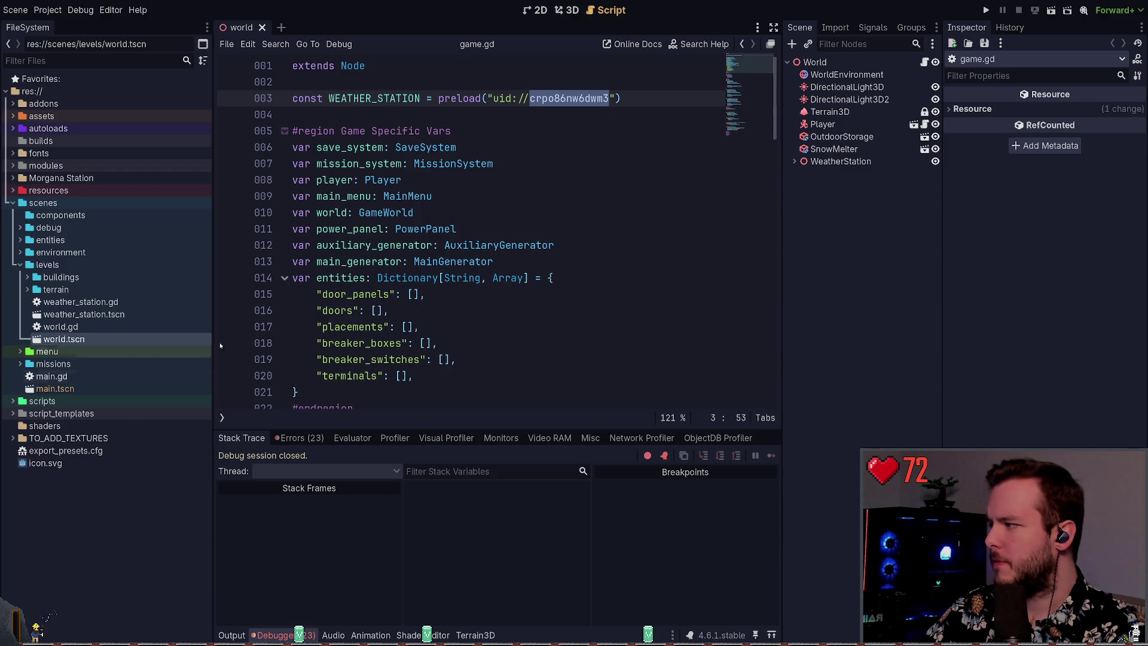
- Reselect the uid crpo86nw6dwm3 on line 3 of game.gd
{"action": "left_click", "coordinate": [591, 98]}
{"action": "left_click_drag", "start_coordinate": [609, 98], "coordinate": [493, 98]}
{"action": "key", "text": "Right"}
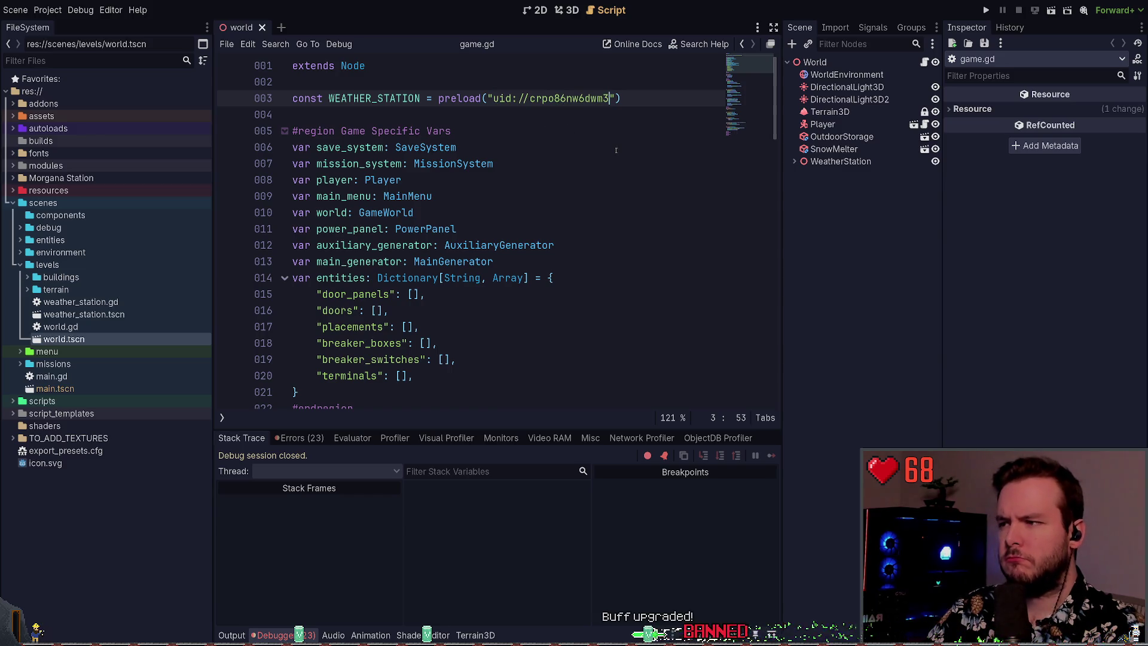
- Review the debugger errors, select Terrain3D, then run and stop the project again
{"action": "left_click", "coordinate": [299, 438]}
{"action": "scroll", "coordinate": [426, 539], "scroll_direction": "down", "scroll_amount": 2}
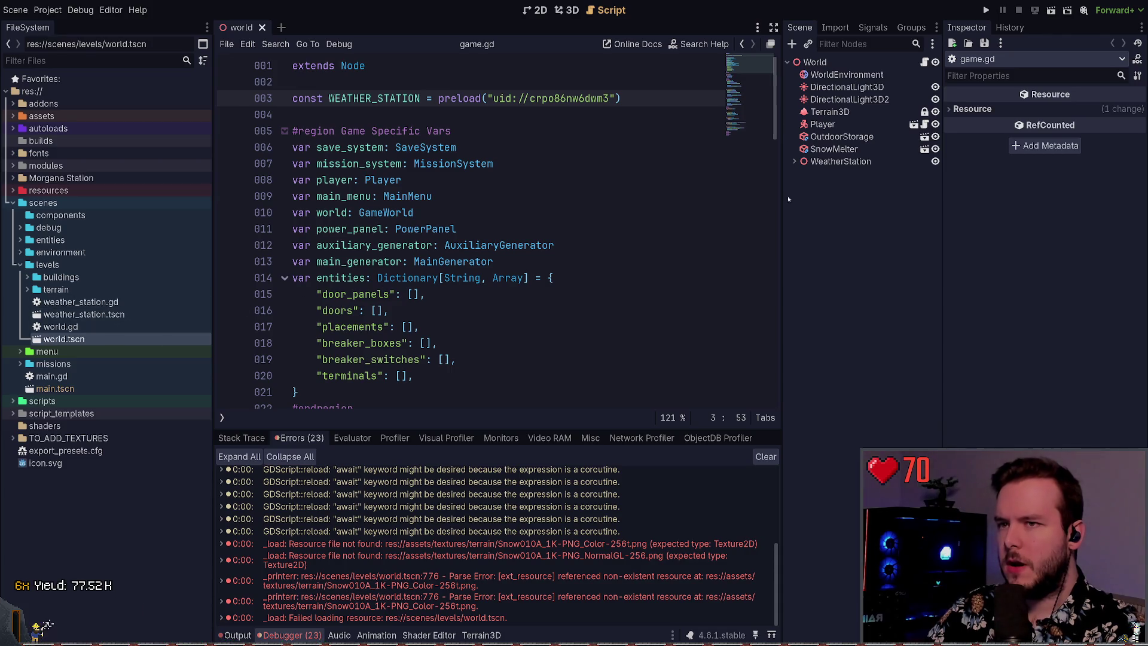
{"action": "left_click", "coordinate": [831, 112]}
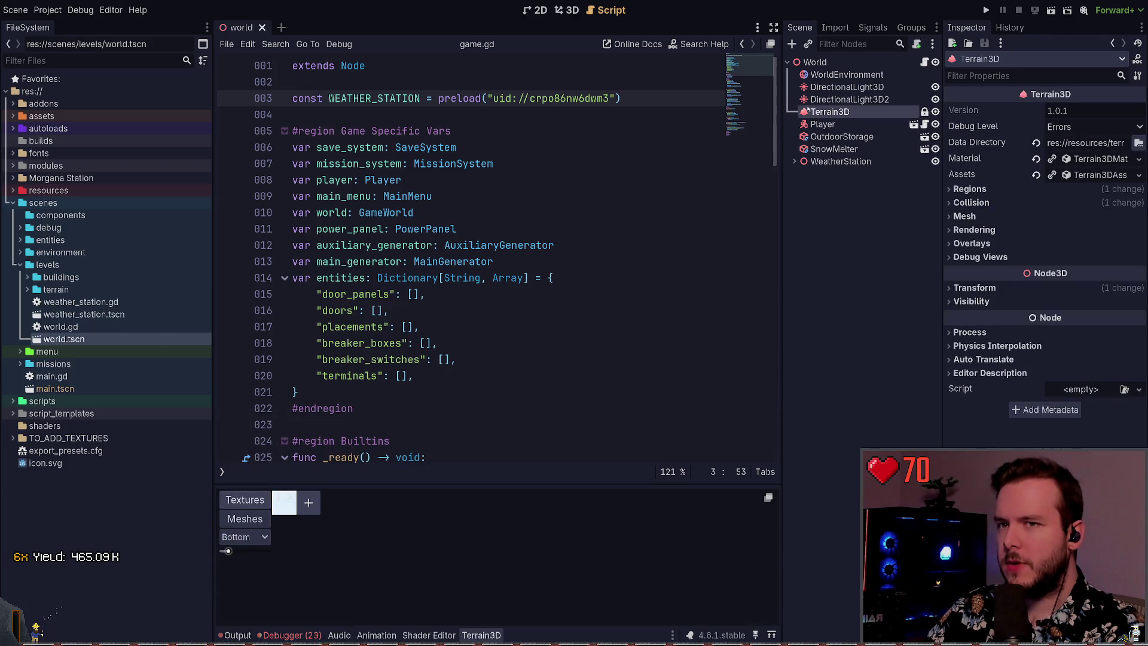
{"action": "left_click", "coordinate": [566, 10]}
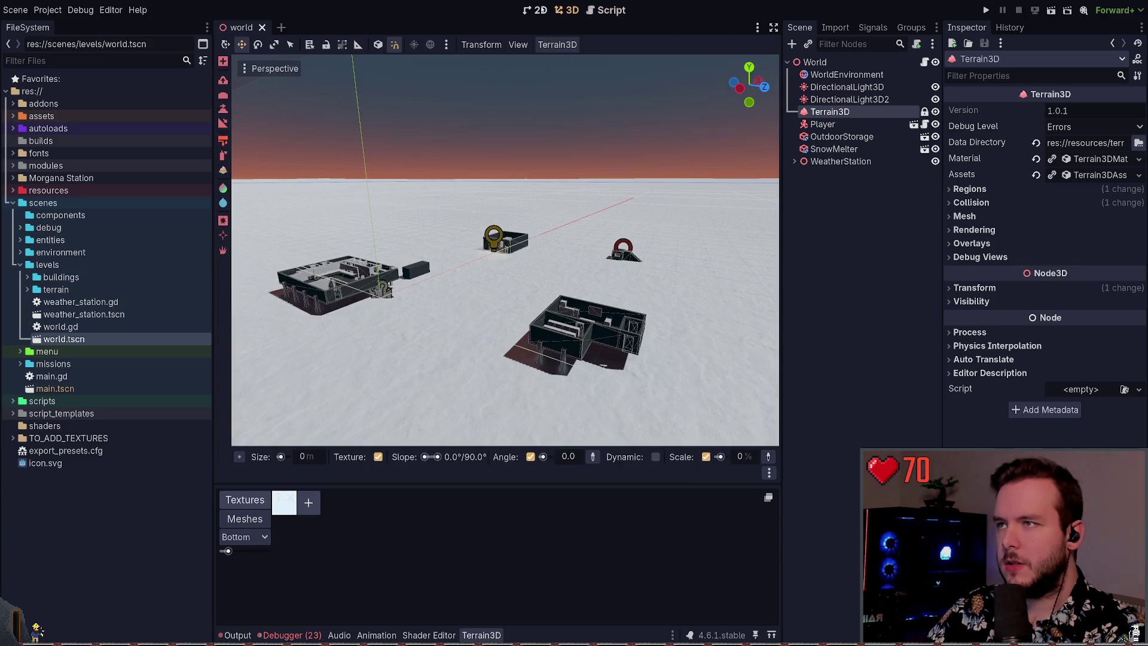
{"action": "key", "text": "F5"}
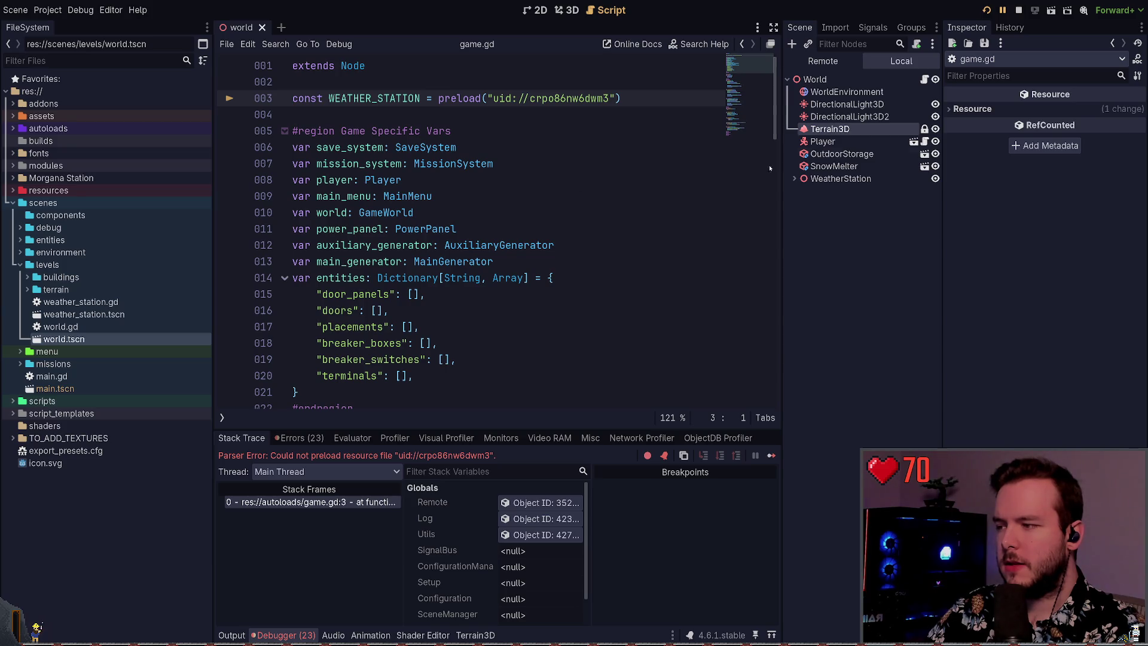
{"action": "left_click", "coordinate": [1019, 11]}
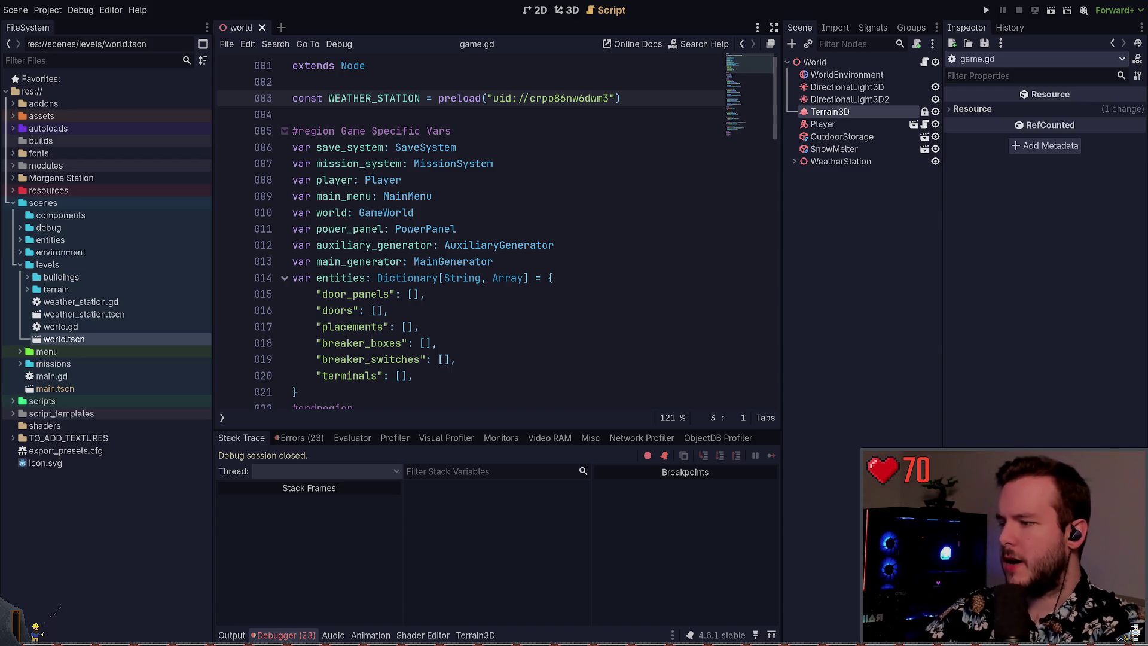
- Open lazygit over the Neovim code editor
{"action": "key", "text": "alt+Tab"}
{"action": "key", "text": "space"}
{"action": "key", "text": "g"}
{"action": "key", "text": "g"}
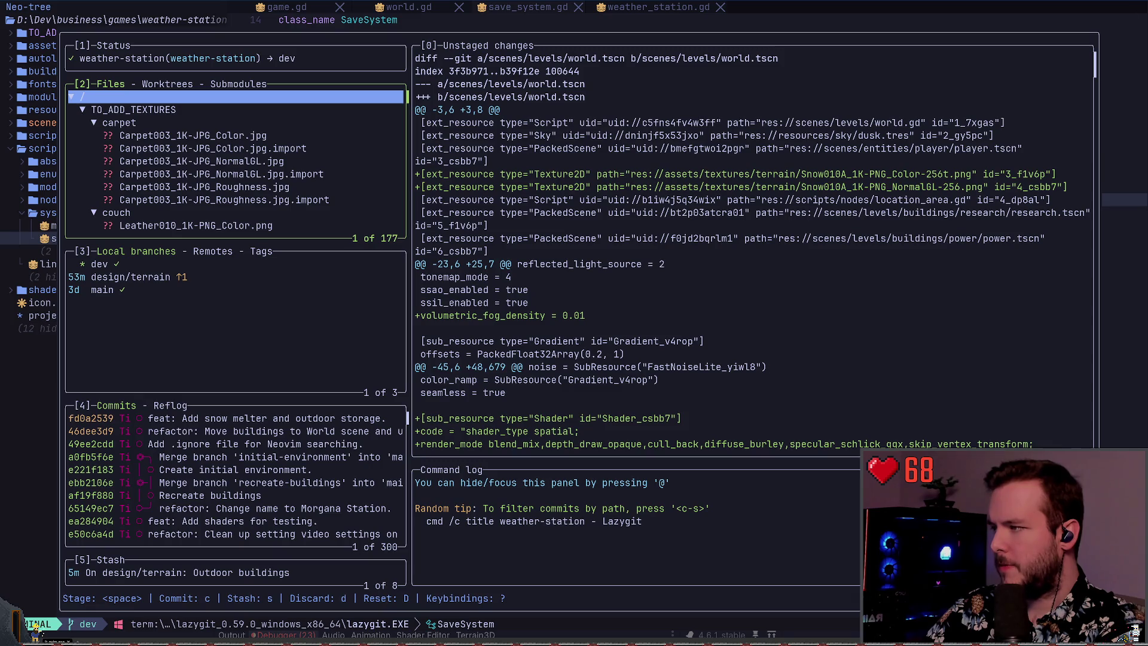
- Start checking out design/terrain from local branches, dismissing the autostash confirmation
{"action": "key", "text": "3"}
{"action": "key", "text": "j"}
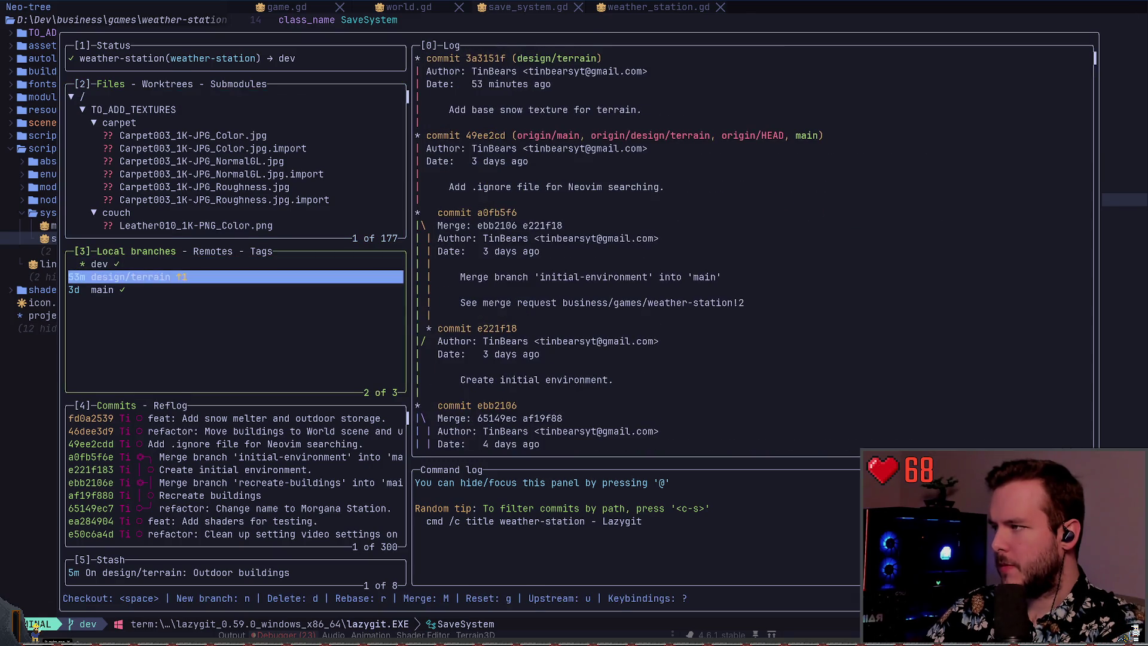
{"action": "key", "text": "c"}
{"action": "key", "text": "Escape"}
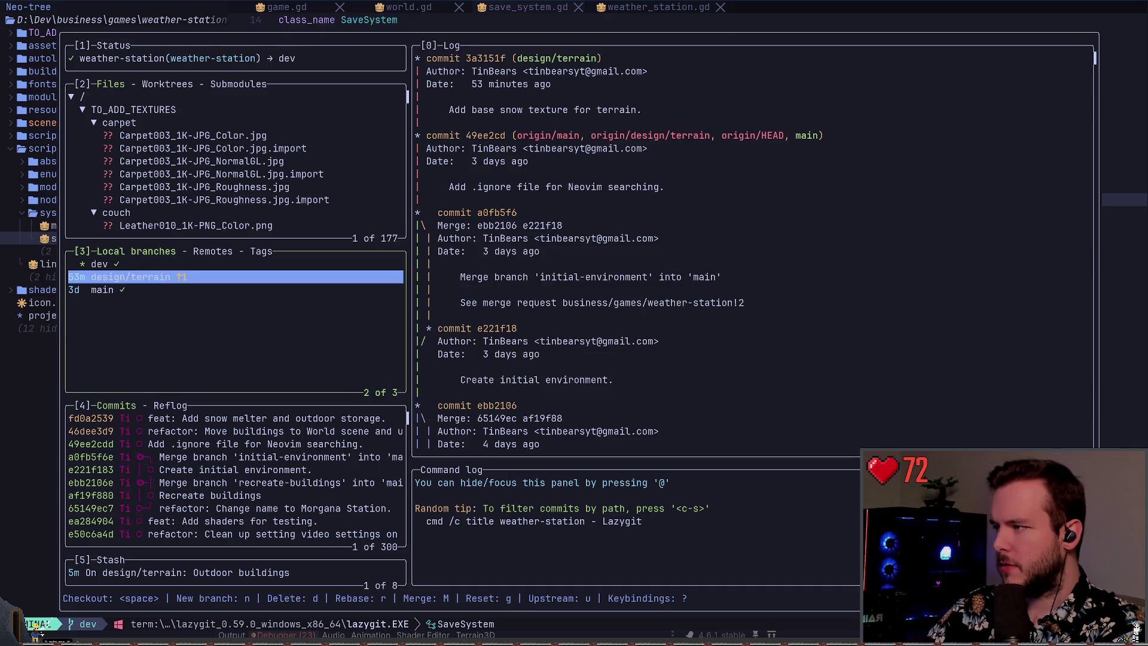
{"action": "key", "text": "space"}
{"action": "key", "text": "Escape"}
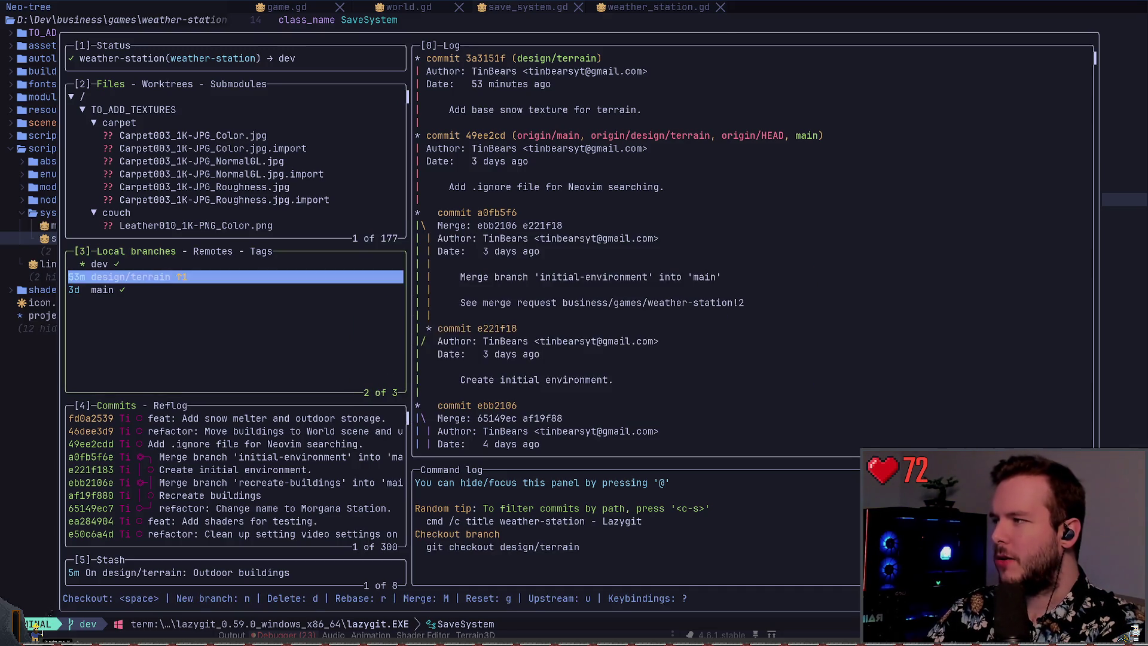
- Run git status in PowerShell to check the working tree
{"action": "type", "text": "qgit stta"}
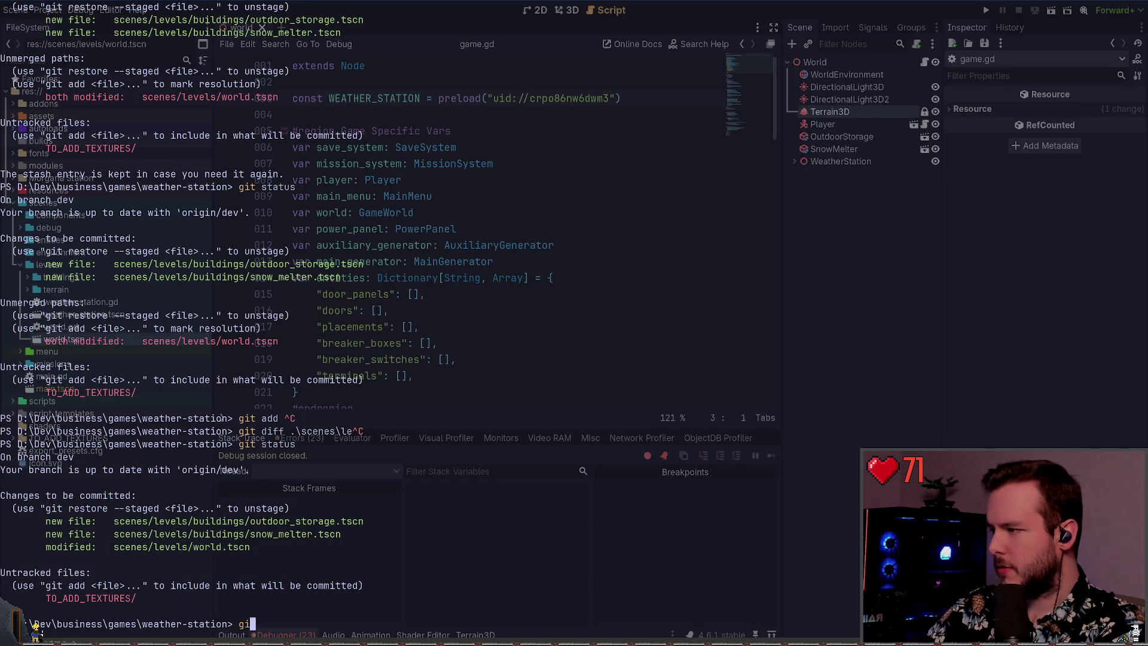
{"action": "key", "text": "BackSpace"}
{"action": "key", "text": "BackSpace"}
{"action": "type", "text": "atus"}
{"action": "key", "text": "Return"}
- Diff scenes\levels\world.gd, then world.tscn, and quit the diff pager
{"action": "type", "text": "git diff .\\scenes\\levels\\world.gd"}
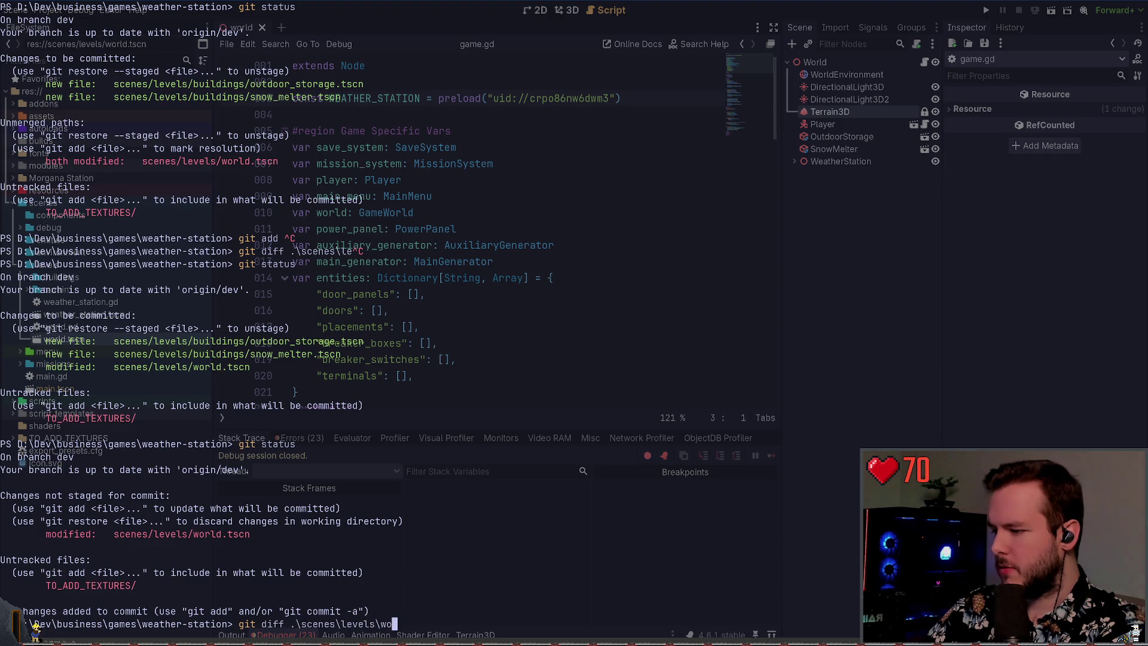
{"action": "key", "text": "Return"}
{"action": "key", "text": "Up"}
{"action": "key", "text": "BackSpace"}
{"action": "key", "text": "BackSpace"}
{"action": "type", "text": "tscn"}
{"action": "key", "text": "Return"}
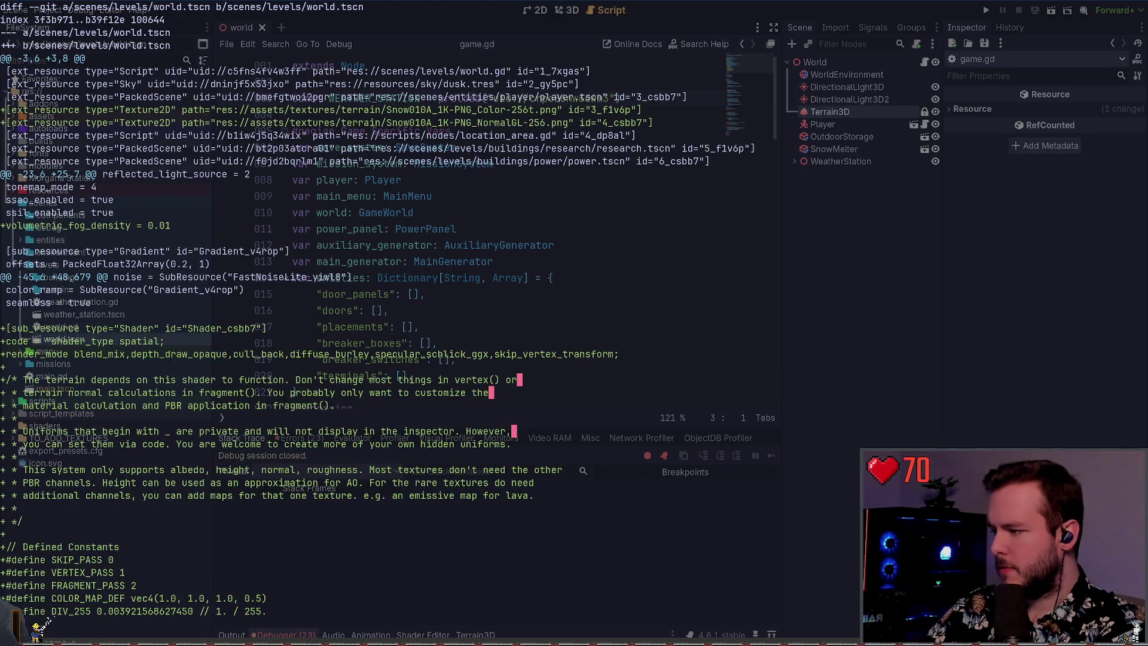
{"action": "key", "text": "q"}
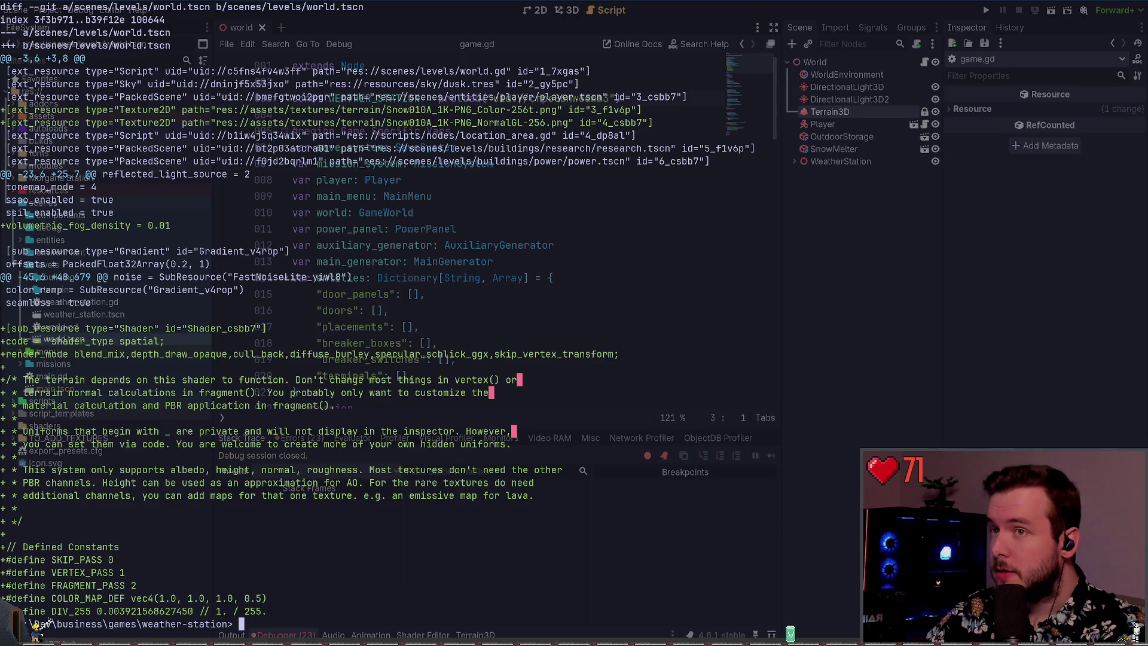
- Run git status again and scroll through its output
{"action": "type", "text": "git status"}
{"action": "key", "text": "Return"}
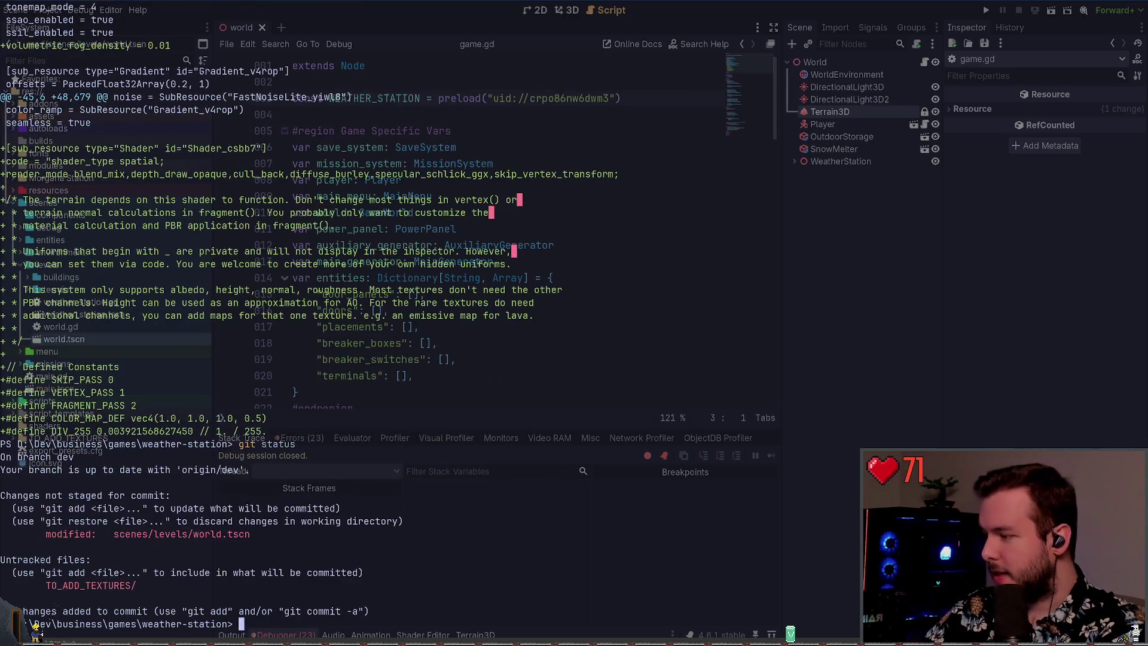
{"action": "key", "text": "alt+Tab"}
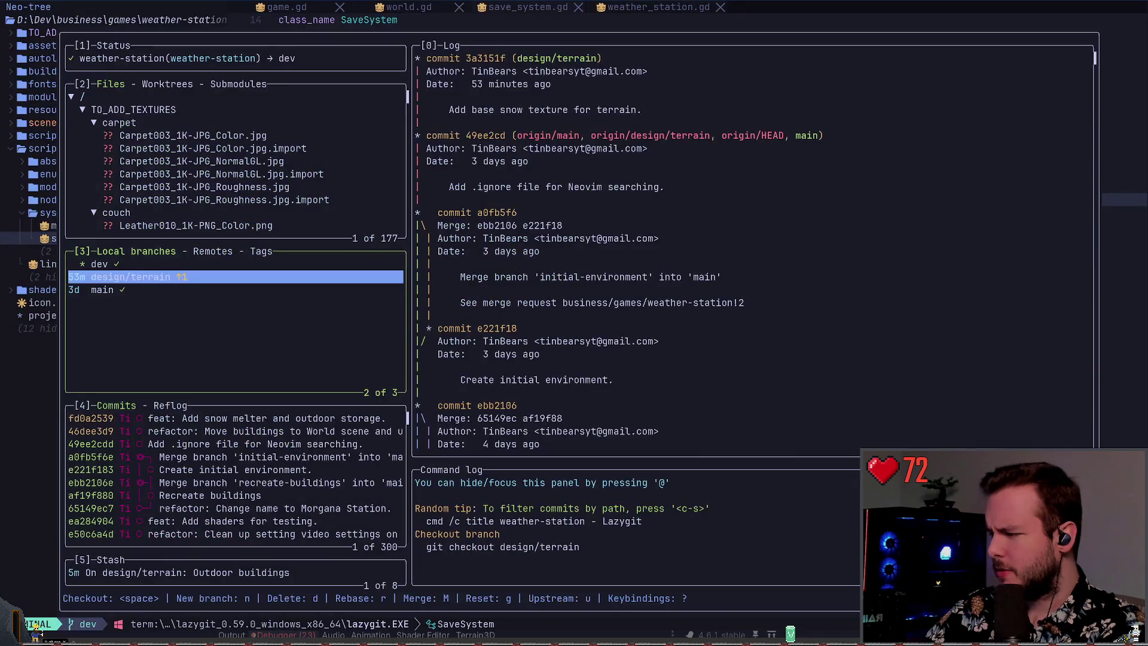
{"action": "key", "text": "alt+Tab"}
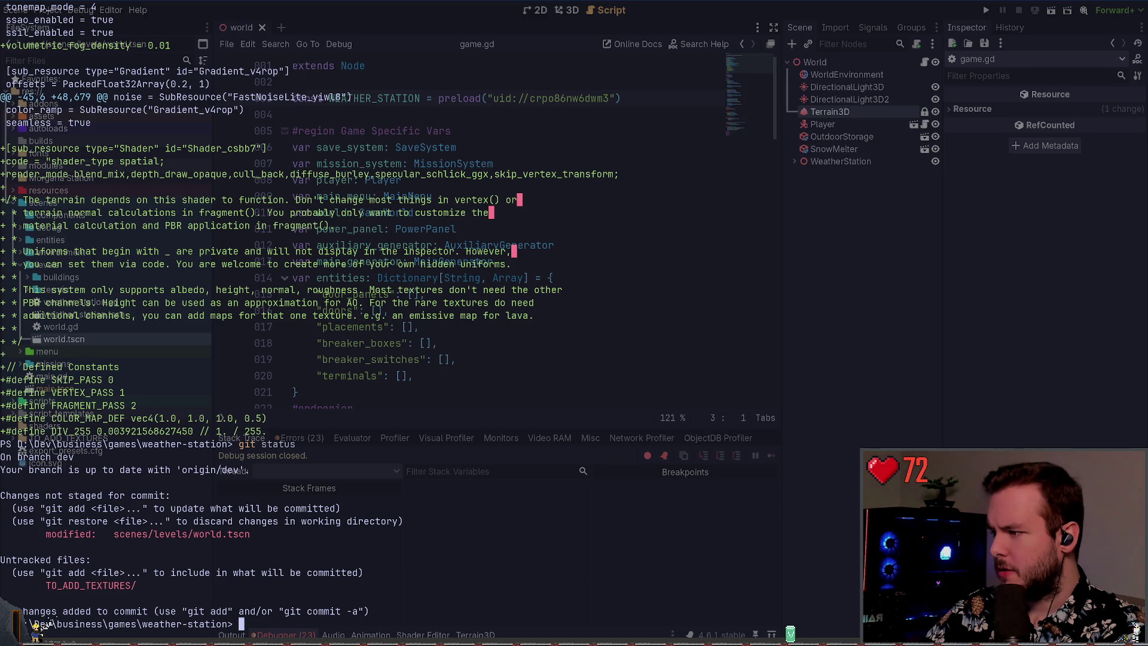
{"action": "scroll", "coordinate": [383, 323], "scroll_direction": "up", "scroll_amount": 7}
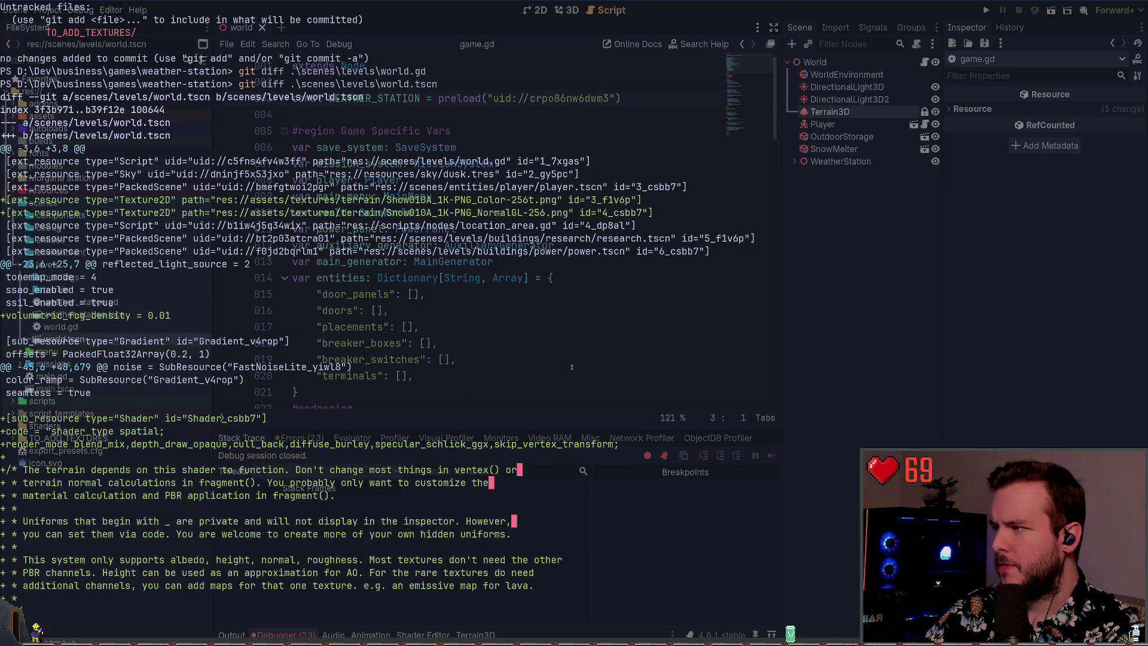
{"action": "scroll", "coordinate": [635, 349], "scroll_direction": "down", "scroll_amount": 7}
- View the git log, recheck status, and abandon the unfinished git stash command
{"action": "type", "text": "git log"}
{"action": "key", "text": "Return"}
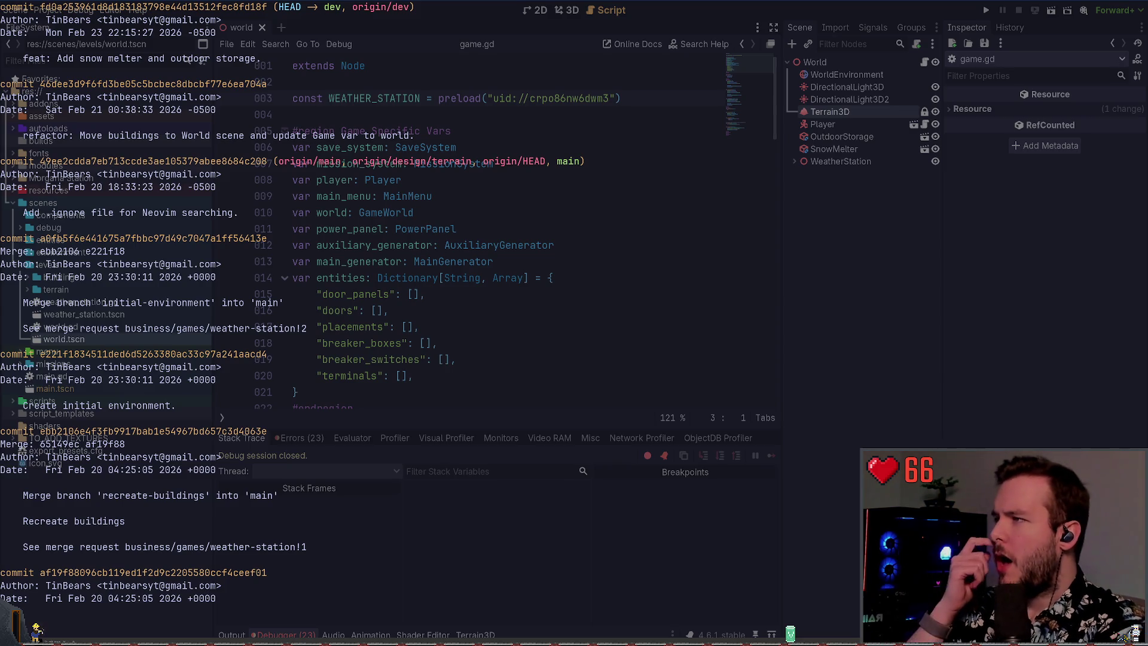
{"action": "type", "text": "qgit status"}
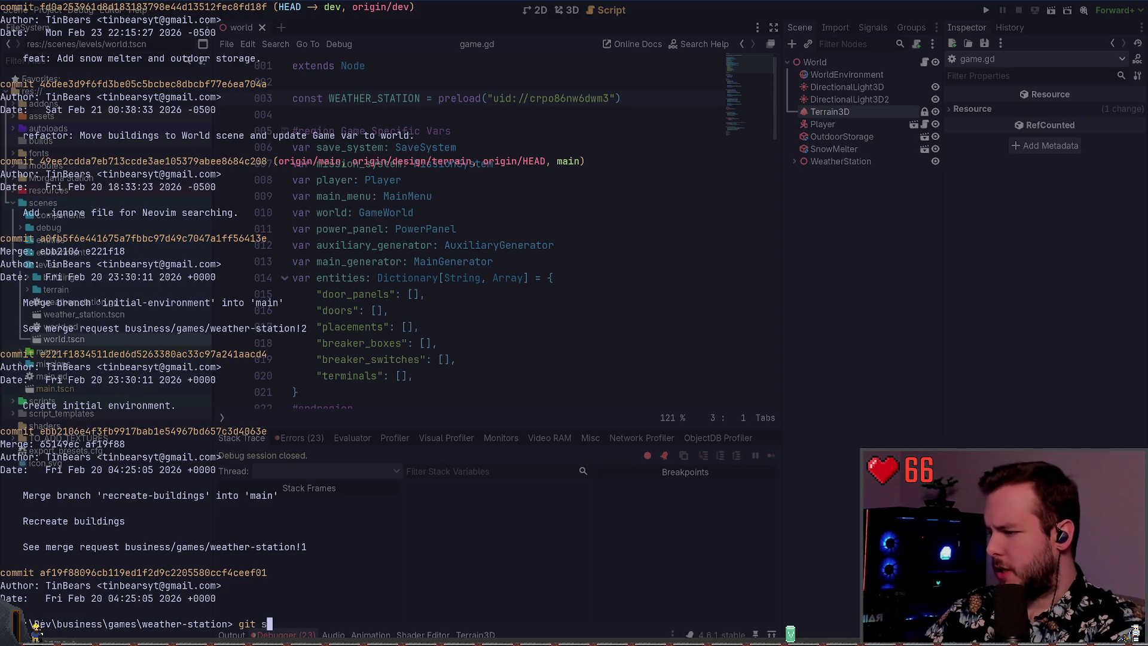
{"action": "key", "text": "Return"}
{"action": "type", "text": "git stash .\\scenes\\"}
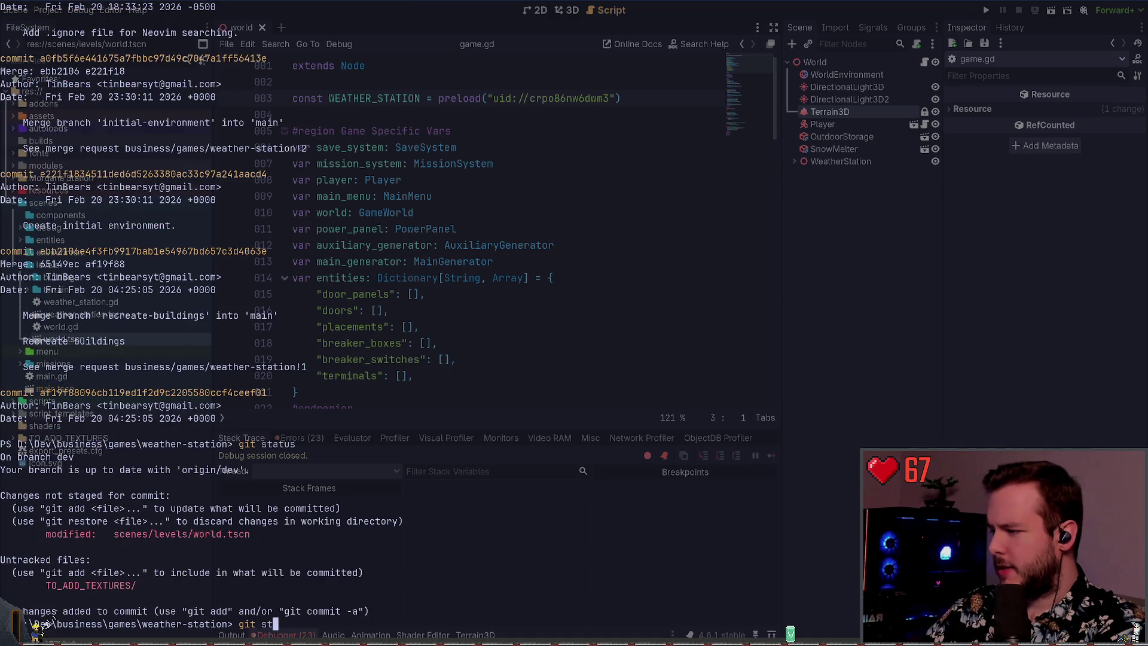
{"action": "key", "text": "BackSpace"}
{"action": "key", "text": "BackSpace"}
{"action": "key", "text": "BackSpace"}
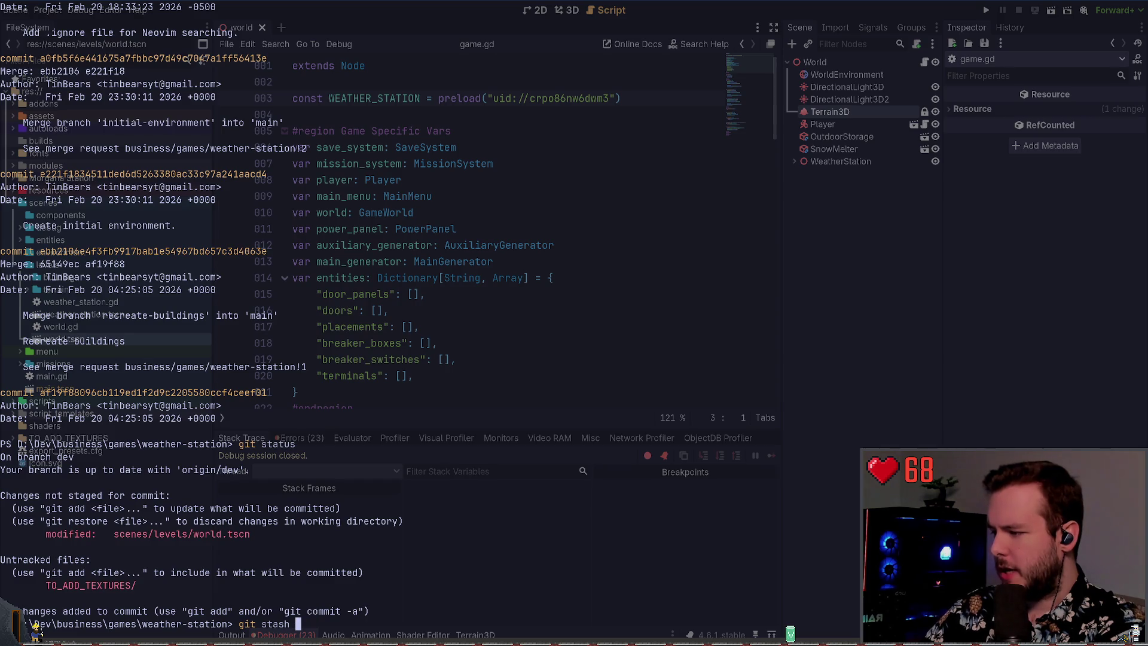
{"action": "key", "text": "ctrl+c"}
{"action": "key", "text": "alt+Tab"}
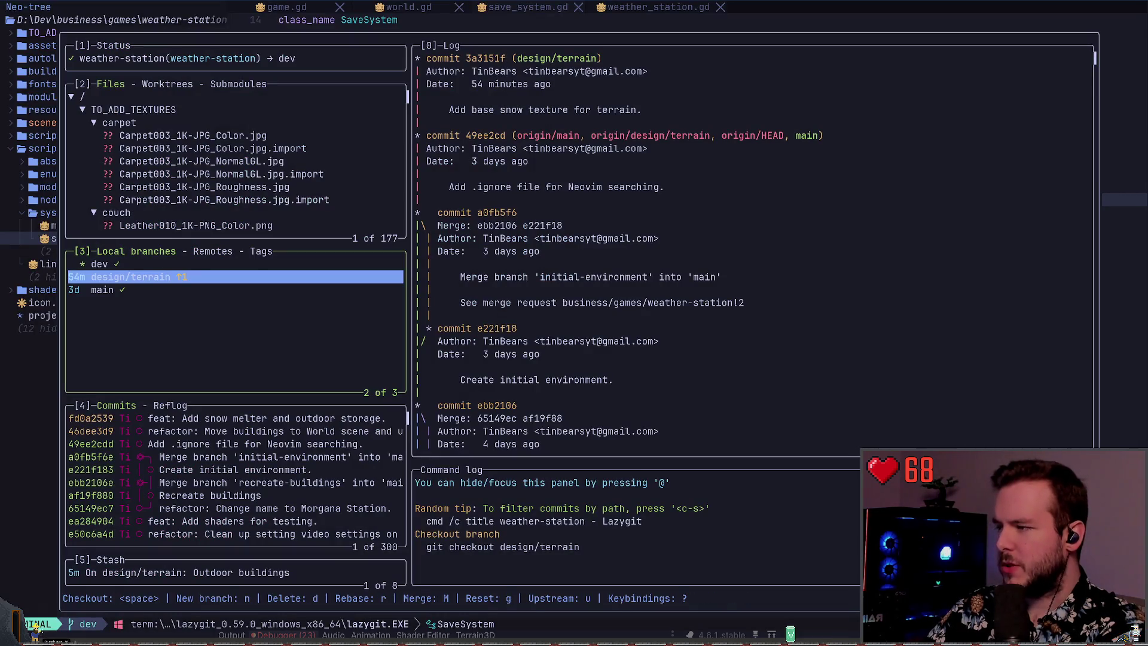
- Check out design/terrain, autostashing the uncommitted changes, and dismiss the conflict error
{"action": "key", "text": "Up"}
{"action": "key", "text": "Down"}
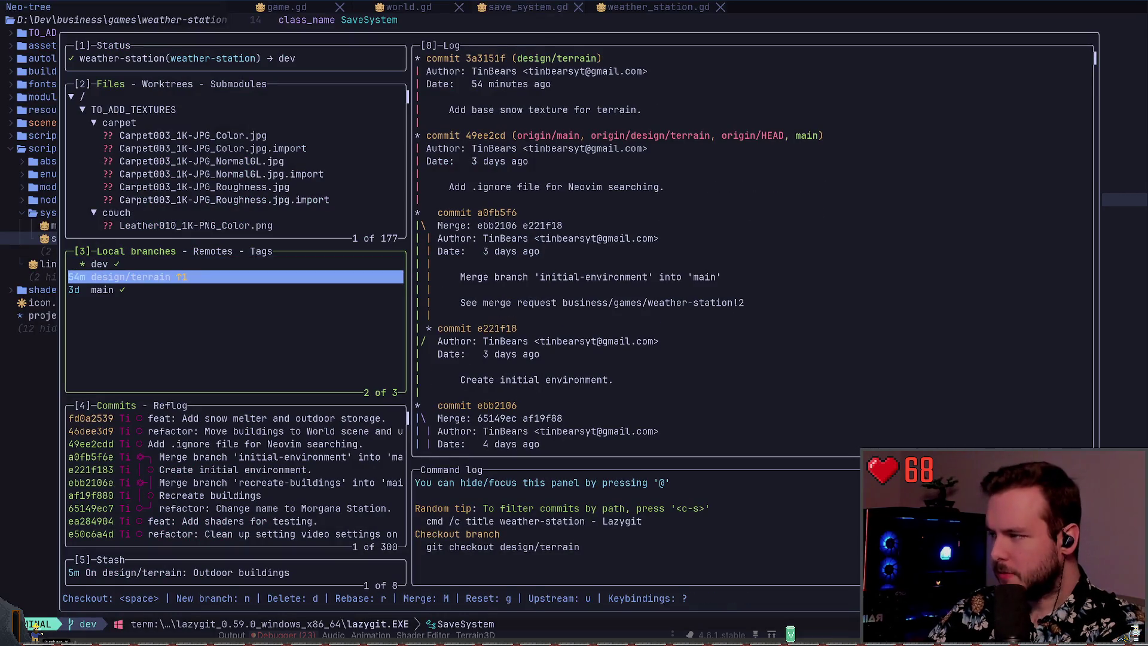
{"action": "key", "text": "space"}
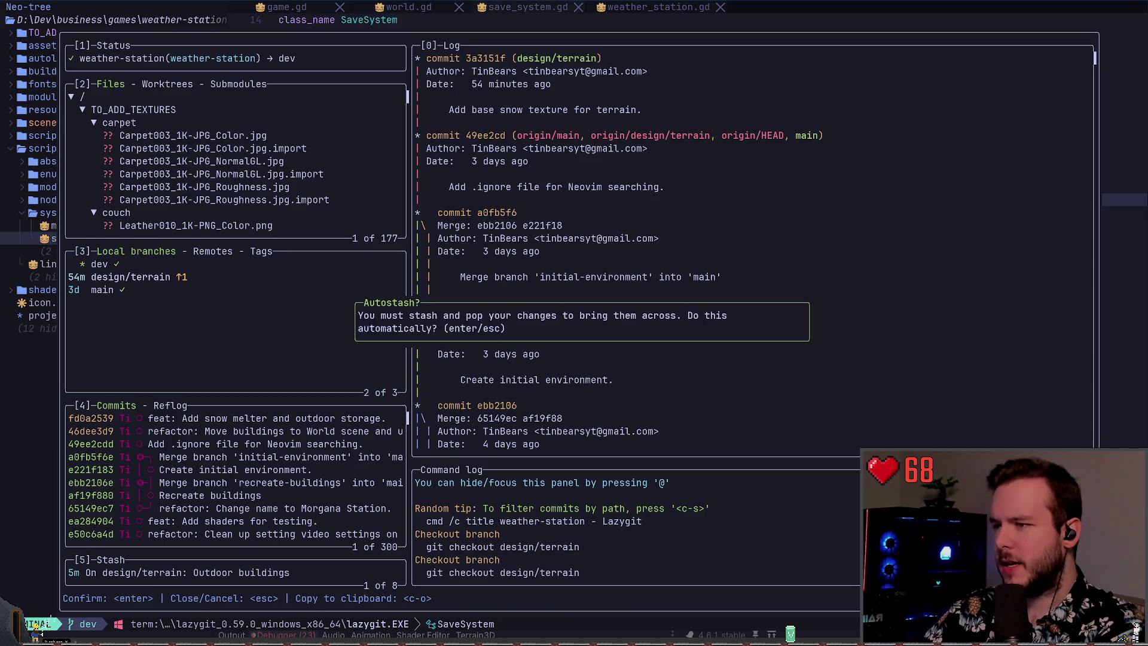
{"action": "key", "text": "Return"}
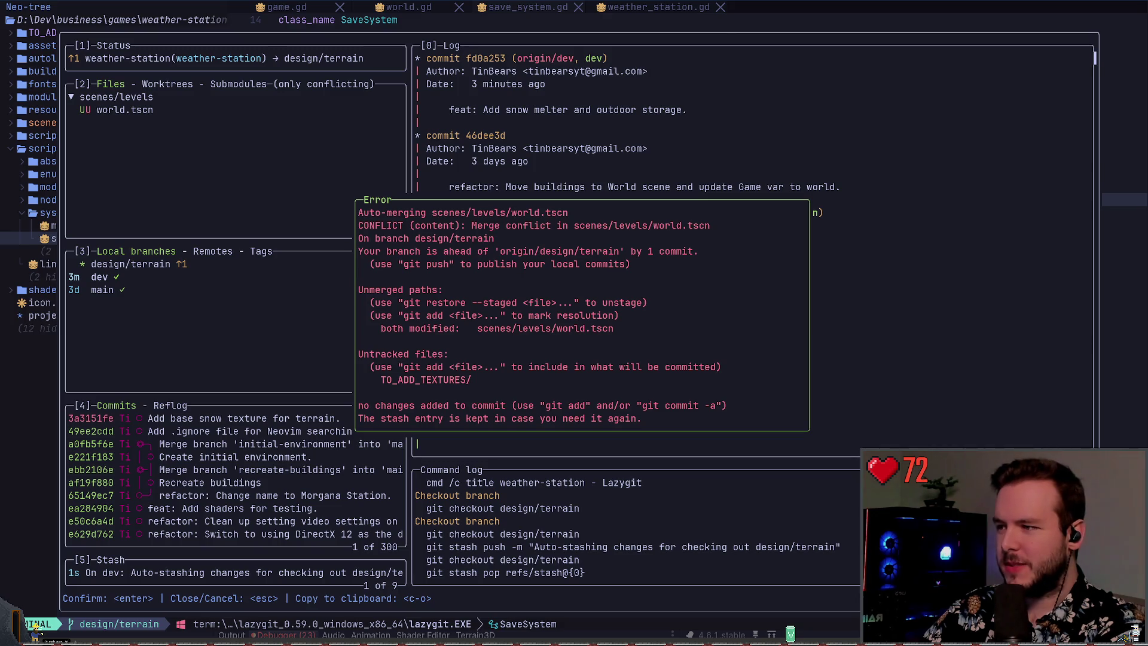
{"action": "key", "text": "Escape"}
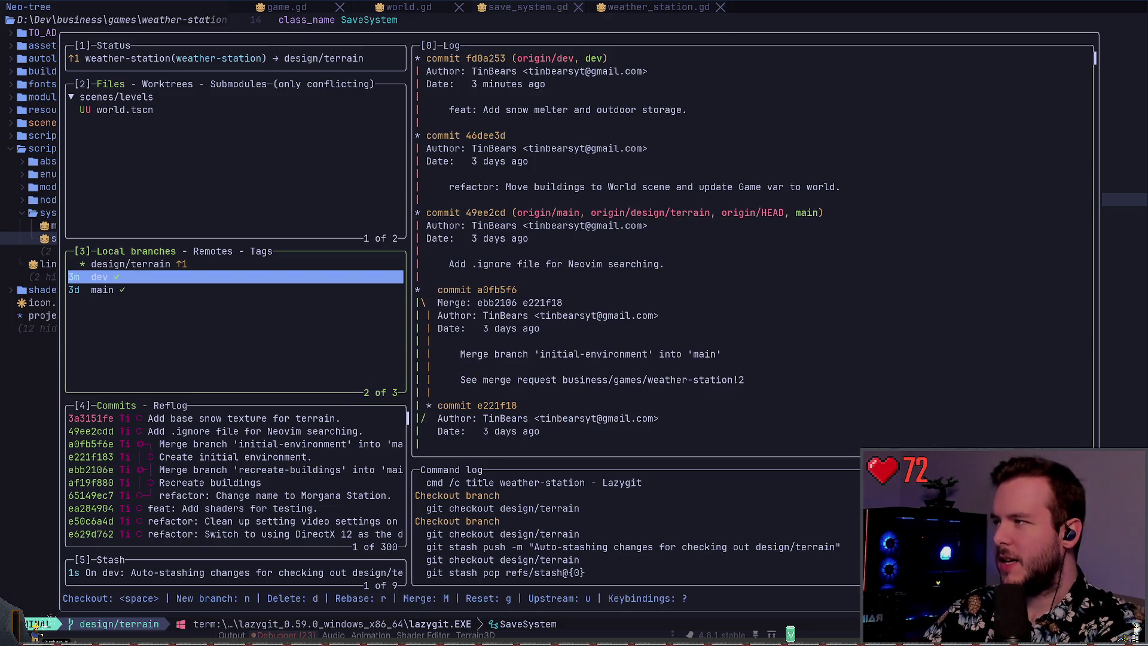
- Resolve the world.tscn conflict with the Updated upstream texture hunk and collapse TO_ADD_TEXTURES
{"action": "key", "text": "2"}
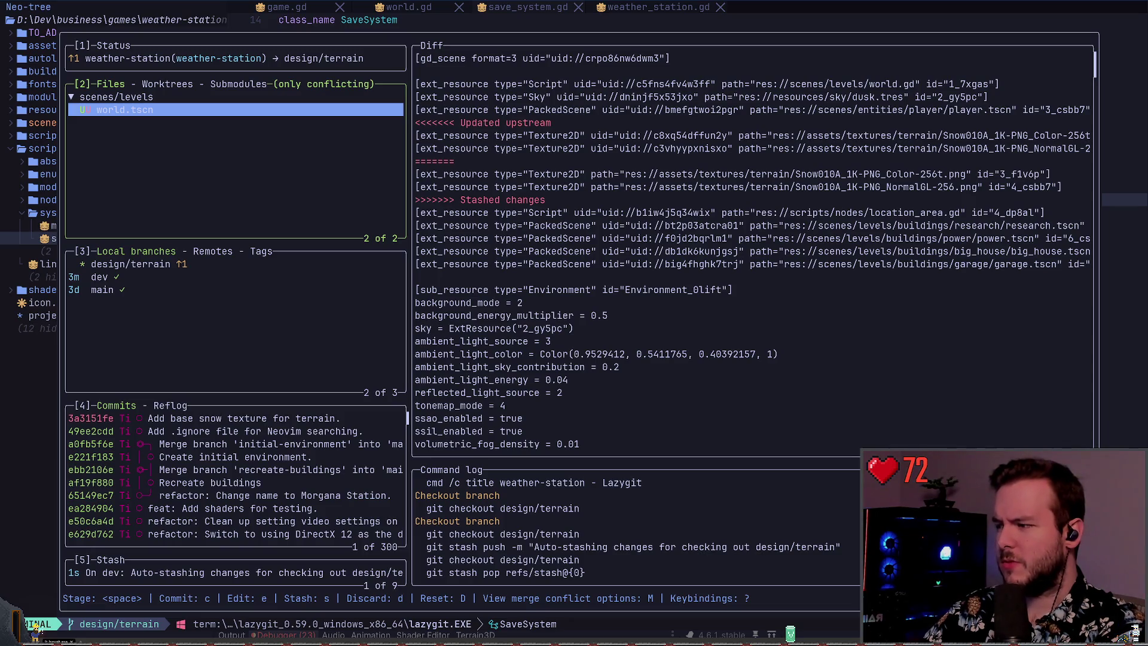
{"action": "key", "text": "Return"}
{"action": "key", "text": "Down"}
{"action": "key", "text": "Up"}
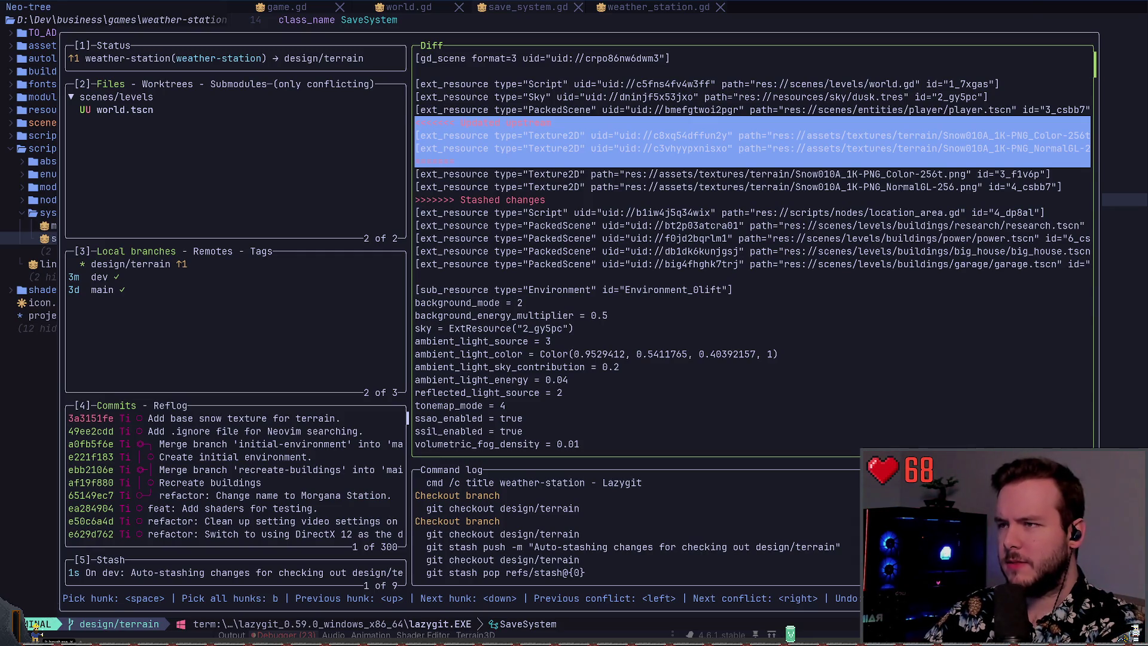
{"action": "key", "text": "space"}
{"action": "key", "text": "Return"}
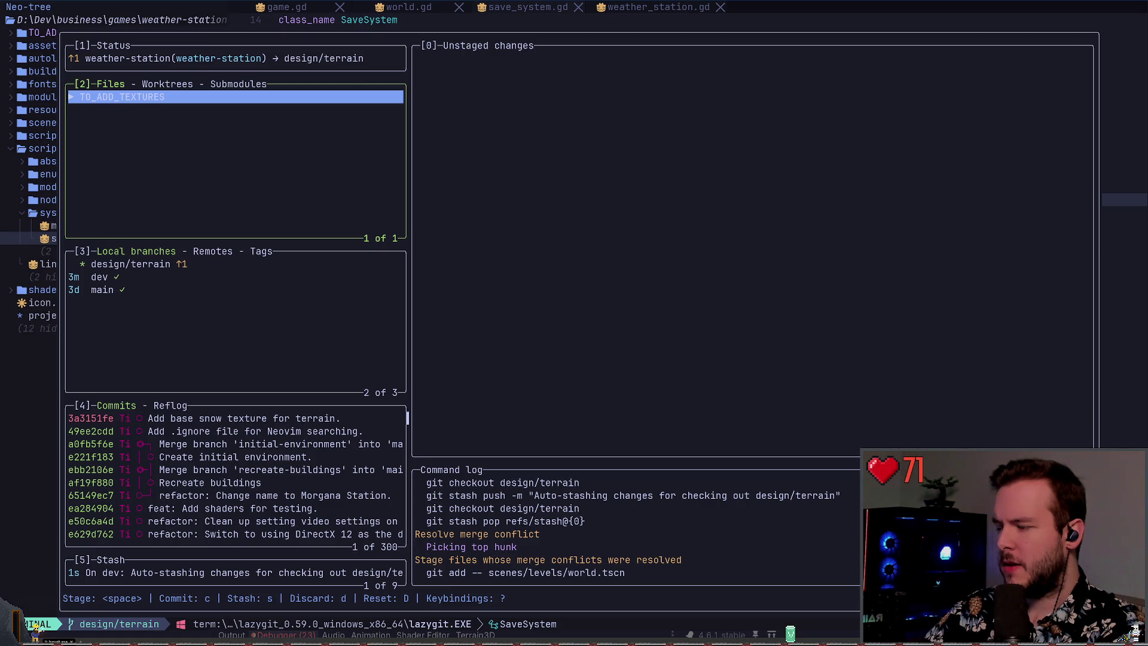
- Open the keybindings list and start filtering it for rebase
{"action": "key", "text": "question"}
{"action": "key", "text": "slash"}
{"action": "type", "text": "reeb"}
{"action": "key", "text": "BackSpace"}
{"action": "key", "text": "BackSpace"}
- Finish the 'reb' keybinding search, select dev in Local branches, and open the Rebase menu
{"action": "type", "text": "b"}
{"action": "key", "text": "Escape"}
{"action": "key", "text": "Escape"}
{"action": "key", "text": "3"}
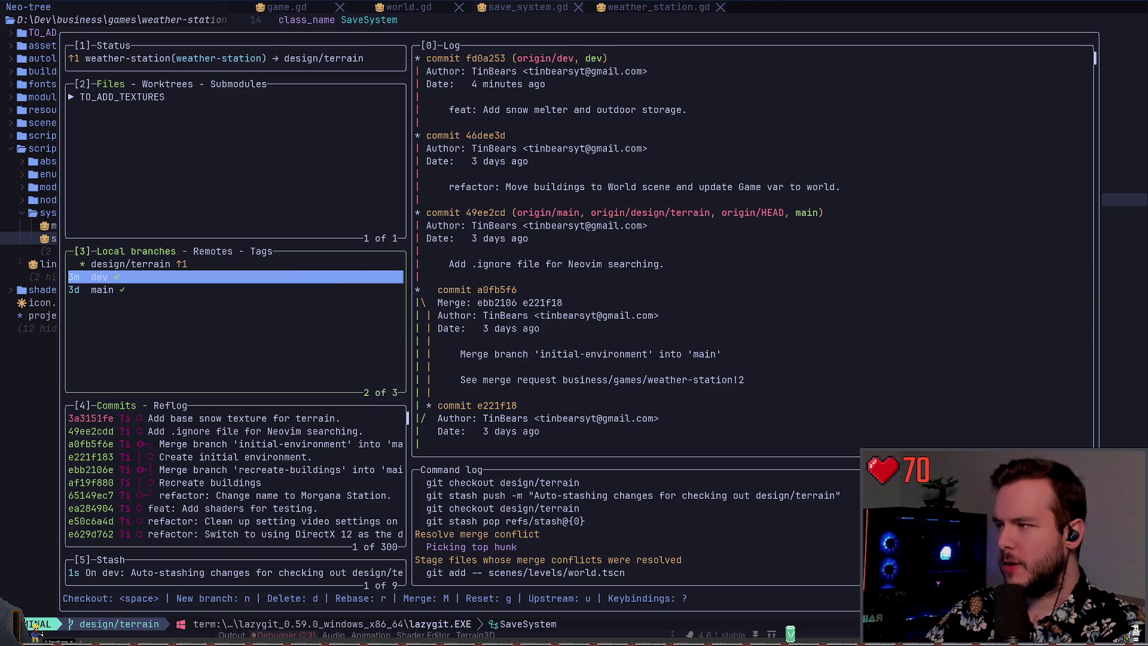
{"action": "key", "text": "r"}
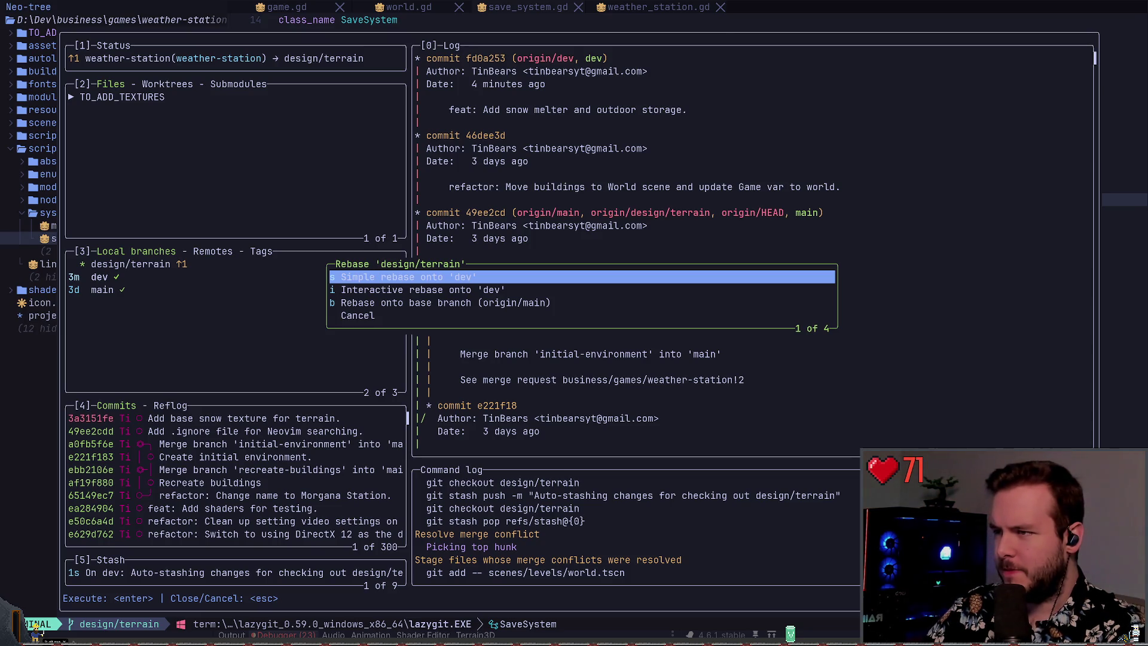
{"action": "key", "text": "alt+Tab"}
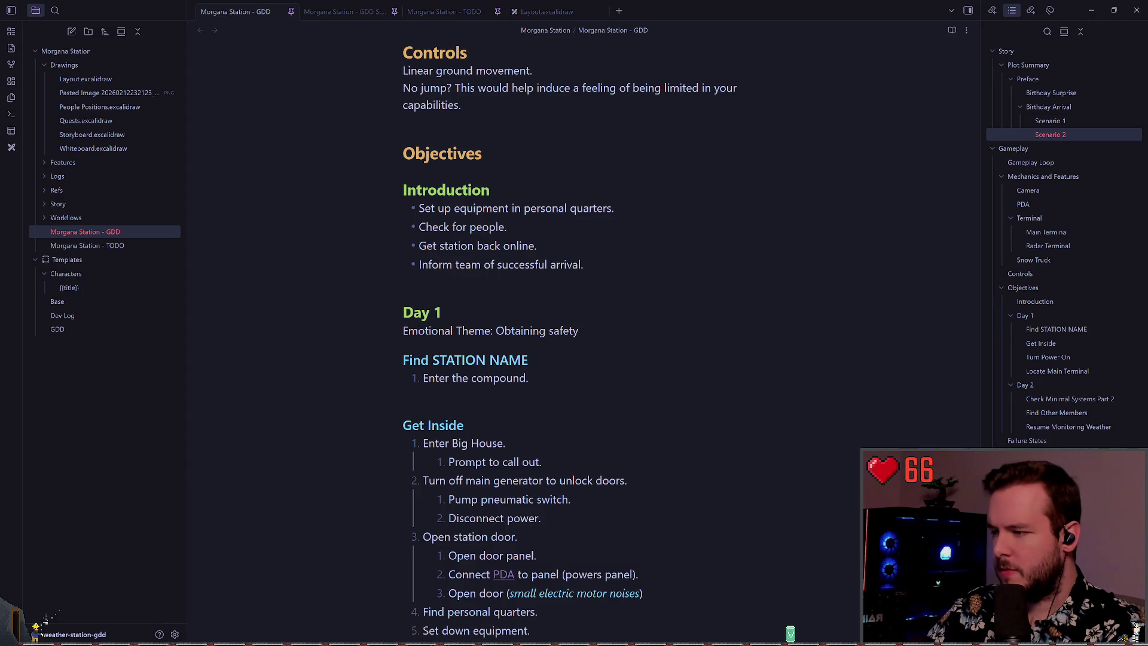
- Bring up the Pro Git 3.6 Rebasing page in Brave and zoom the page in
{"action": "key", "text": "alt+Tab"}
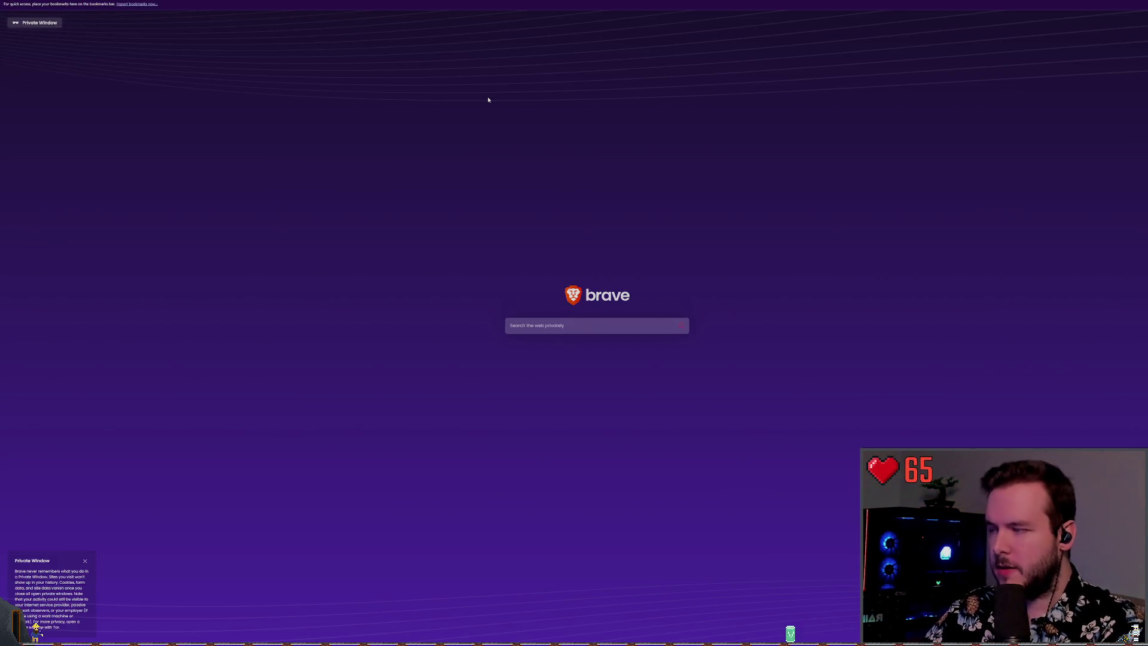
{"action": "key", "text": "alt+Tab"}
{"action": "key", "text": "ctrl+plus"}
{"action": "key", "text": "ctrl+plus"}
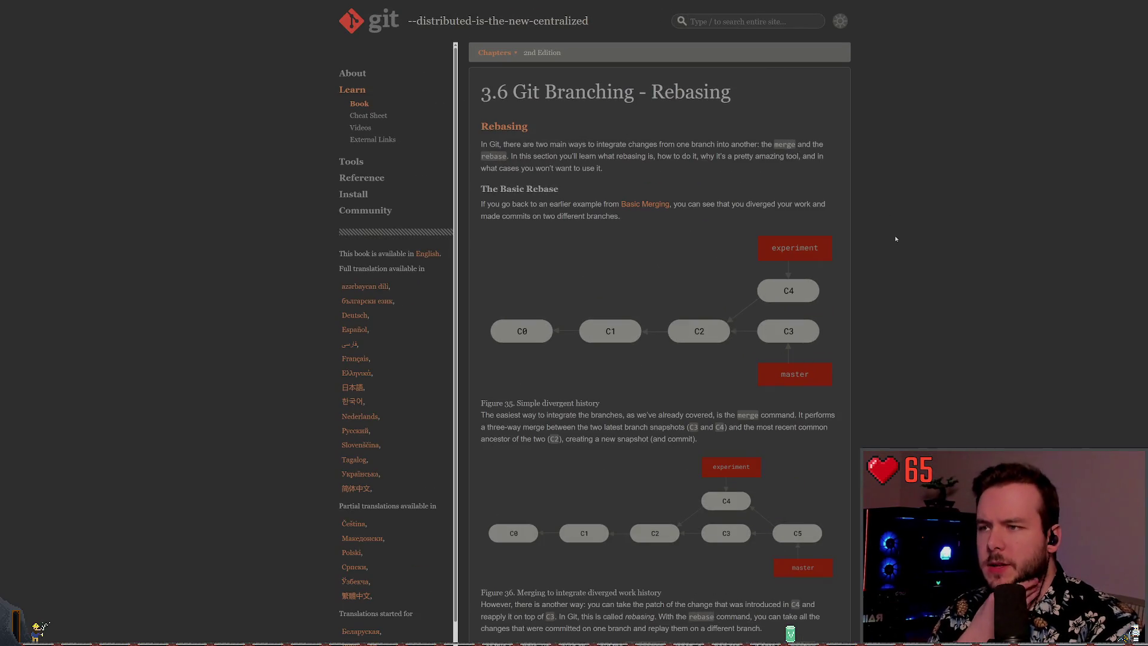
{"action": "scroll", "coordinate": [709, 233], "scroll_direction": "down", "scroll_amount": 3}
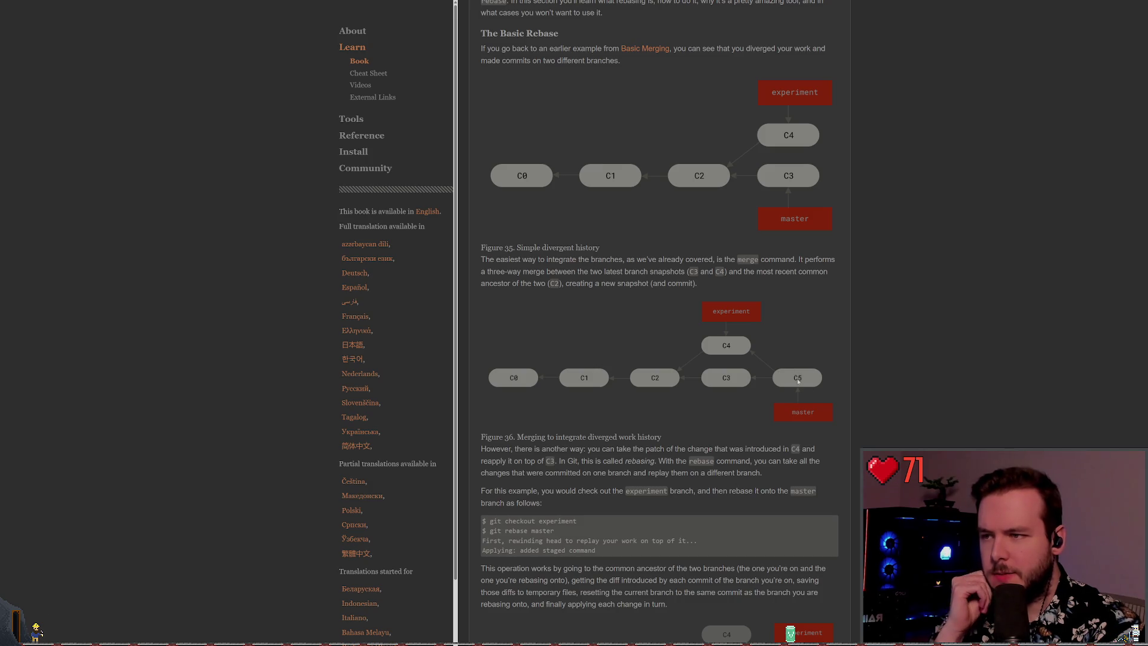
- Scroll the Rebasing page to The Basic Rebase walkthrough showing Figures 36–38
{"action": "scroll", "coordinate": [783, 382], "scroll_direction": "up", "scroll_amount": 3}
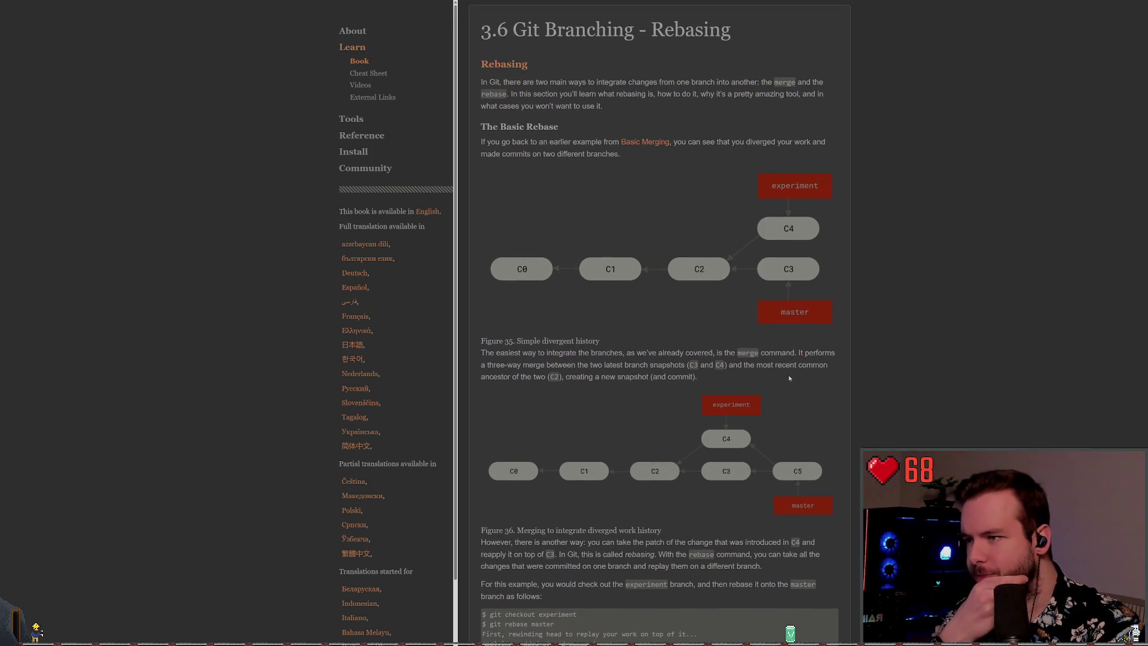
{"action": "scroll", "coordinate": [695, 326], "scroll_direction": "up", "scroll_amount": 2}
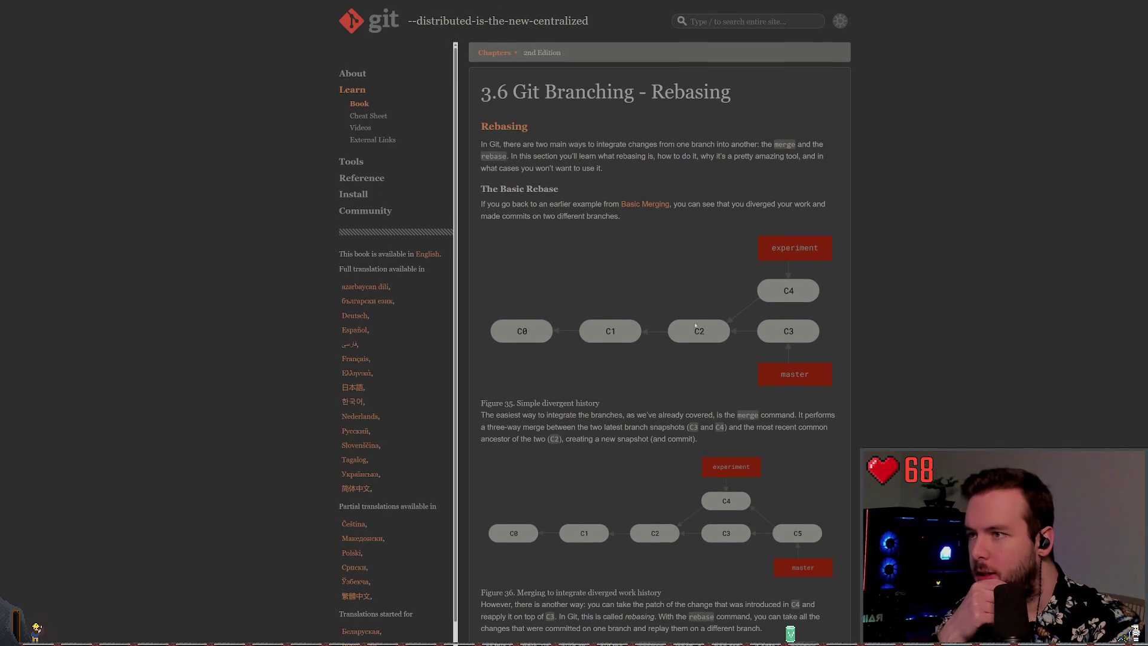
{"action": "scroll", "coordinate": [693, 323], "scroll_direction": "down", "scroll_amount": 13}
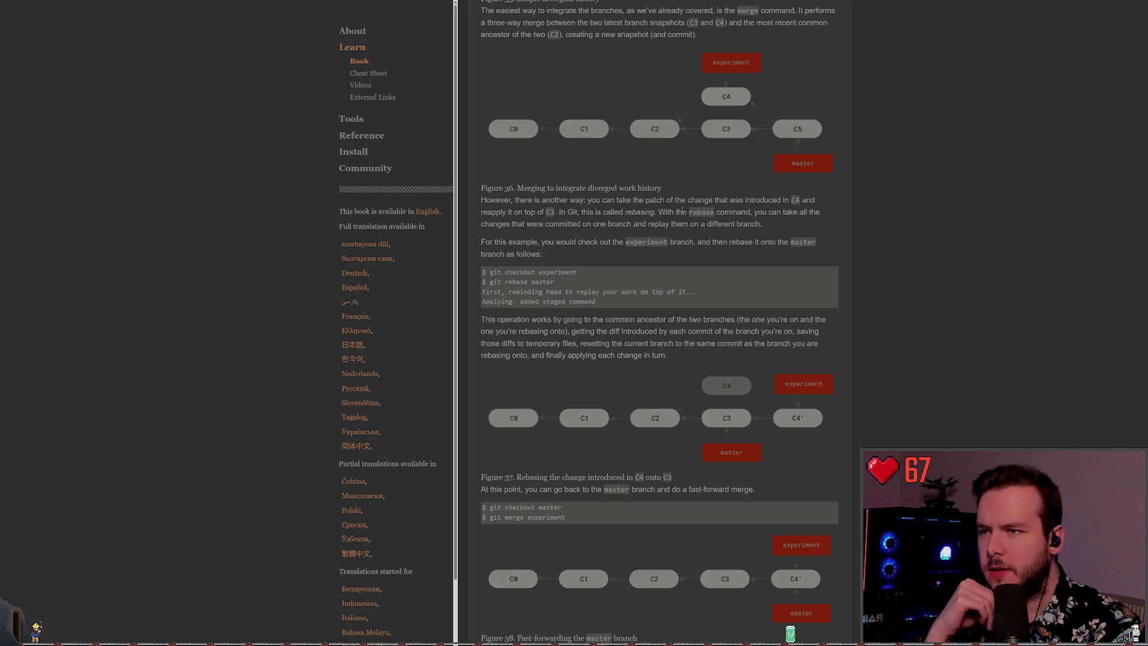
{"action": "scroll", "coordinate": [593, 250], "scroll_direction": "up", "scroll_amount": 2}
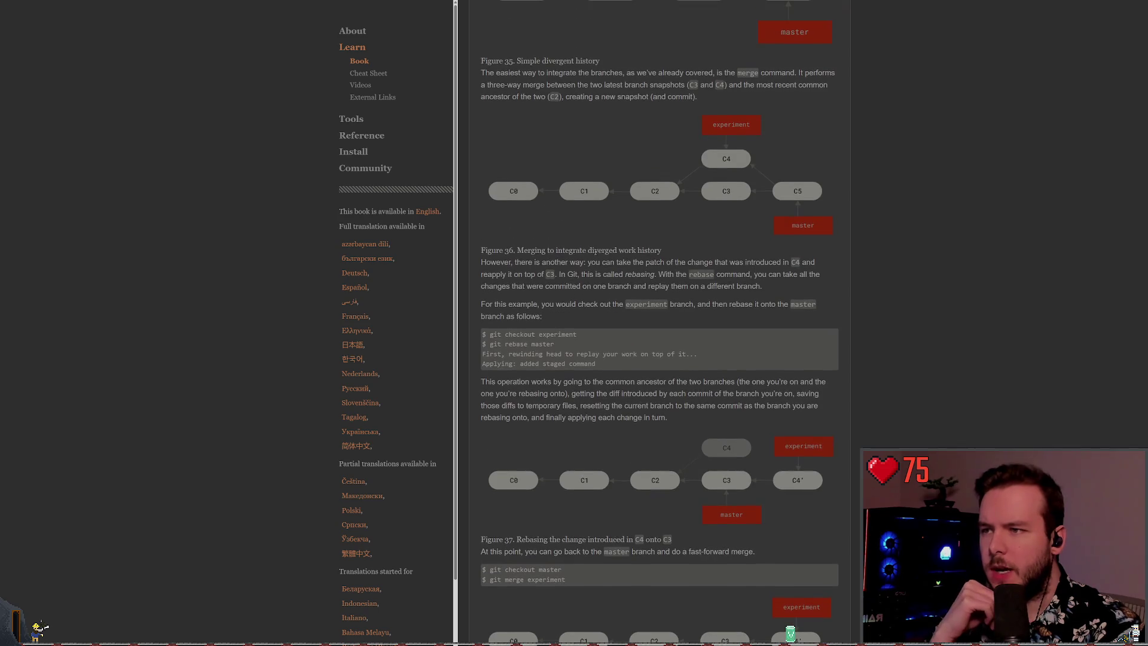
{"action": "scroll", "coordinate": [690, 268], "scroll_direction": "down", "scroll_amount": 1}
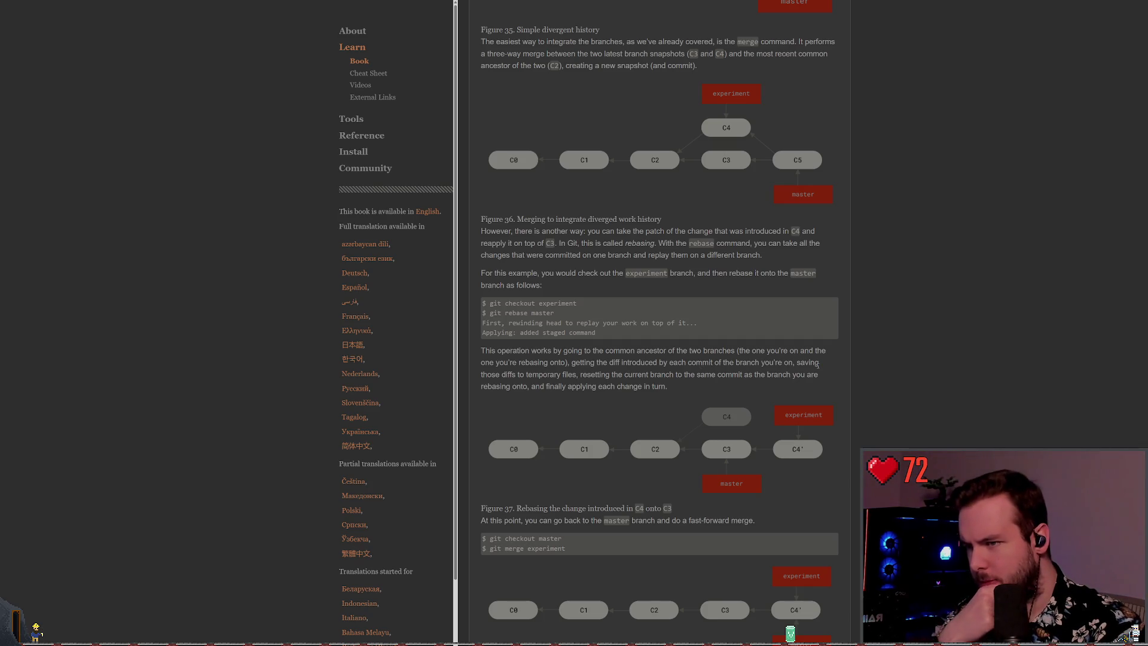
{"action": "scroll", "coordinate": [817, 363], "scroll_direction": "down", "scroll_amount": 1}
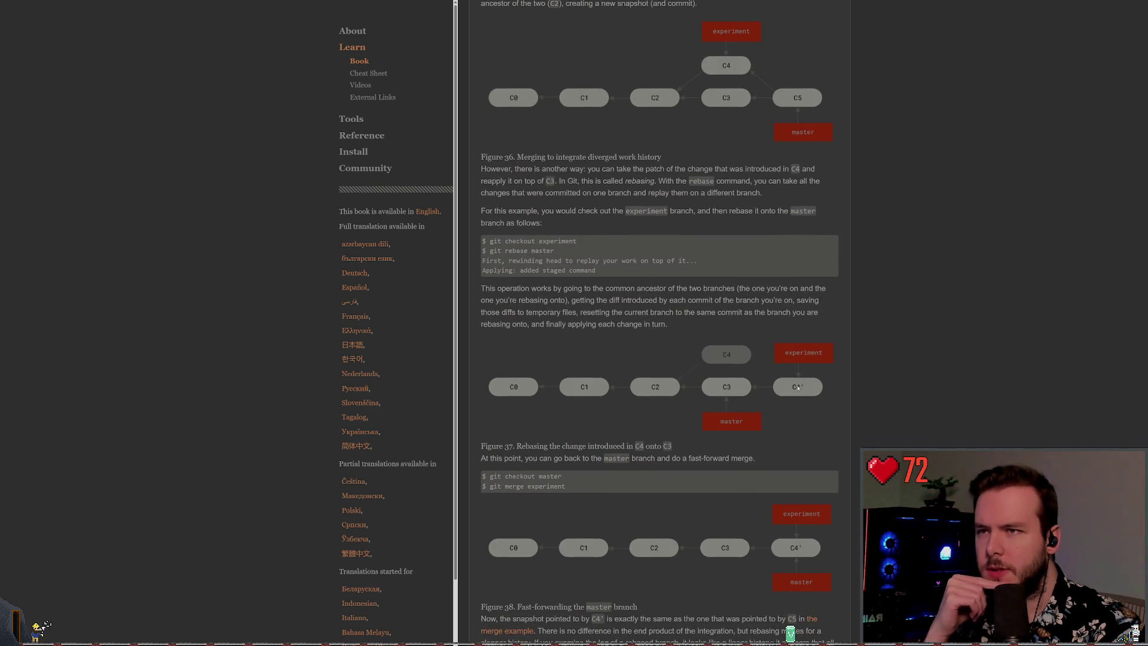
{"action": "scroll", "coordinate": [816, 380], "scroll_direction": "up", "scroll_amount": 1}
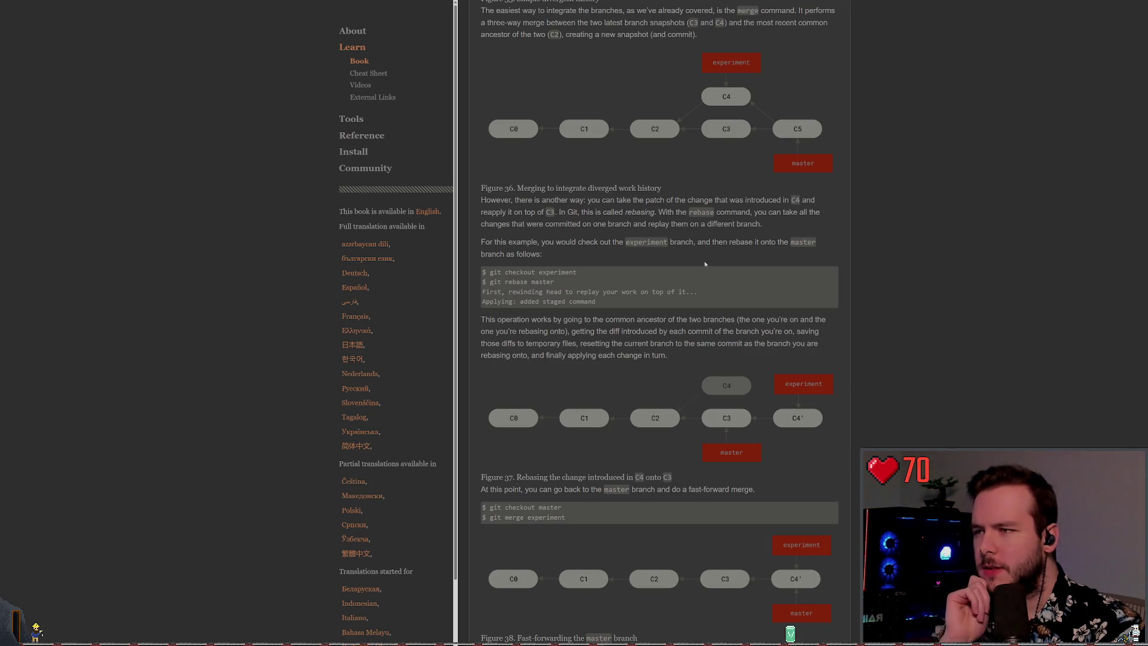
{"action": "scroll", "coordinate": [595, 355], "scroll_direction": "down", "scroll_amount": 3}
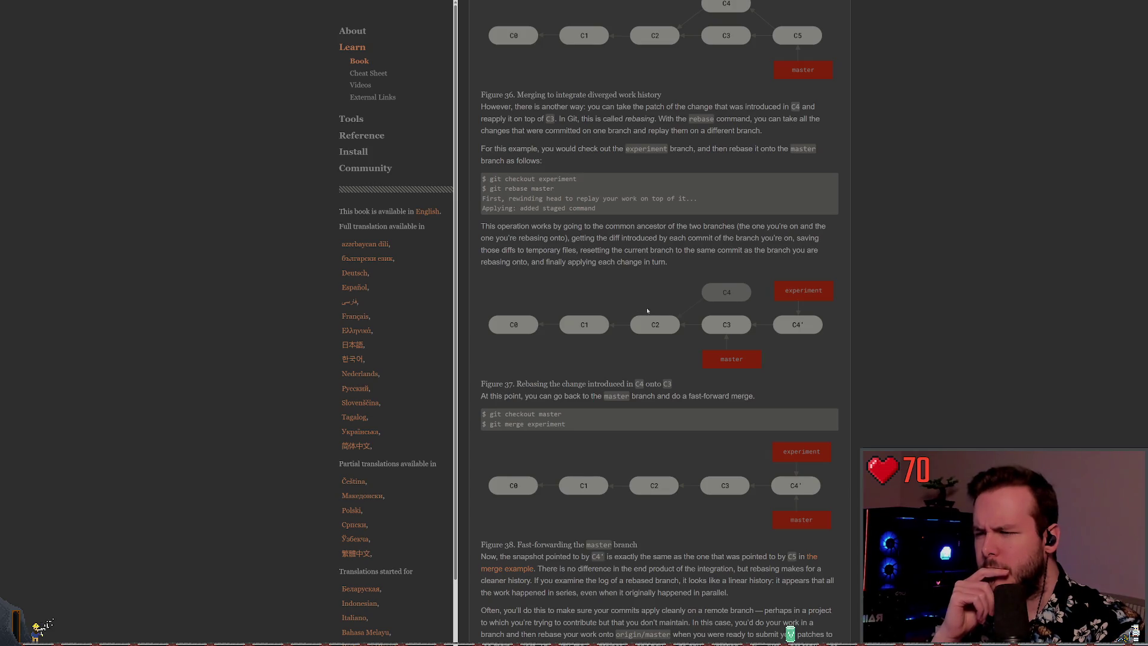
- Scroll down through More Interesting Rebases and the rebase --onto Figures 39–43
{"action": "scroll", "coordinate": [652, 308], "scroll_direction": "down", "scroll_amount": 8}
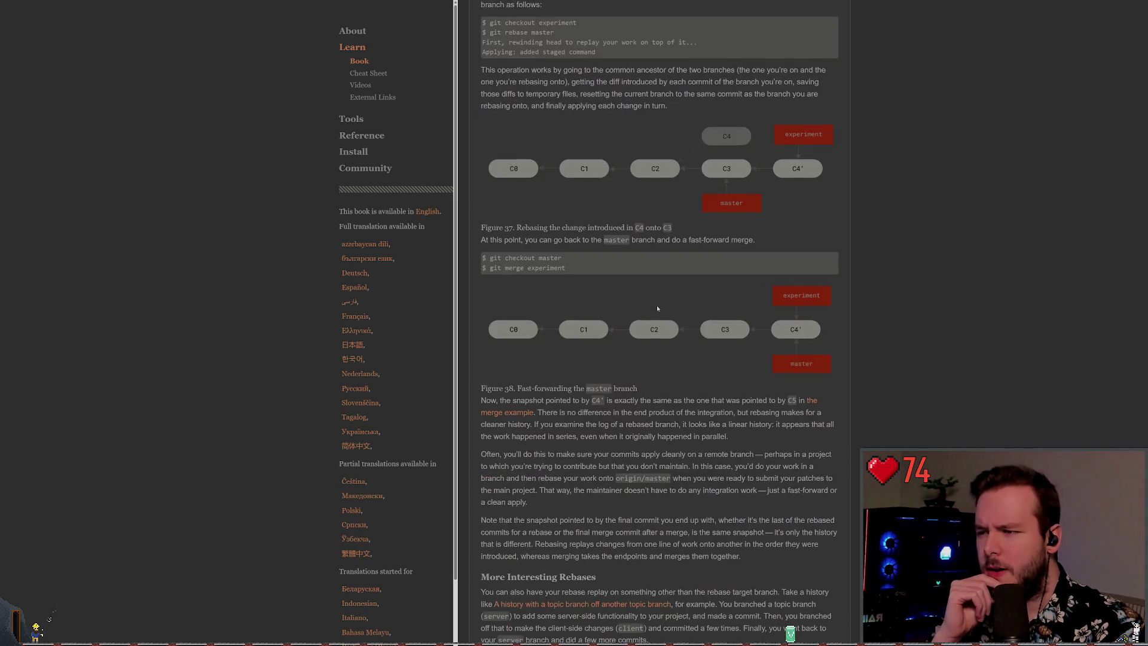
{"action": "scroll", "coordinate": [930, 313], "scroll_direction": "down", "scroll_amount": 2}
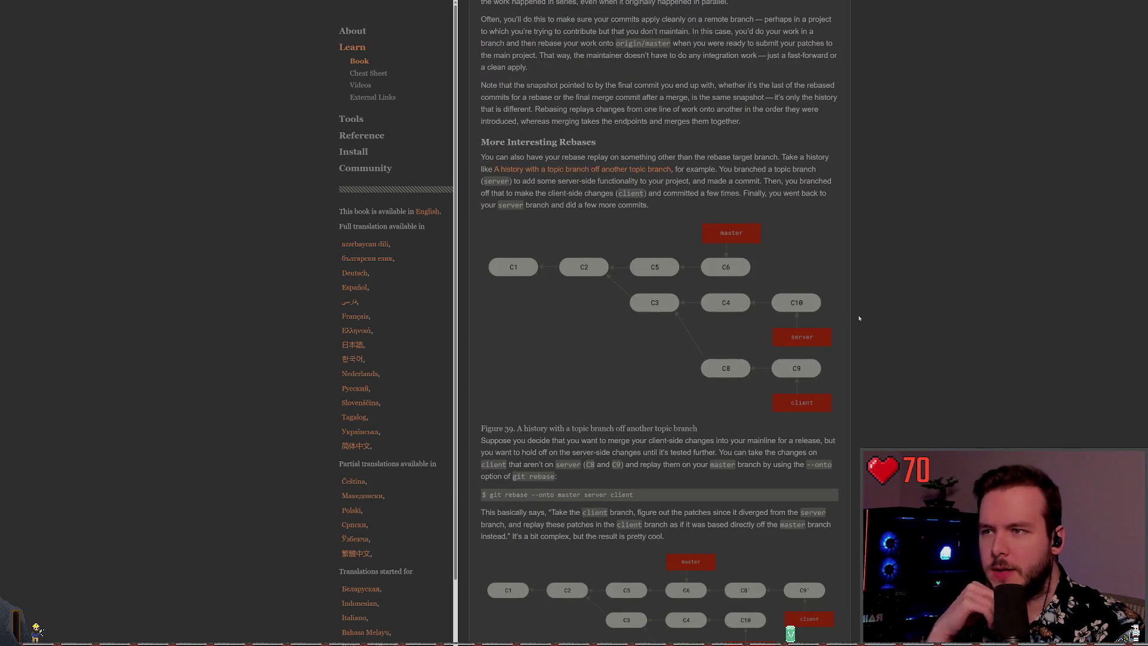
{"action": "scroll", "coordinate": [866, 311], "scroll_direction": "down", "scroll_amount": 1}
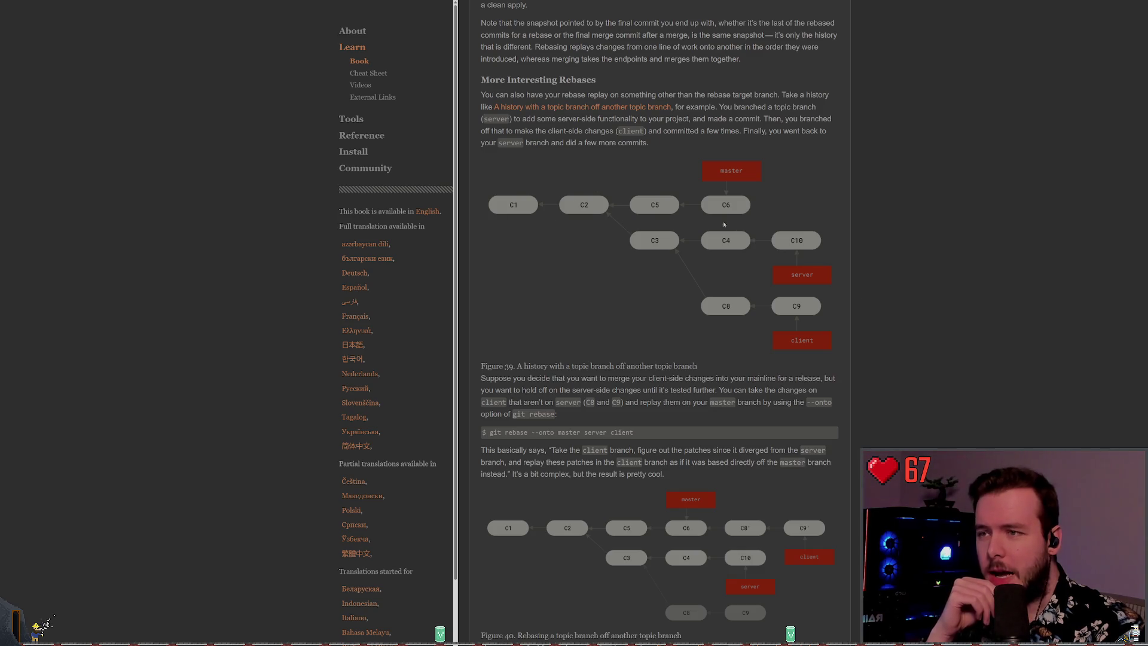
{"action": "scroll", "coordinate": [742, 245], "scroll_direction": "down", "scroll_amount": 2}
{"action": "scroll", "coordinate": [778, 265], "scroll_direction": "down", "scroll_amount": 3}
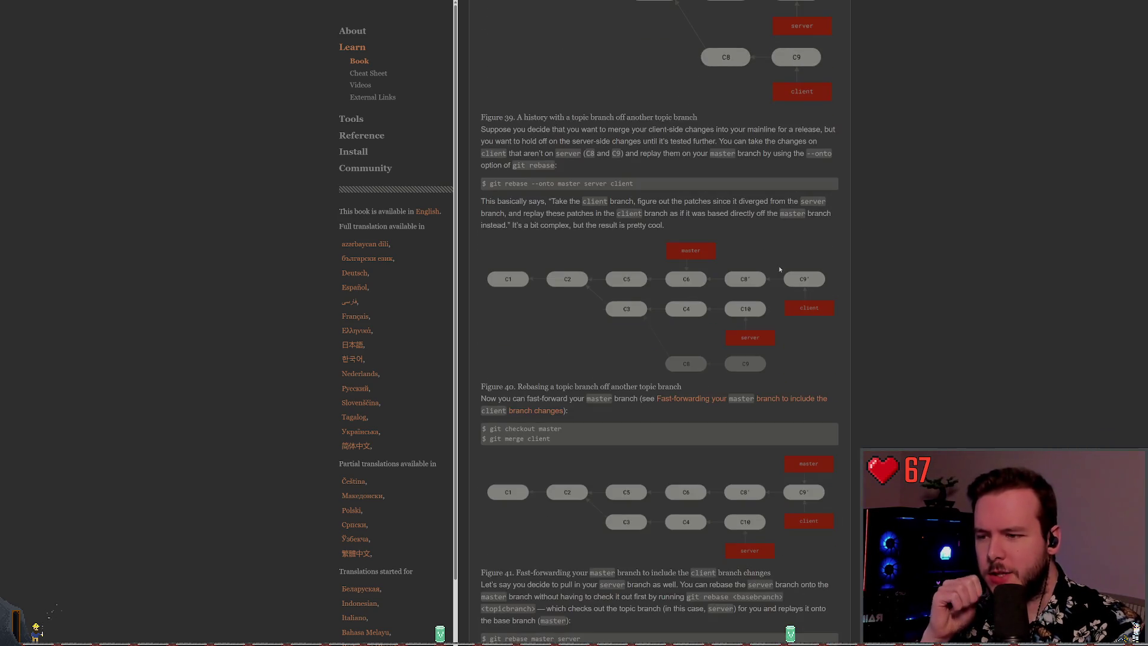
{"action": "scroll", "coordinate": [780, 275], "scroll_direction": "down", "scroll_amount": 2}
{"action": "scroll", "coordinate": [779, 280], "scroll_direction": "down", "scroll_amount": 2}
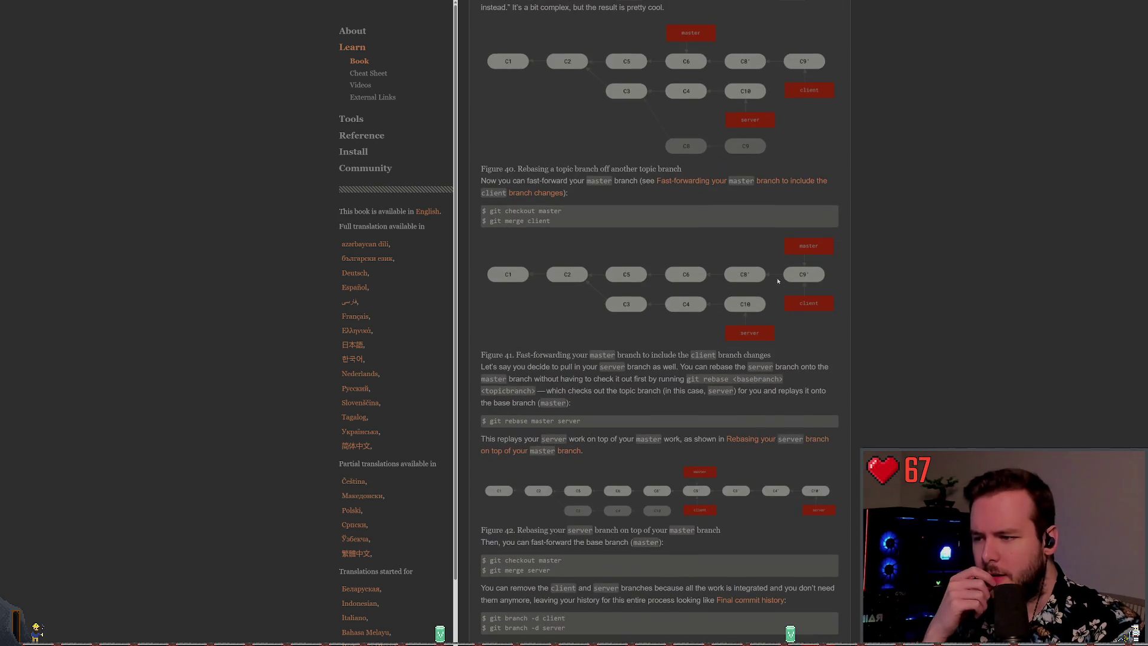
{"action": "scroll", "coordinate": [778, 280], "scroll_direction": "down", "scroll_amount": 3}
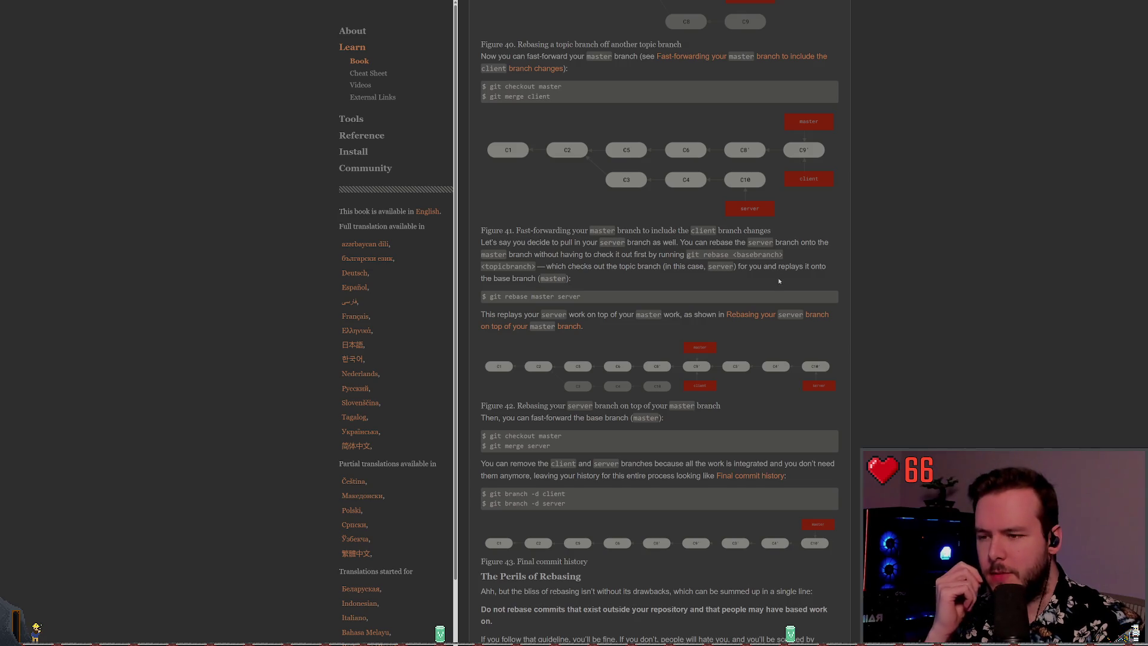
{"action": "scroll", "coordinate": [789, 290], "scroll_direction": "down", "scroll_amount": 5}
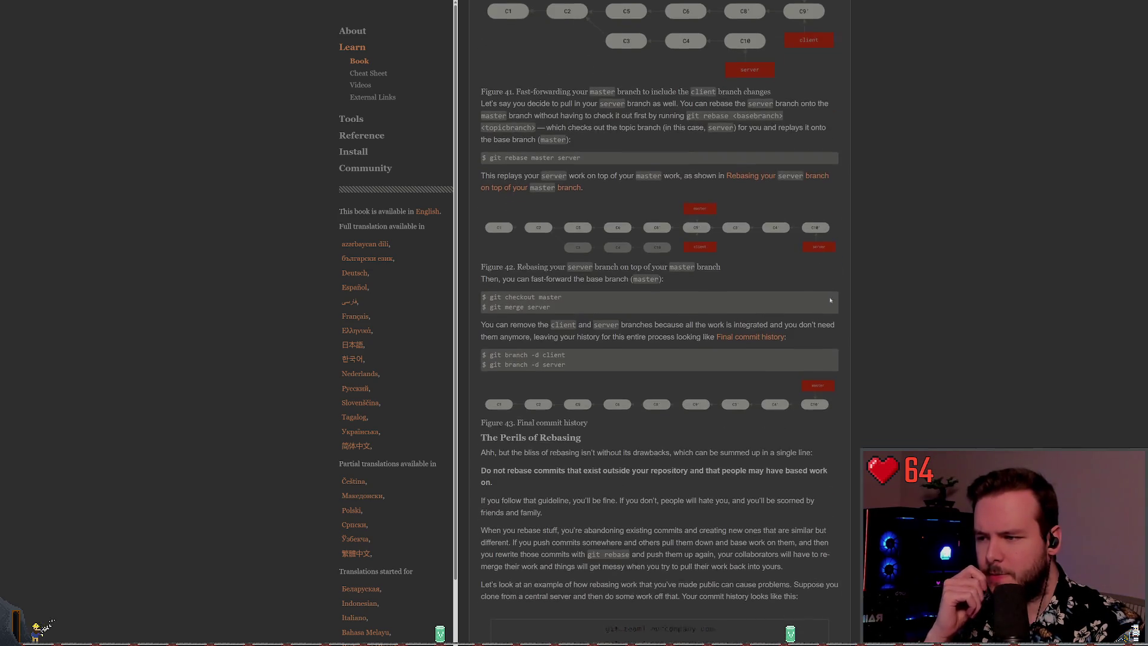
- Scroll back up to The Basic Rebase at the top of the Rebasing page
{"action": "scroll", "coordinate": [863, 308], "scroll_direction": "up", "scroll_amount": 5}
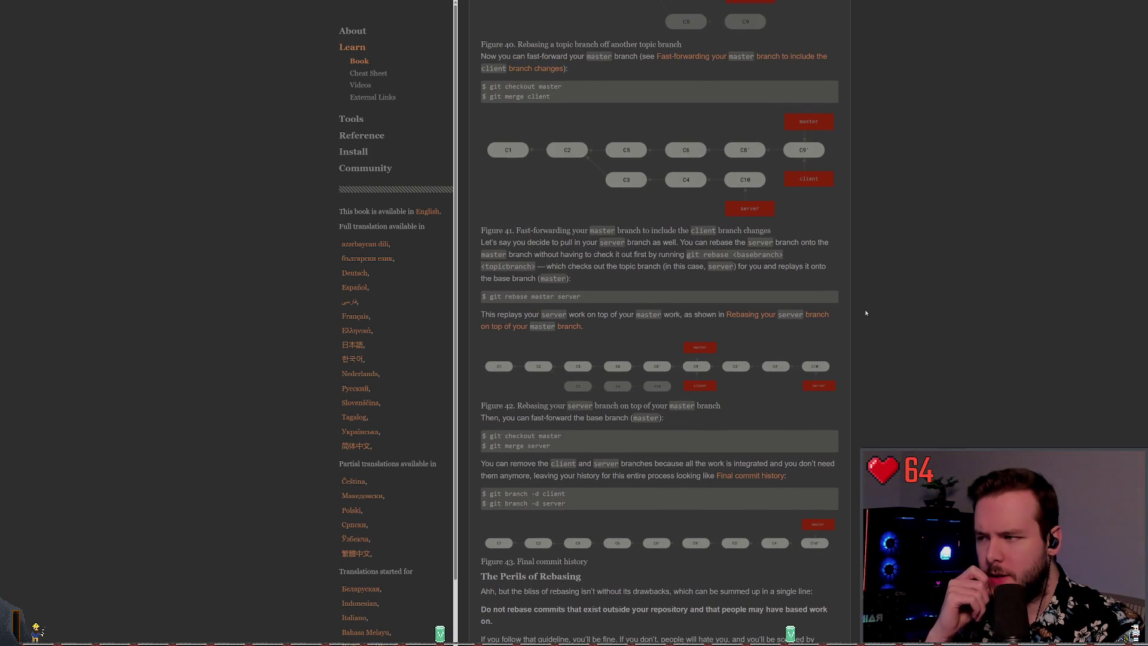
{"action": "scroll", "coordinate": [863, 309], "scroll_direction": "up", "scroll_amount": 1}
{"action": "scroll", "coordinate": [864, 310], "scroll_direction": "up", "scroll_amount": 2}
{"action": "scroll", "coordinate": [864, 310], "scroll_direction": "up", "scroll_amount": 2}
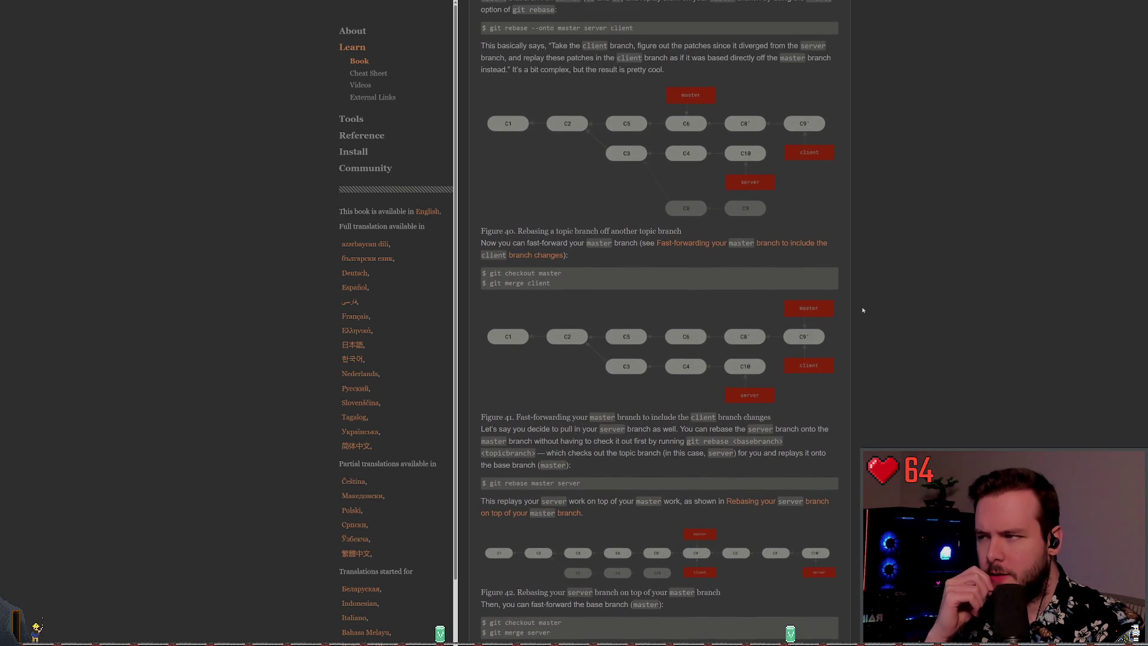
{"action": "scroll", "coordinate": [863, 309], "scroll_direction": "up", "scroll_amount": 1}
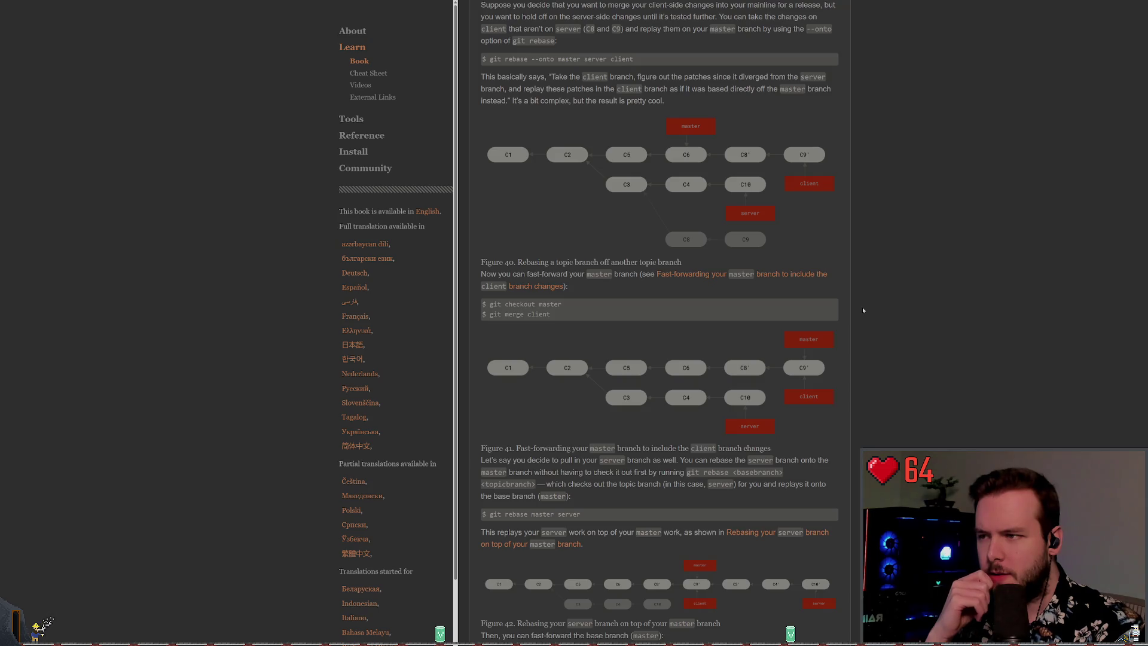
{"action": "scroll", "coordinate": [862, 310], "scroll_direction": "up", "scroll_amount": 4}
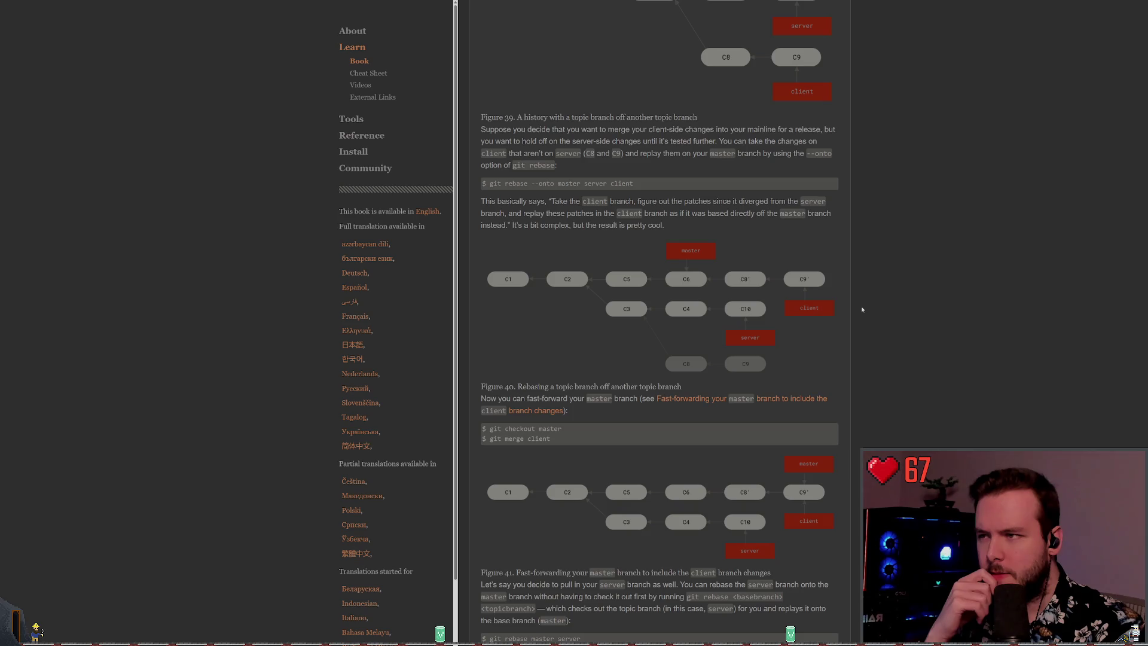
{"action": "scroll", "coordinate": [860, 308], "scroll_direction": "up", "scroll_amount": 20}
{"action": "scroll", "coordinate": [843, 311], "scroll_direction": "up", "scroll_amount": 15}
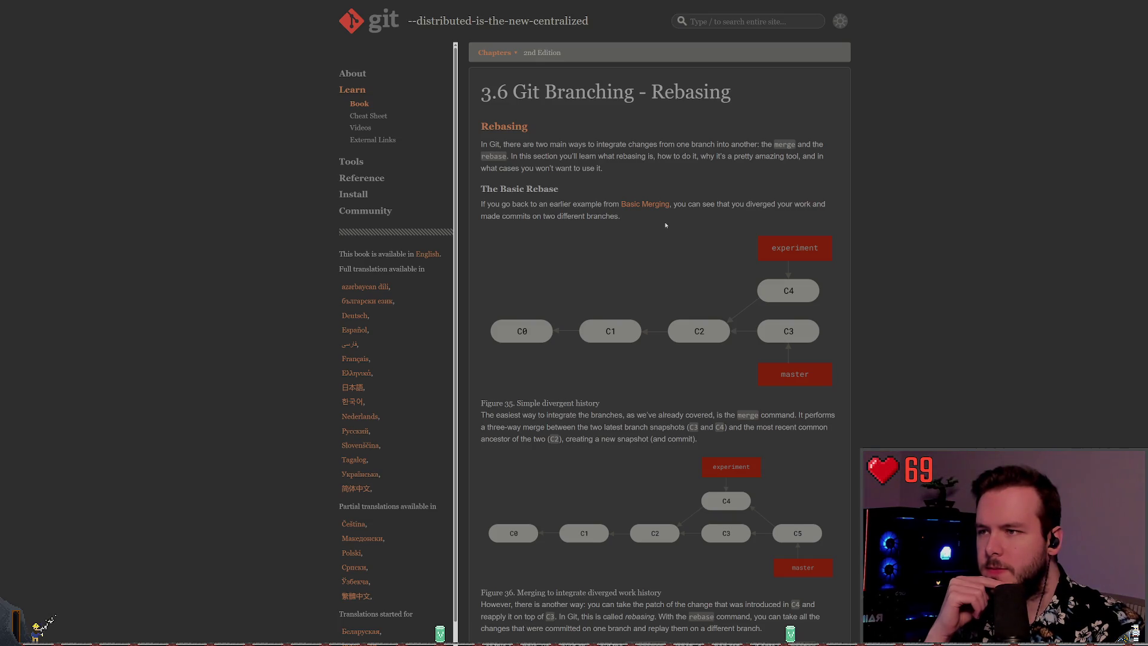
{"action": "scroll", "coordinate": [665, 225], "scroll_direction": "down", "scroll_amount": 1}
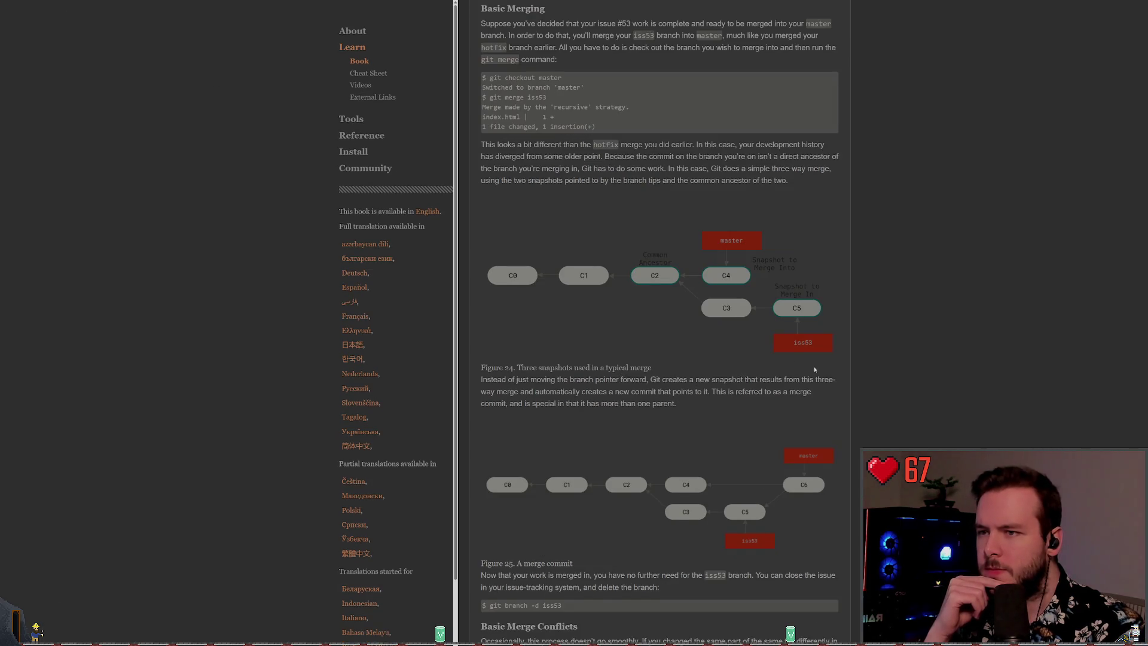
{"action": "scroll", "coordinate": [920, 355], "scroll_direction": "down", "scroll_amount": 2}
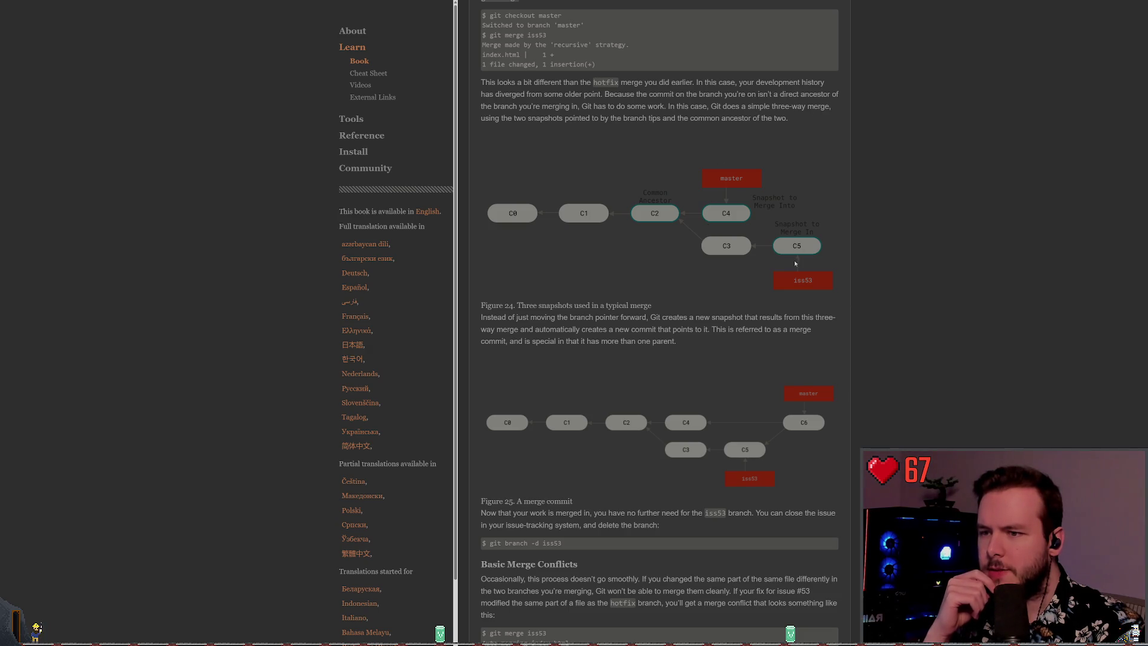
{"action": "scroll", "coordinate": [812, 389], "scroll_direction": "down", "scroll_amount": 1}
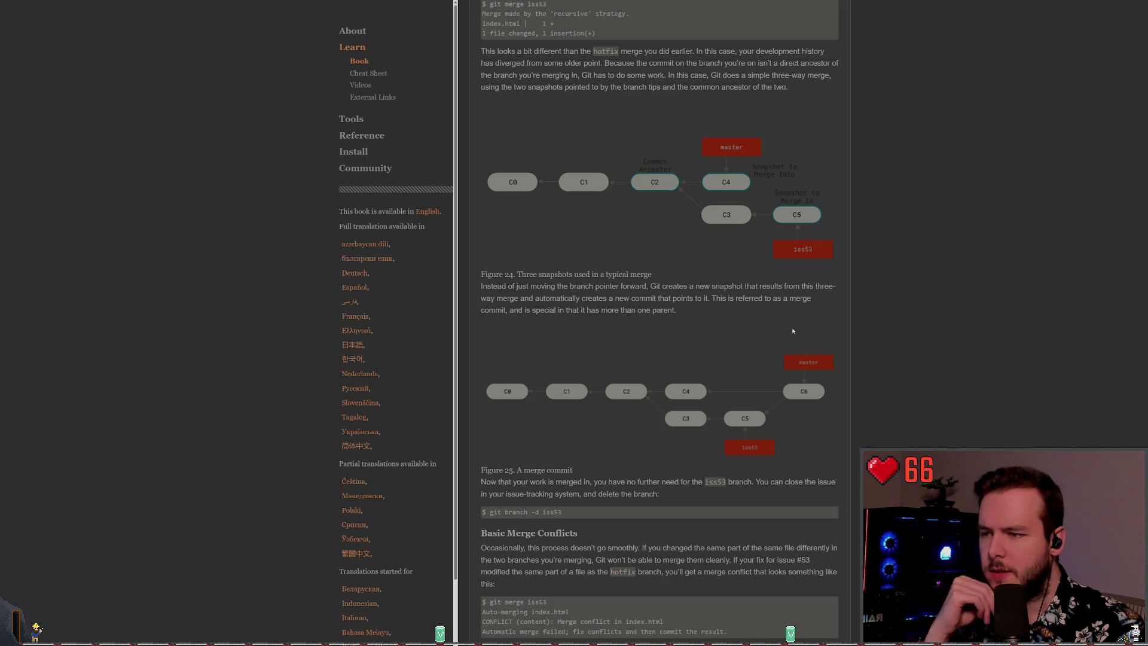
{"action": "key", "text": "alt+Left"}
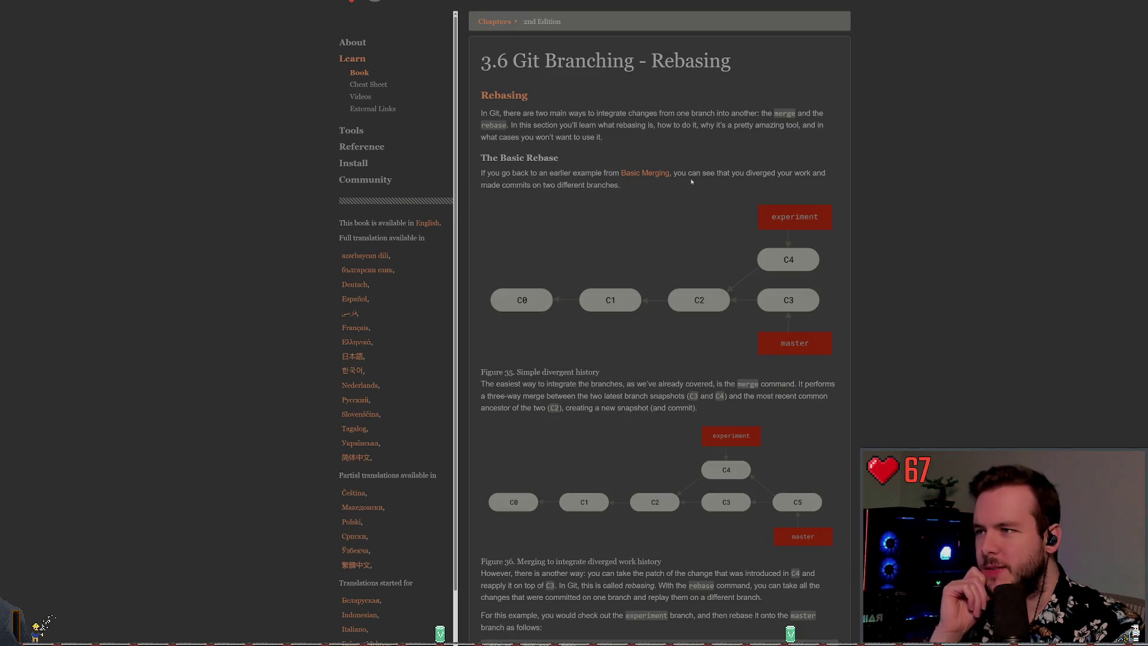
- Select the full Figure 37 caption, 'Rebasing the change introduced in C4 onto C3'
{"action": "scroll", "coordinate": [856, 289], "scroll_direction": "down", "scroll_amount": 8}
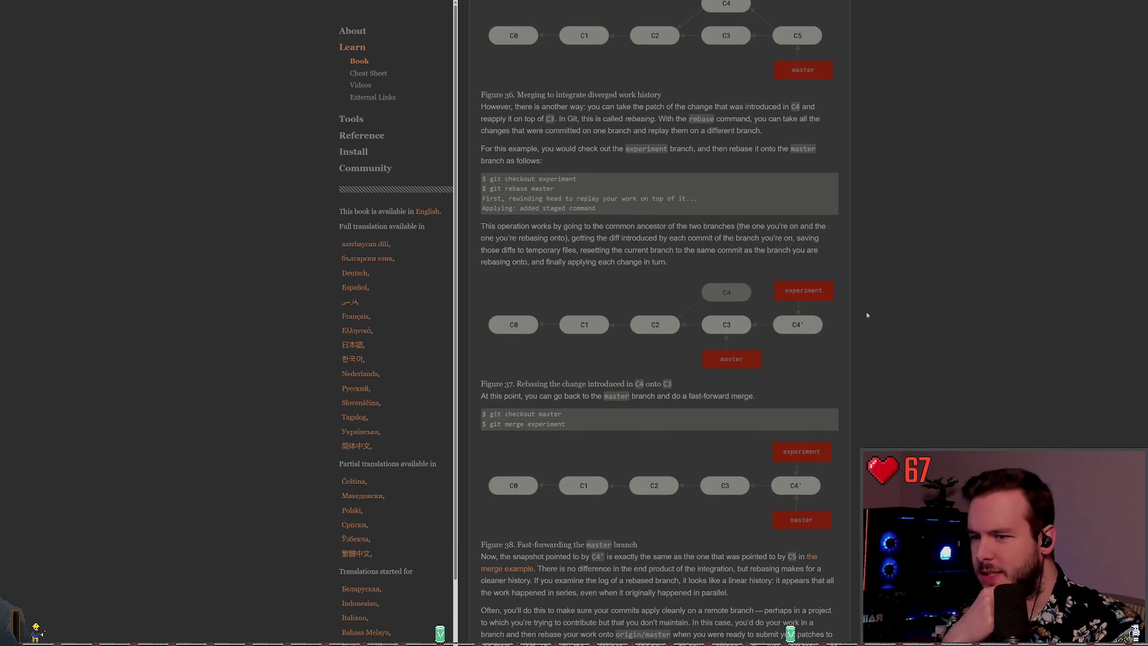
{"action": "scroll", "coordinate": [869, 310], "scroll_direction": "up", "scroll_amount": 2}
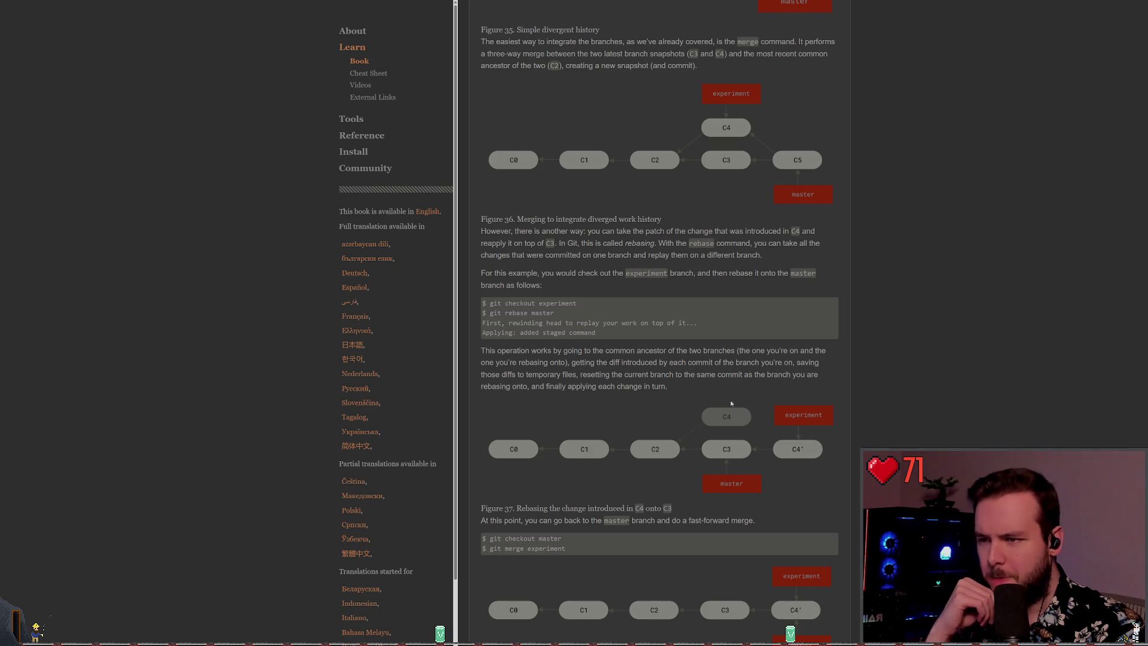
{"action": "scroll", "coordinate": [685, 375], "scroll_direction": "down", "scroll_amount": 2}
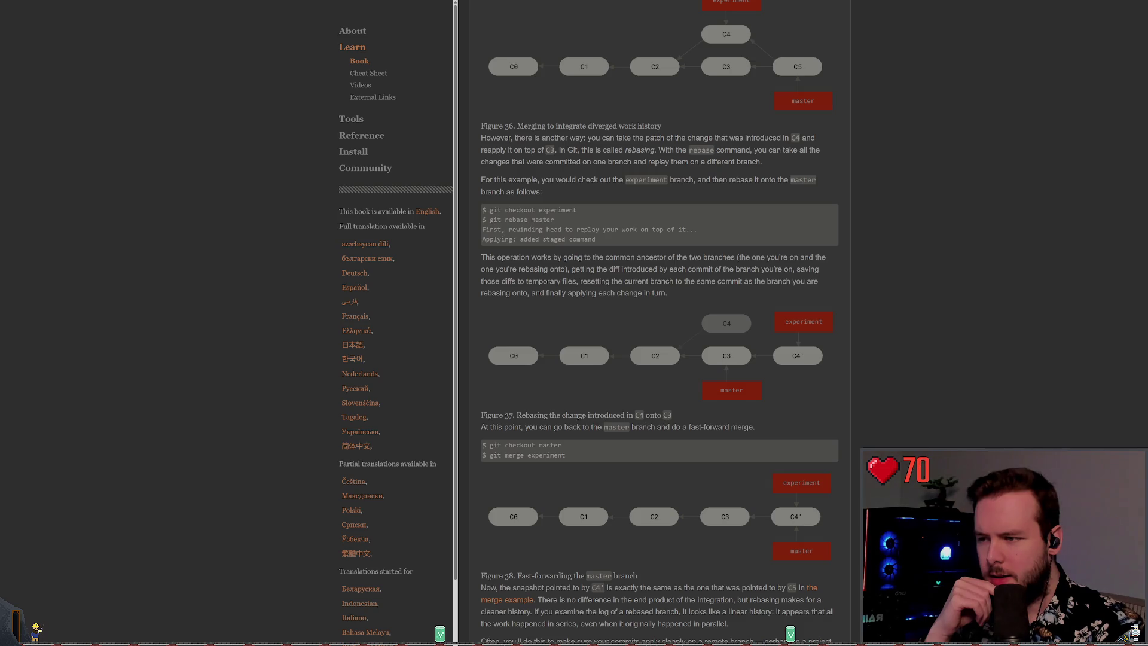
{"action": "double_click", "coordinate": [535, 415]}
{"action": "left_click", "coordinate": [621, 414]}
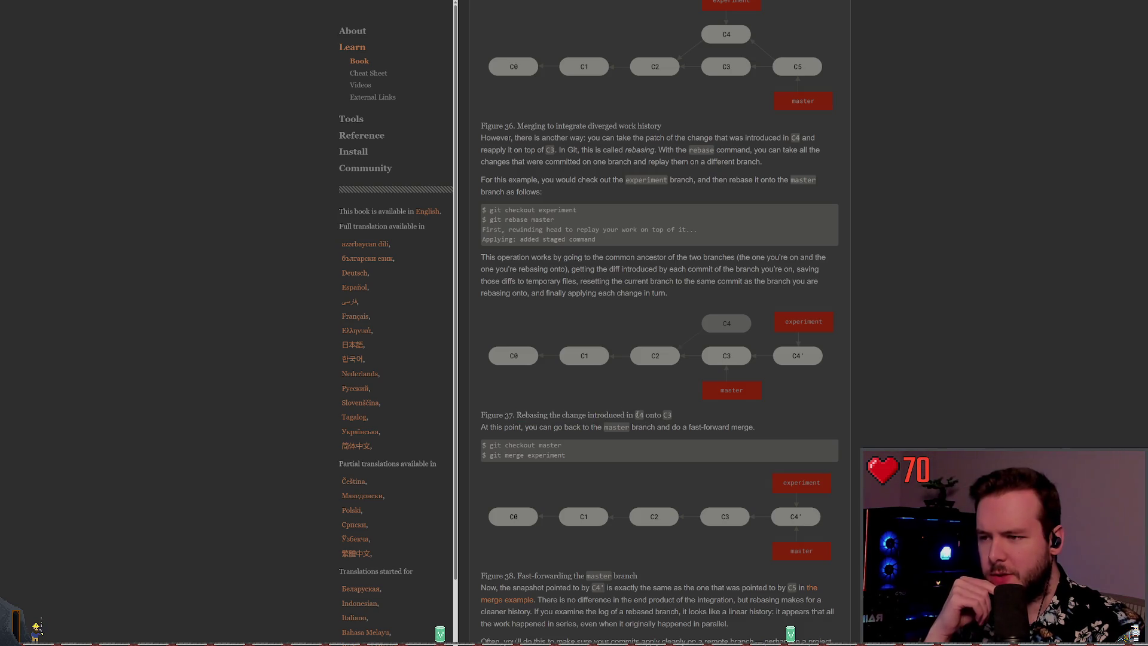
{"action": "triple_click", "coordinate": [667, 414]}
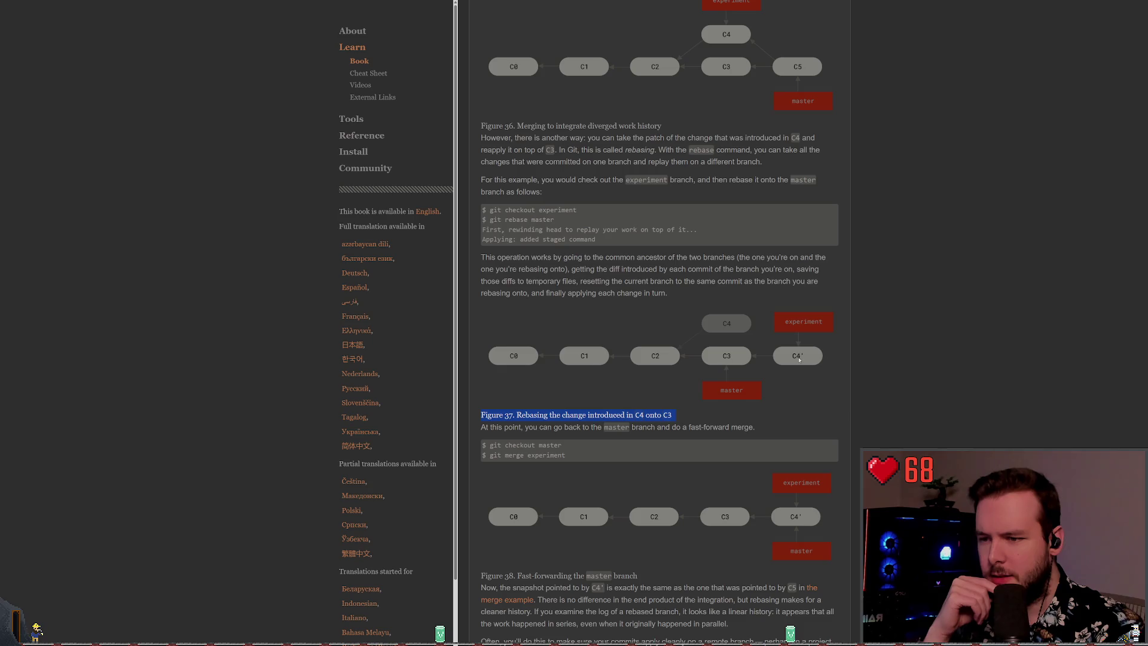
- Scroll between Figure 37 and Figure 38's fast-forward of master to study them
{"action": "scroll", "coordinate": [799, 358], "scroll_direction": "down", "scroll_amount": 2}
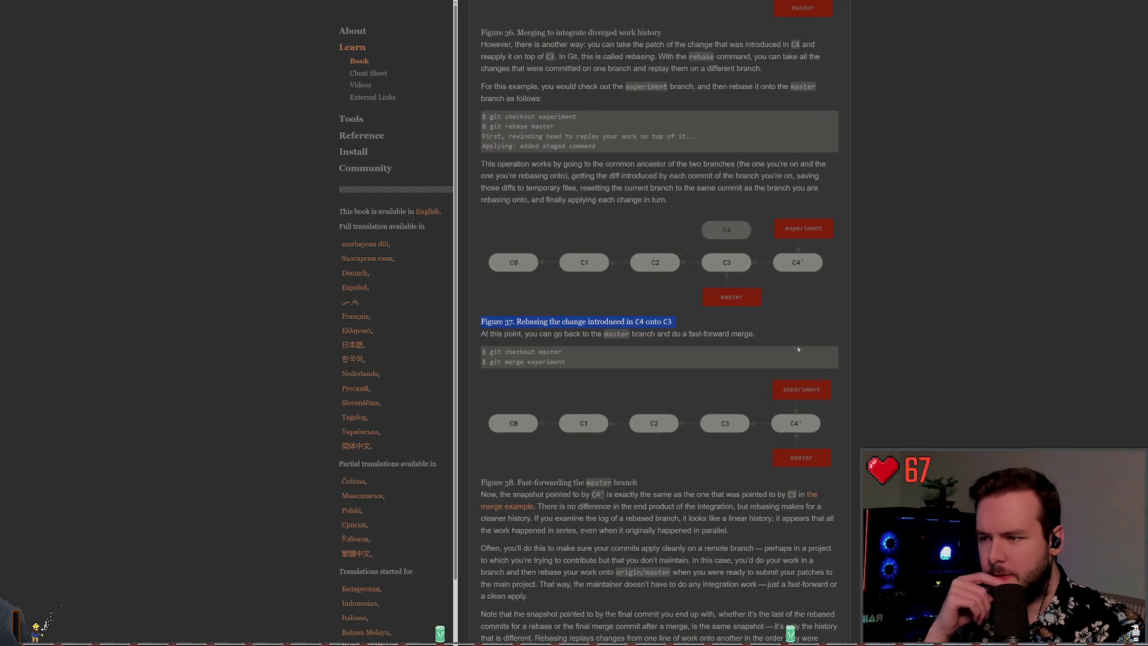
{"action": "scroll", "coordinate": [798, 348], "scroll_direction": "down", "scroll_amount": 2}
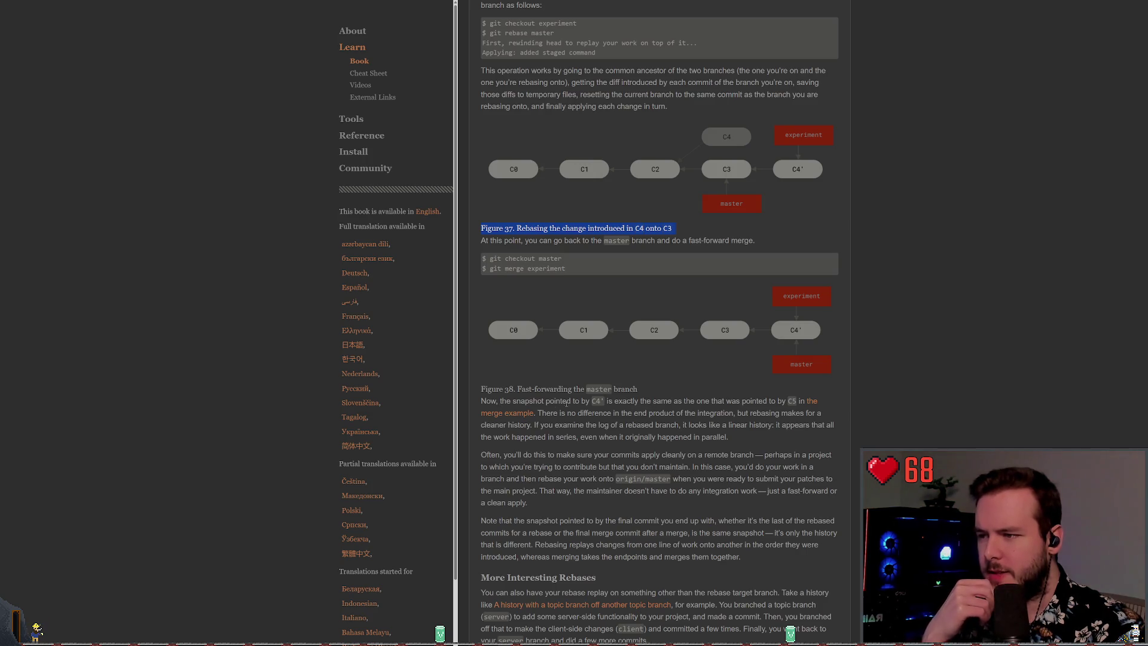
{"action": "scroll", "coordinate": [618, 406], "scroll_direction": "up", "scroll_amount": 3}
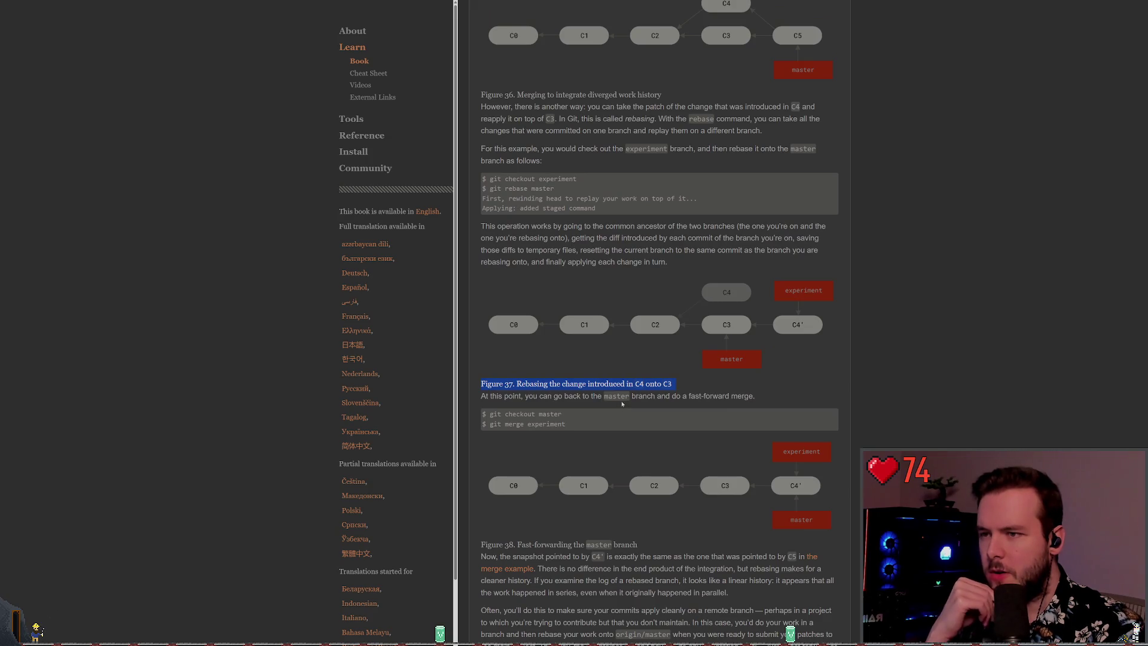
{"action": "scroll", "coordinate": [621, 403], "scroll_direction": "up", "scroll_amount": 1}
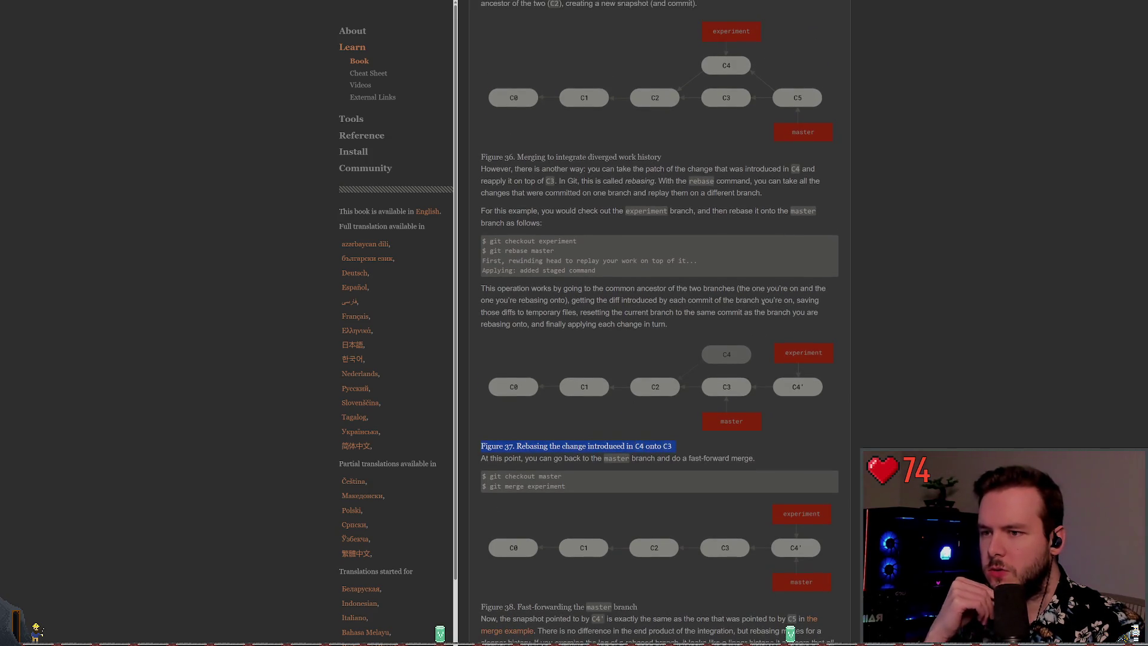
{"action": "scroll", "coordinate": [750, 294], "scroll_direction": "up", "scroll_amount": 1}
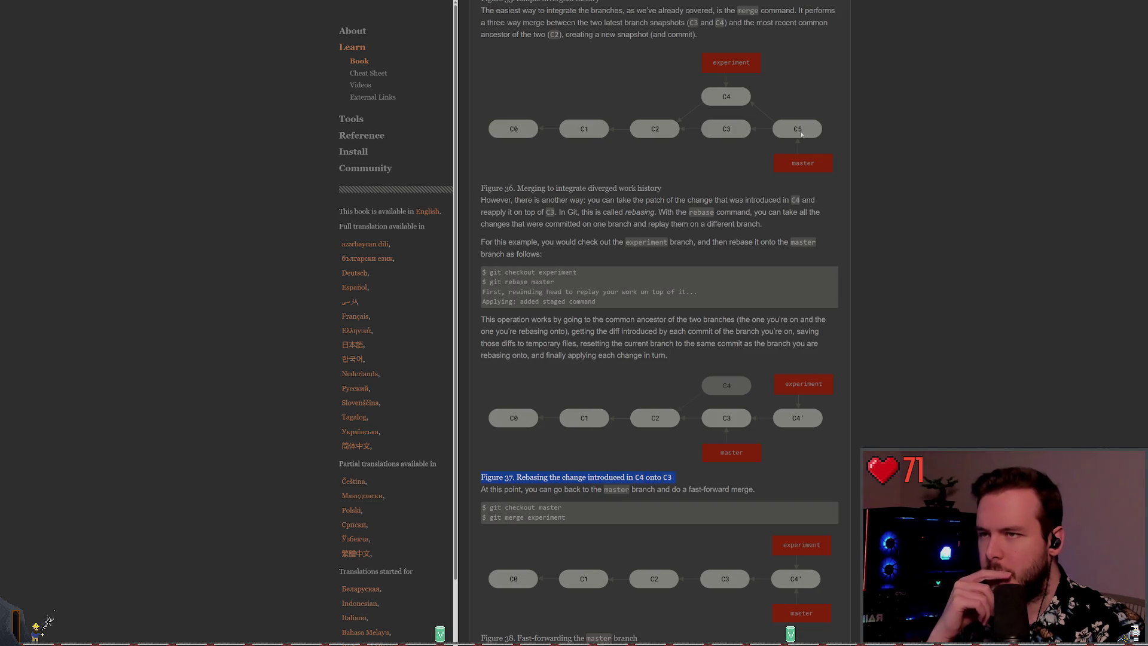
{"action": "scroll", "coordinate": [747, 107], "scroll_direction": "down", "scroll_amount": 9}
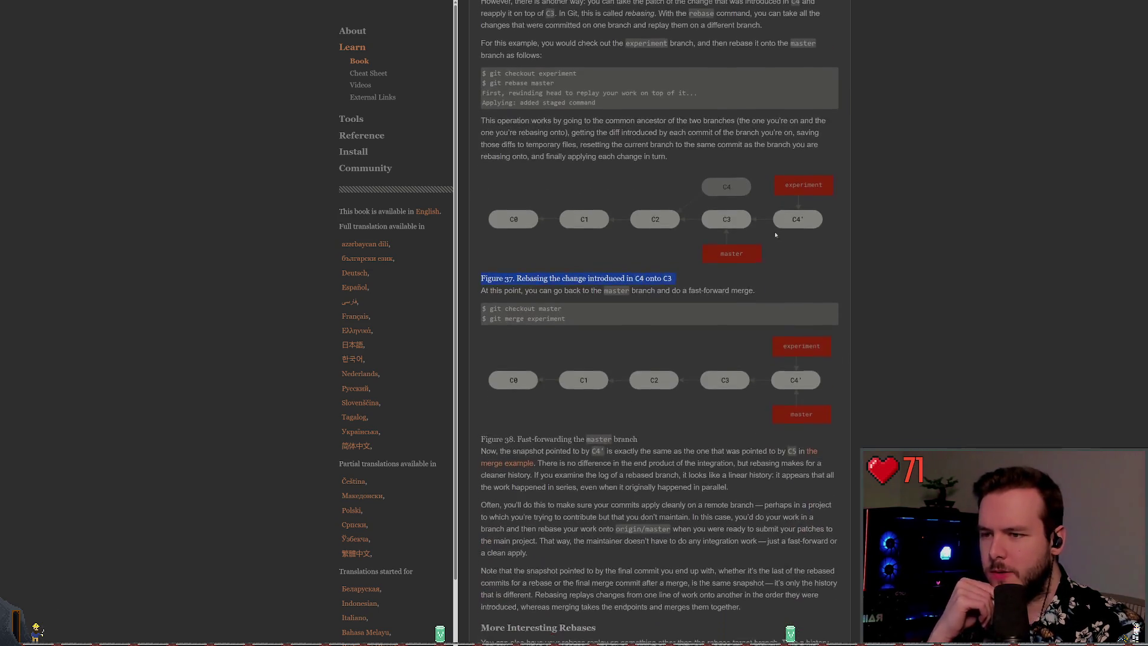